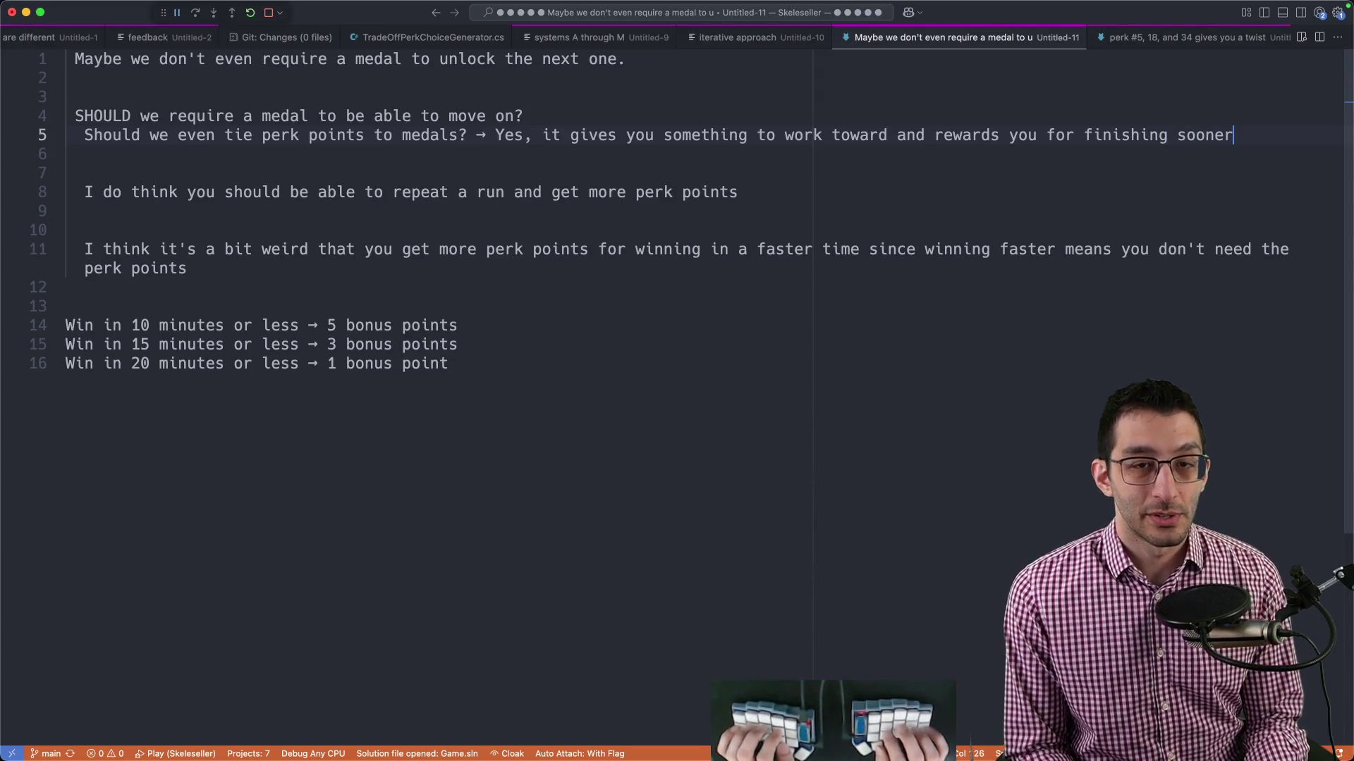
# Select the medal-requirement question line in the notes, leave it unchanged, and switch to Chrome.
pyautogui.press('Up')
pyautogui.hotkey('shift', 'Home')
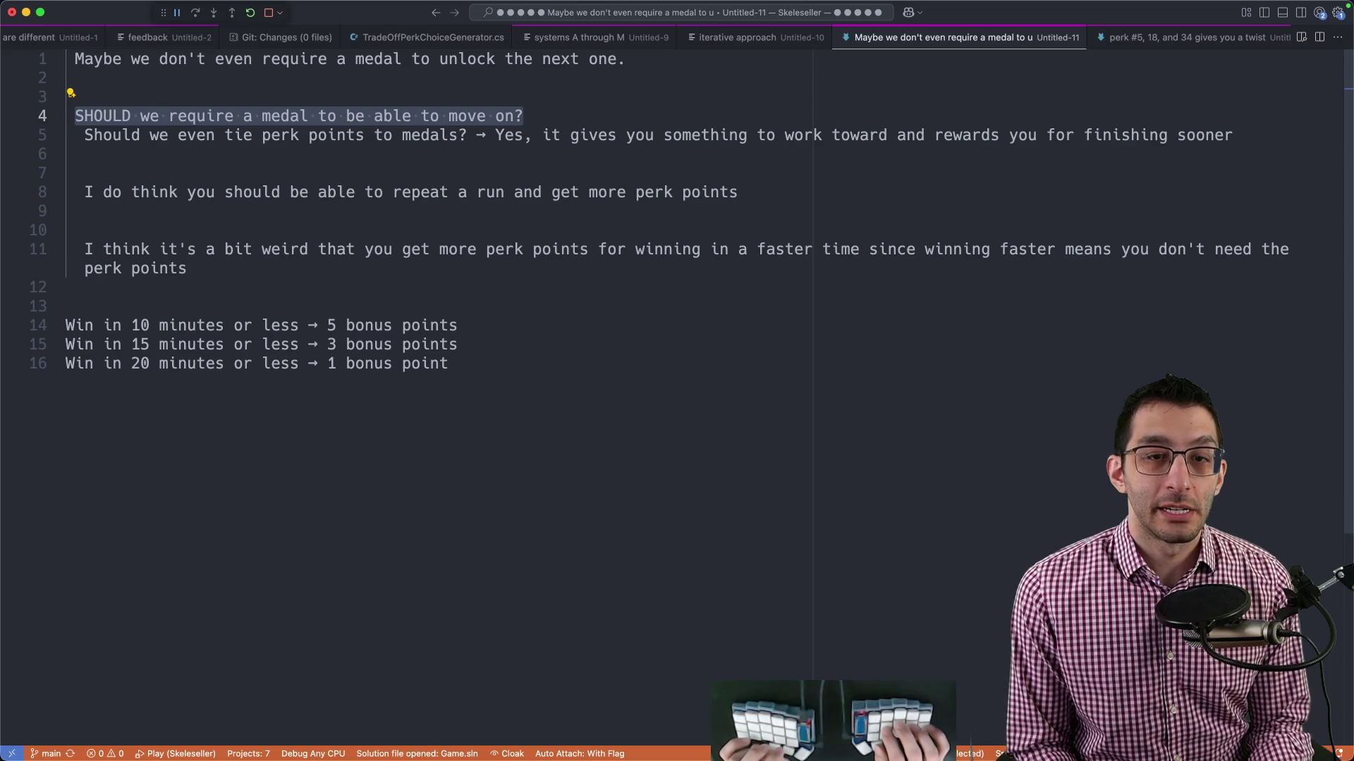
pyautogui.press('Right')
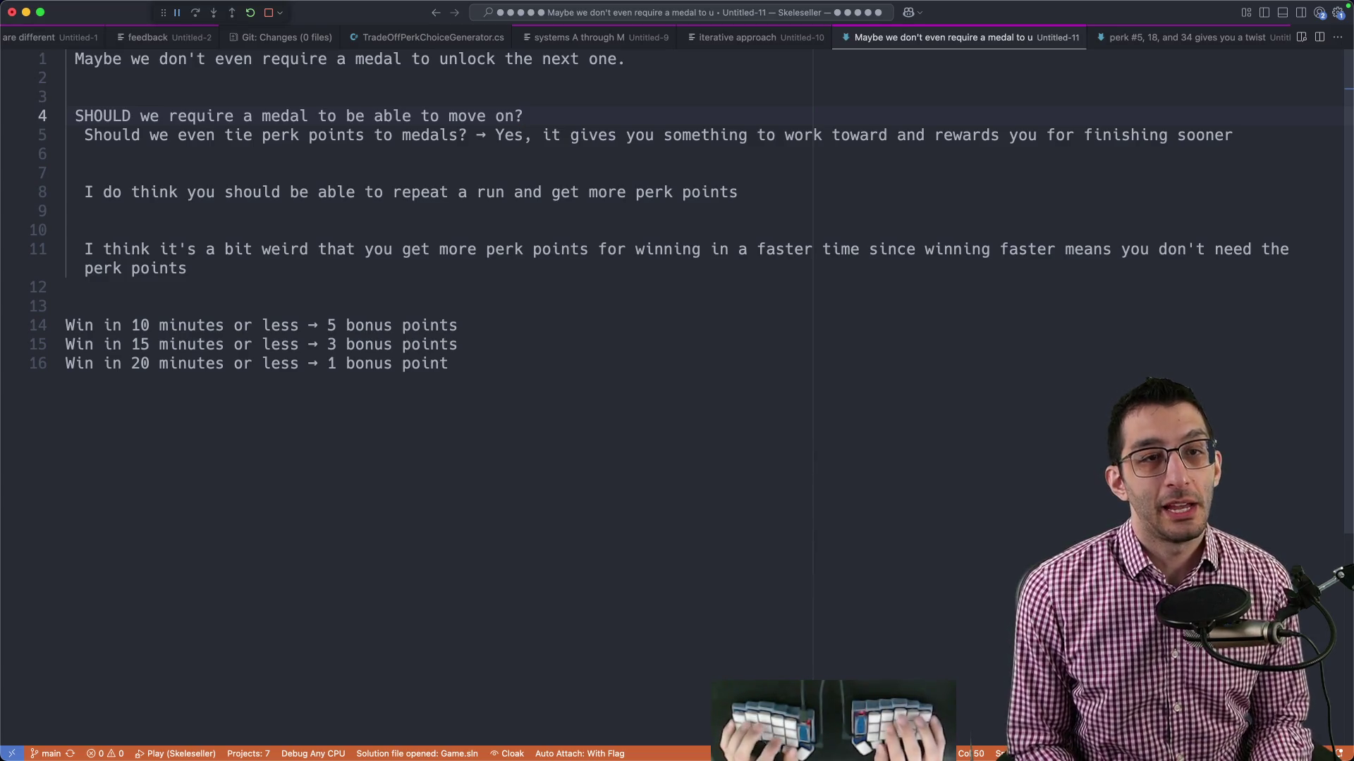
pyautogui.press('super+shift+Left')
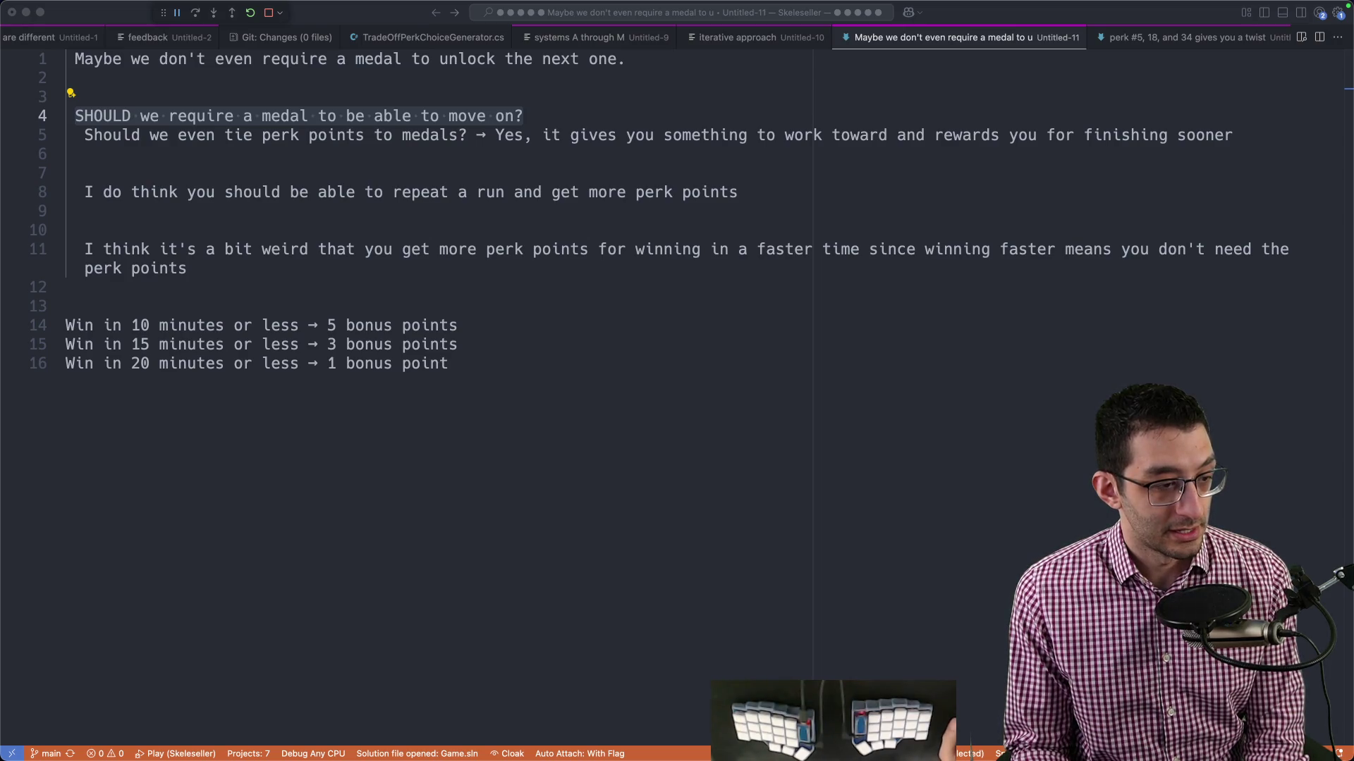
pyautogui.click(531, 460)
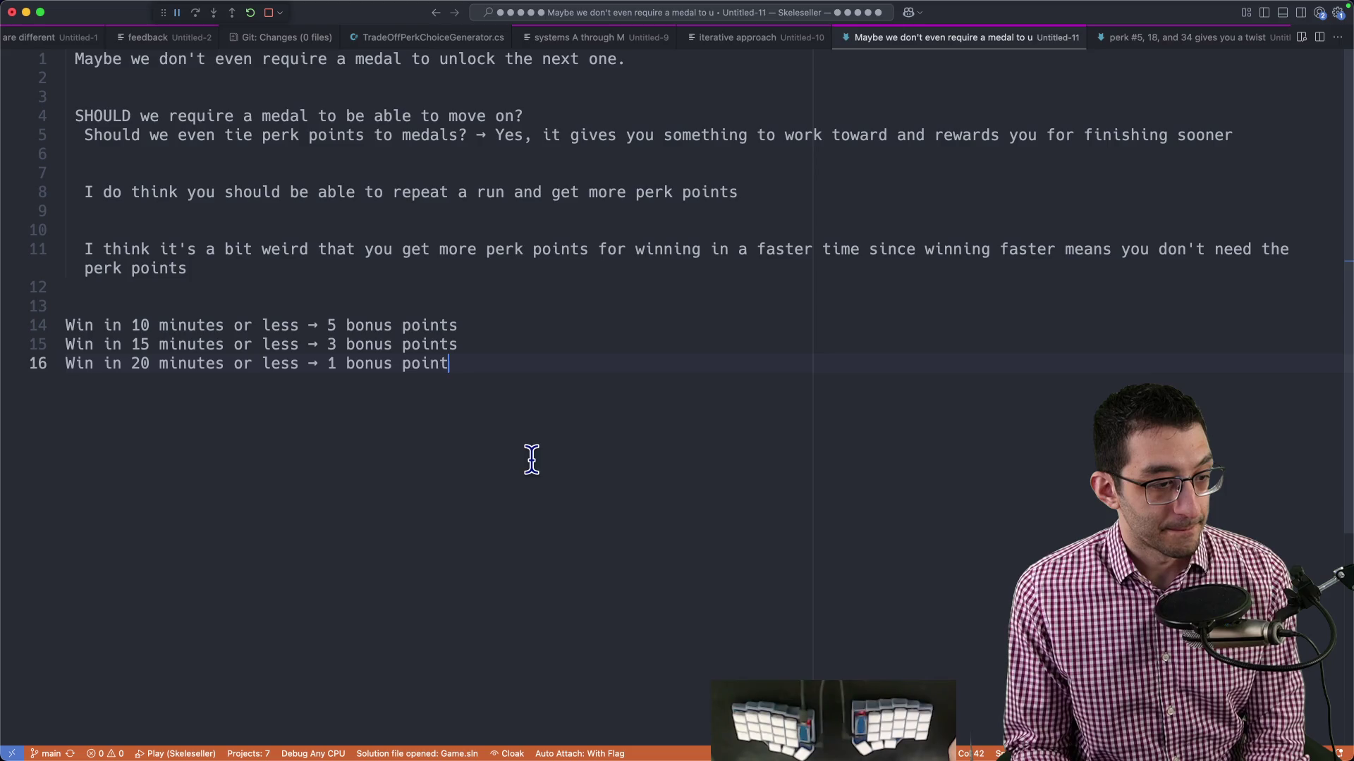
pyautogui.press('super+Tab')
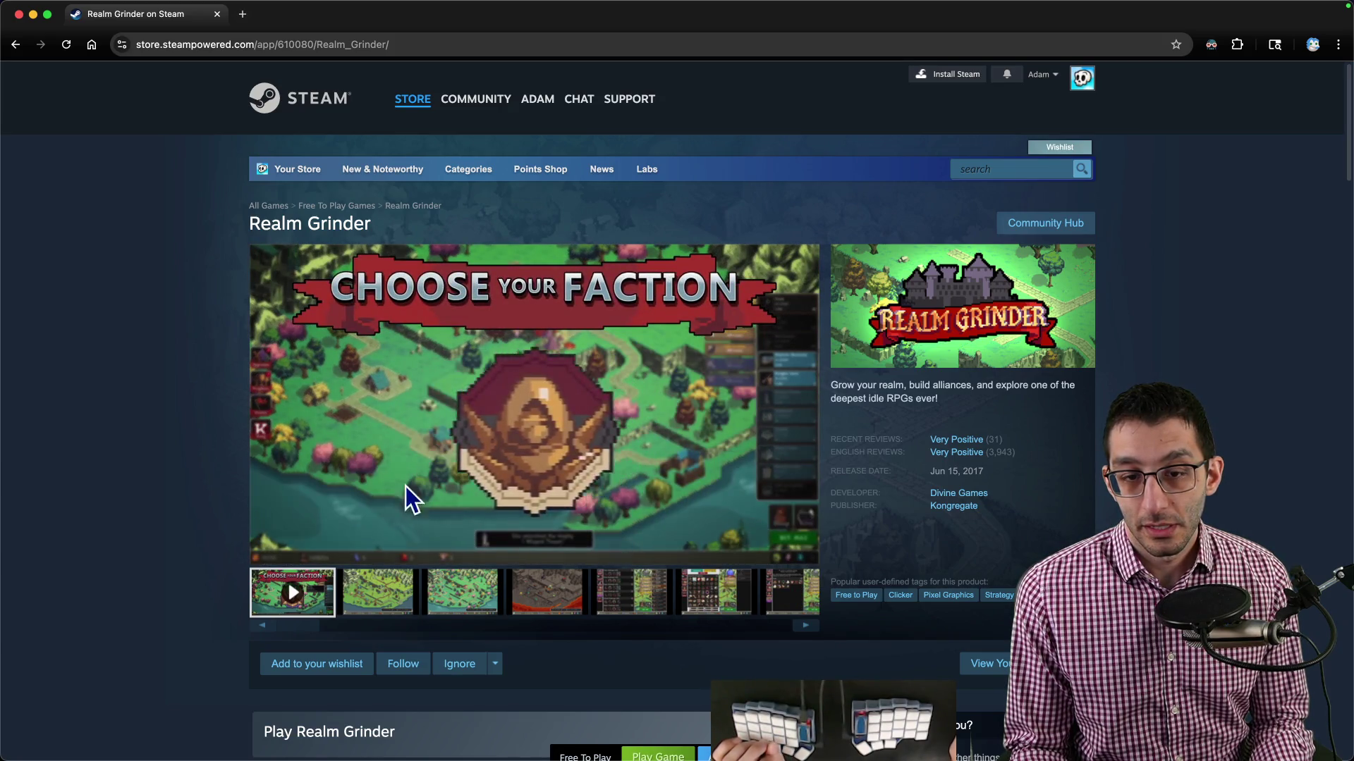
# Browse Realm Grinder's store screenshots, including the challenges and upgrades images.
pyautogui.click(528, 615)
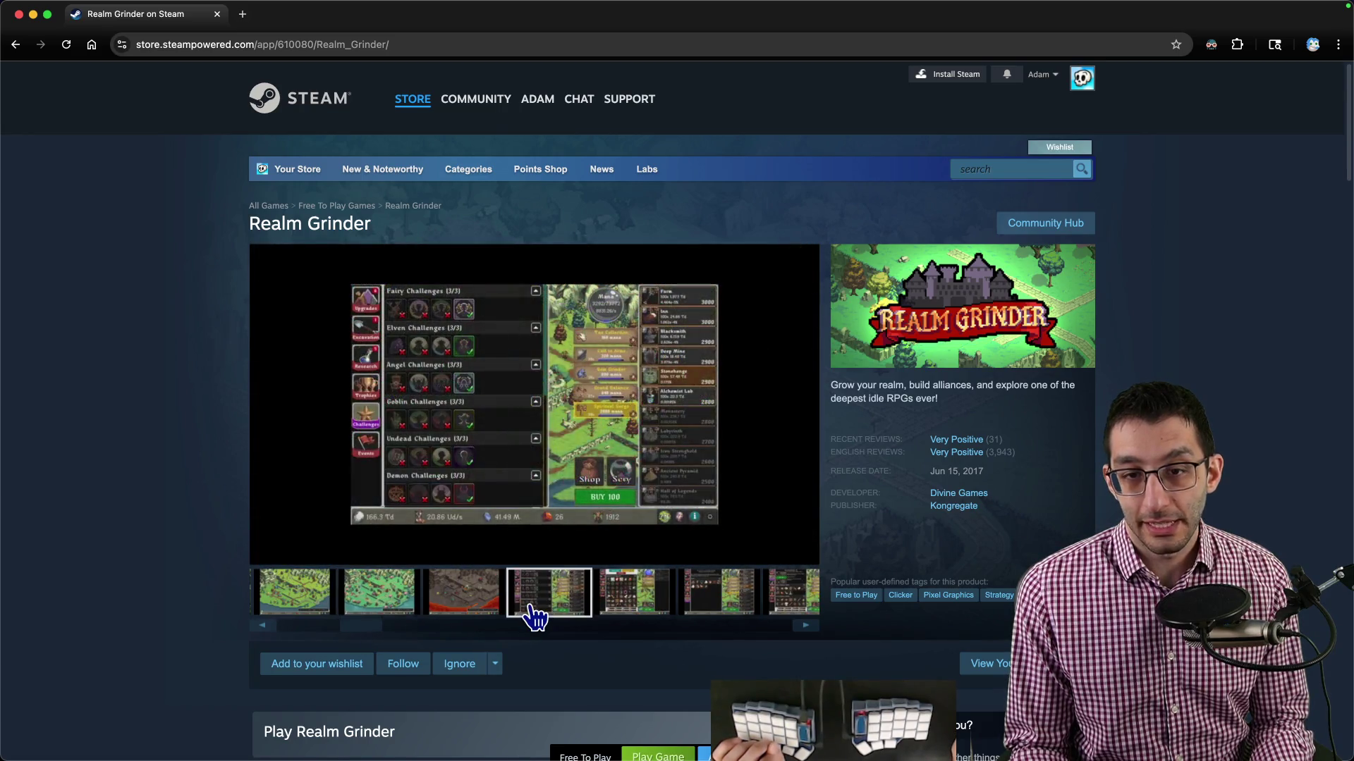
pyautogui.click(712, 613)
pyautogui.click(815, 621)
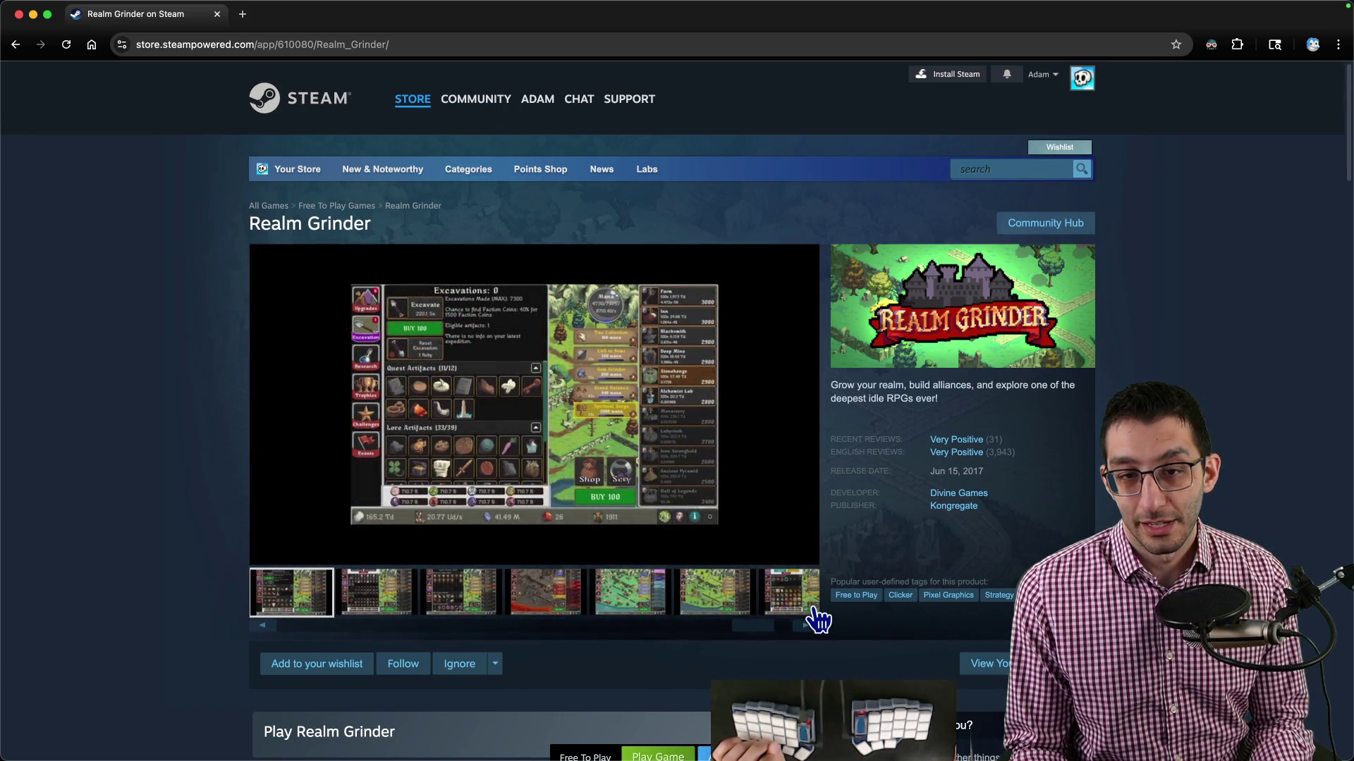
pyautogui.click(807, 610)
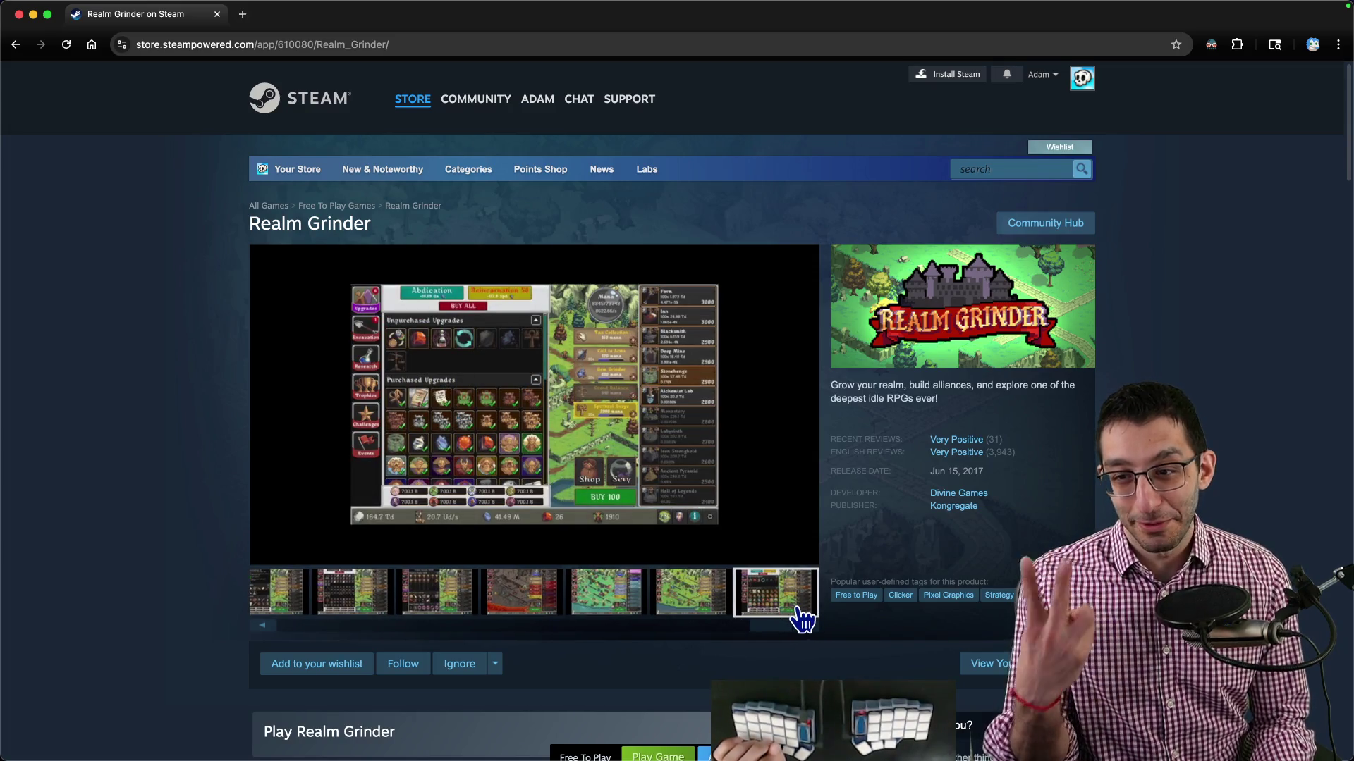
pyautogui.scroll(-8, 430, 479)
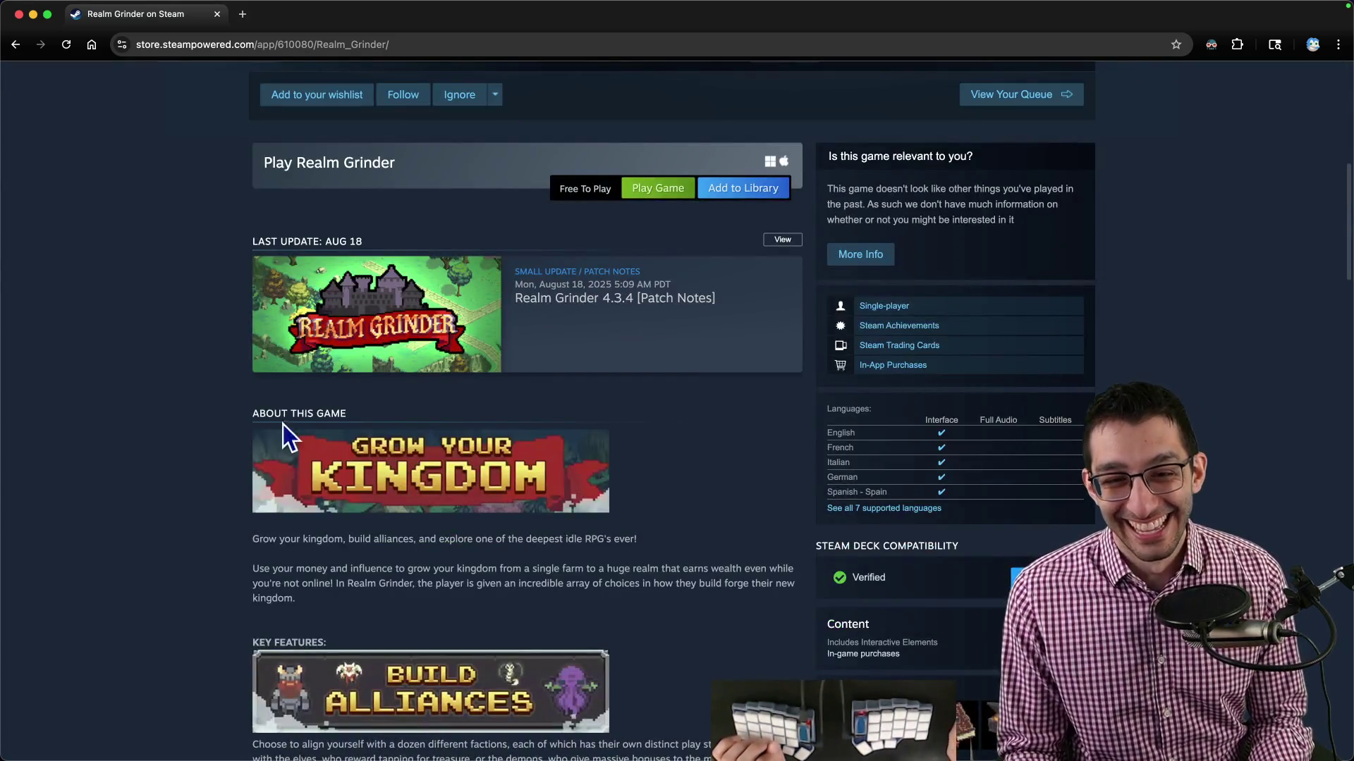
pyautogui.scroll(-8, 237, 437)
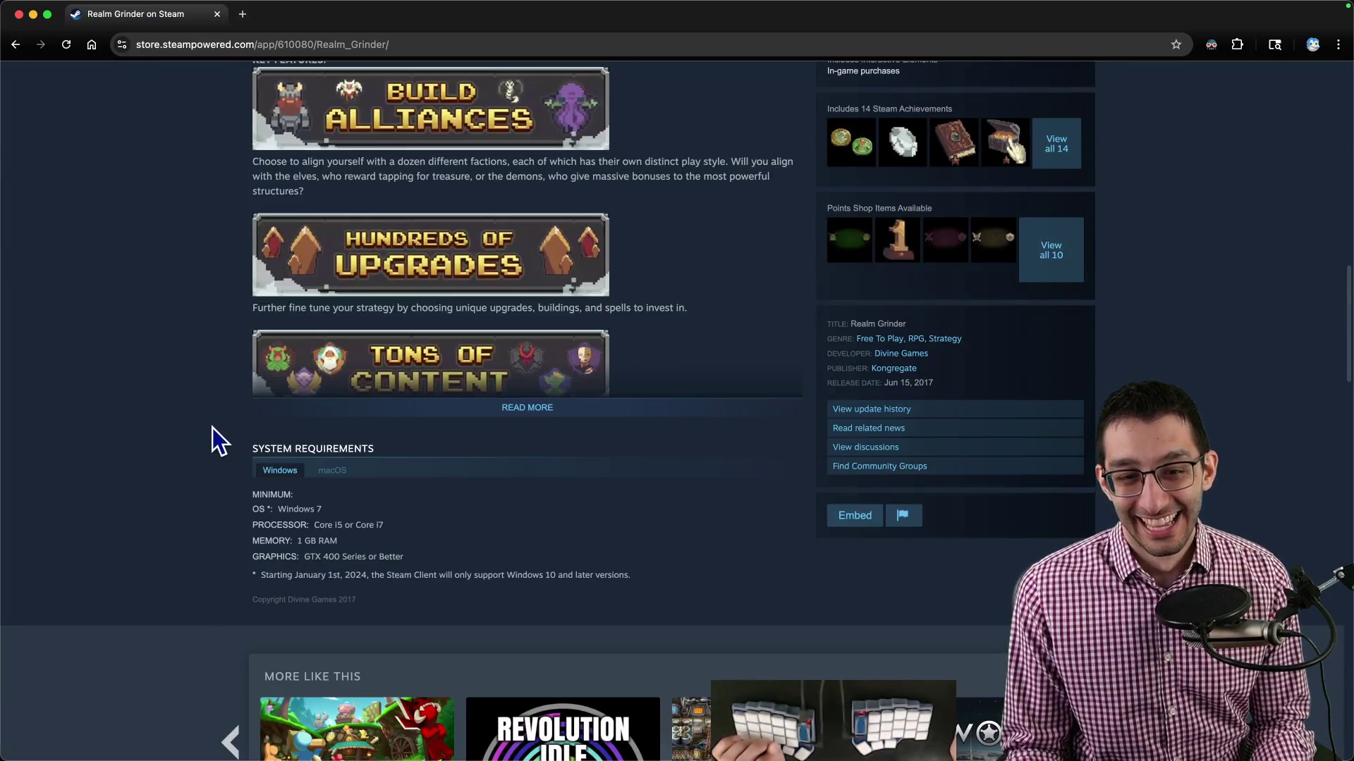
pyautogui.scroll(20, 213, 428)
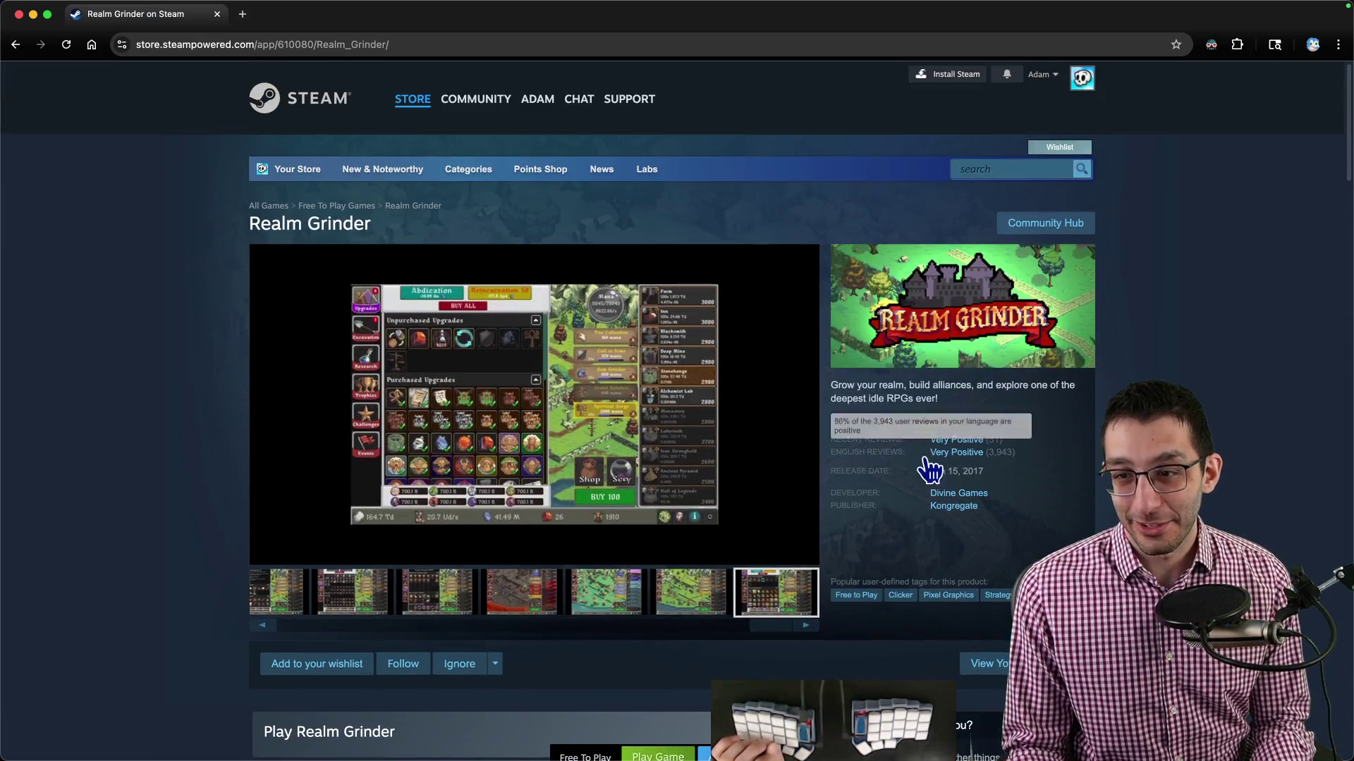
# Jump to the Very Positive customer reviews and open the list of all 3,943 reviews.
pyautogui.click(927, 457)
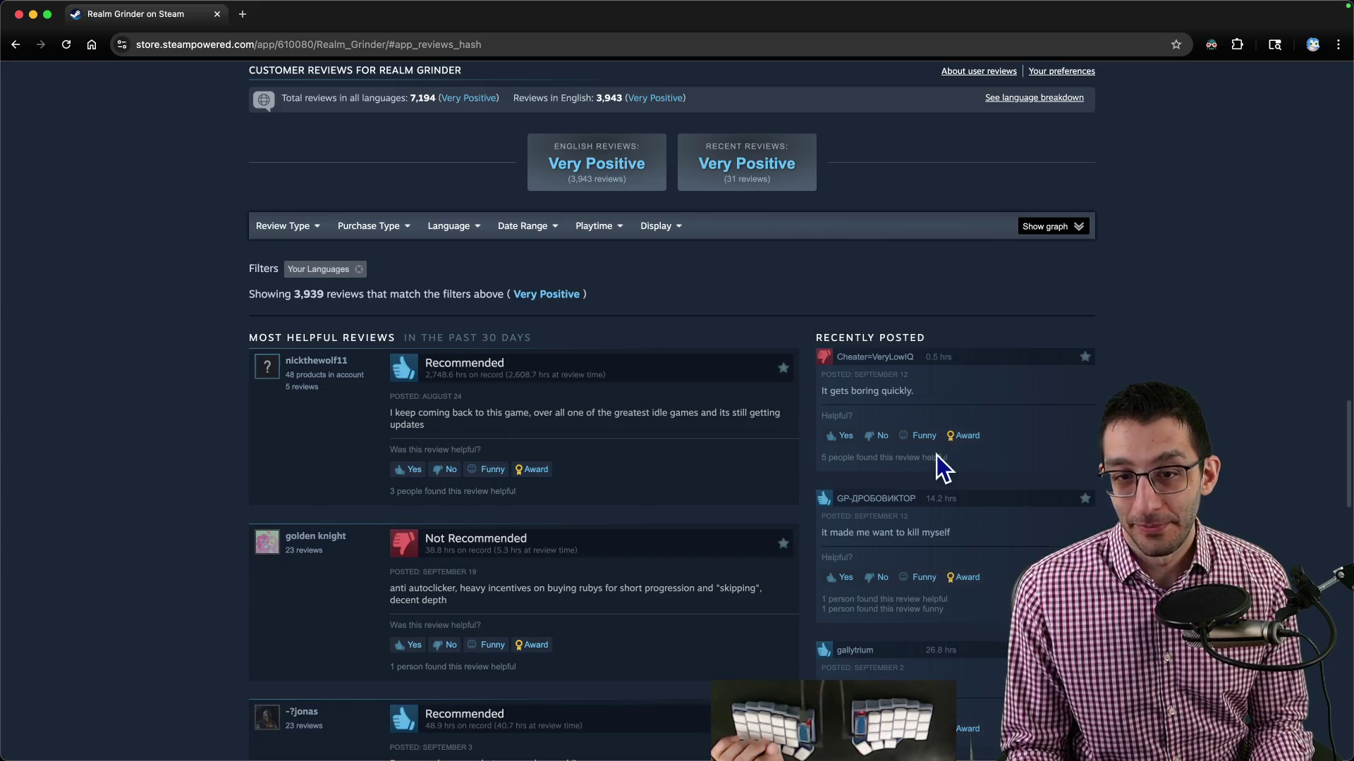
pyautogui.scroll(-3, 941, 465)
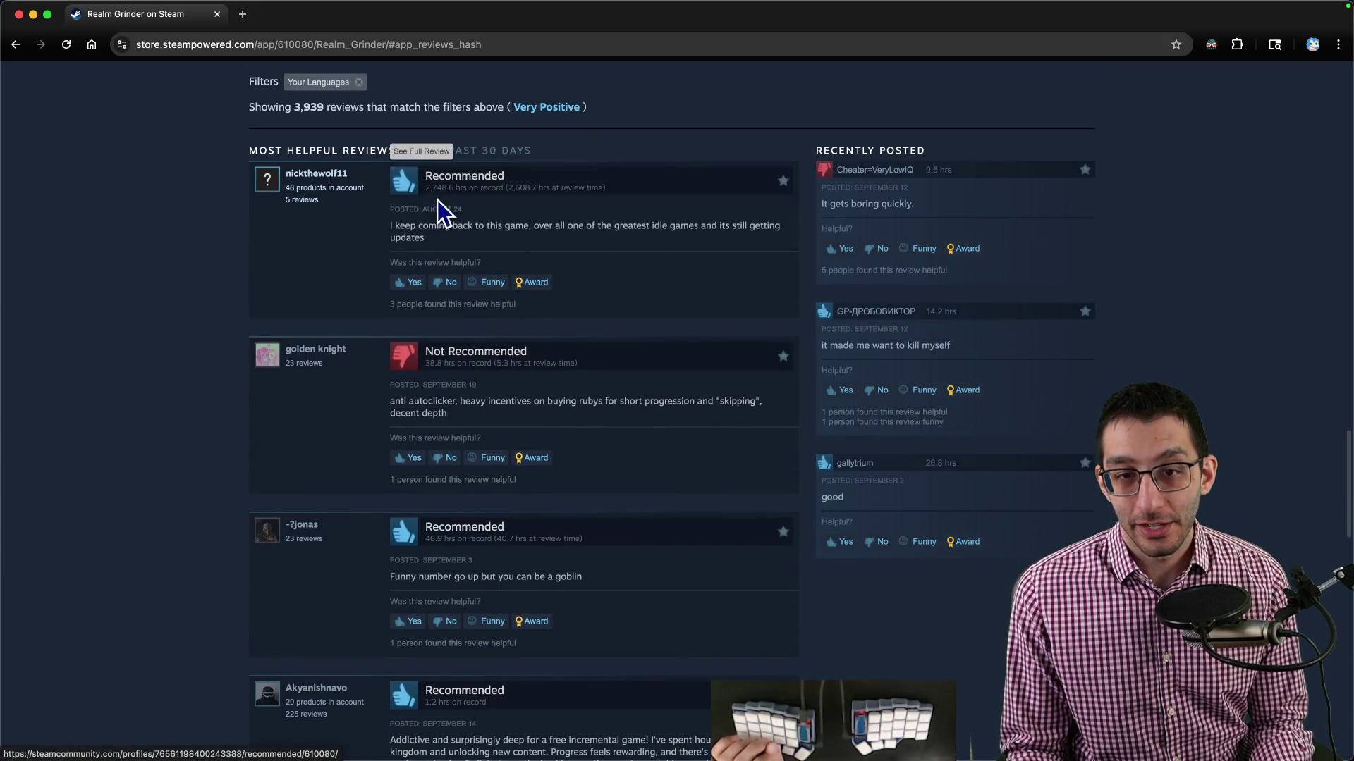
pyautogui.scroll(-3, 642, 381)
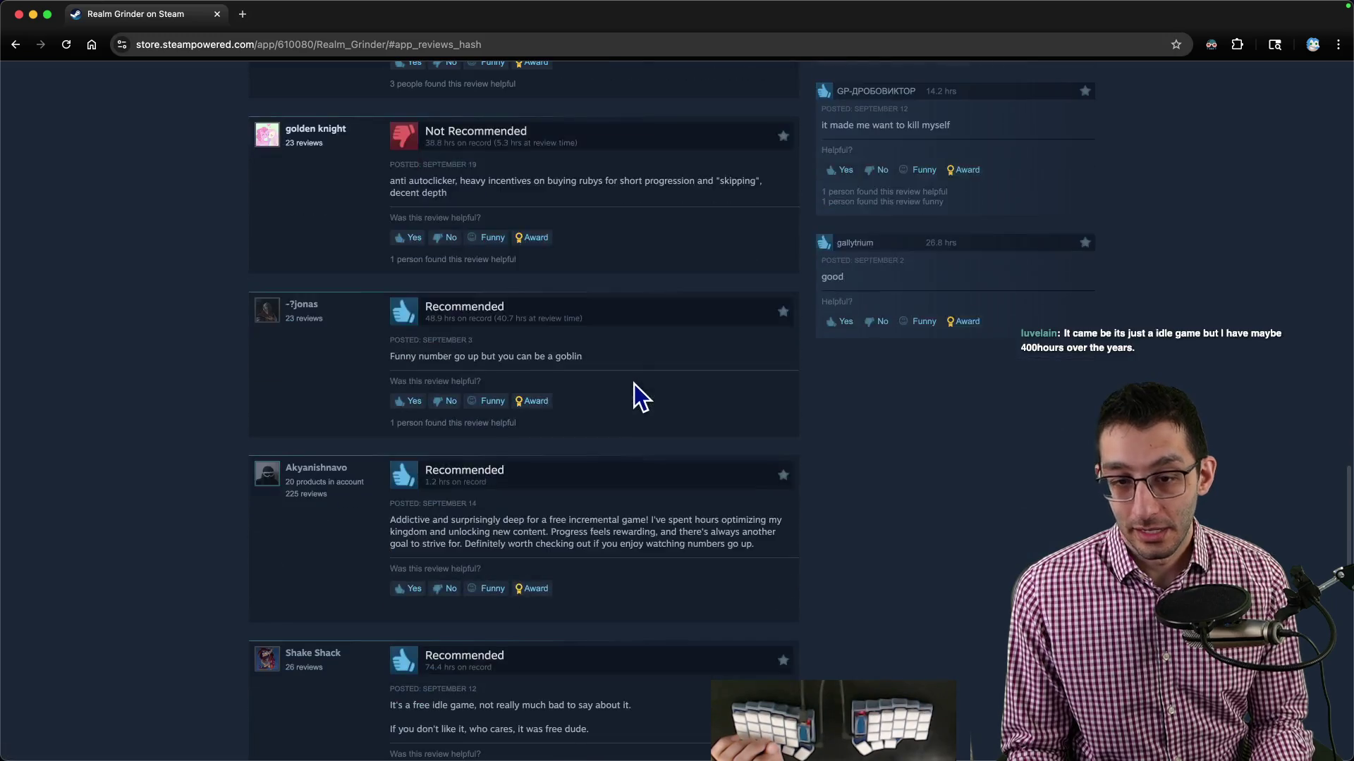
pyautogui.scroll(-10, 633, 384)
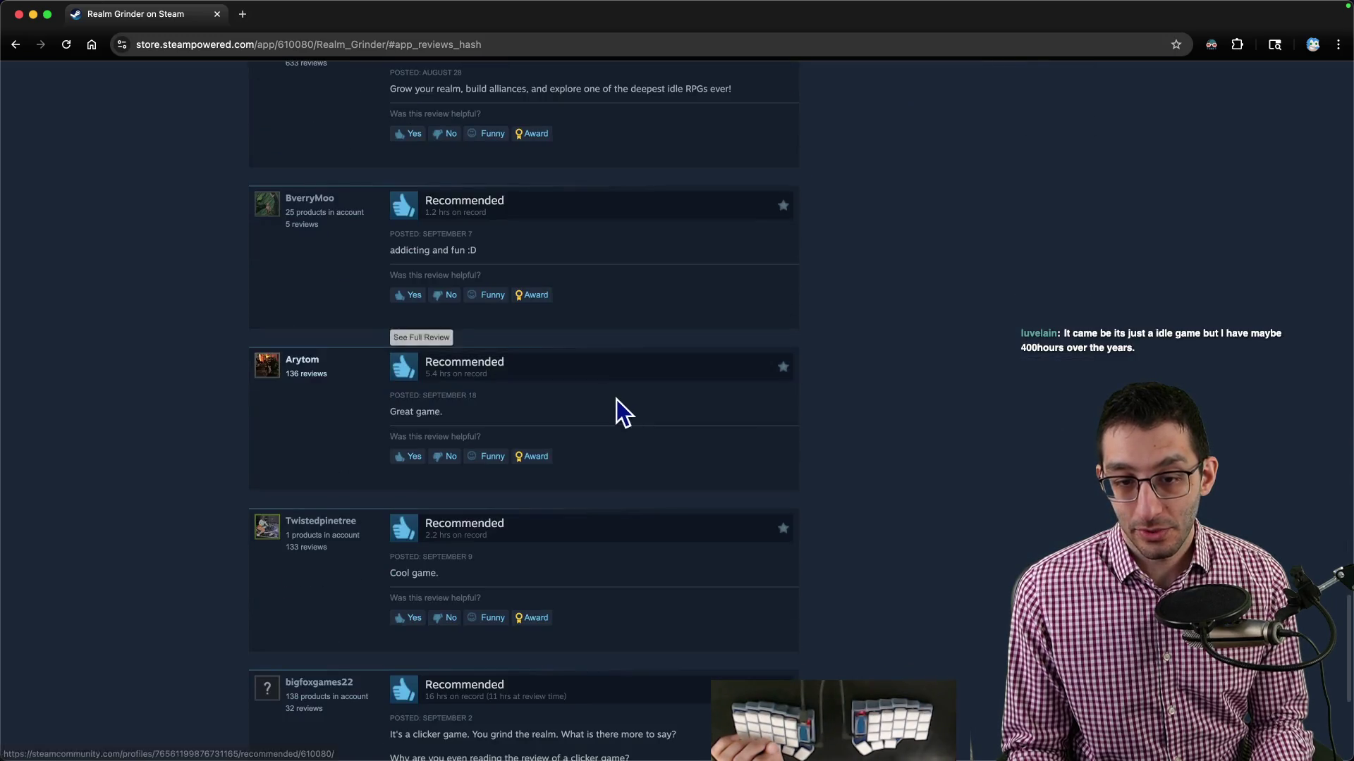
pyautogui.scroll(-5, 611, 399)
pyautogui.click(567, 530)
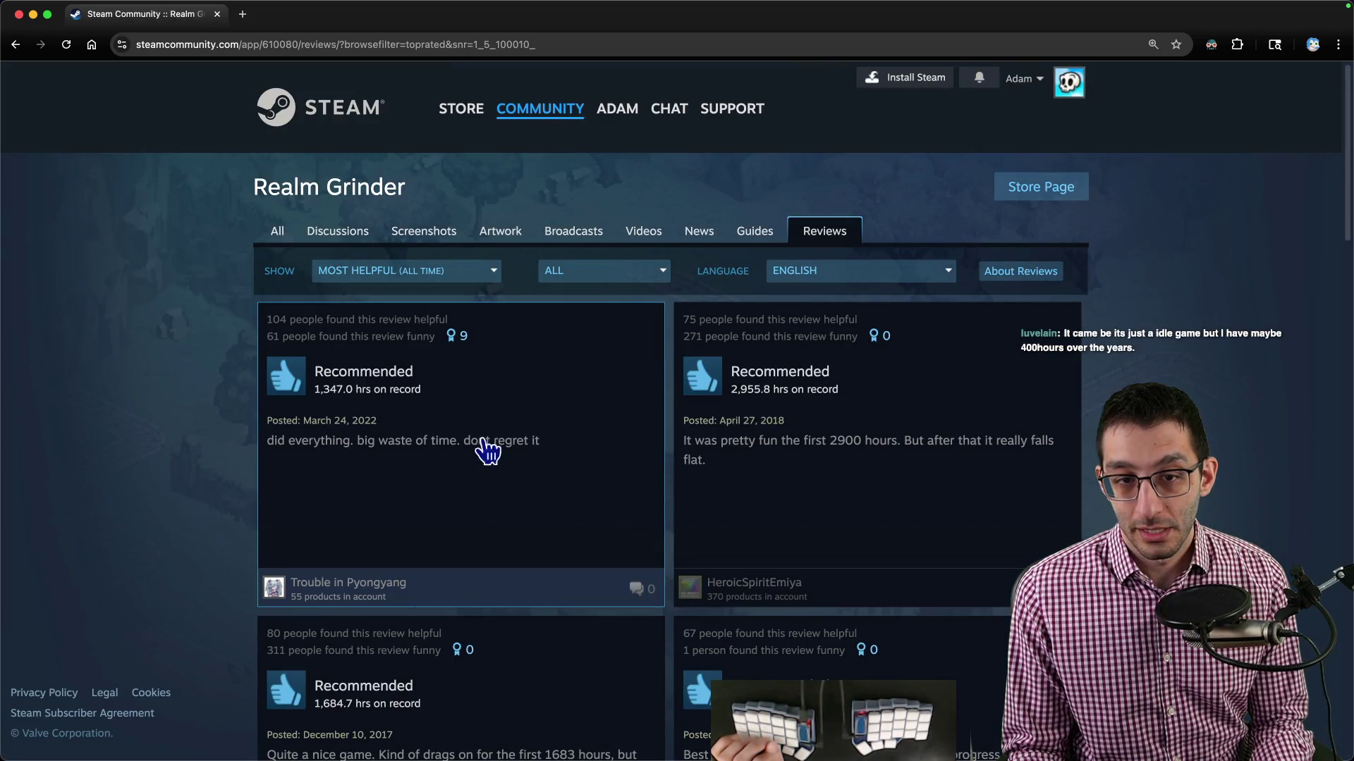
# Scroll through Realm Grinder's most helpful reviews, then return to the Skeleseller Challenge Mode doc.
pyautogui.scroll(-3, 347, 414)
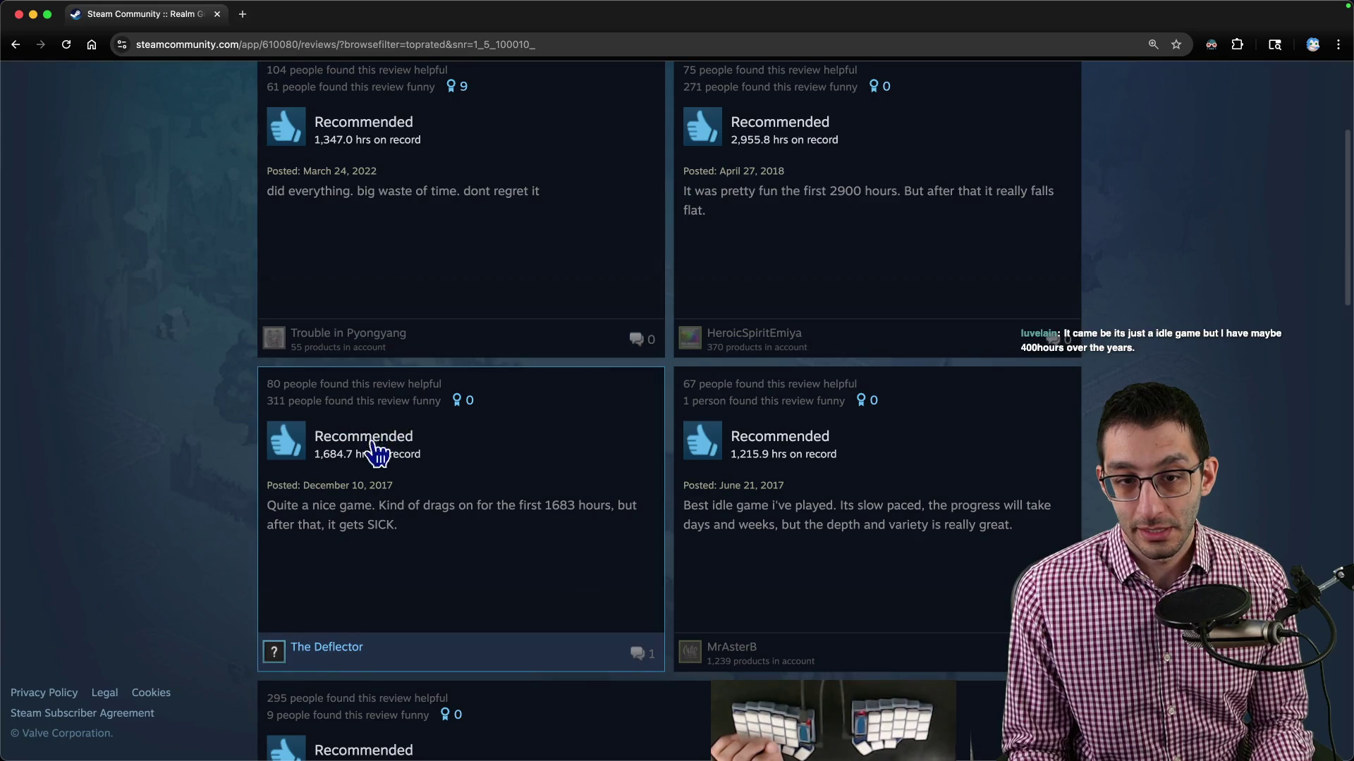
pyautogui.scroll(-7, 366, 465)
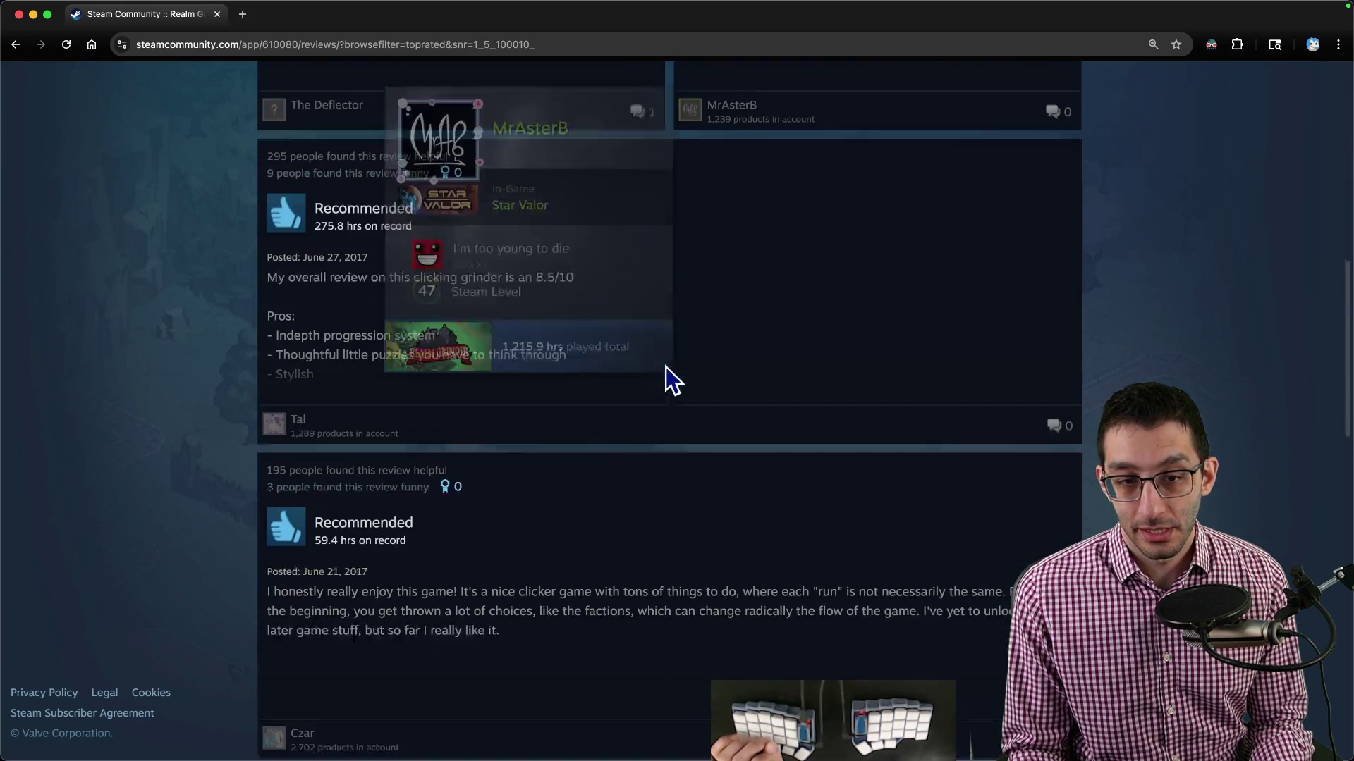
pyautogui.scroll(-6, 653, 370)
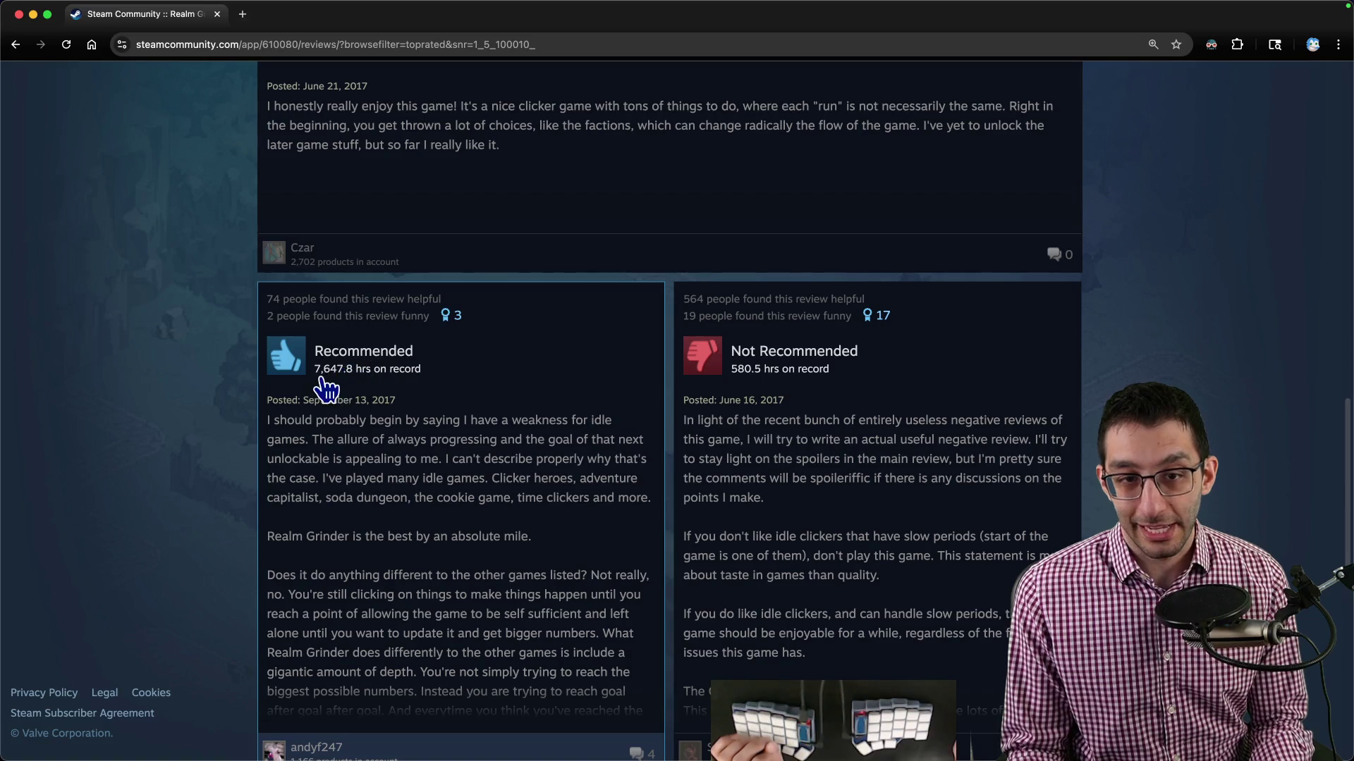
pyautogui.scroll(-1, 430, 391)
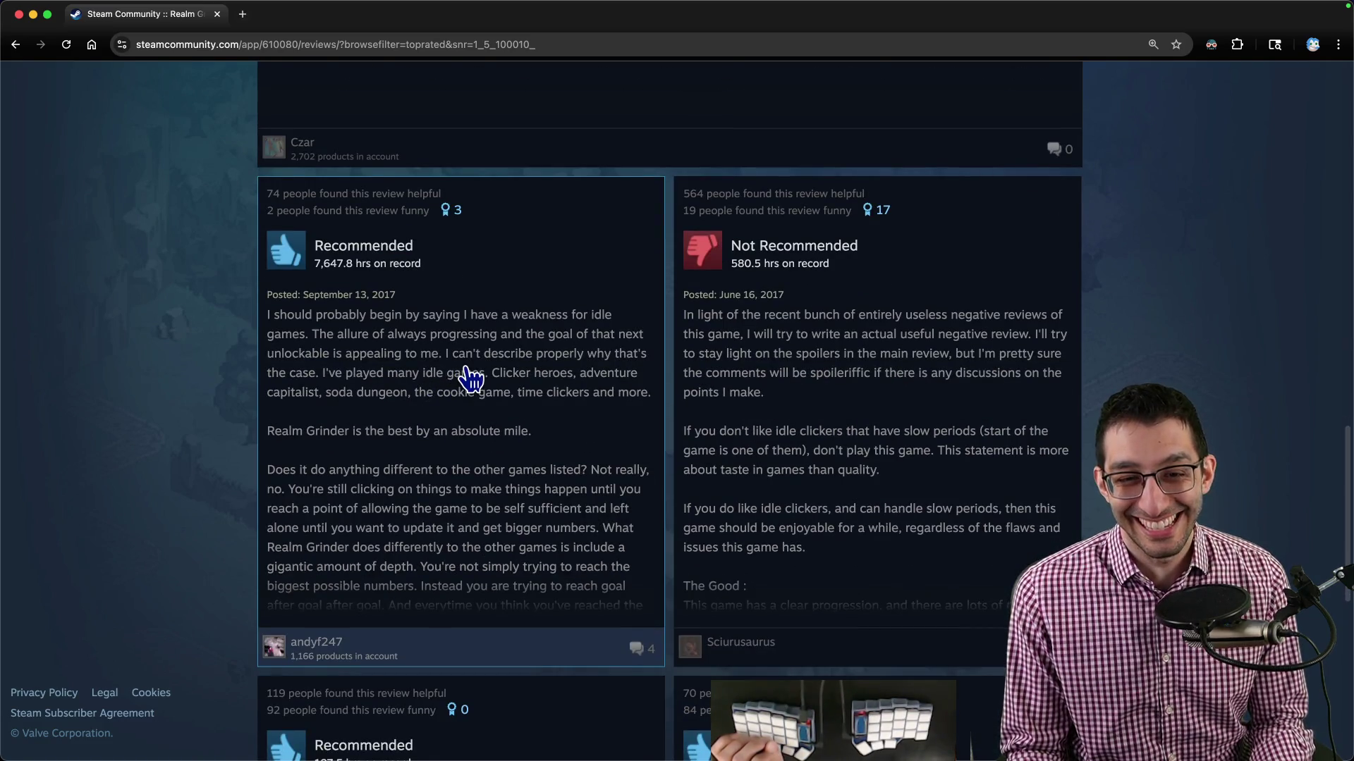
pyautogui.scroll(-11, 464, 374)
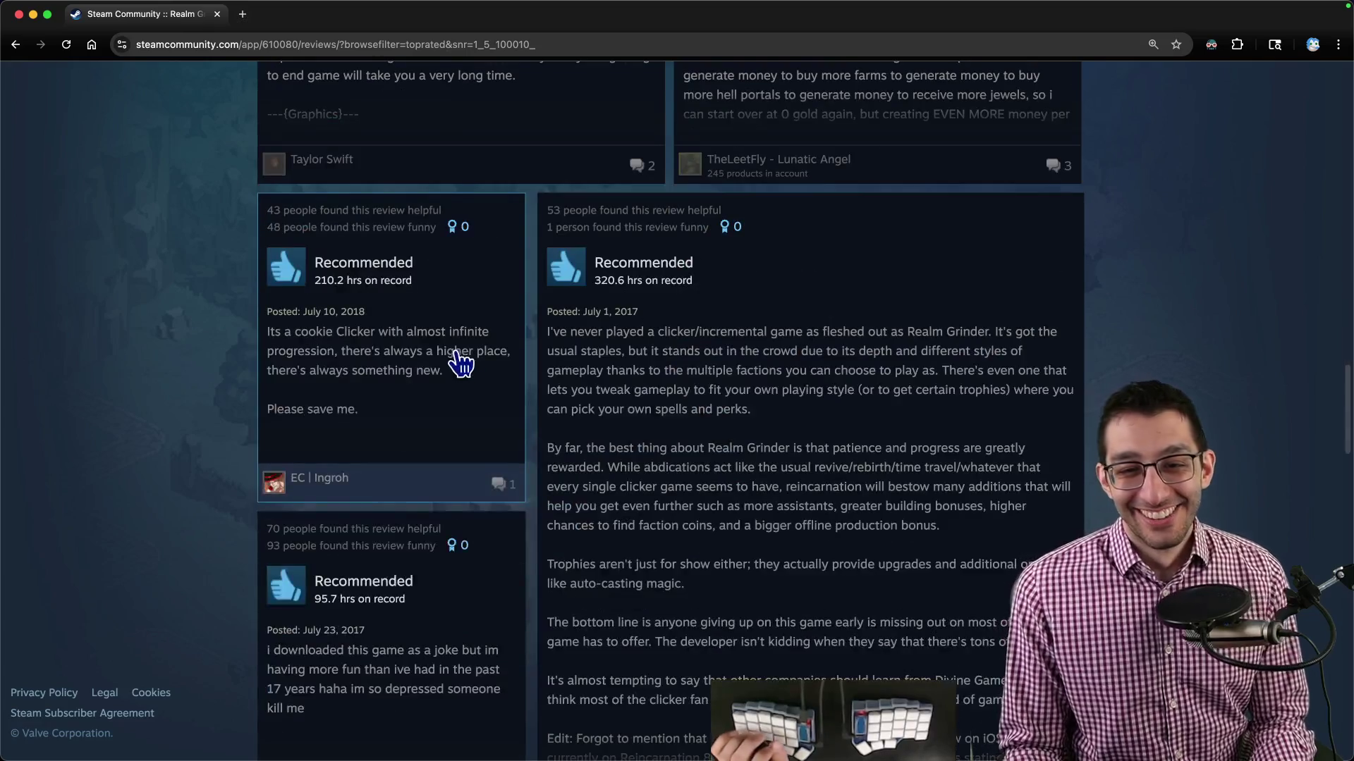
pyautogui.scroll(10, 532, 432)
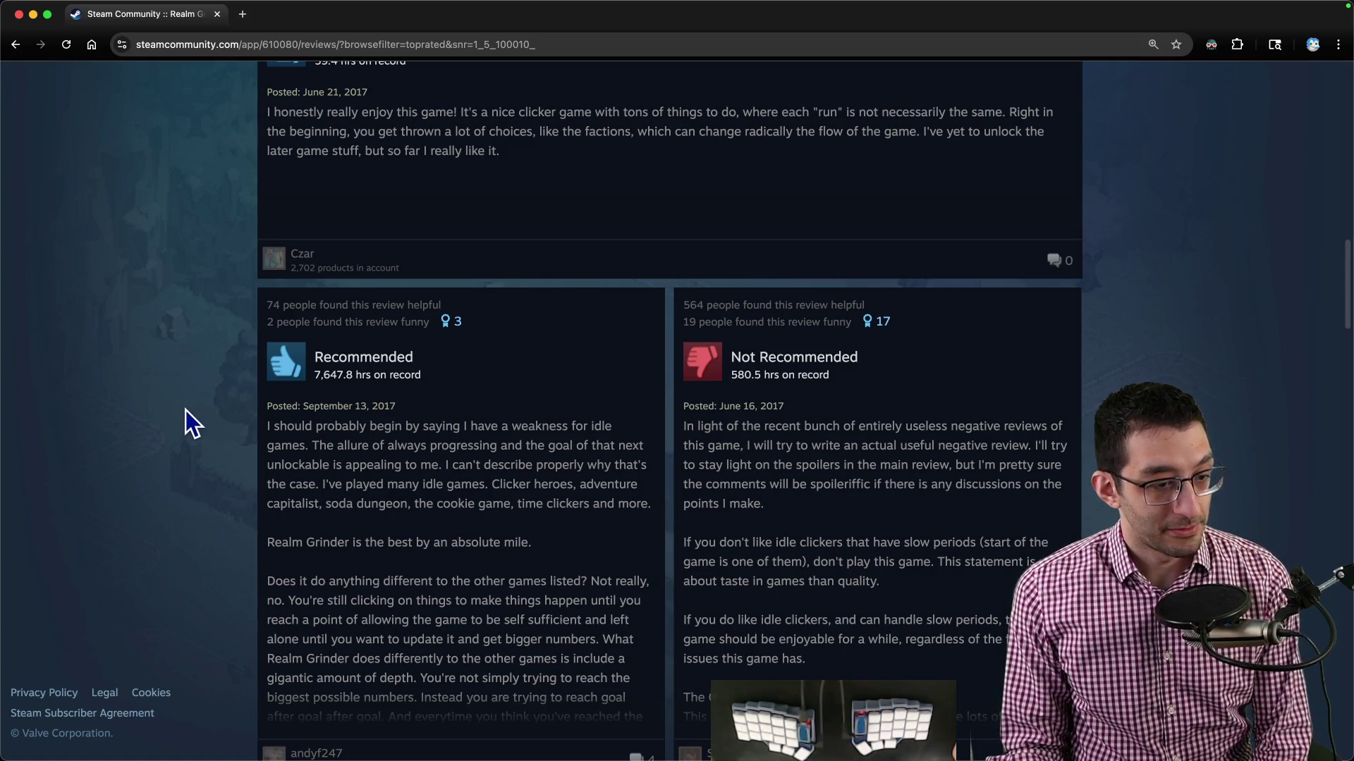
pyautogui.scroll(-10, 188, 406)
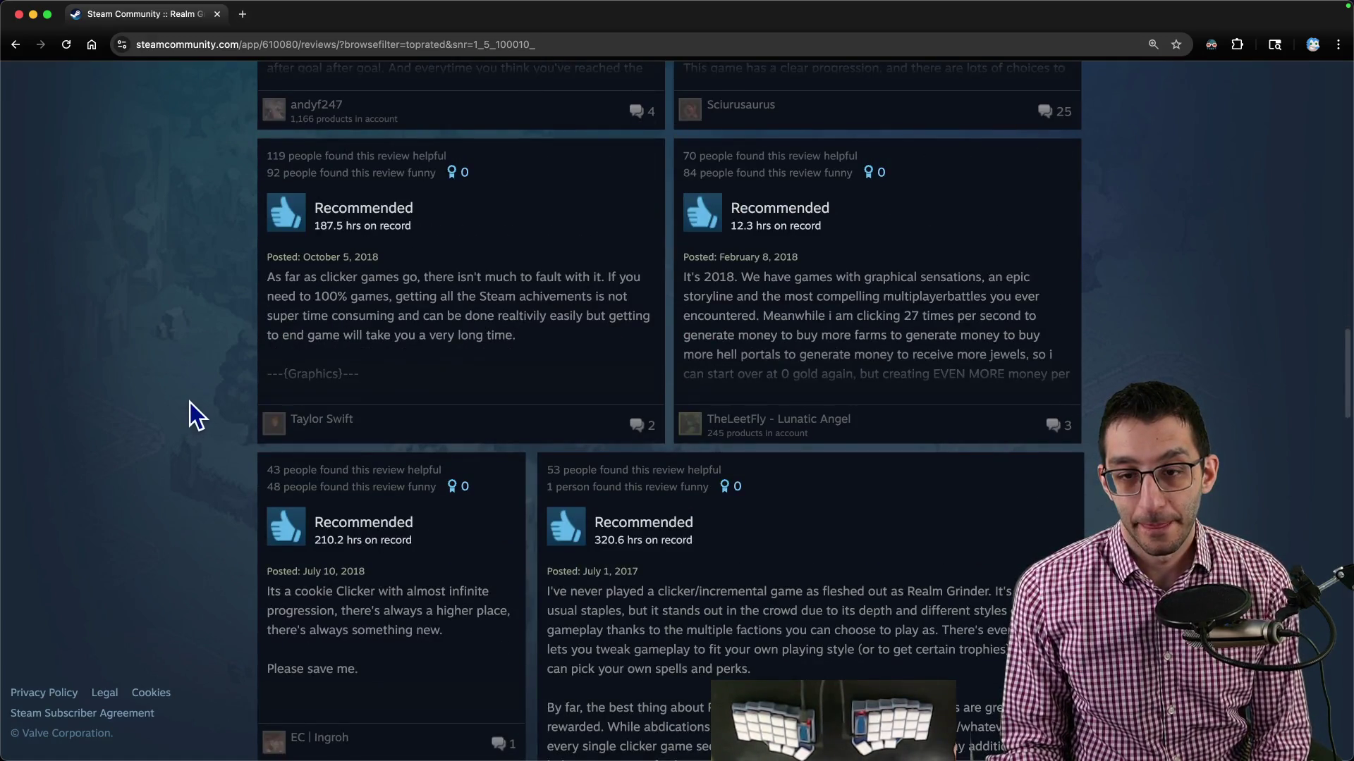
pyautogui.press('super+Tab')
# Select the 'Challenges will be unlocked linearly' bullet and bring forward the Addressing feedback window.
pyautogui.click(338, 521)
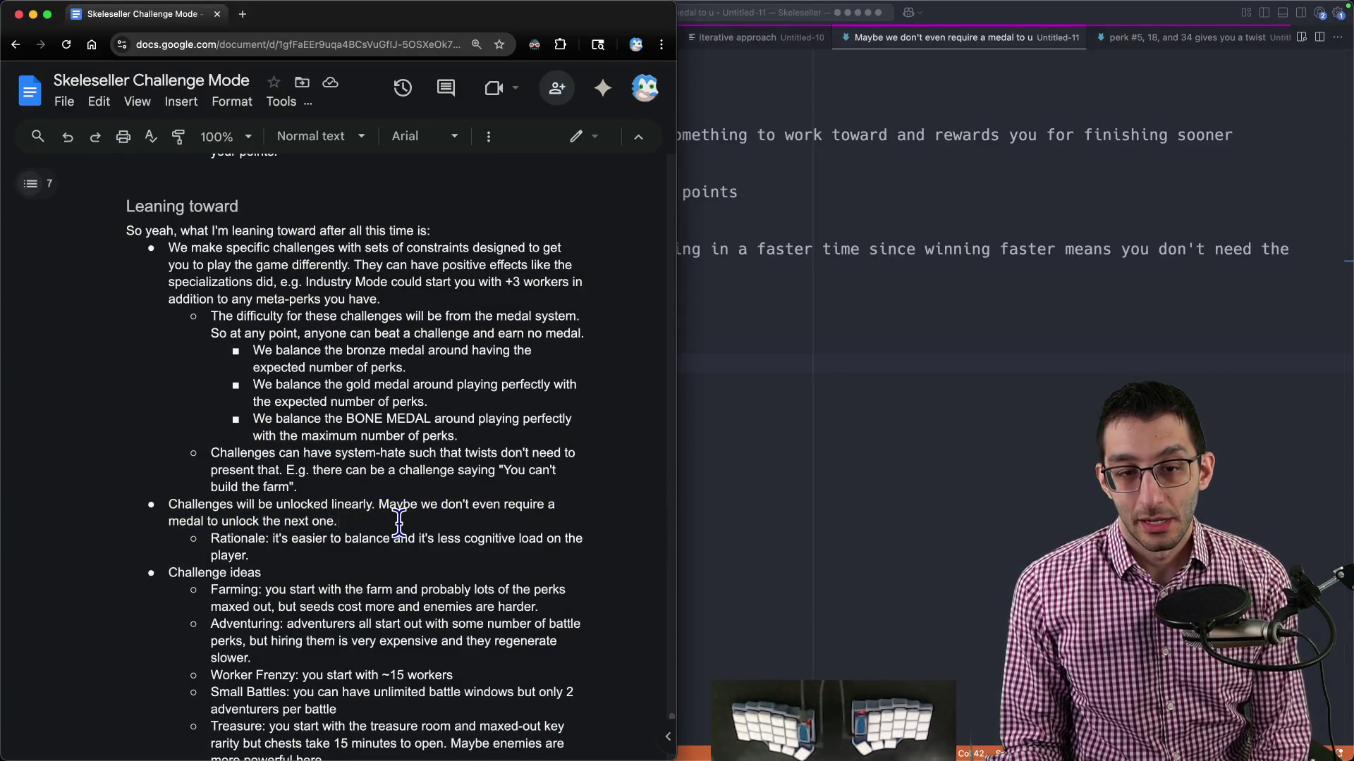
pyautogui.tripleClick(399, 521)
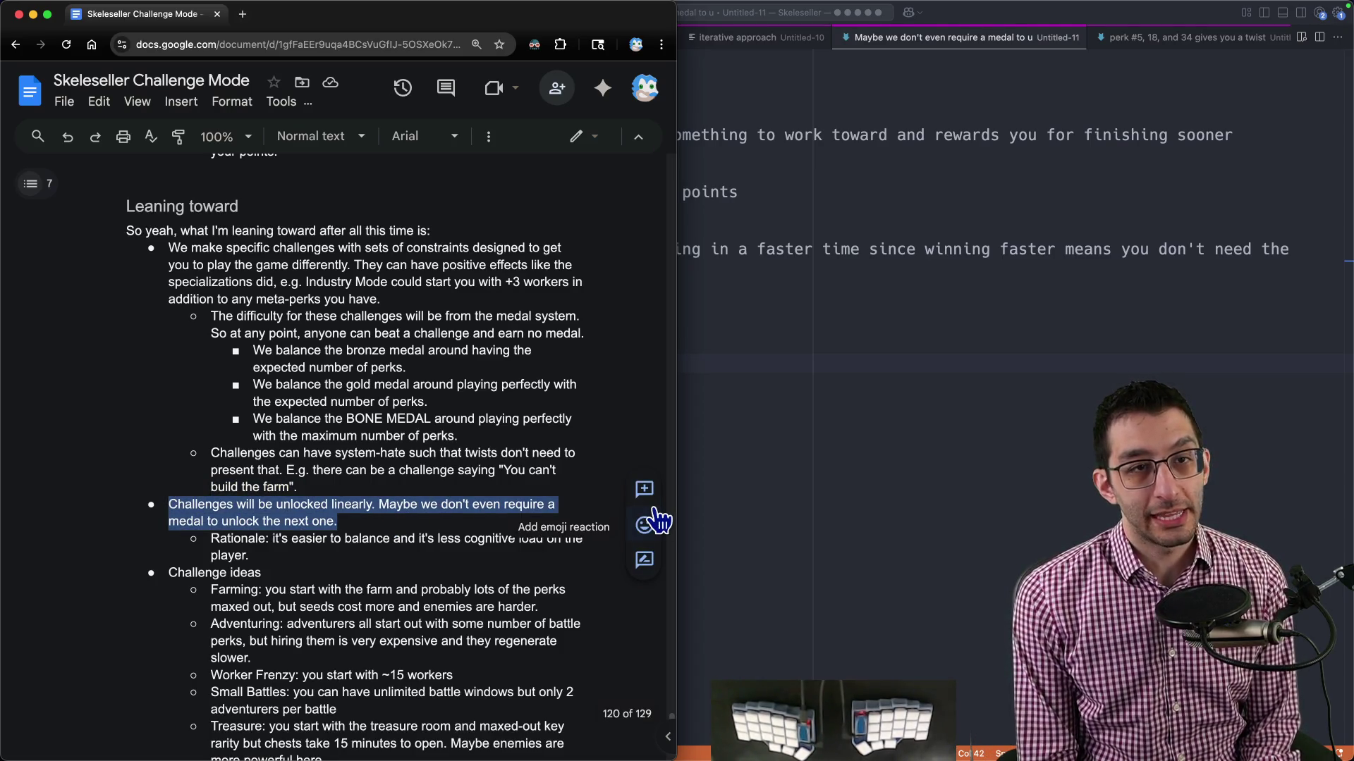
pyautogui.press('super+grave')
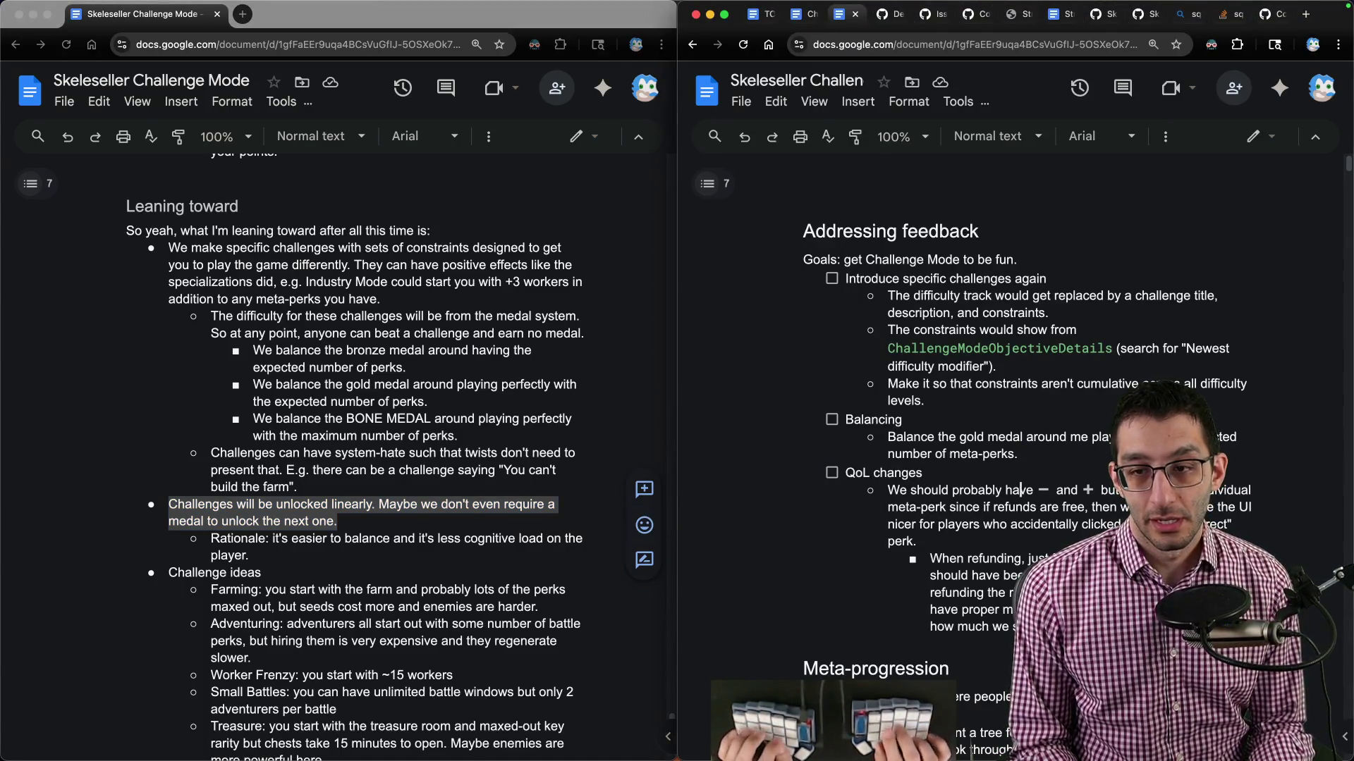
# Add a QoL changes bullet: 'Don't require a medal to unlock' challenges, with its rationale.
pyautogui.press('super+Left')
pyautogui.press('Return')
pyautogui.press('Up')
pyautogui.write("Don't require a")
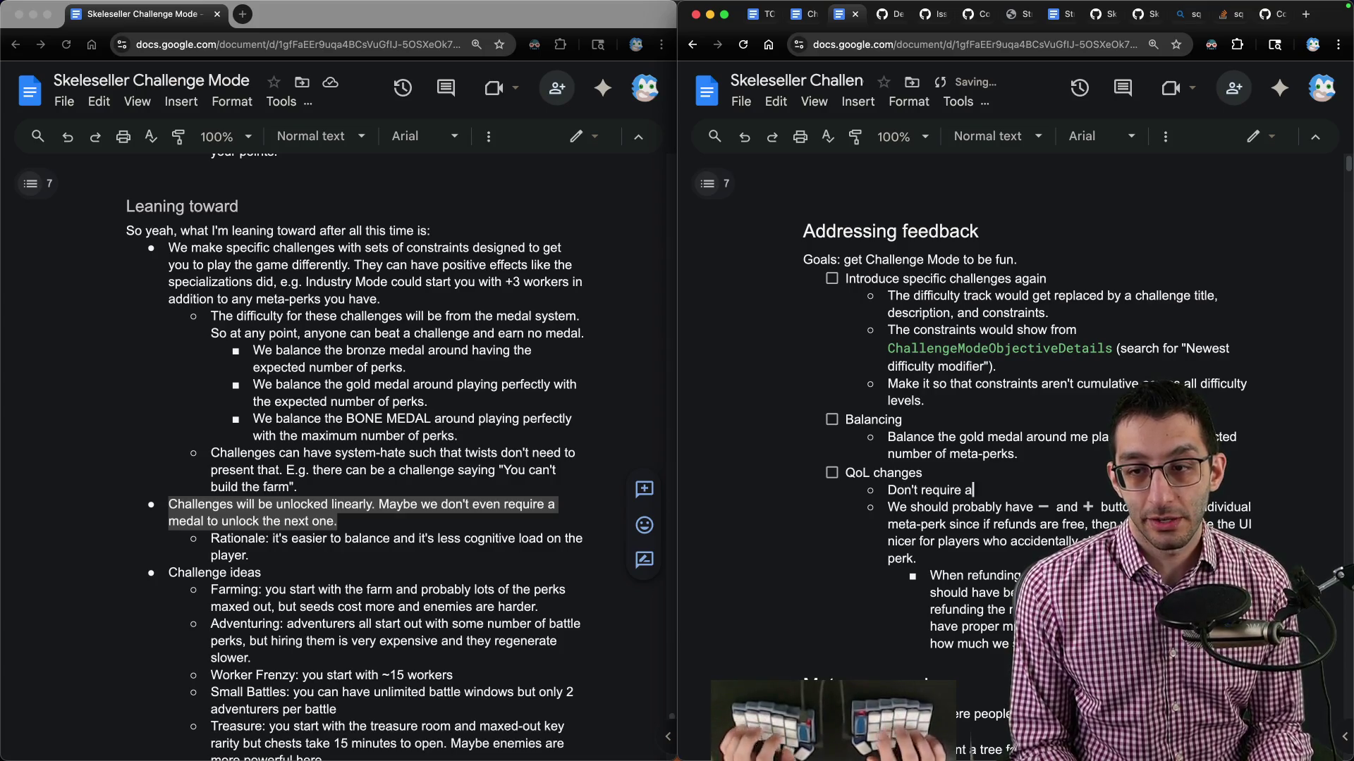
pyautogui.write(' medal to unlock the next')
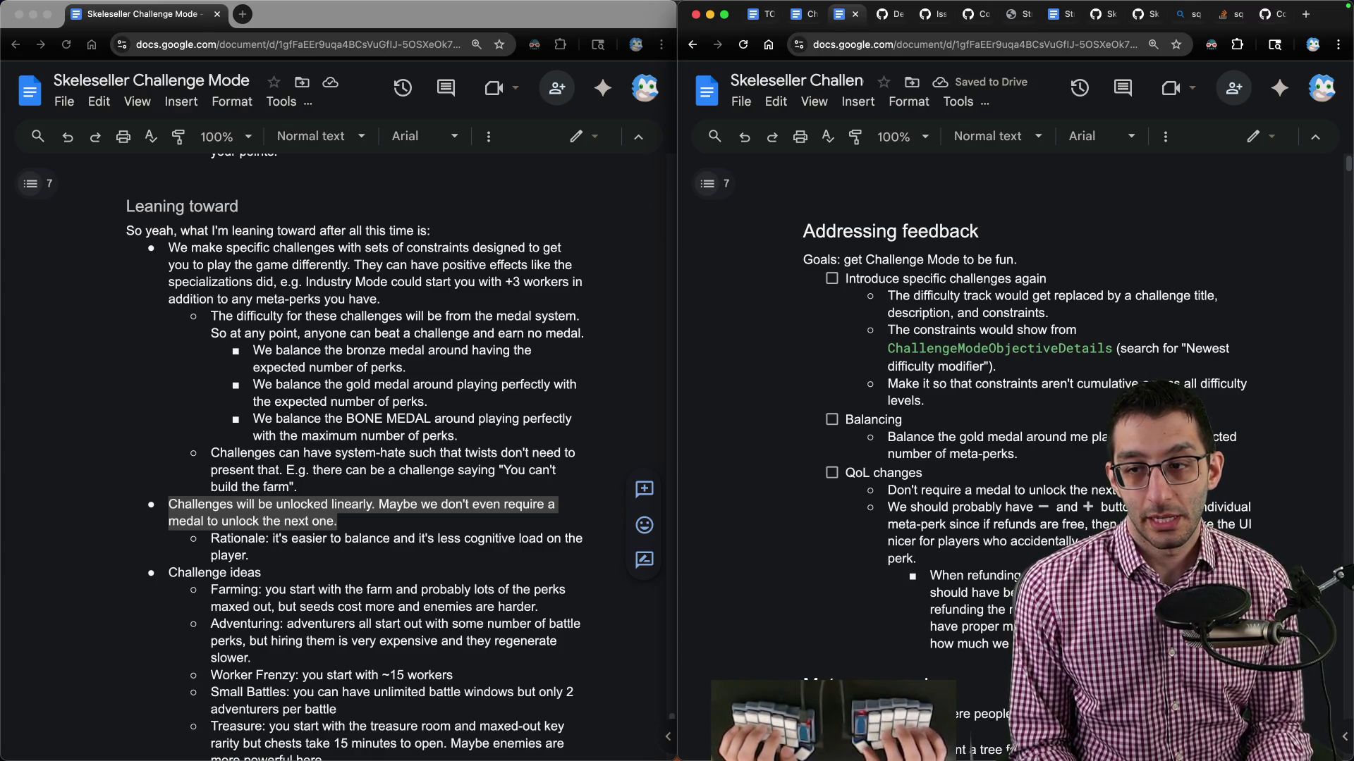
pyautogui.write('move ')
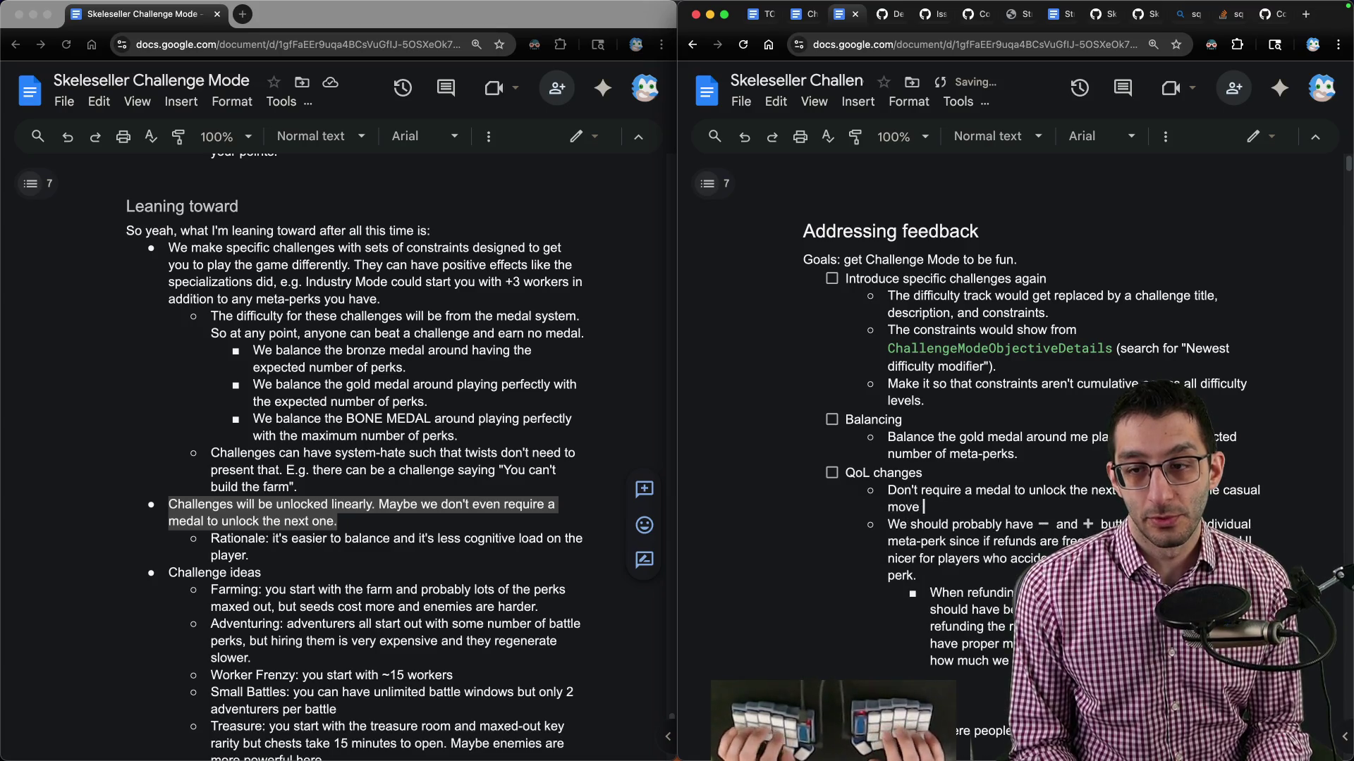
pyautogui.write('to make, so we should to')
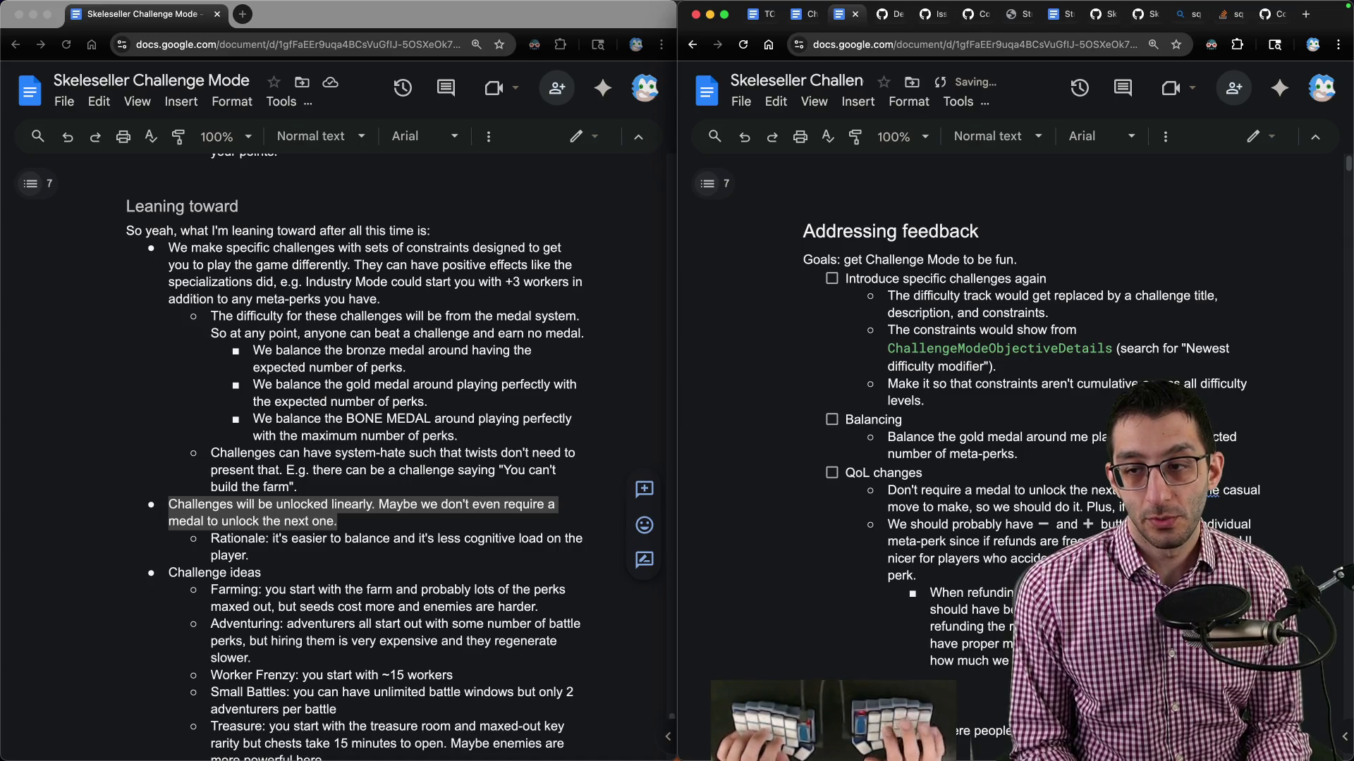
pyautogui.write("lenge, it'll let you move beyond it.")
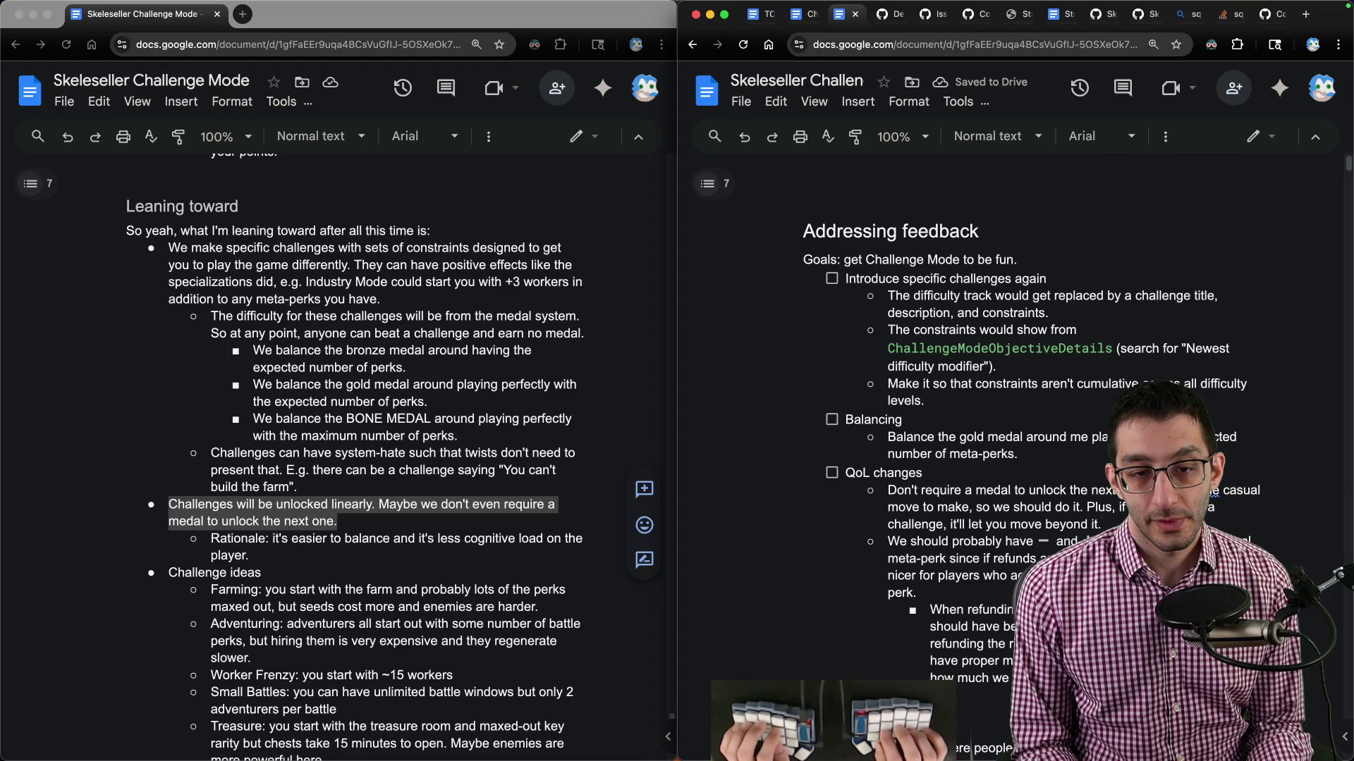
# Nest a note to update text and tooltips mentioning medals, e.g. the end screen.
pyautogui.press('Return')
pyautogui.press('Tab')
pyautogui.write('Update text')
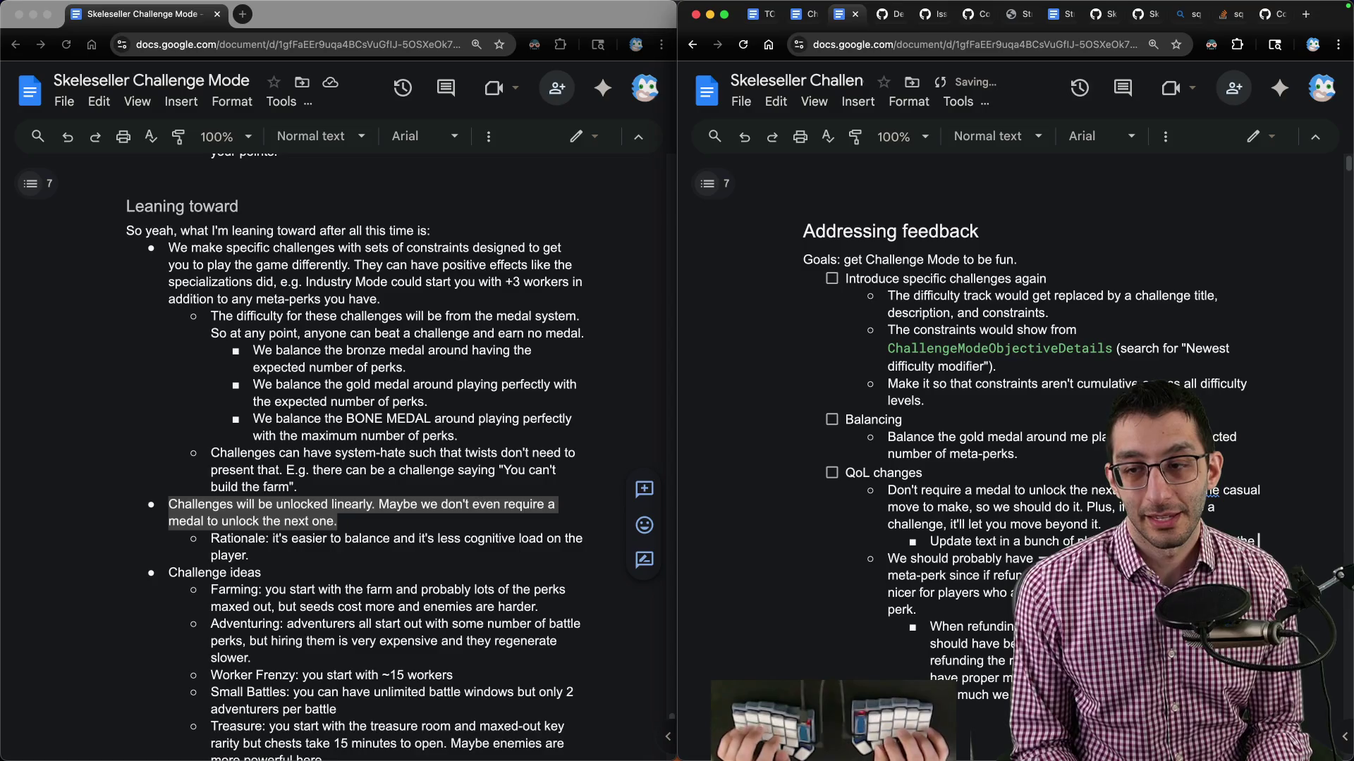
pyautogui.write('e are tooltips in')
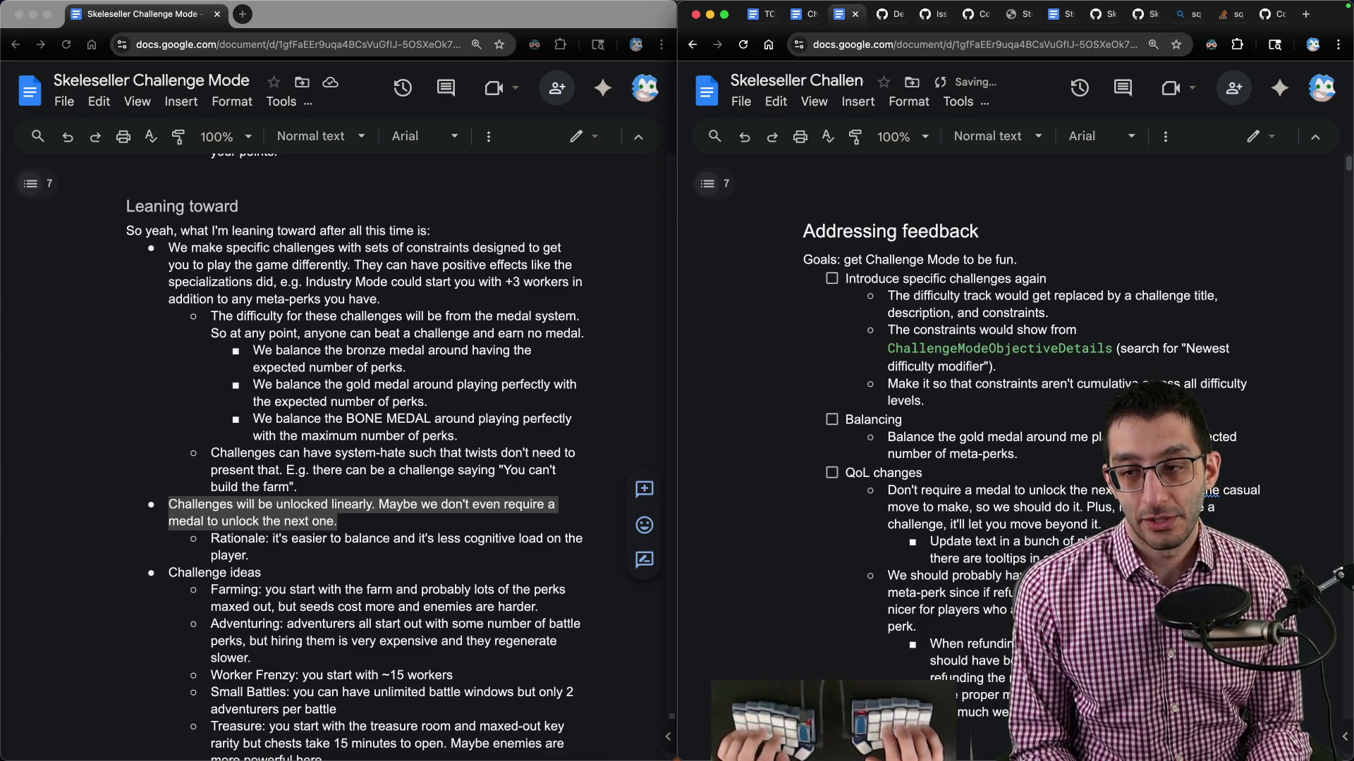
pyautogui.write('medal')
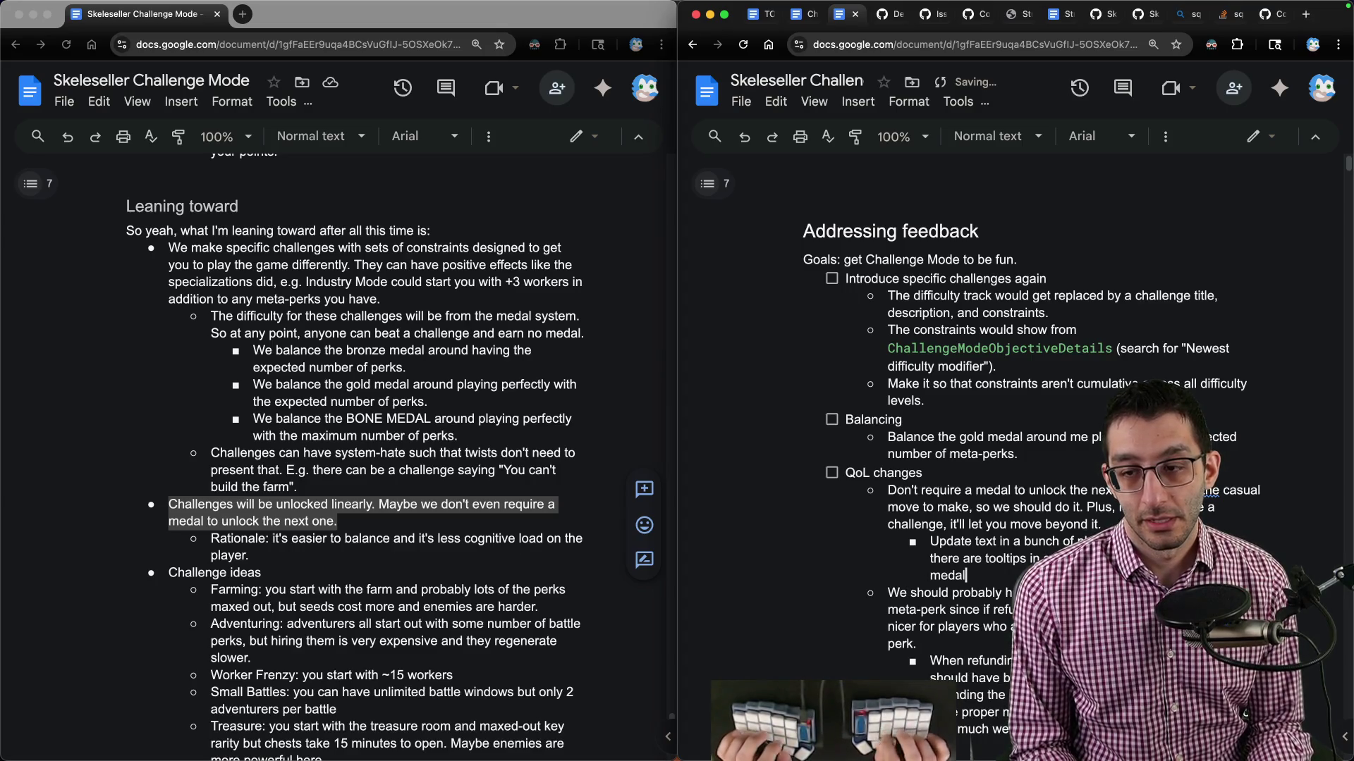
pyautogui.write('. (e.g. `Ch')
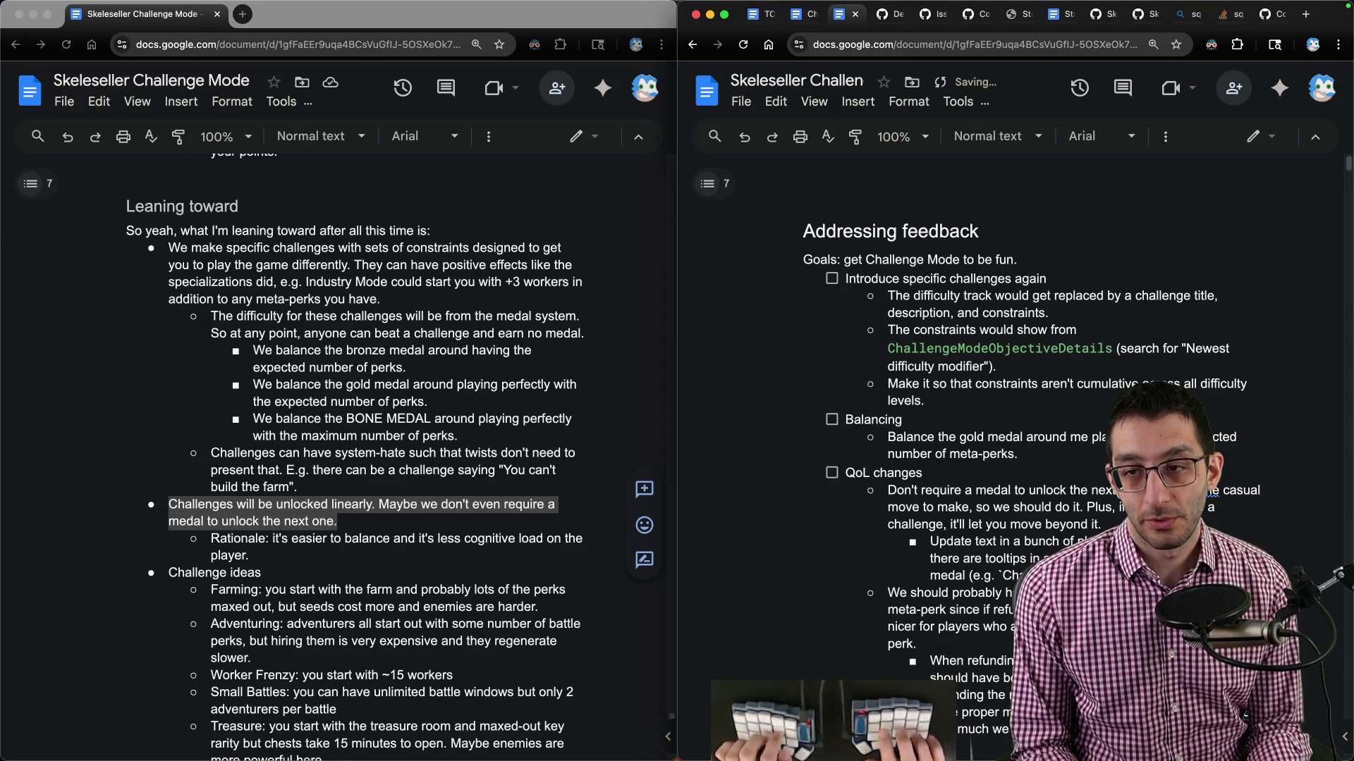
pyautogui.write('` end')
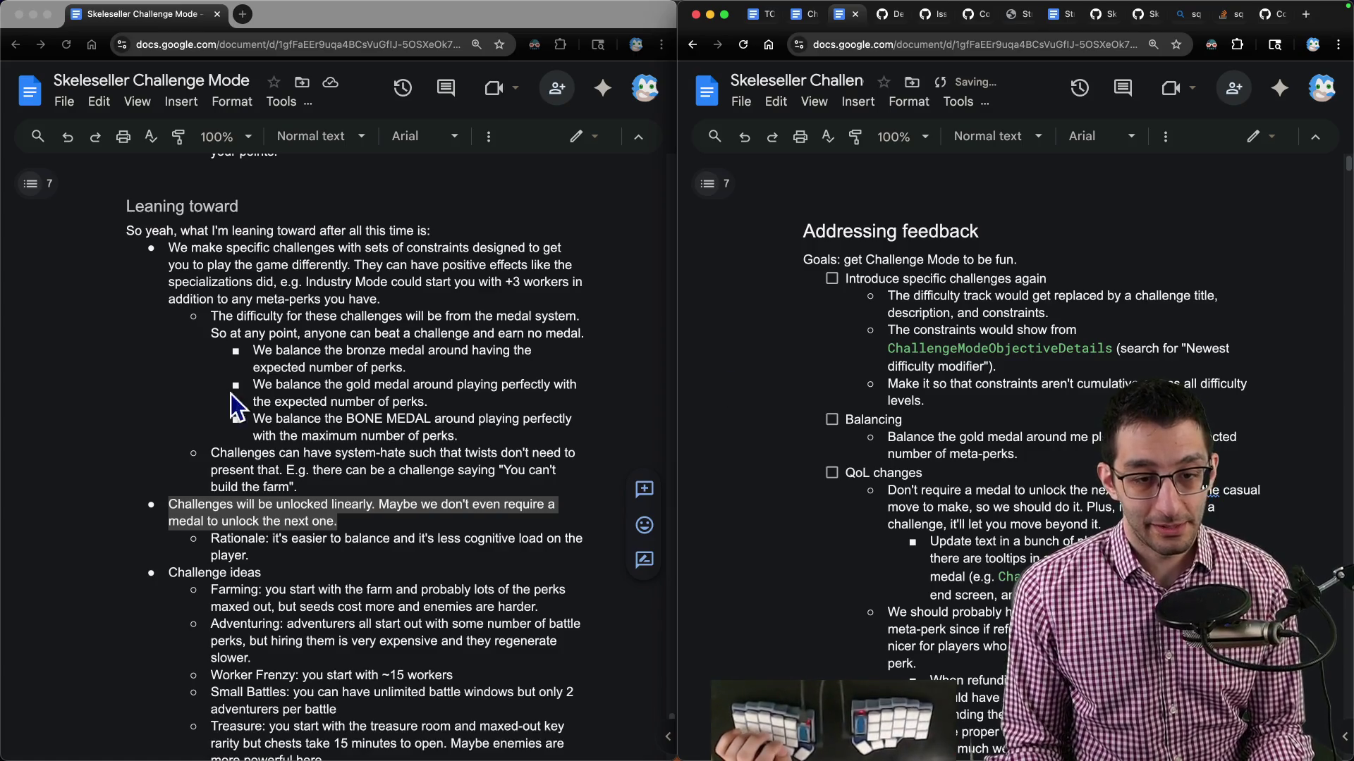
pyautogui.scroll(-5, 230, 395)
# Copy the challenge ideas list into a new 'Code specific challenges' checklist item above Balancing.
pyautogui.click(257, 351)
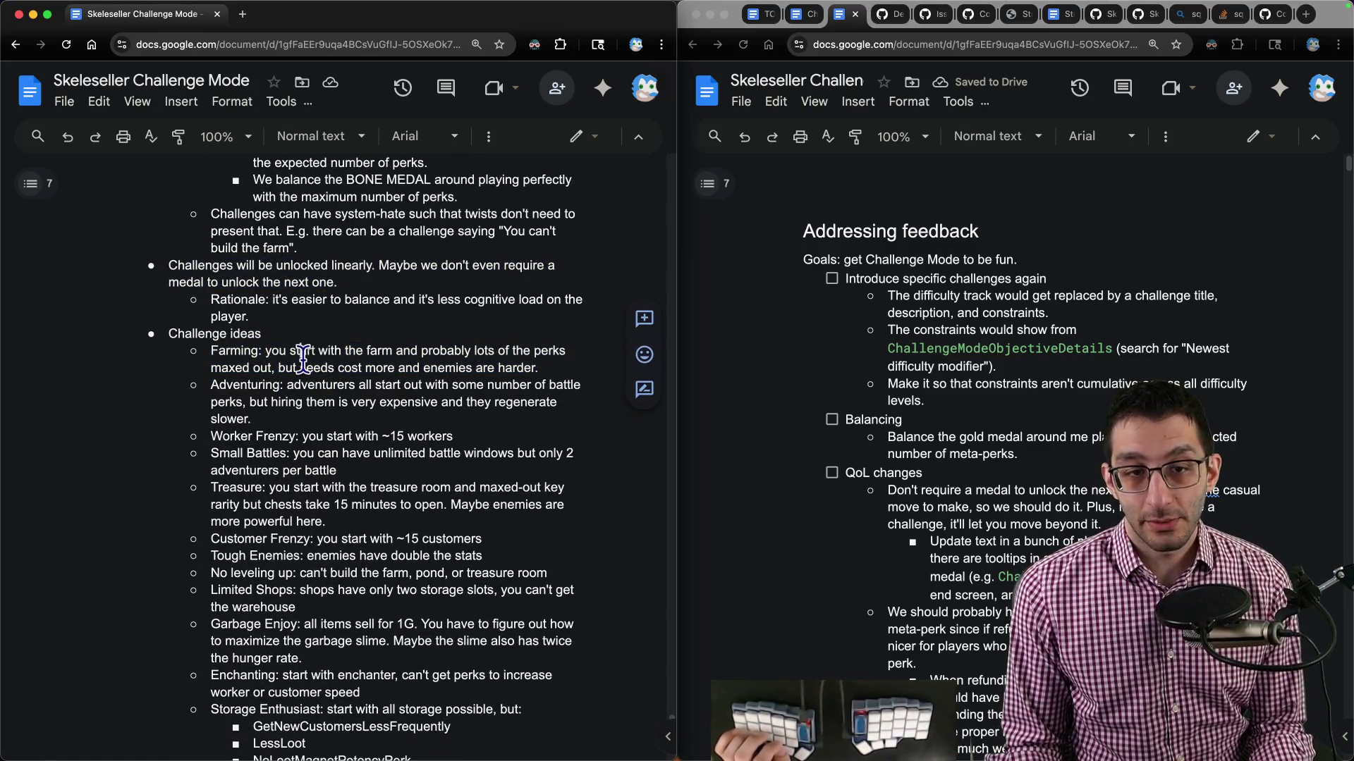
pyautogui.moveTo(275, 350)
pyautogui.mouseDown()
pyautogui.moveTo(278, 538)
pyautogui.moveTo(287, 393)
pyautogui.moveTo(330, 440)
pyautogui.mouseUp()
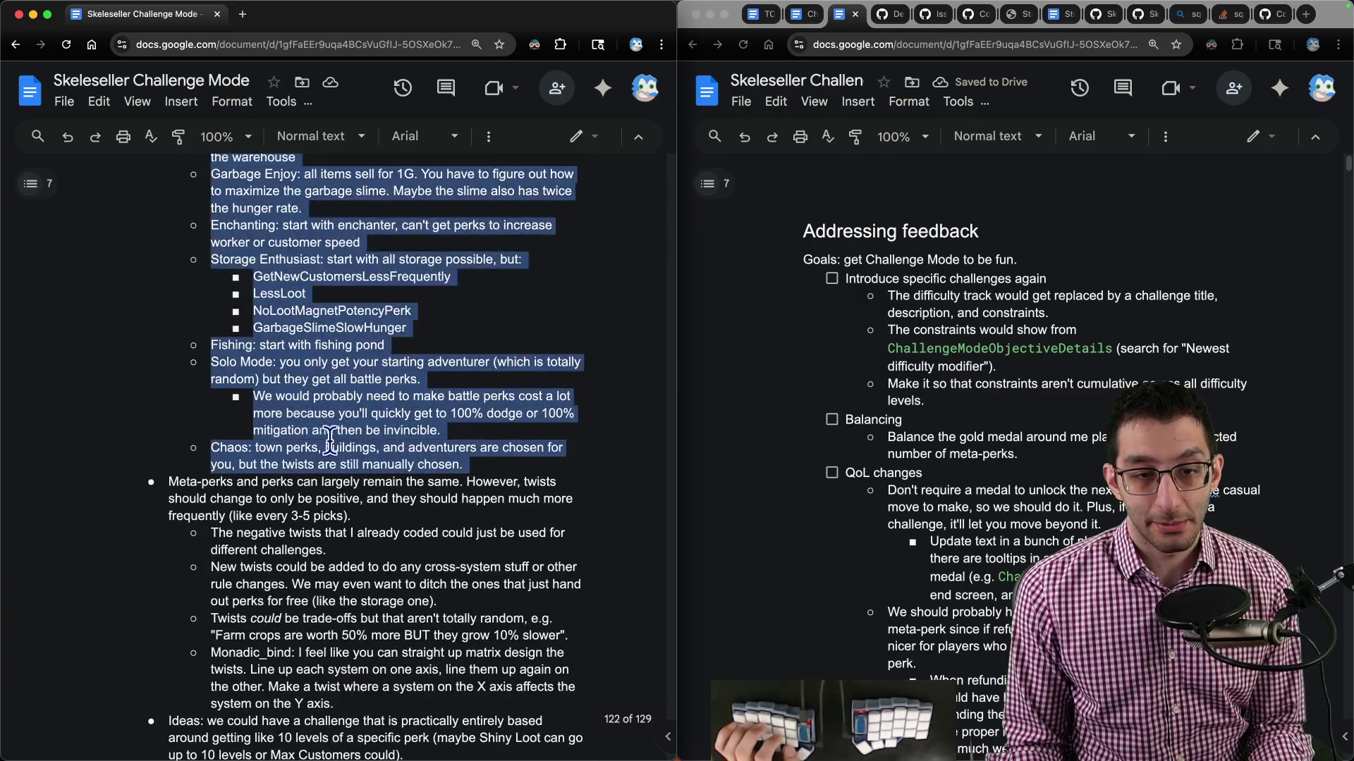
pyautogui.click(963, 414)
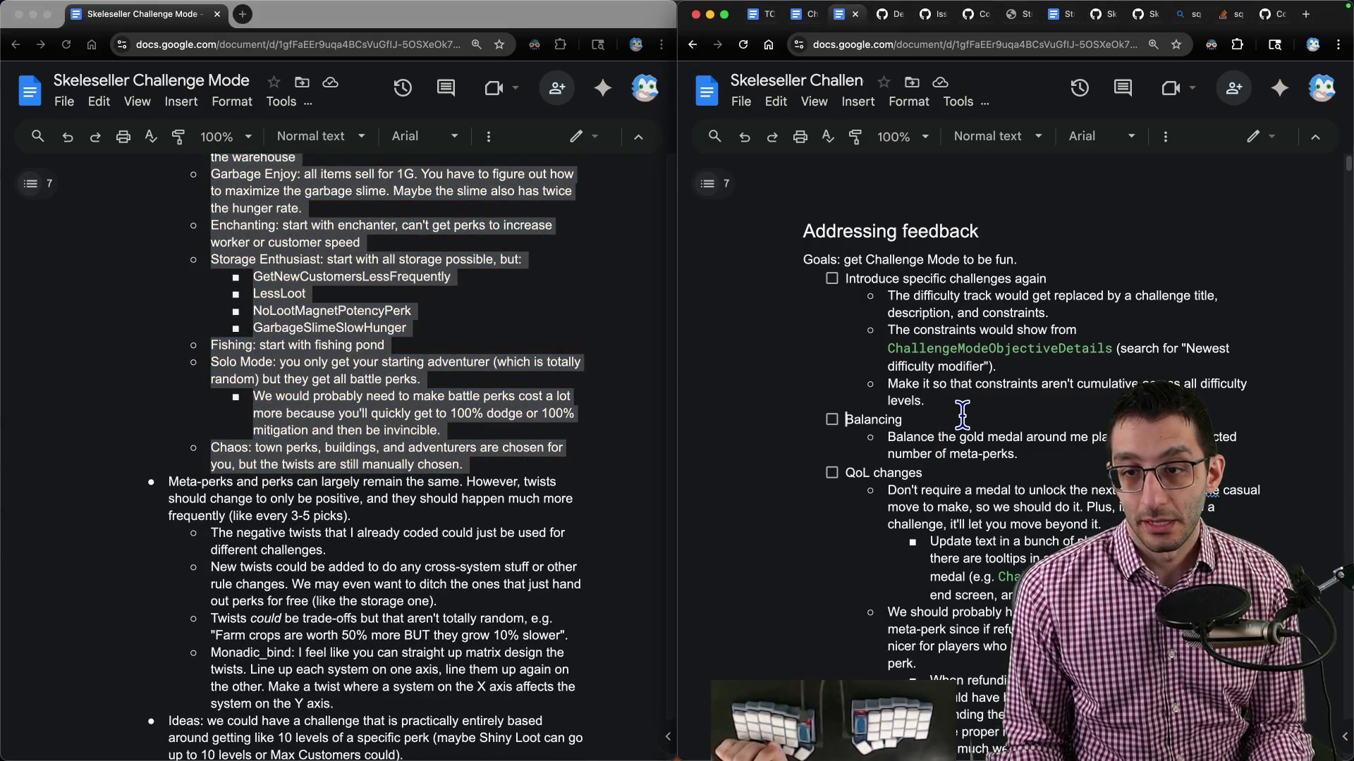
pyautogui.press('Return')
pyautogui.press('Up')
pyautogui.write('Code specific c')
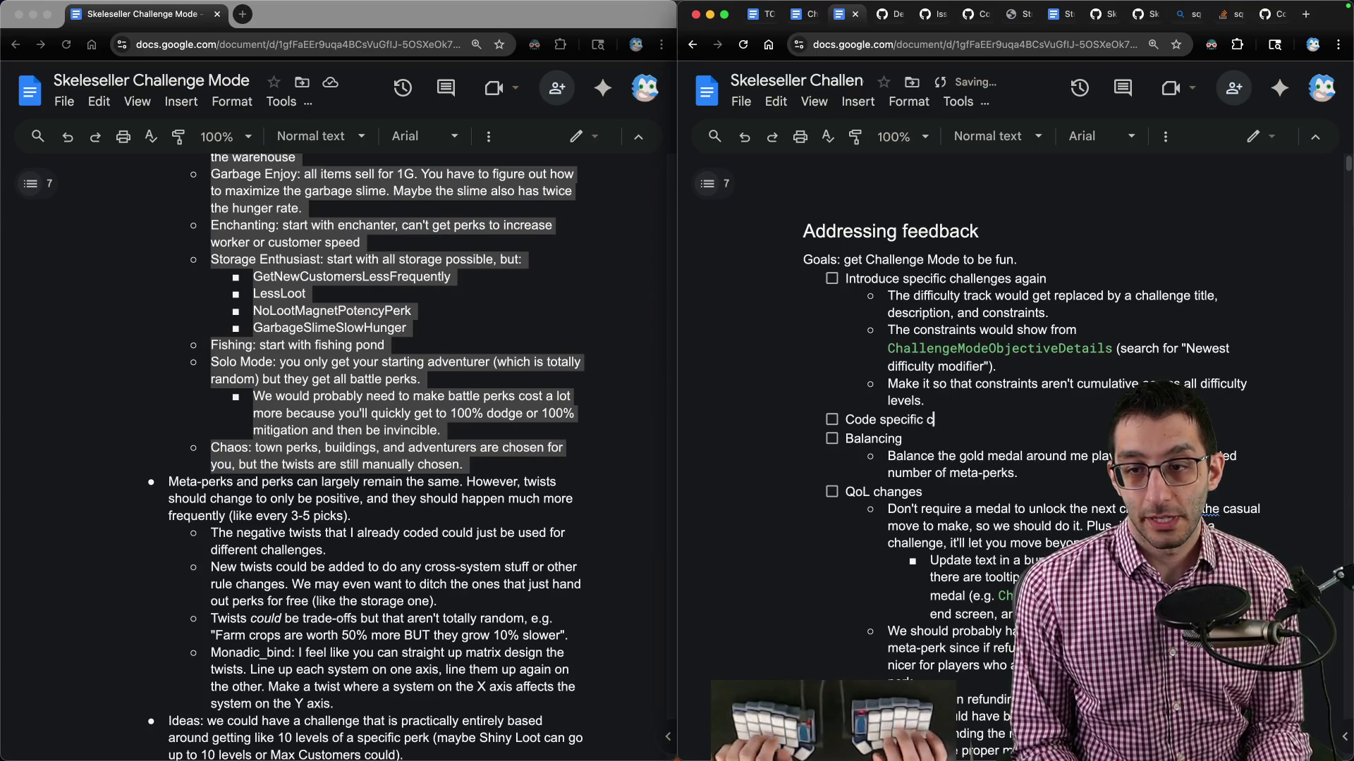
pyautogui.write('hallenges')
pyautogui.press('Return')
pyautogui.hotkey('ctrl', 'v')
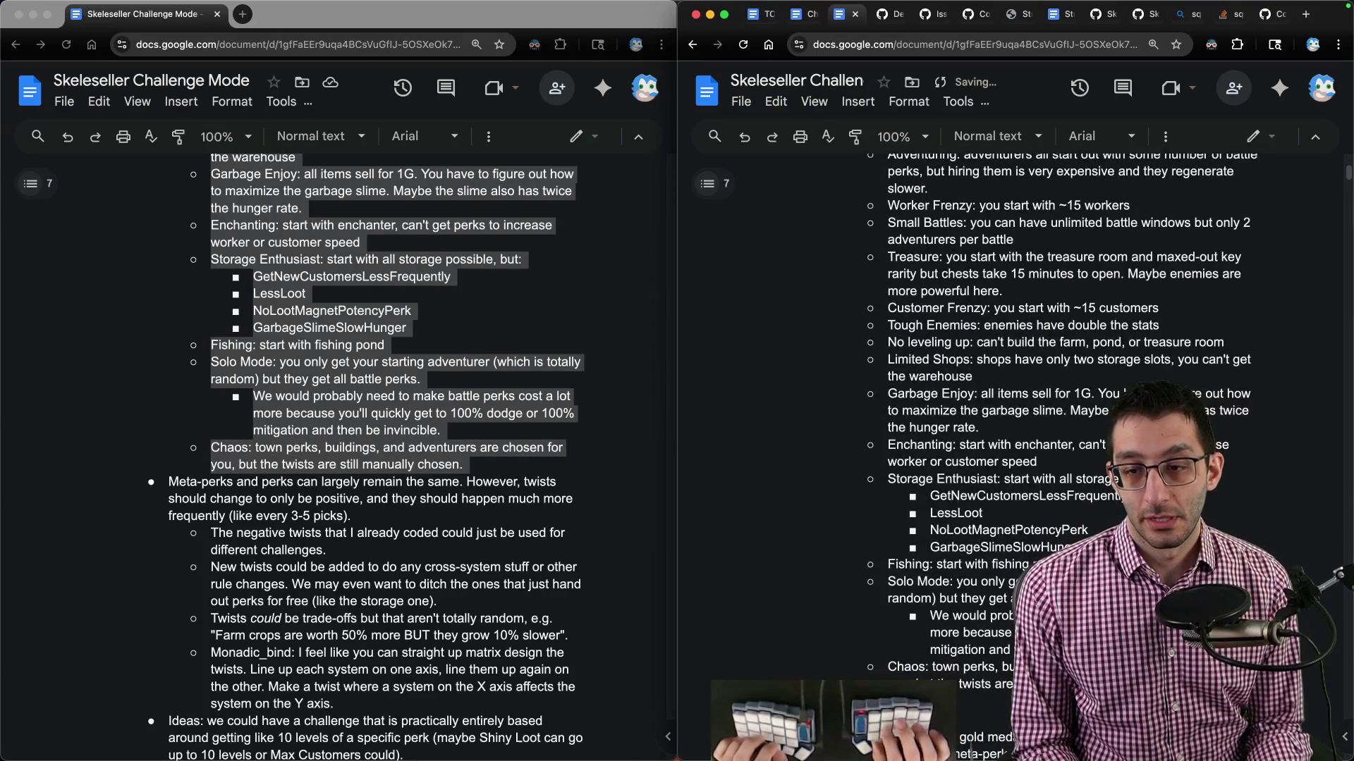
pyautogui.scroll(-5, 251, 443)
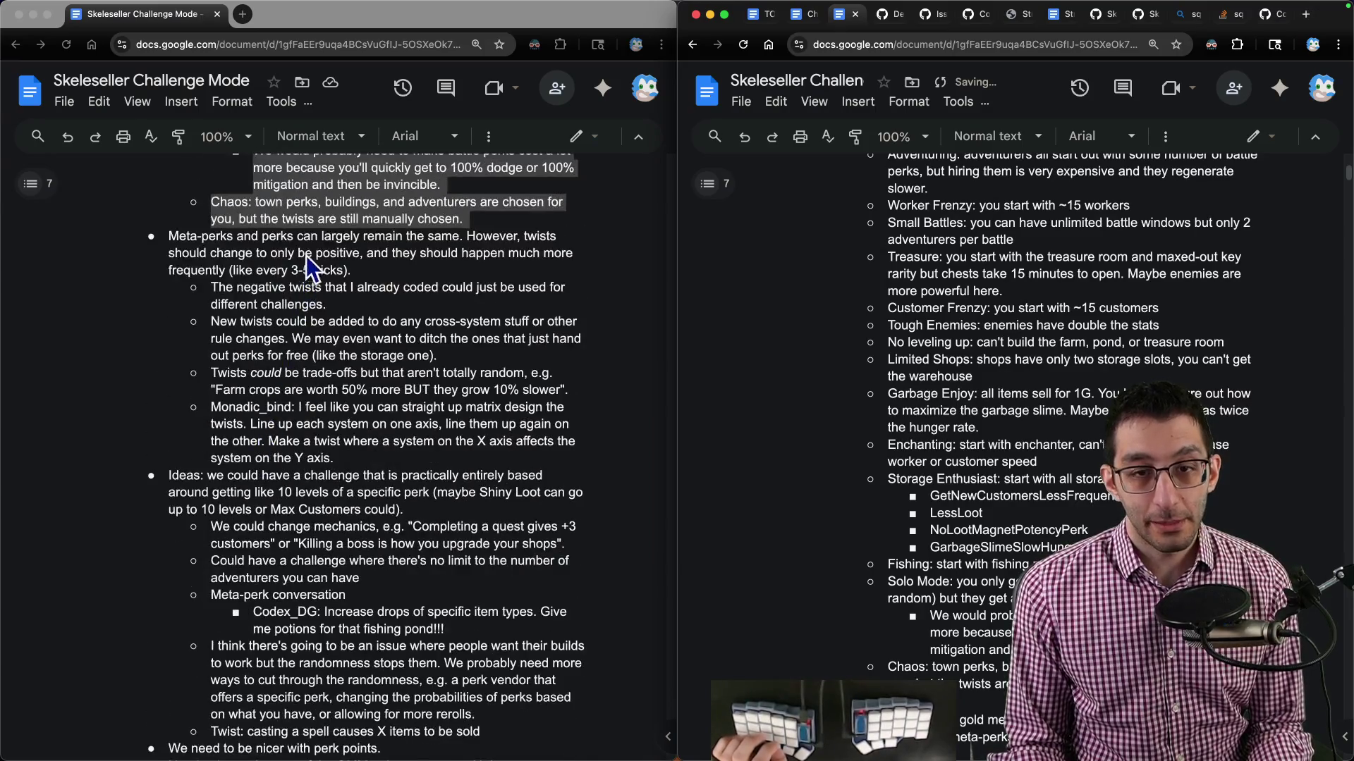
# Add a top-level 'Change twists' checklist item after the constraints item, with a nested sub-bullet.
pyautogui.tripleClick(304, 247)
pyautogui.scroll(6, 981, 423)
pyautogui.click(981, 401)
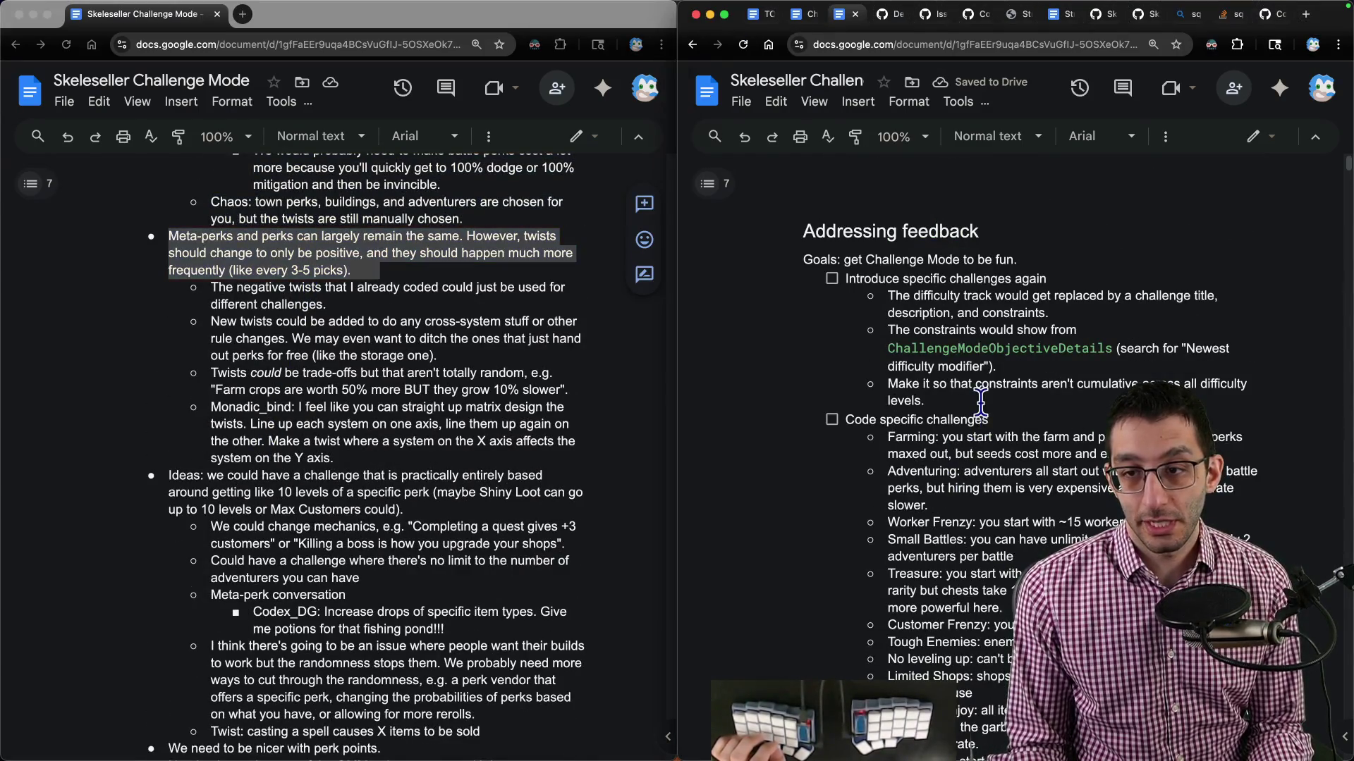
pyautogui.press('Return')
pyautogui.press('Return')
pyautogui.hotkey('ctrl', 'shift', '9')
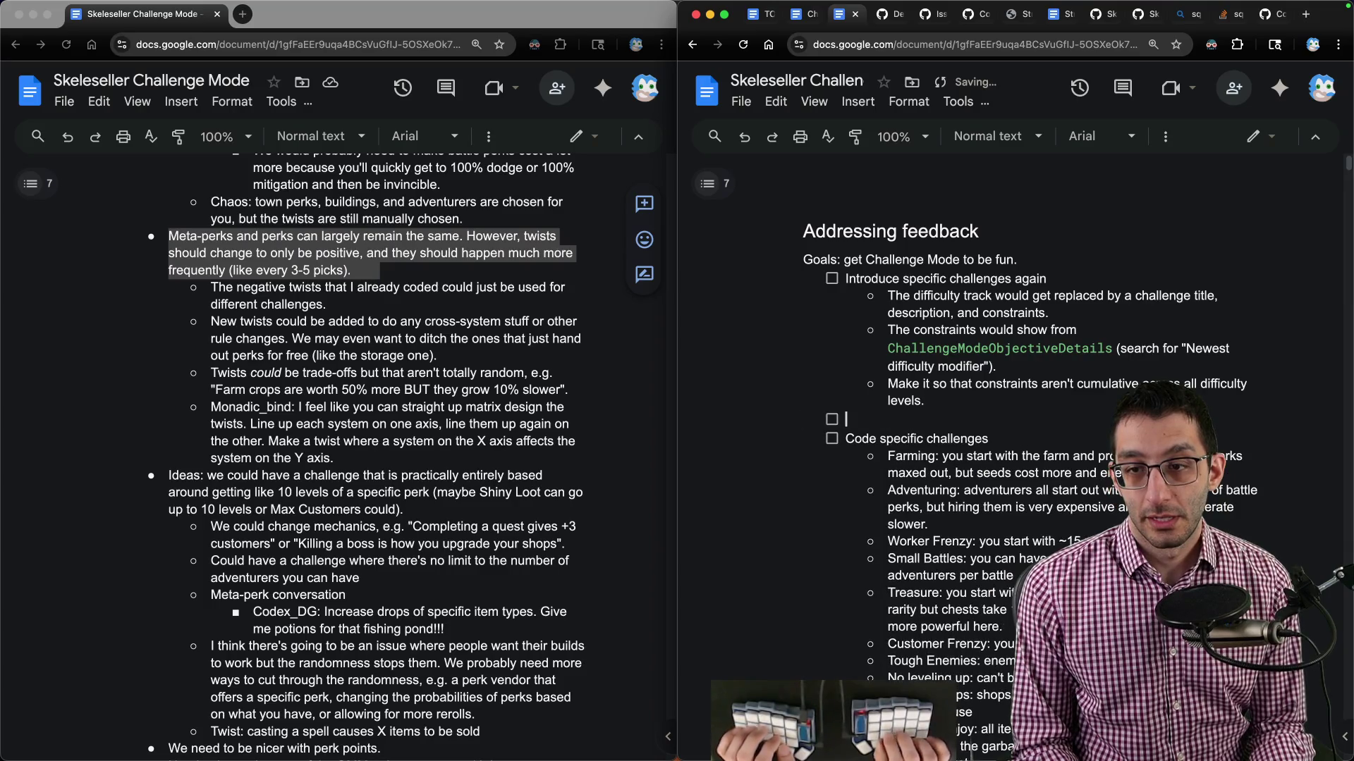
pyautogui.write('Change twists')
pyautogui.press('Return')
pyautogui.press('Tab')
# Note 'Get rid of the negative aspect.' under Change twists and add a save-version-bump checklist item.
pyautogui.write('G')
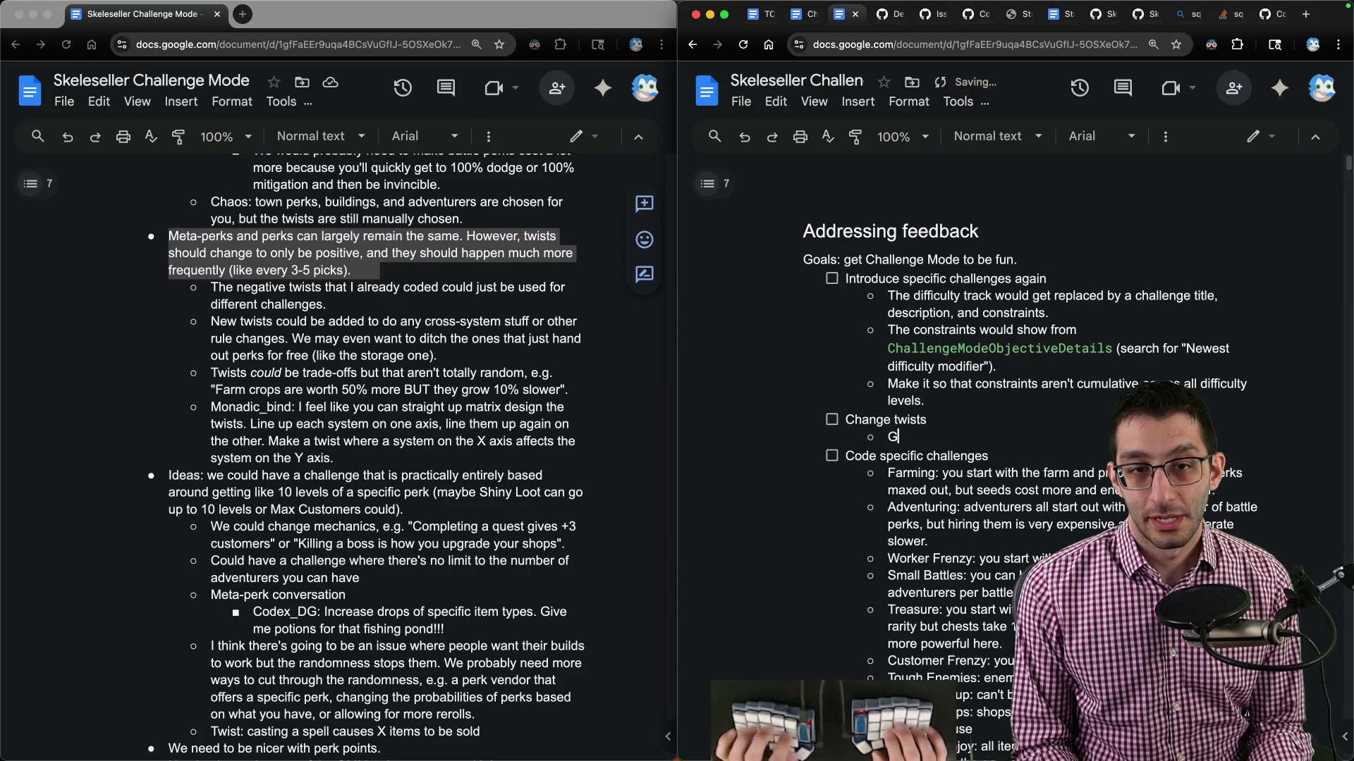
pyautogui.write('et rid of the negative aspect.')
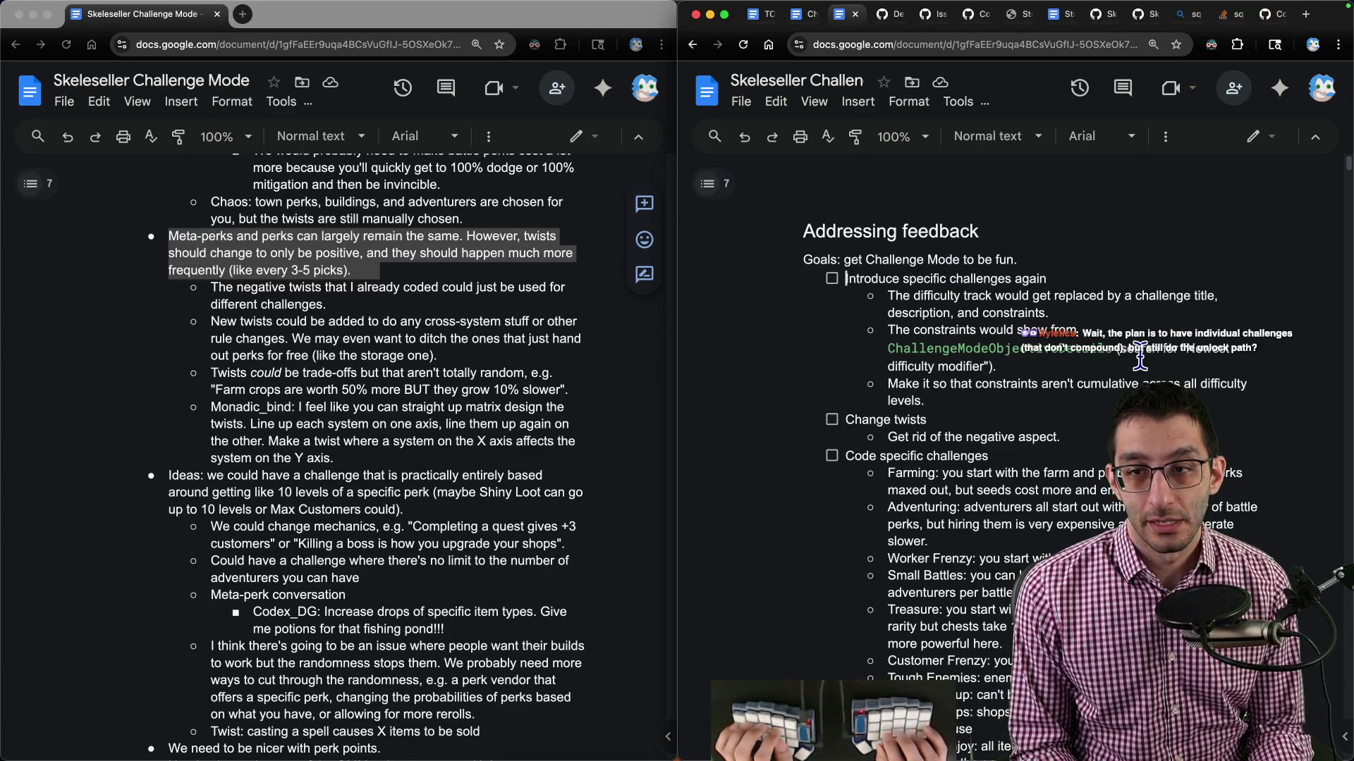
pyautogui.press('Return')
pyautogui.press('Up')
pyautogui.write('Probably need to ')
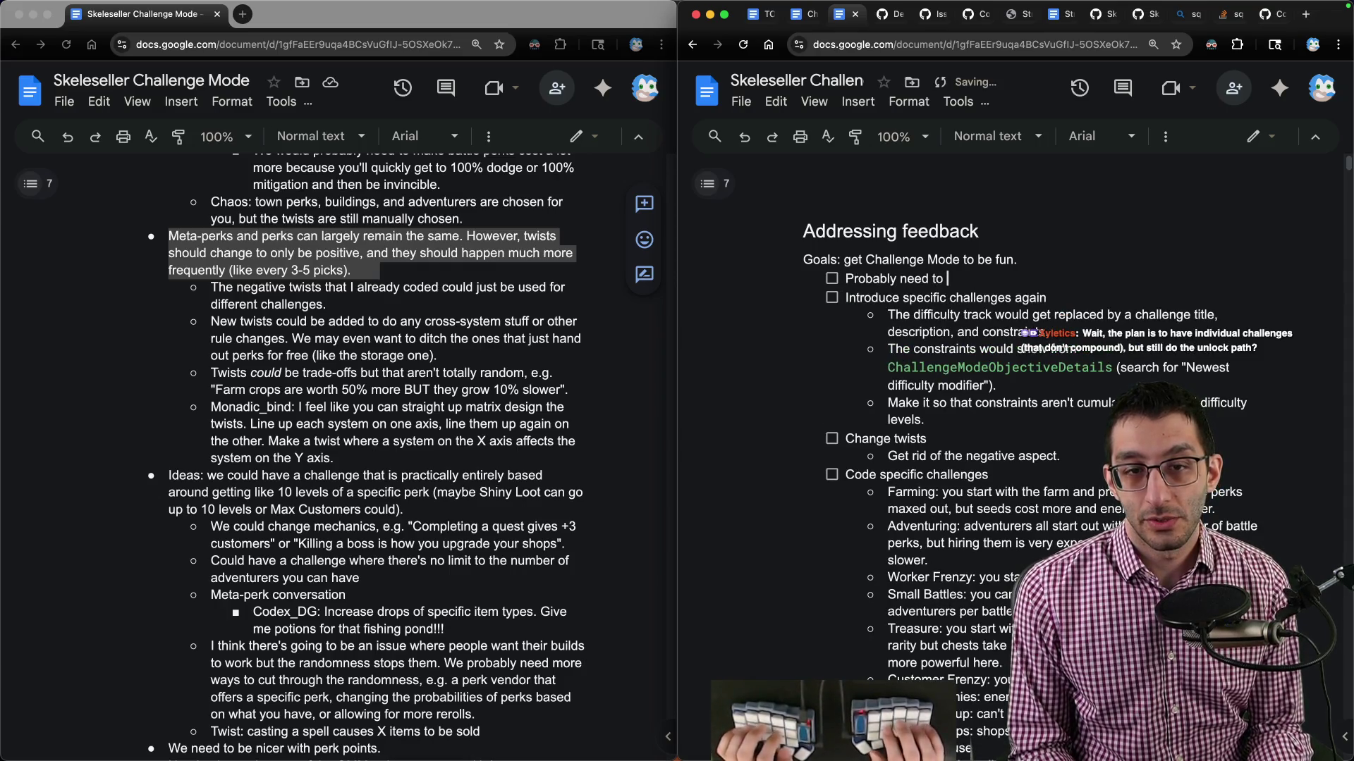
pyautogui.write('bump the save version')
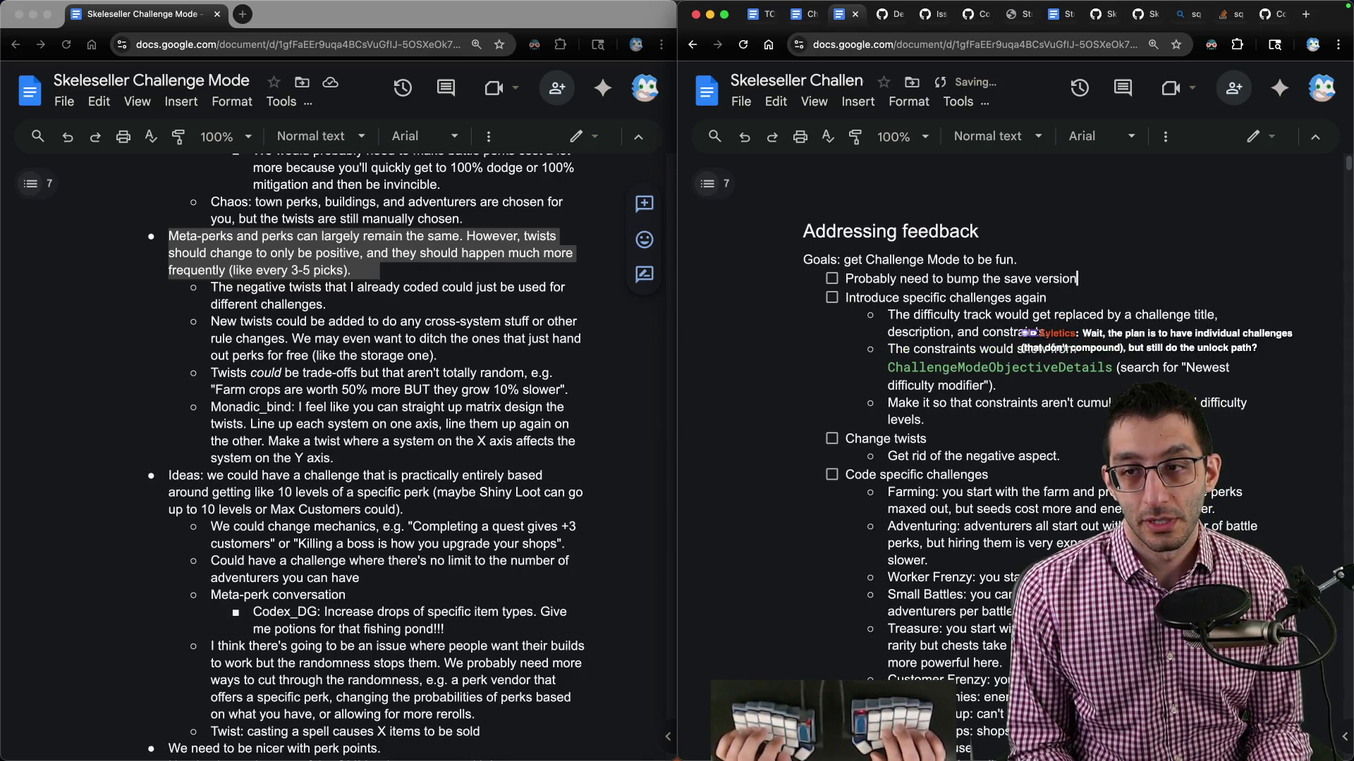
pyautogui.write(', which will invalidat')
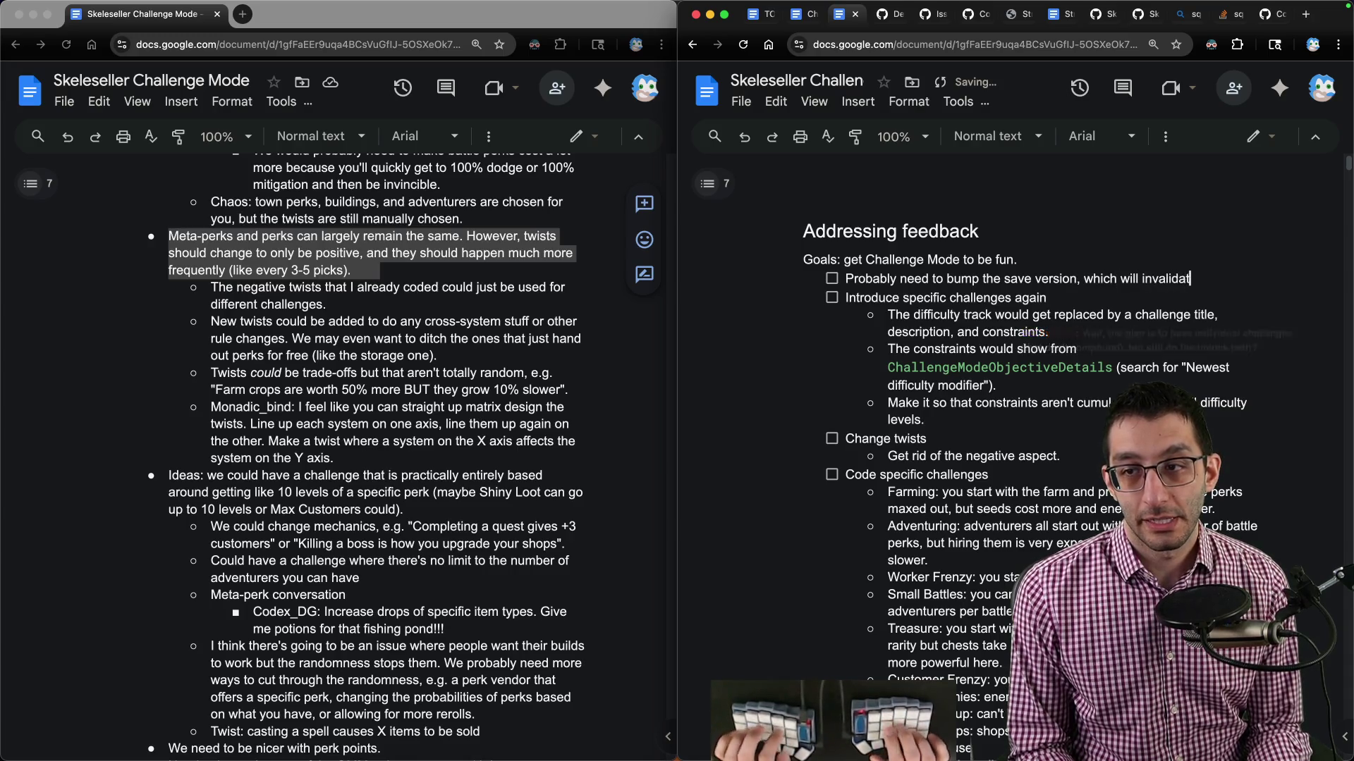
pyautogui.write('e save data. Maybe put a')
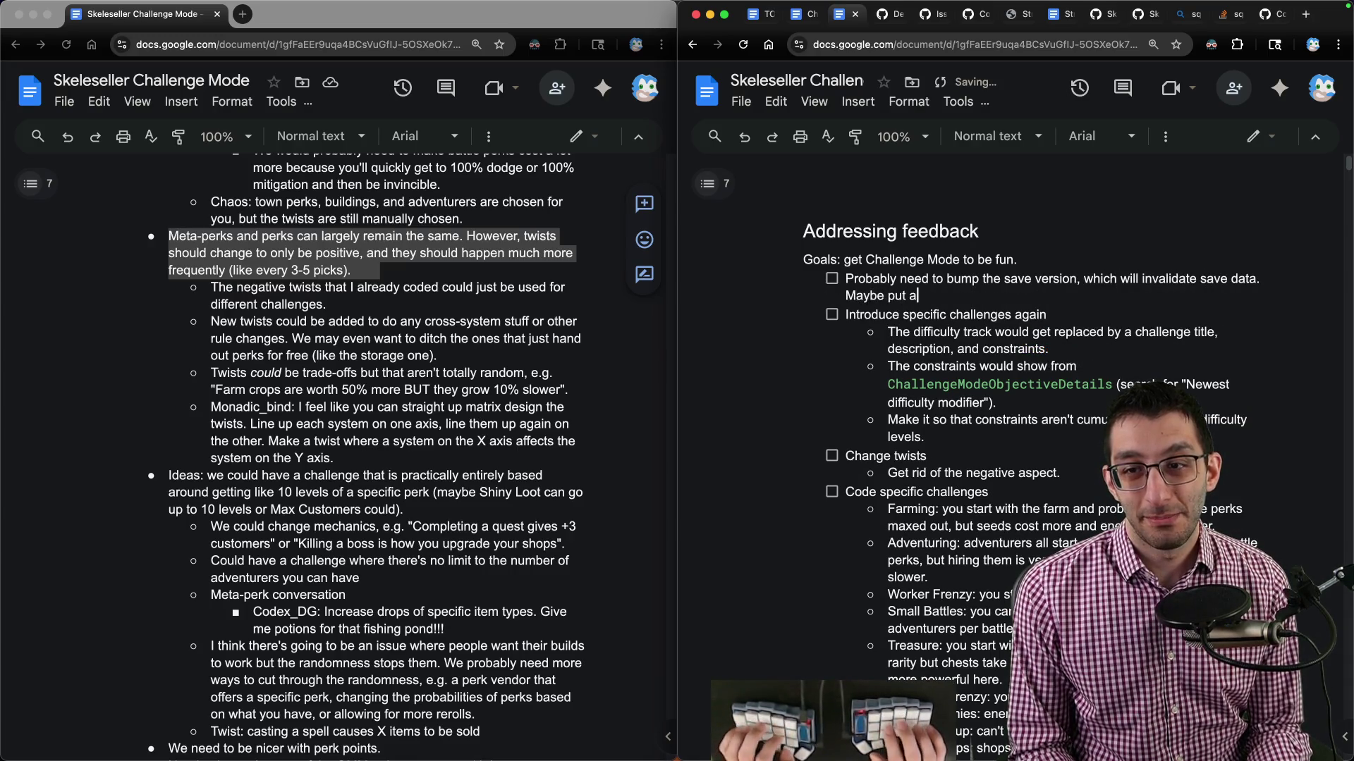
pyautogui.write(' special message for this')
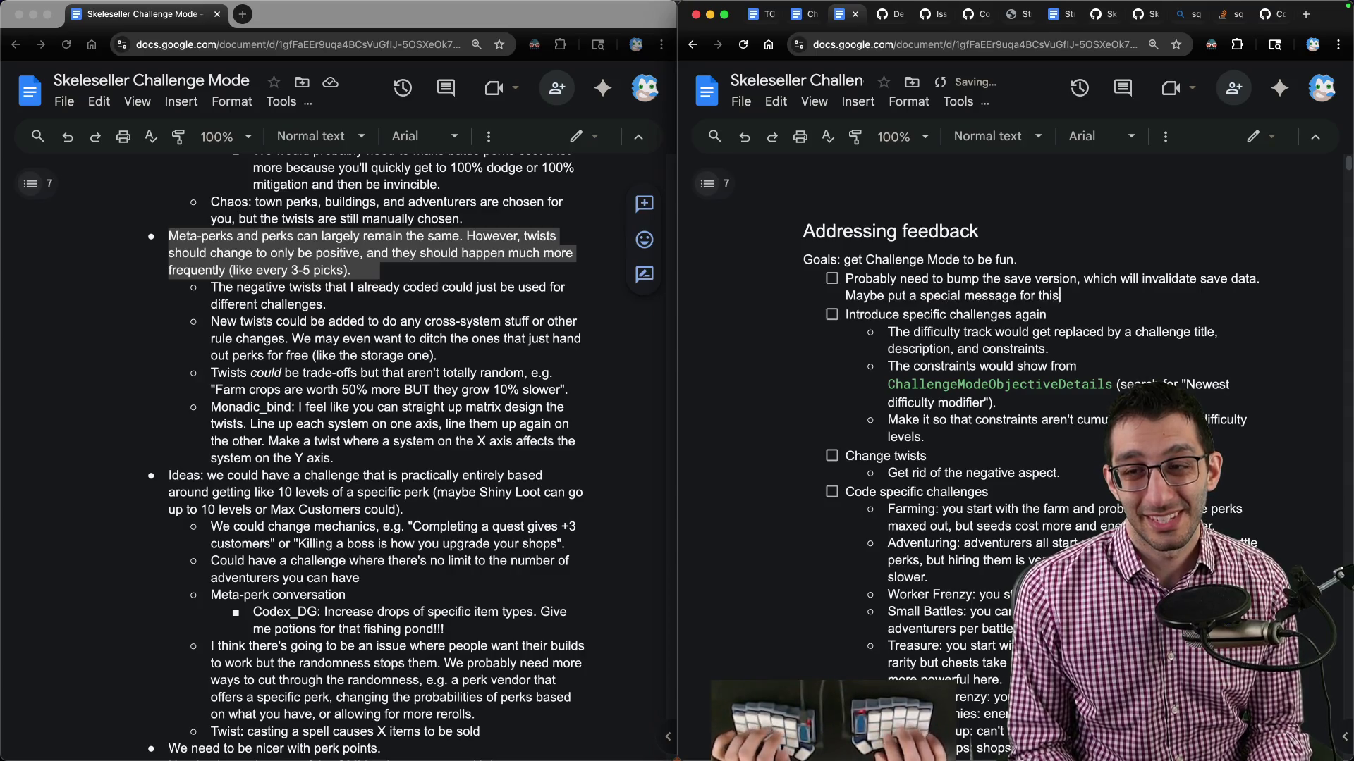
pyautogui.write('? Or just write a n')
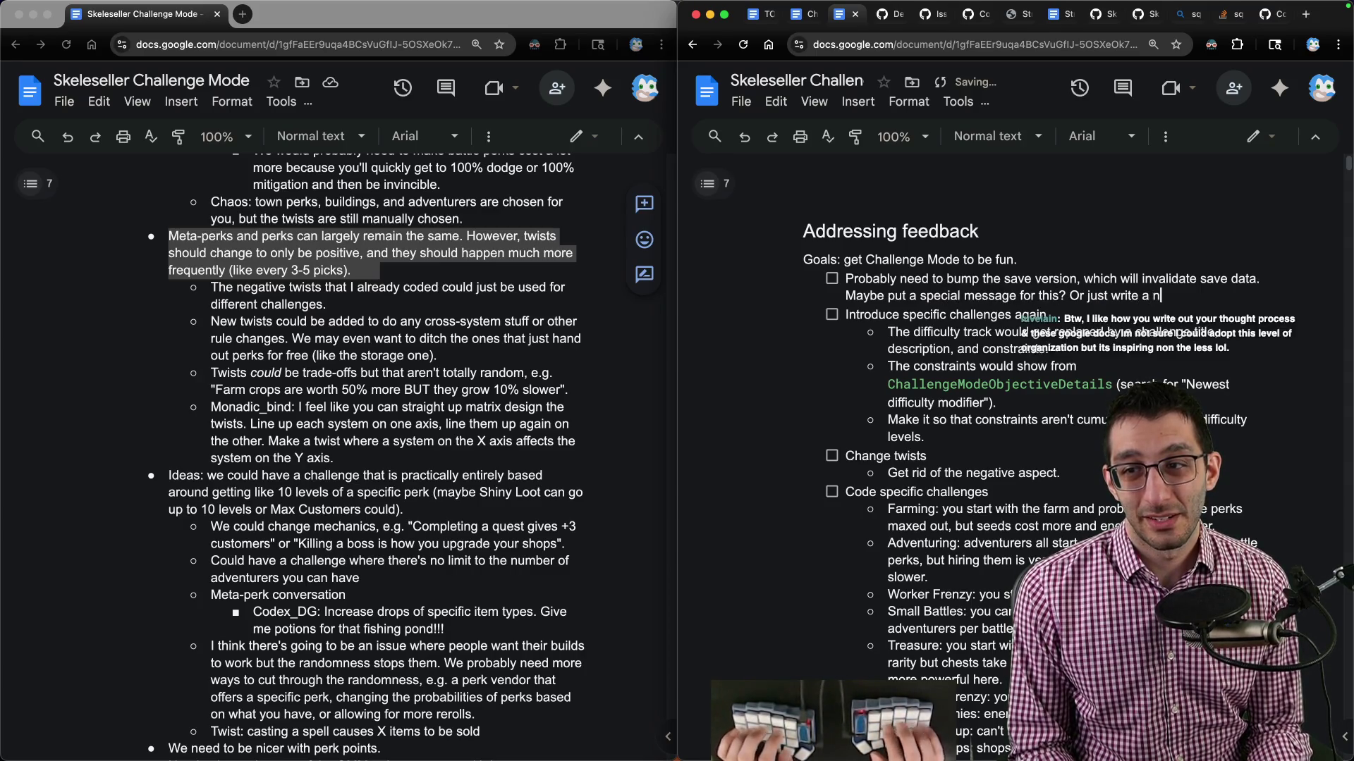
pyautogui.write('ote to include it in the pat')
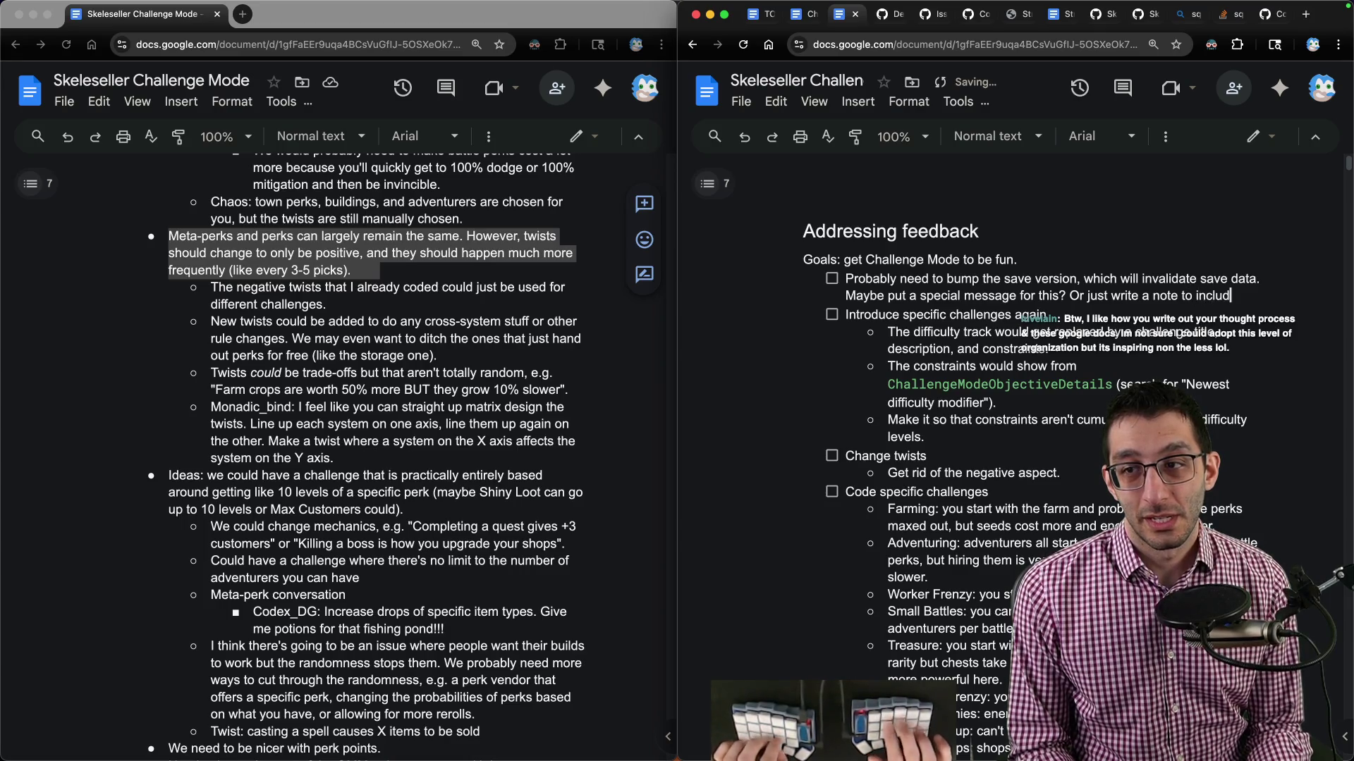
pyautogui.write('ch log.')
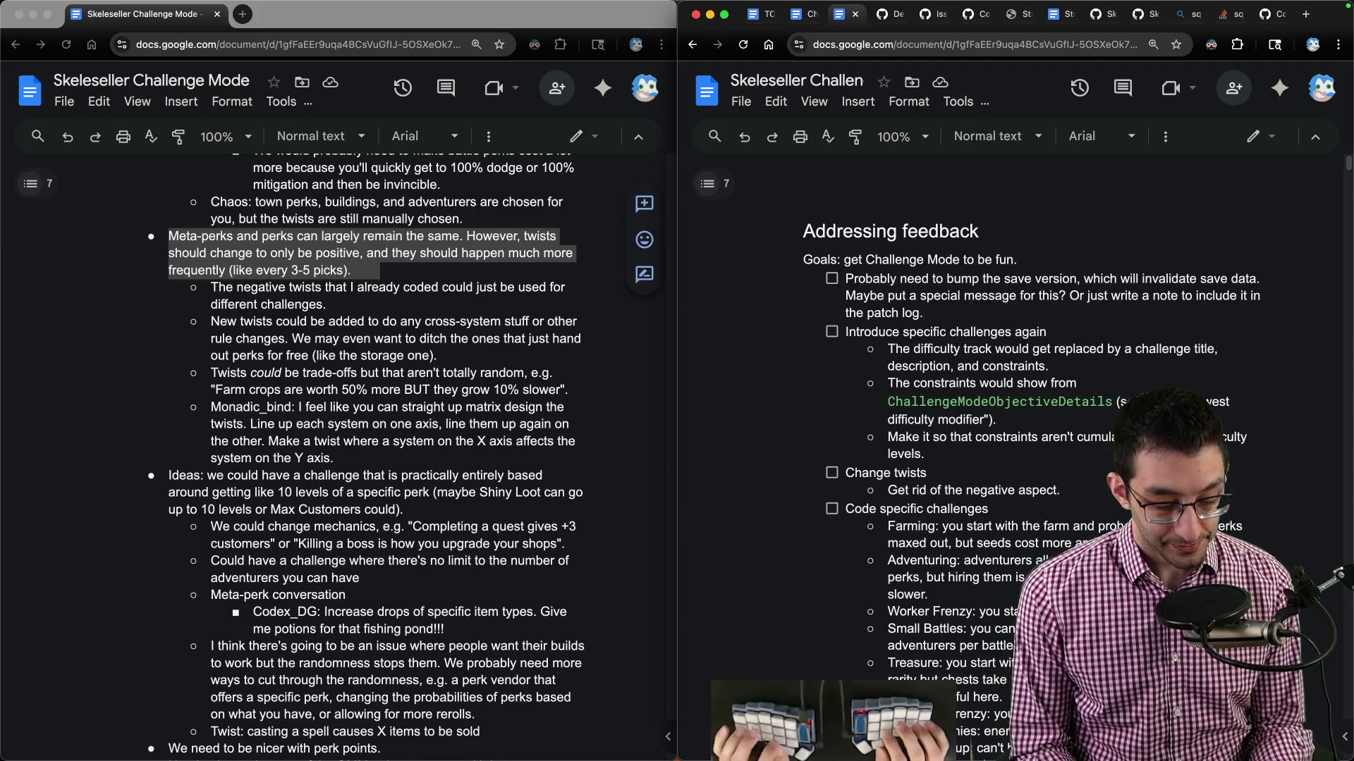
pyautogui.press('super+Tab')
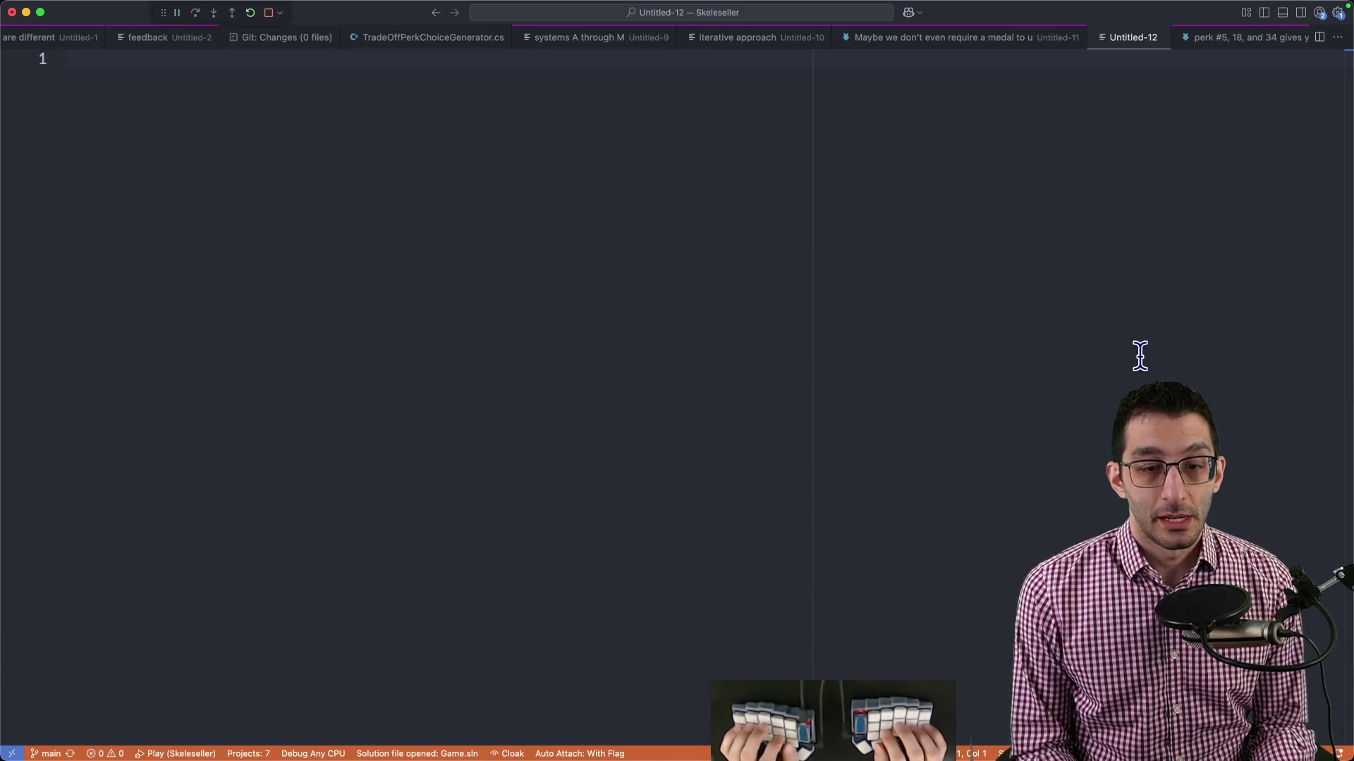
# In Untitled-12, list two reasons: less player choice steers them right, and known unlock order eases balancing.
pyautogui.write('reason:')
pyautogui.press('Return')
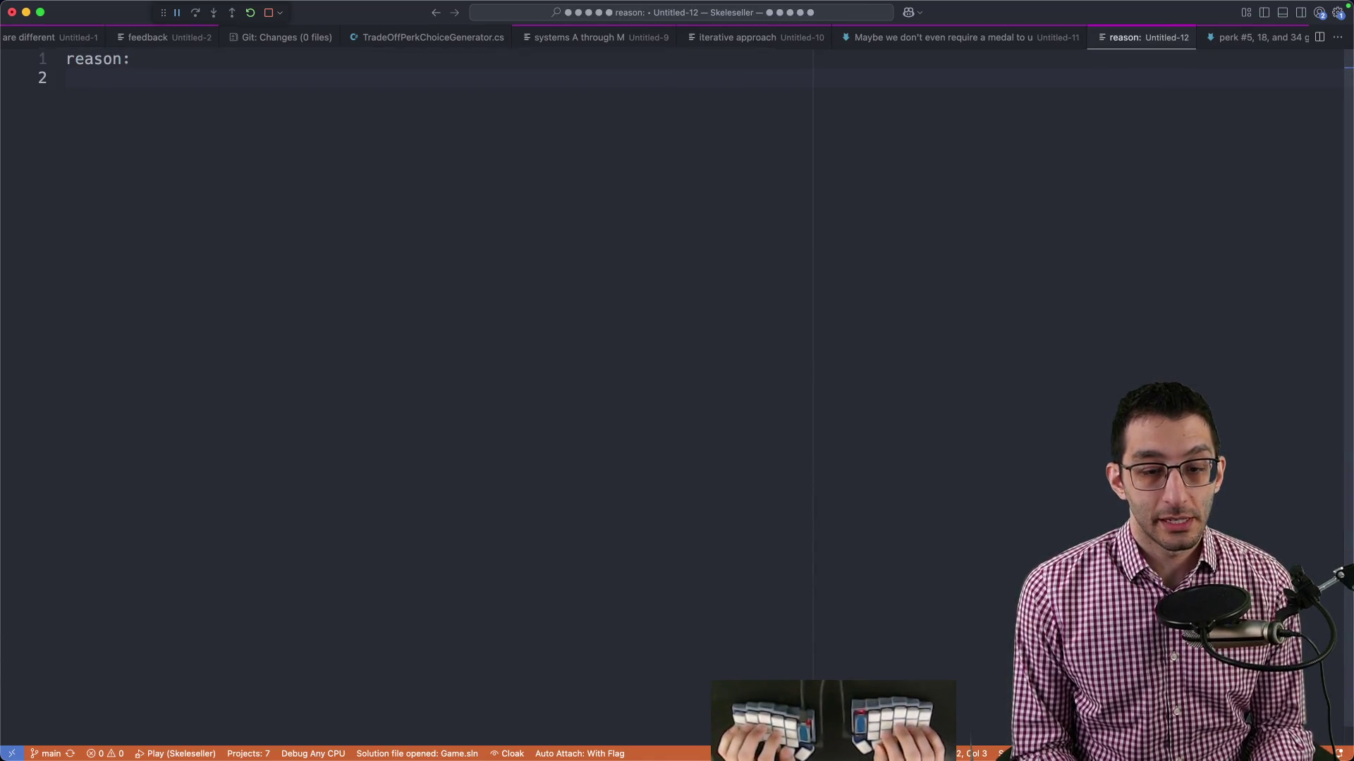
pyautogui.write("it's easier")
pyautogui.press('BackSpace')
pyautogui.press('BackSpace')
pyautogui.press('BackSpace')
pyautogui.write('less')
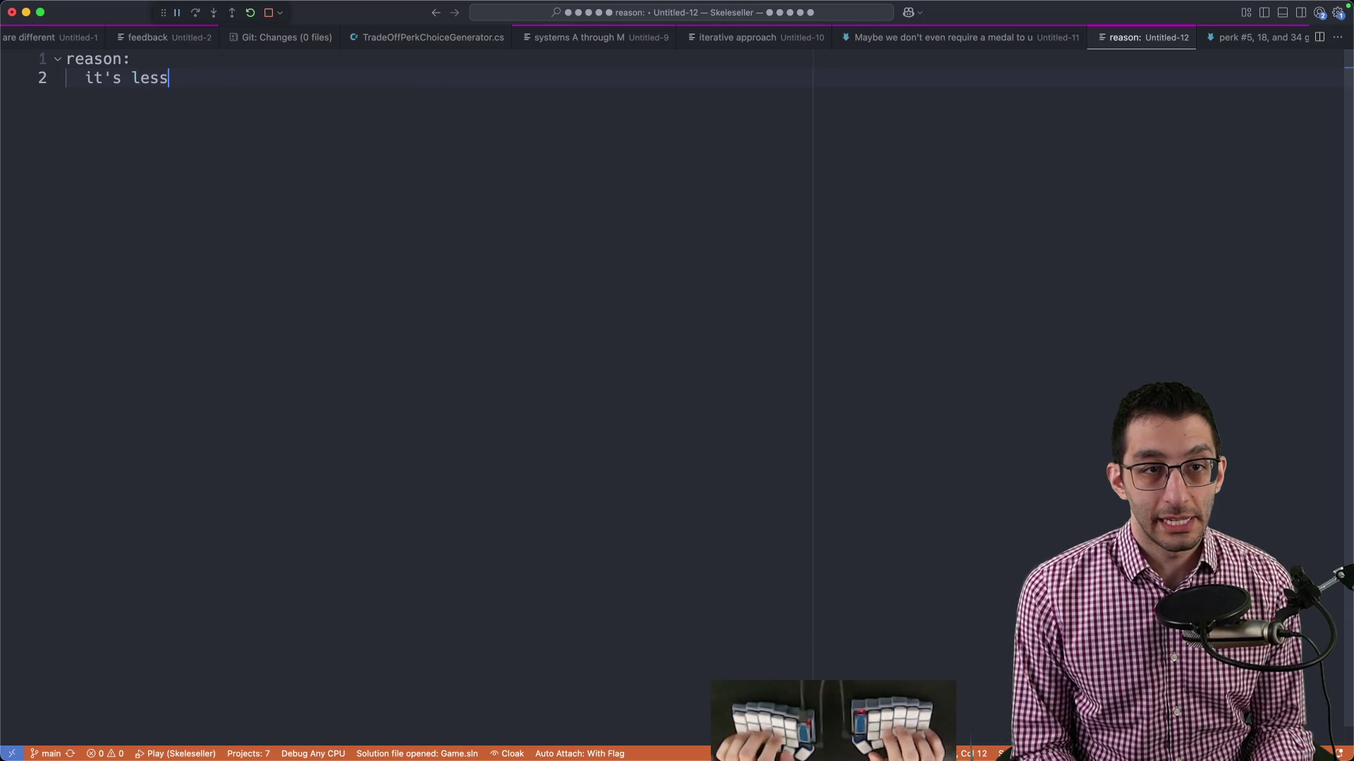
pyautogui.write(' choice for the player')
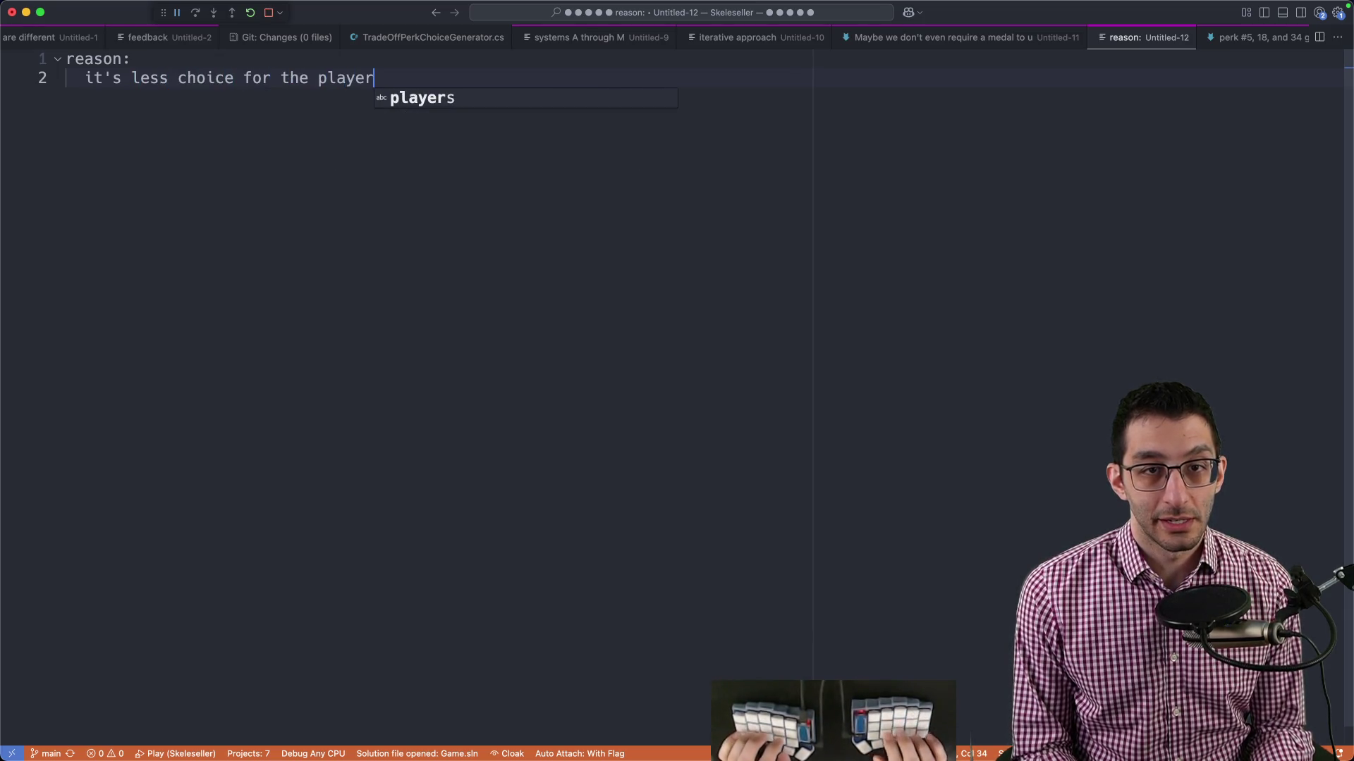
pyautogui.write(', which I think it')
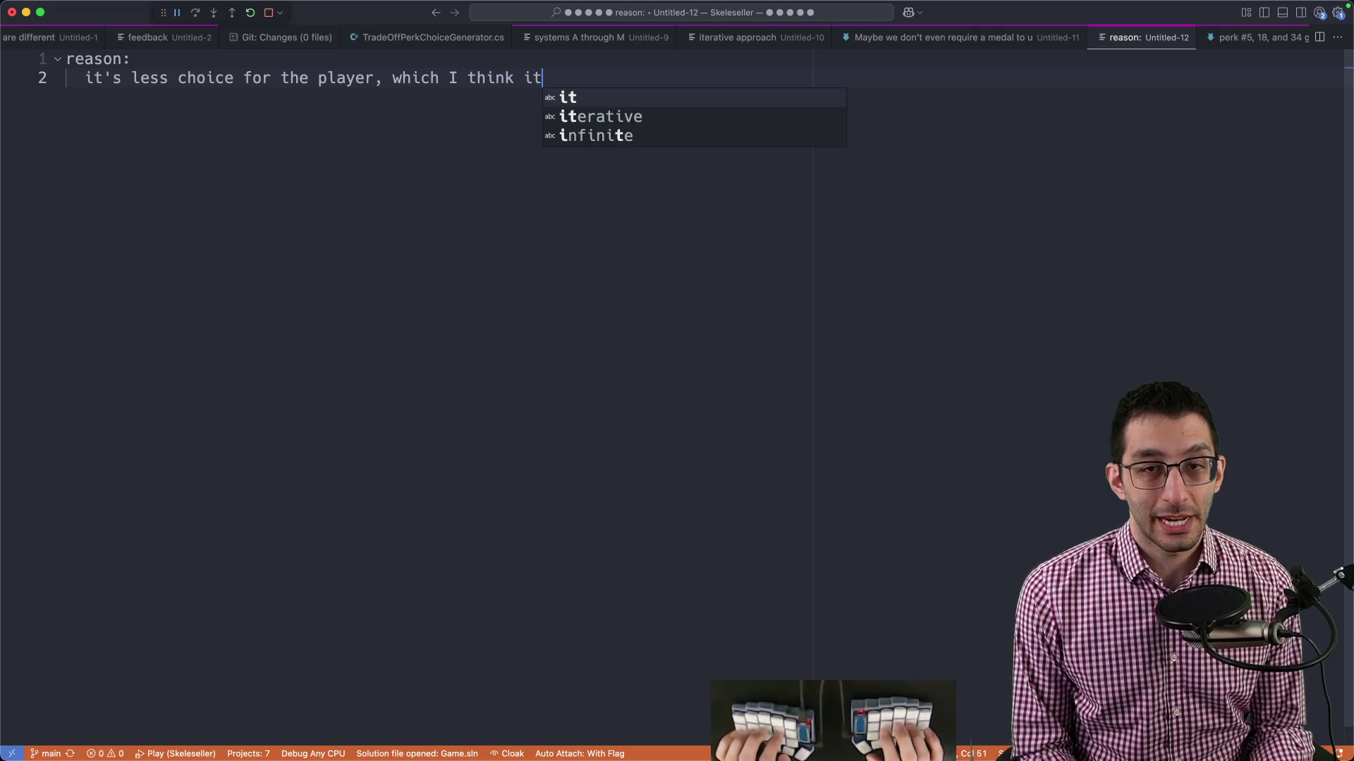
pyautogui.press('BackSpace')
pyautogui.press('BackSpace')
pyautogui.write('will steer them')
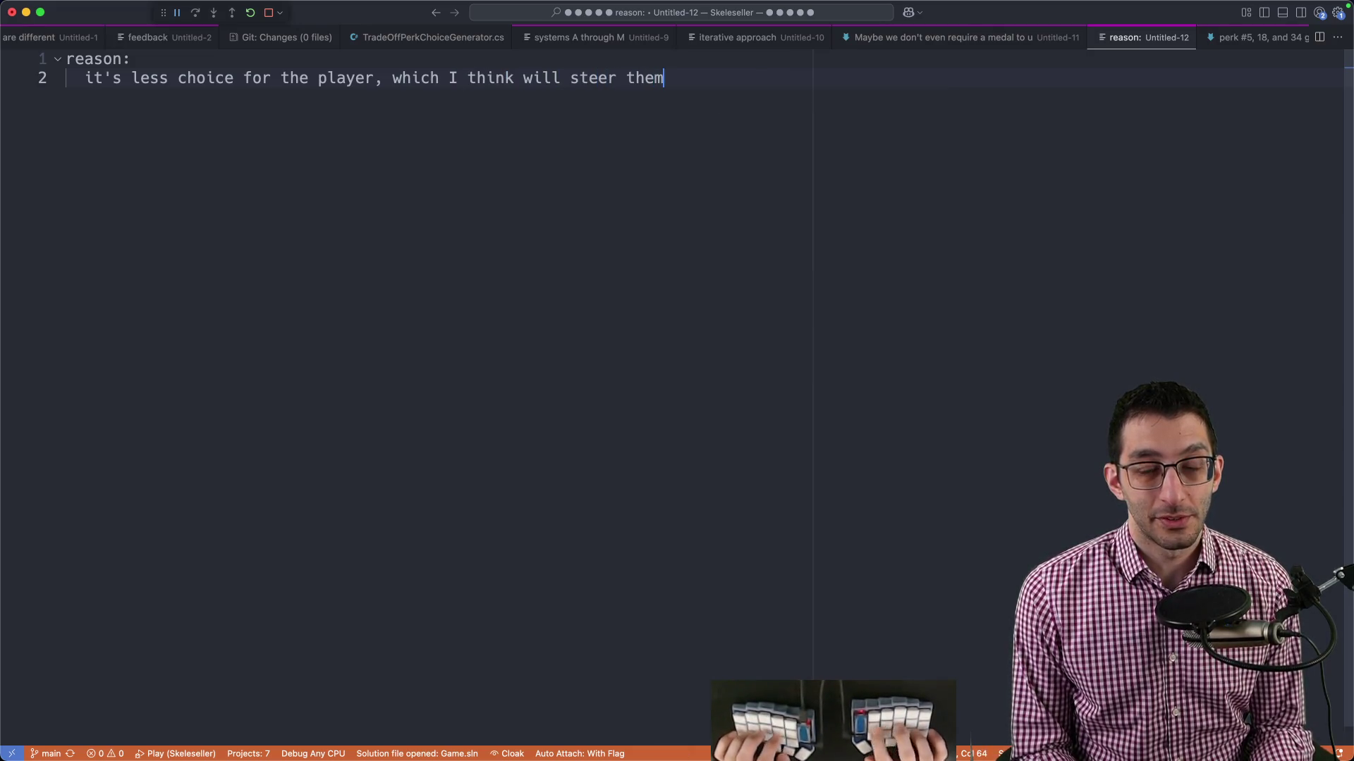
pyautogui.write(' in the right direction')
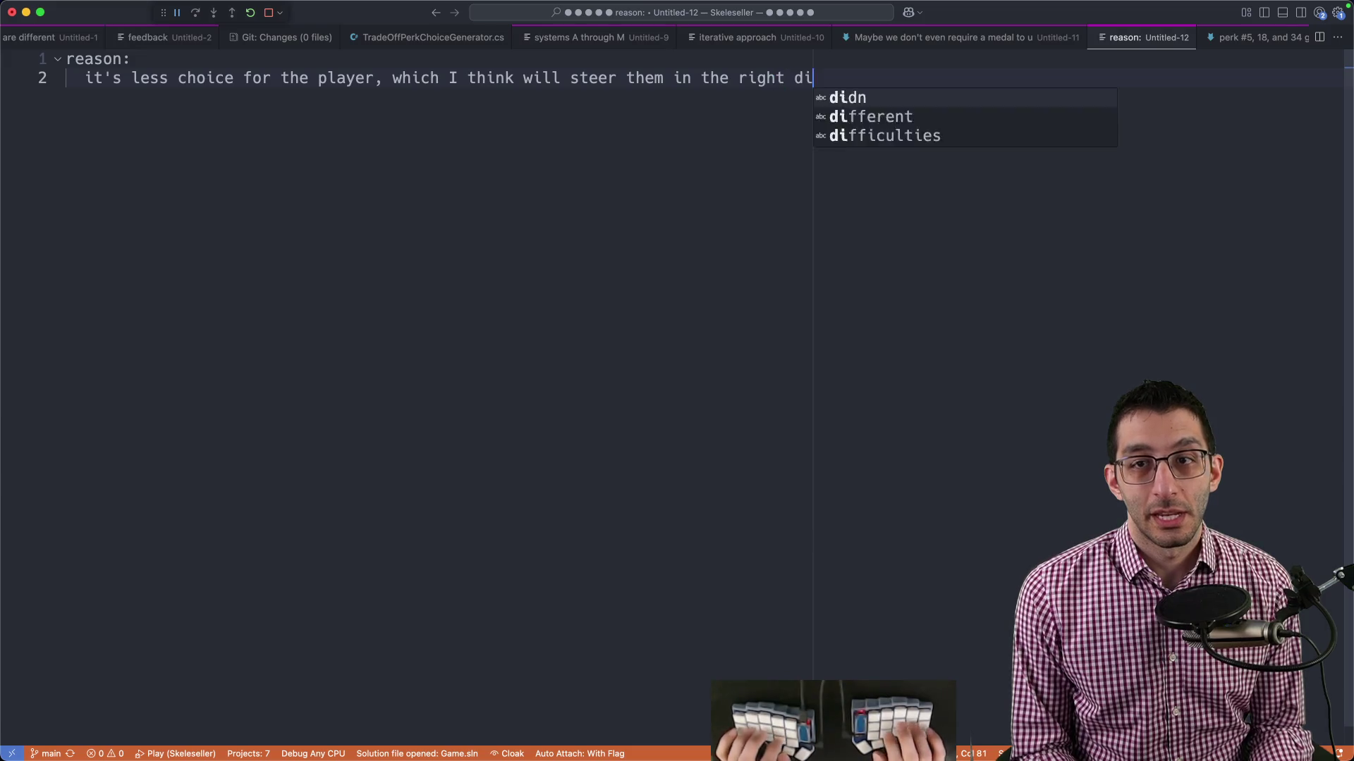
pyautogui.press('Return')
pyautogui.write("it's easier f")
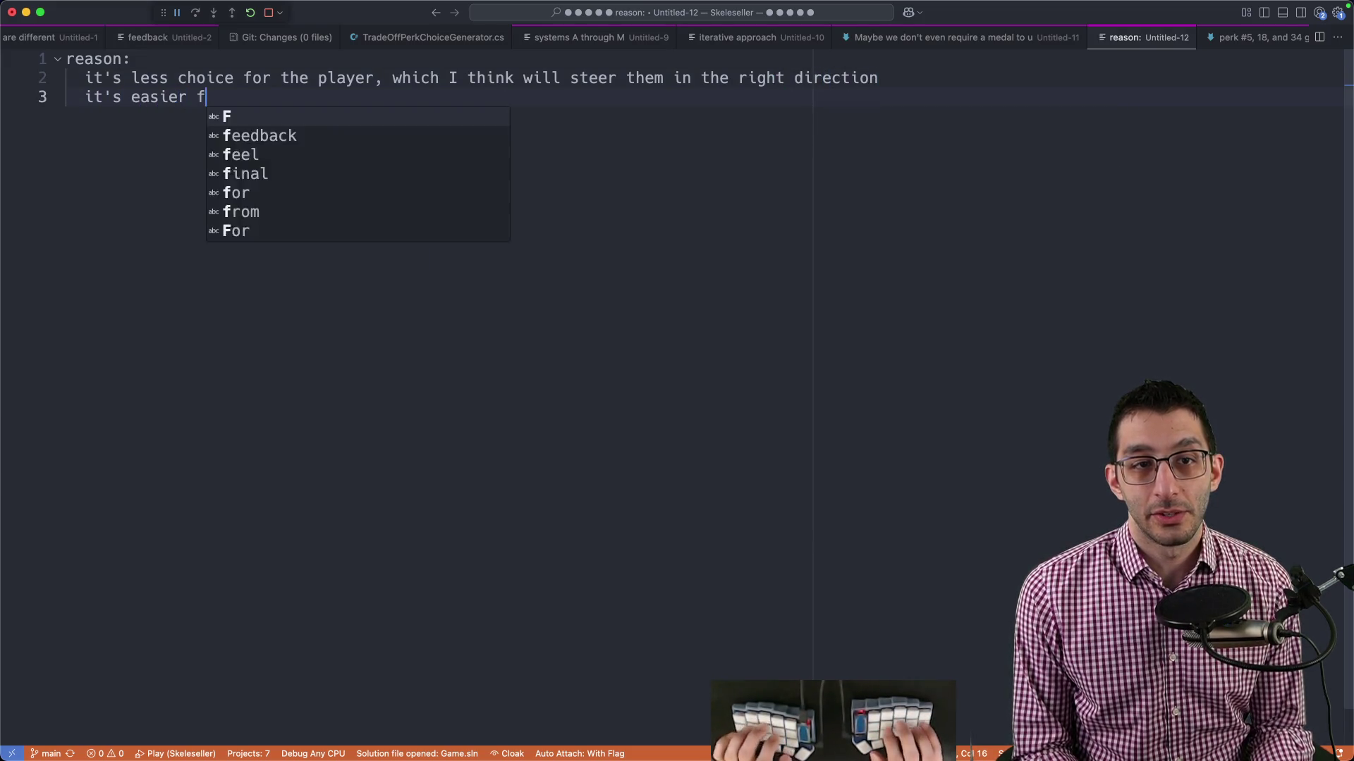
pyautogui.write('or us to balance if we kn')
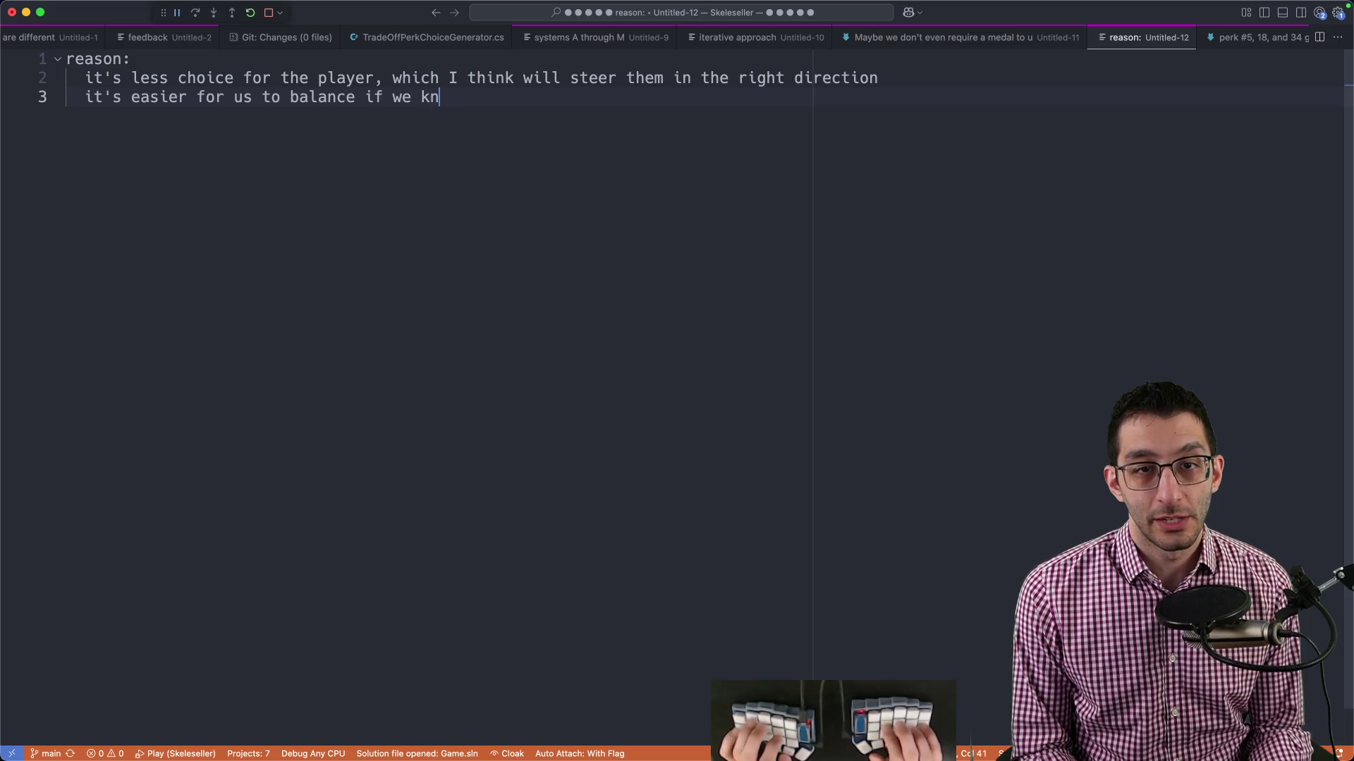
pyautogui.write('ow the order you unlok')
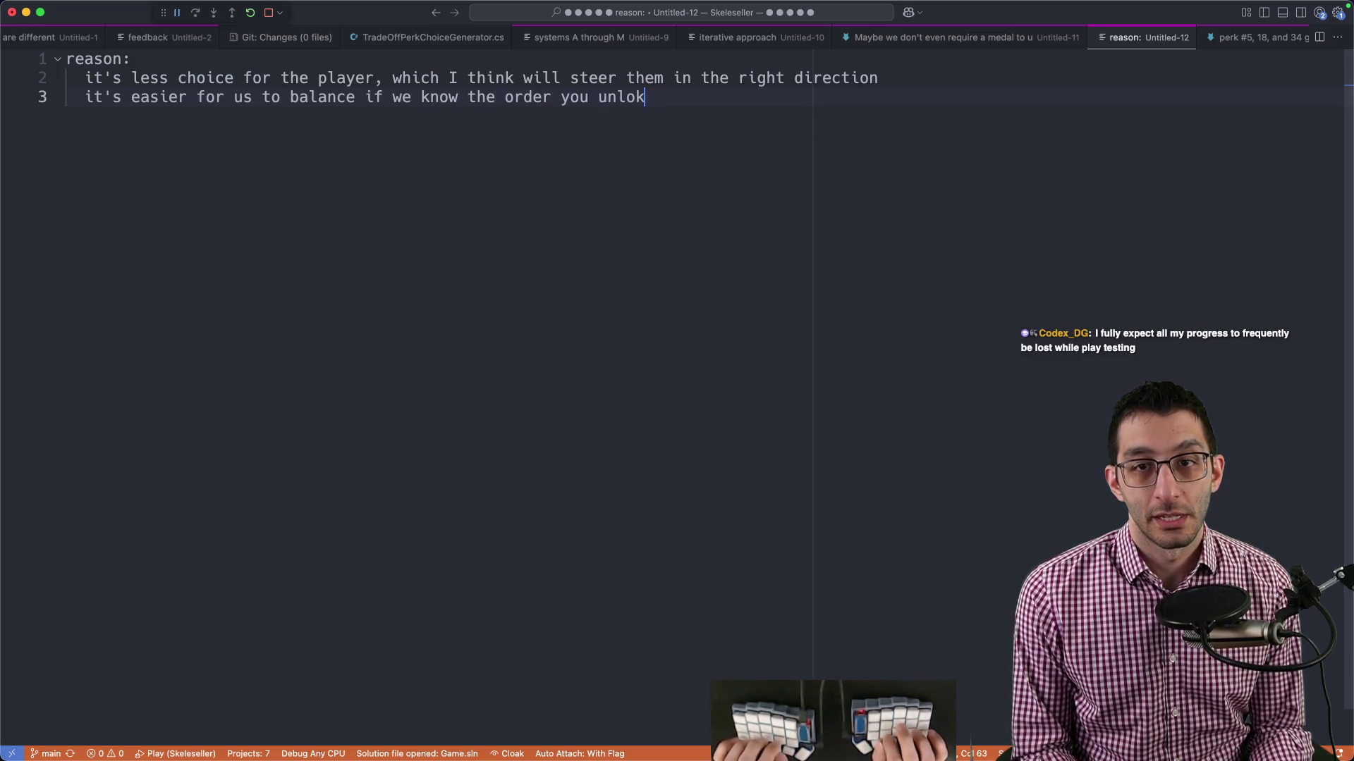
pyautogui.press('BackSpace')
pyautogui.write('ck them in')
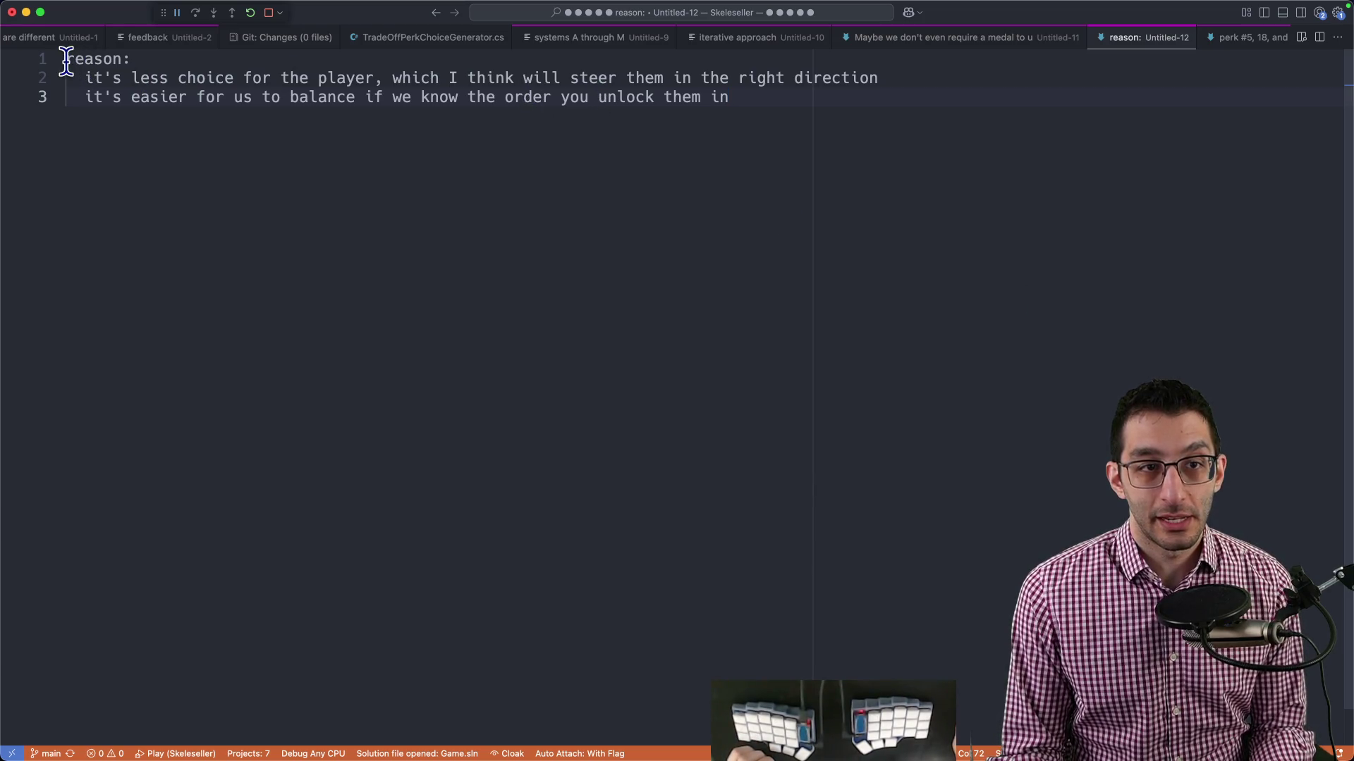
pyautogui.moveTo(66, 62); pyautogui.dragTo(833, 156)
pyautogui.click(884, 165)
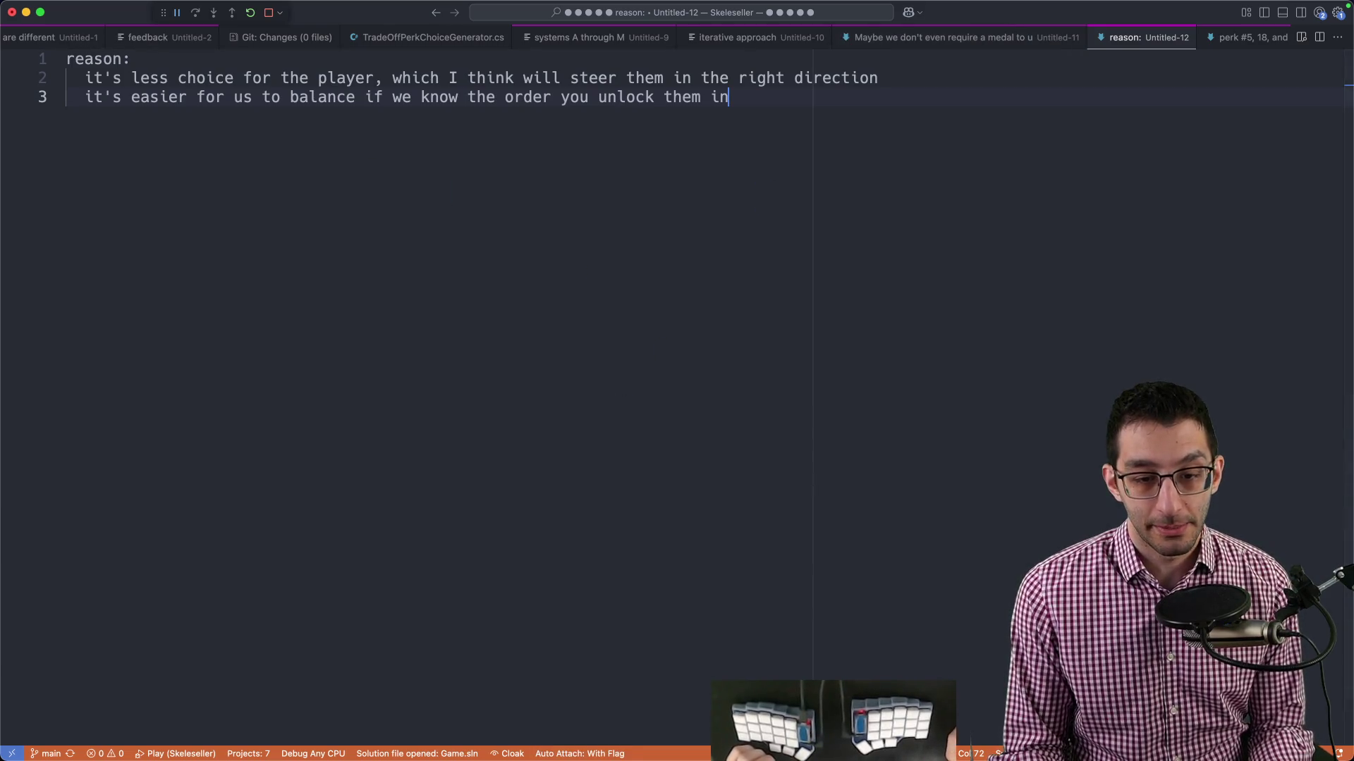
pyautogui.click(360, 730)
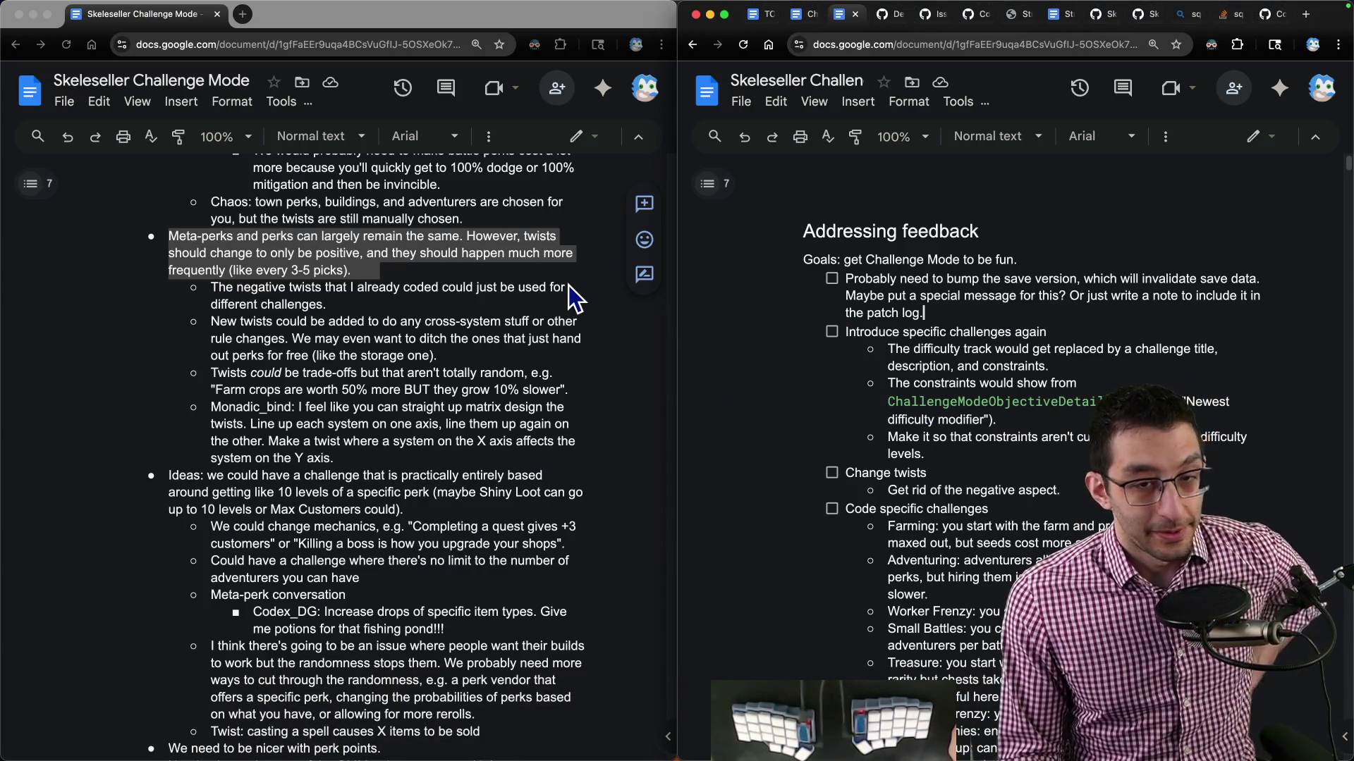
# Add a bullet under Change twists to make a bunch of new twists that all seem appealing.
pyautogui.tripleClick(315, 304)
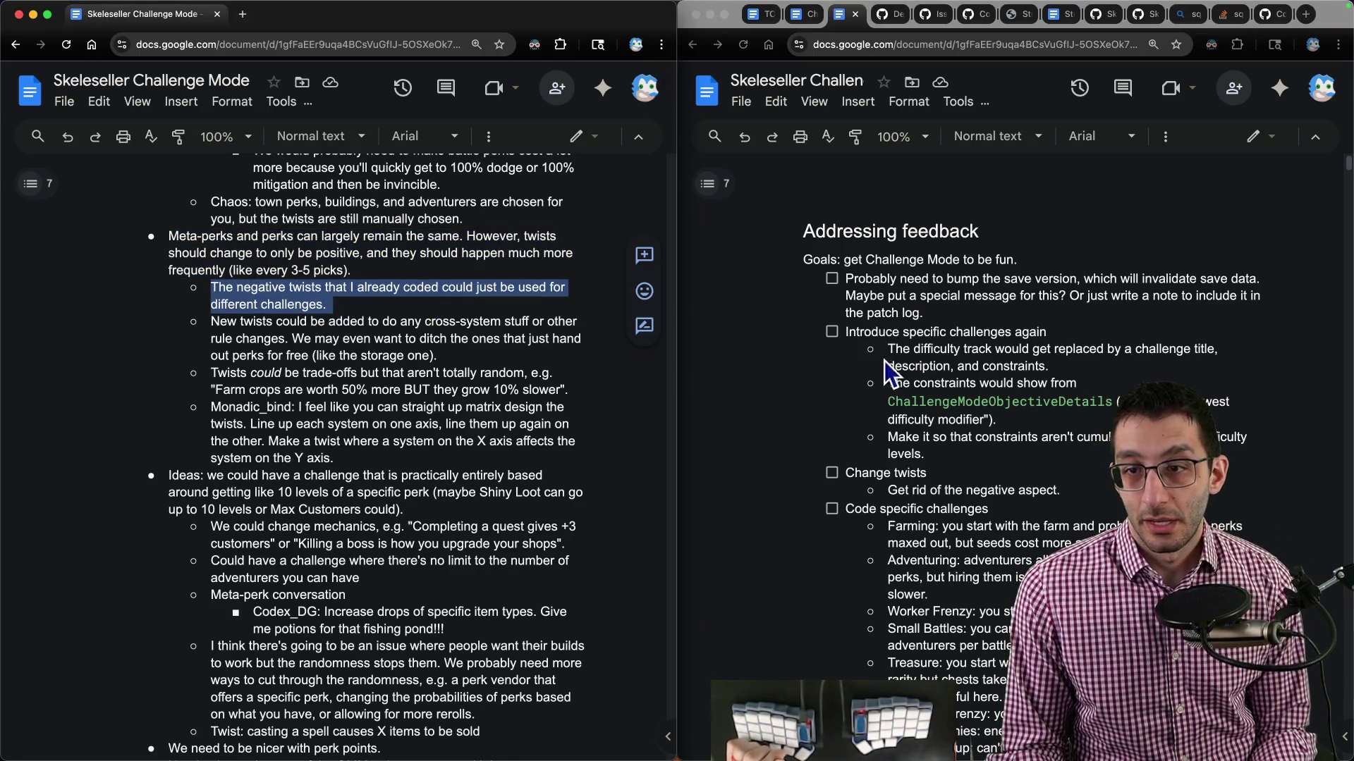
pyautogui.click(1097, 489)
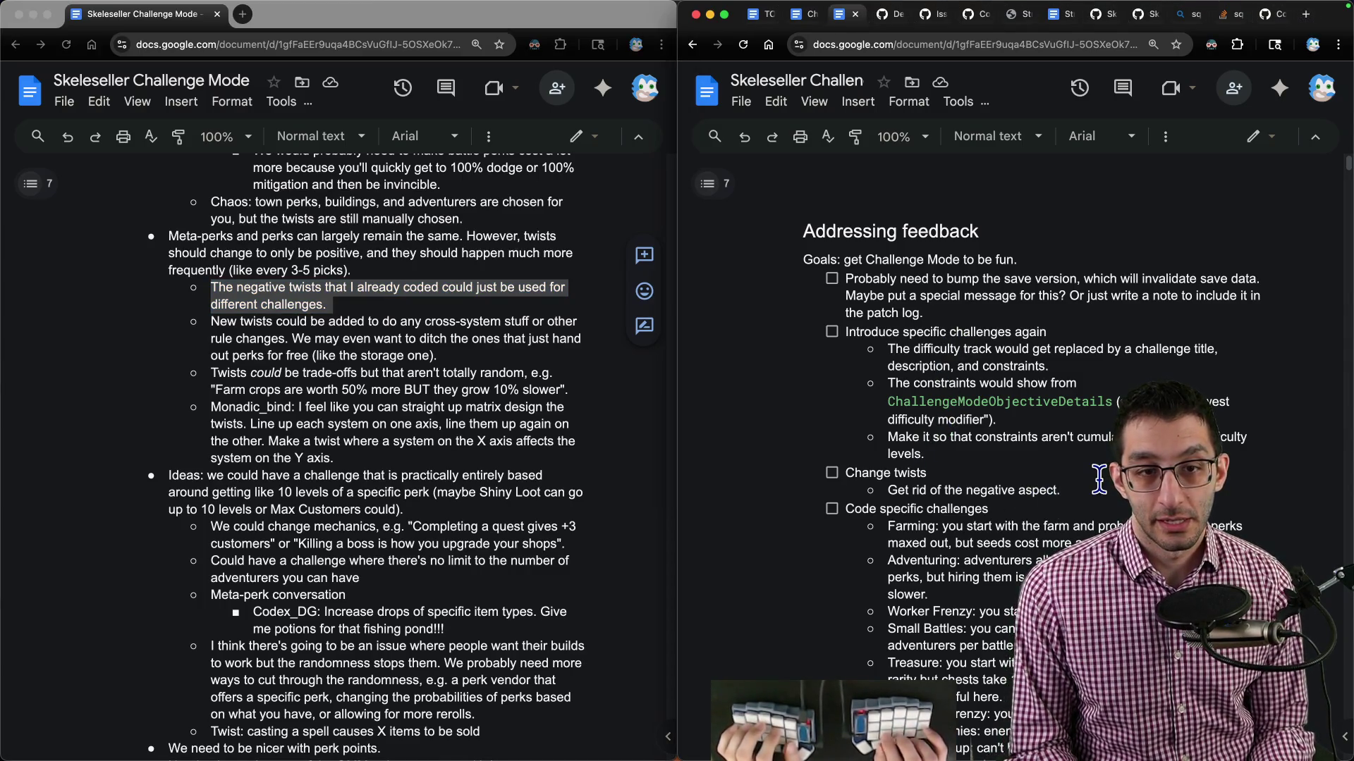
pyautogui.press('Return')
pyautogui.write('Make a bunch of new')
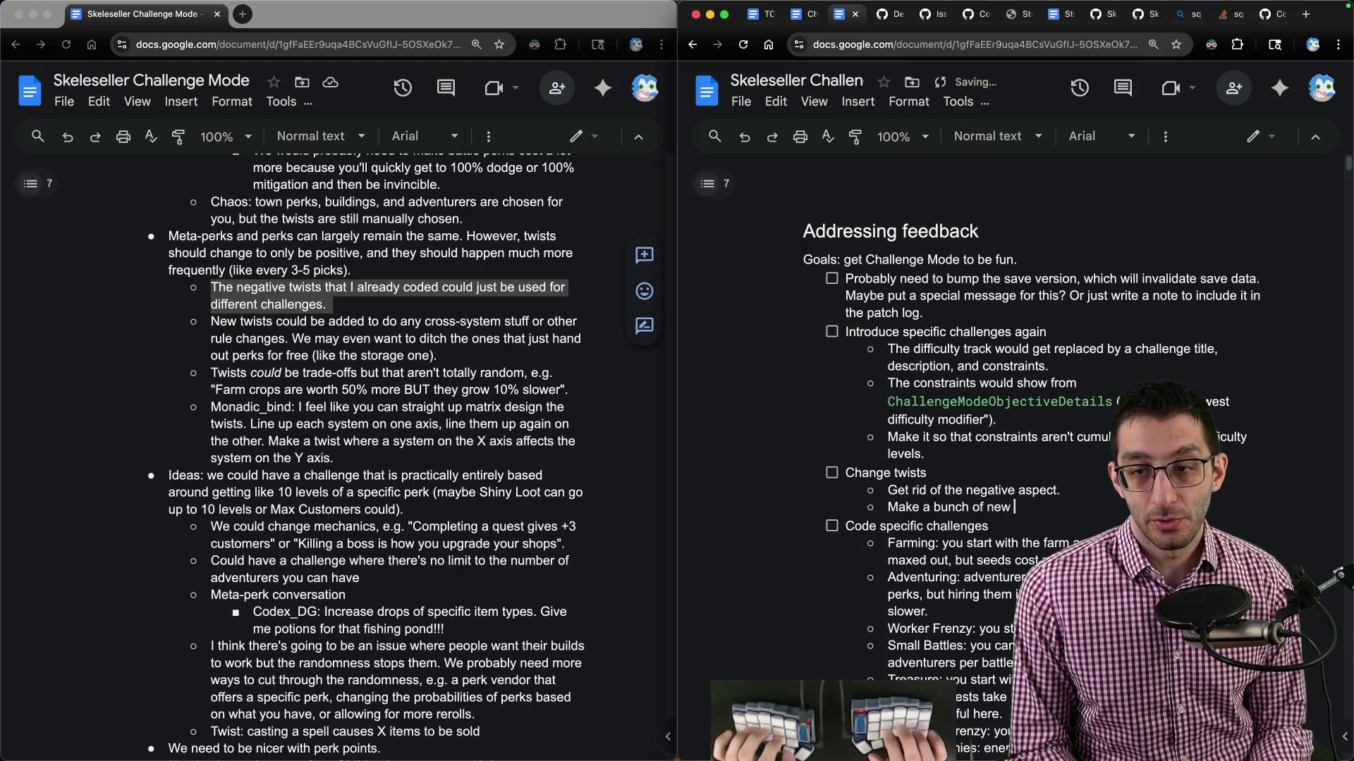
pyautogui.write('twists that do cross-')
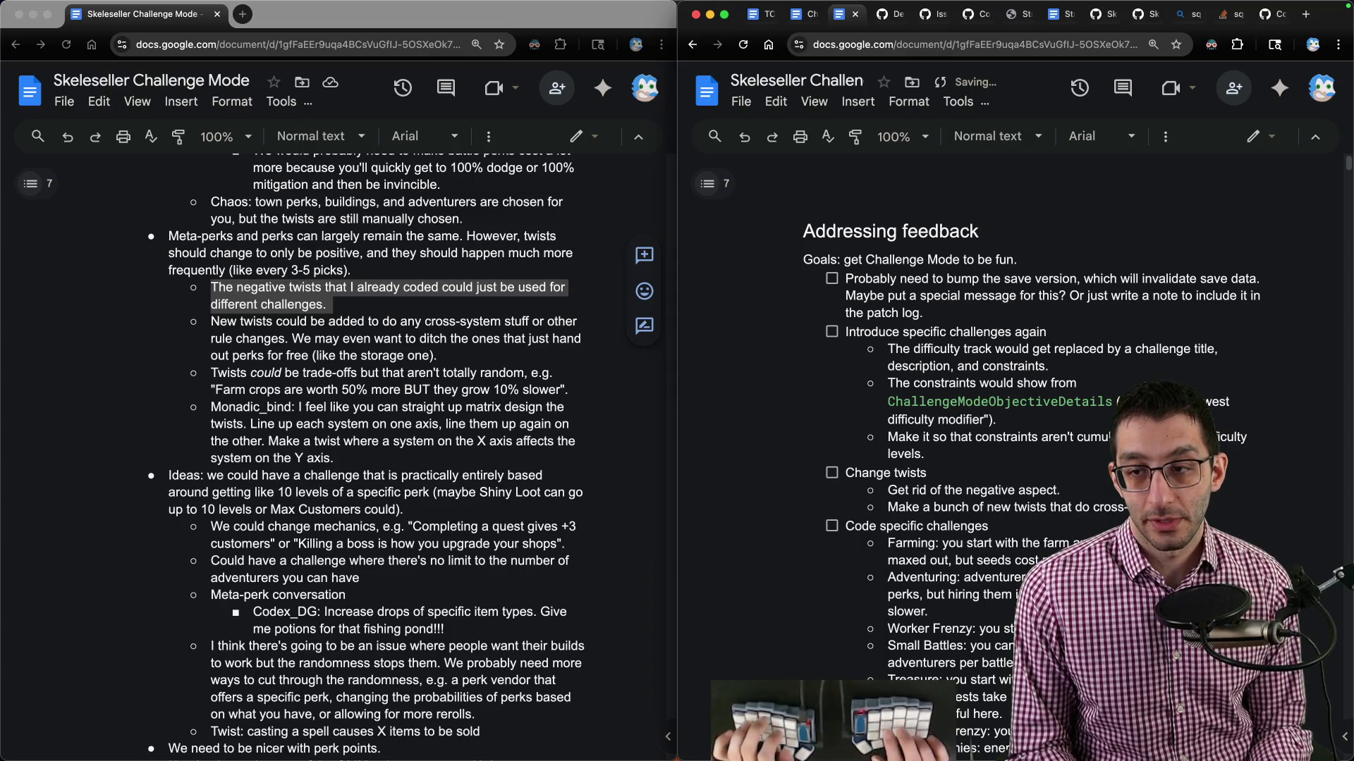
pyautogui.write(' should all seem appealing, but they shou in terms')
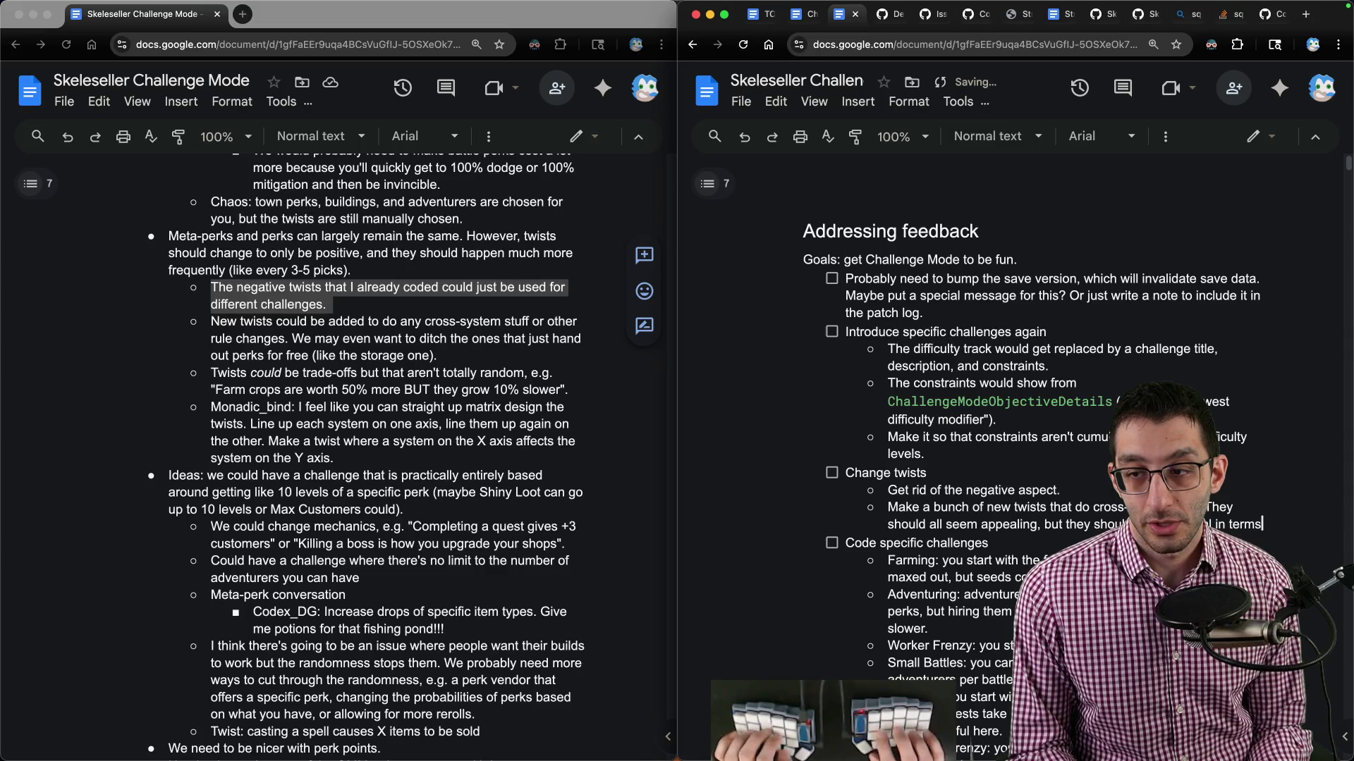
pyautogui.write('of which would be best.')
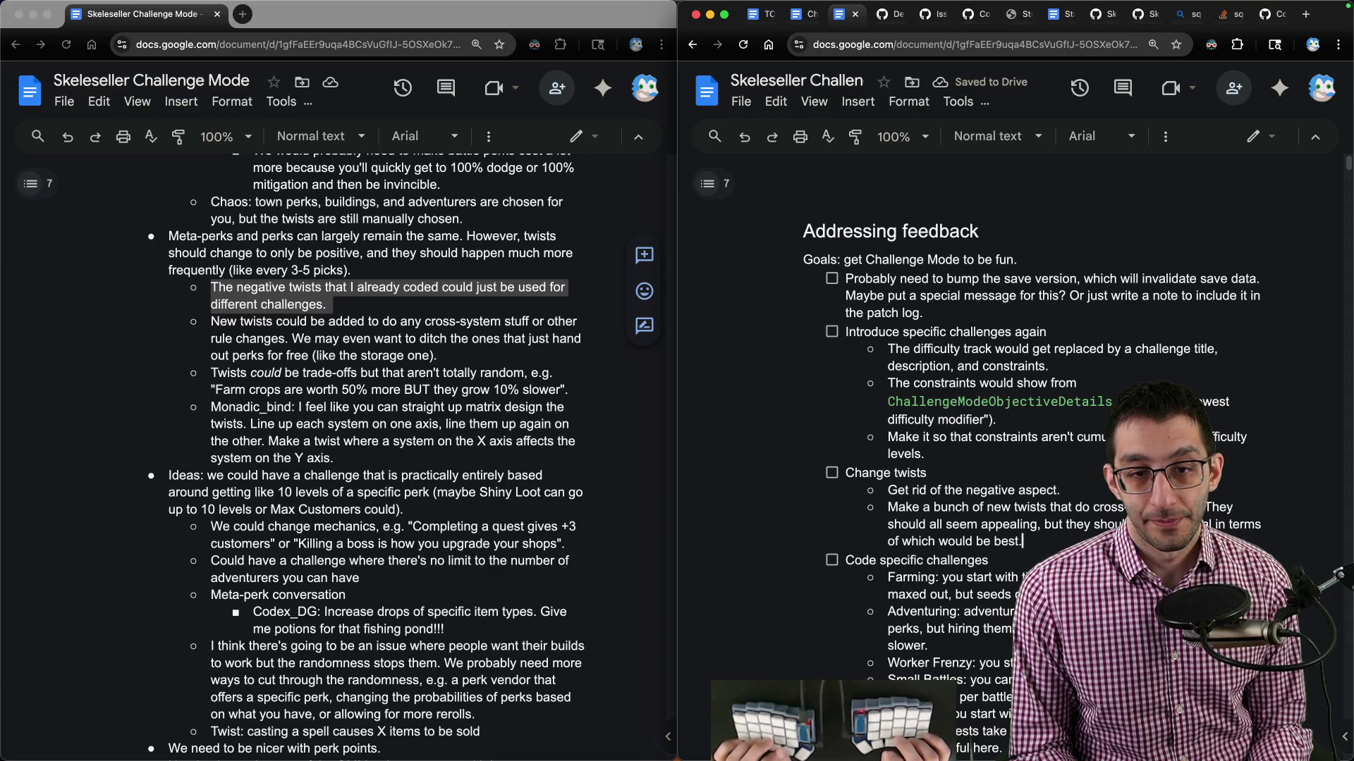
# Start a 'Consider a matrix design' sub-bullet, then delete it.
pyautogui.press('Return')
pyautogui.write('Consider ')
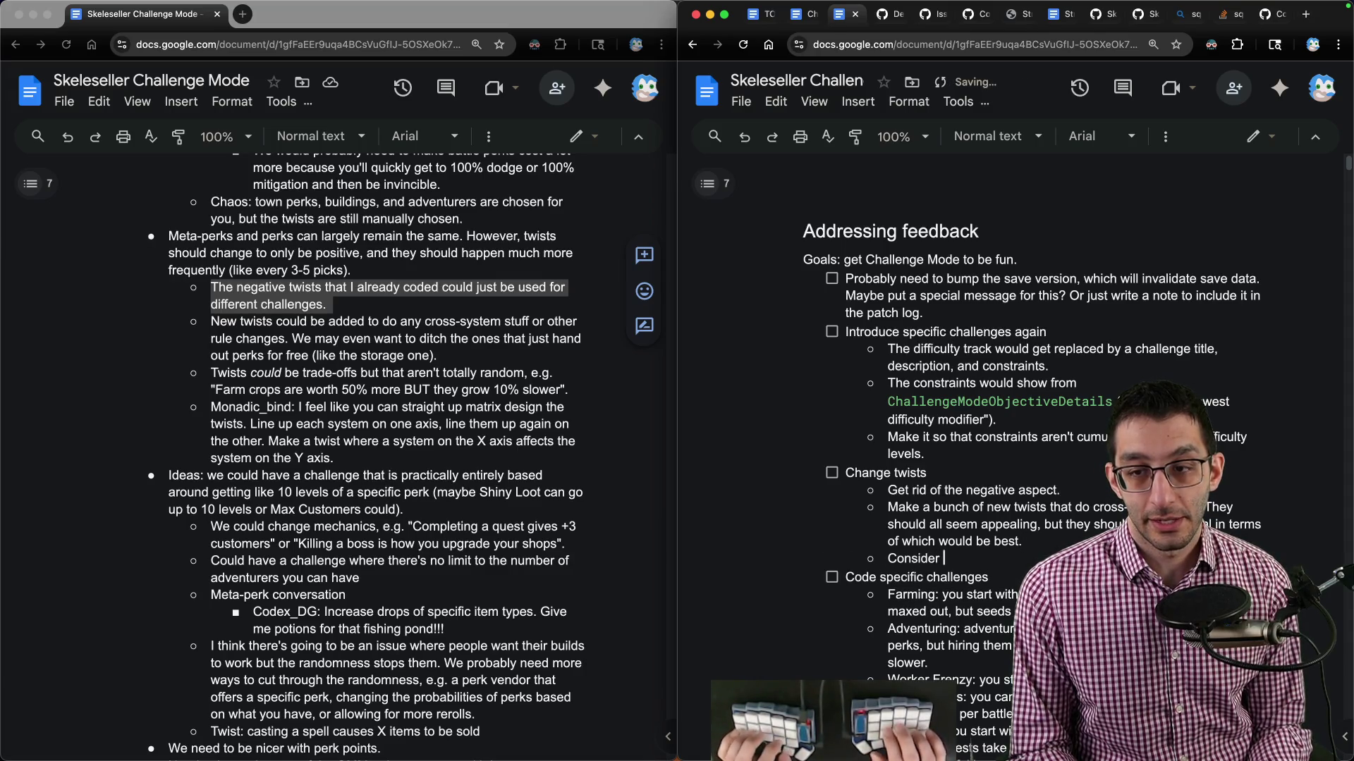
pyautogui.write('a matric design ')
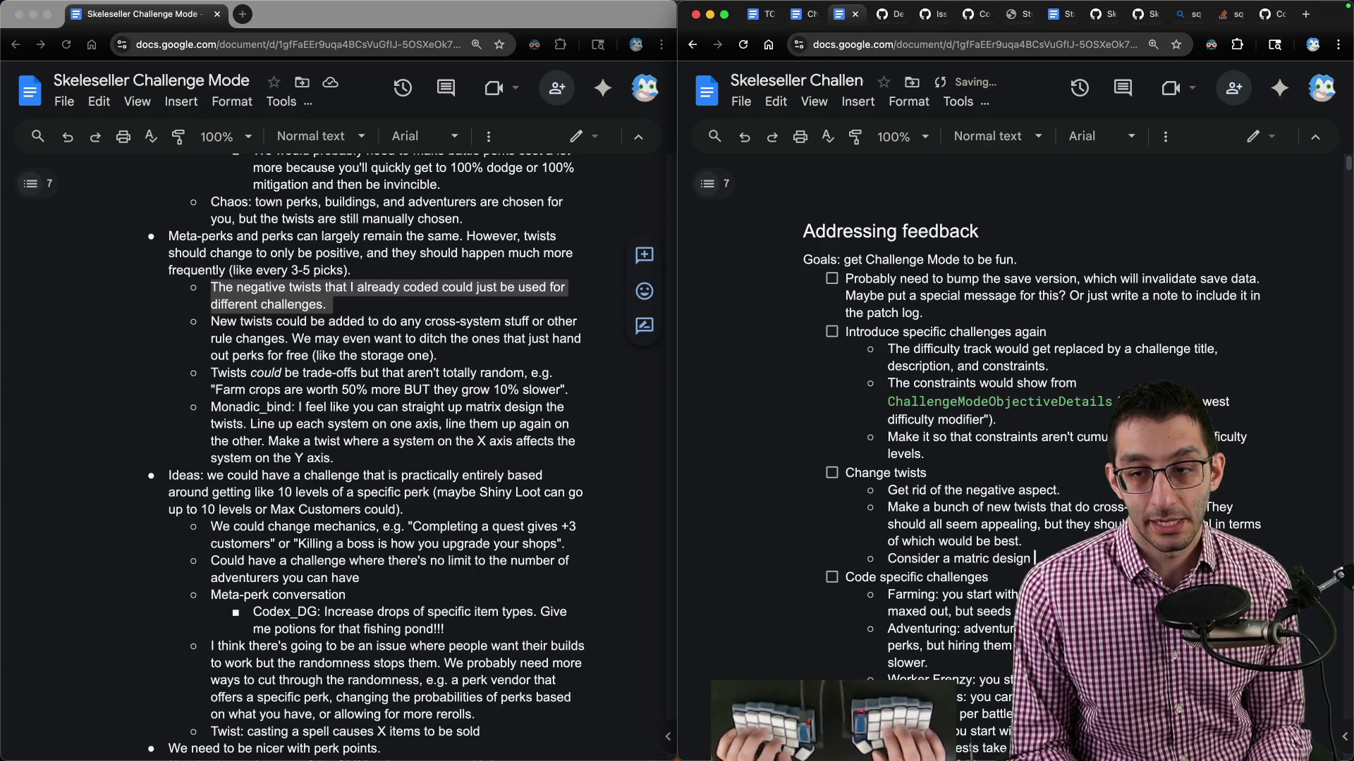
pyautogui.write('wh')
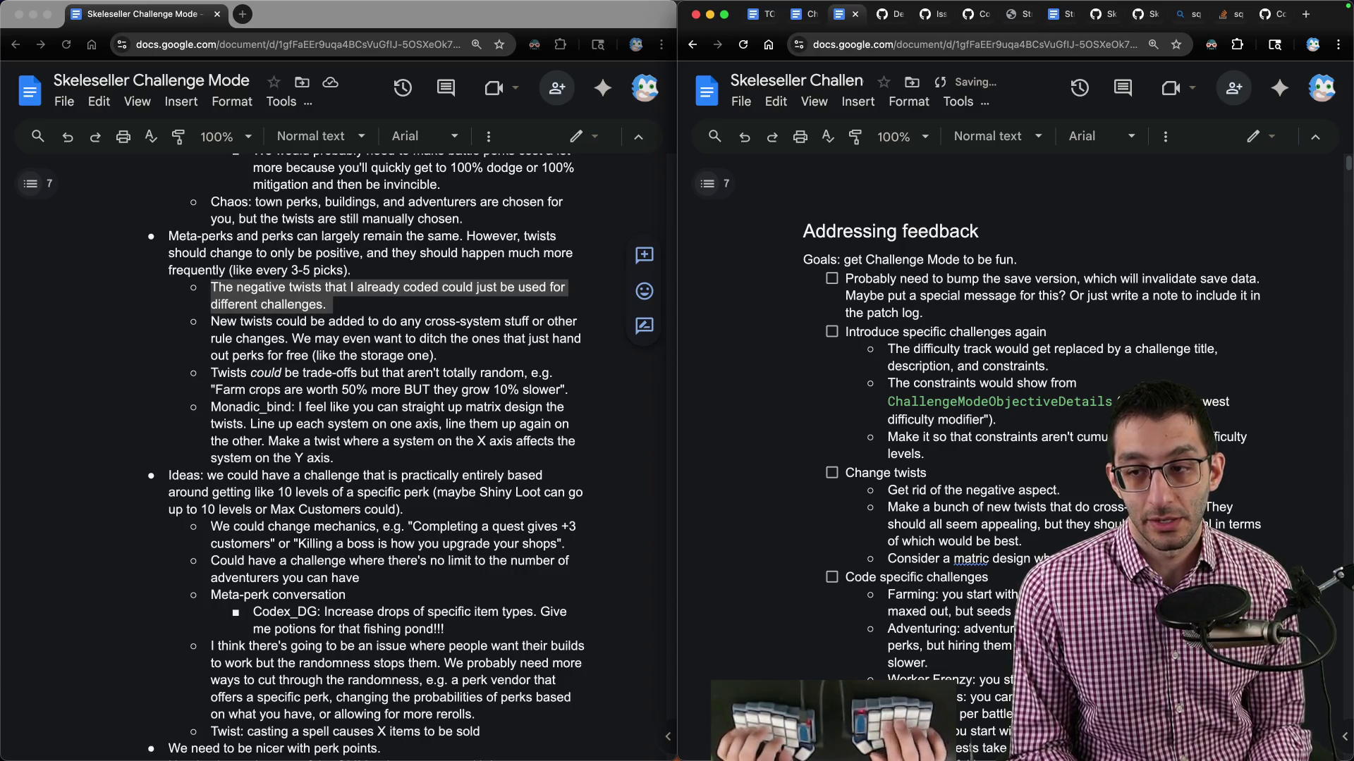
pyautogui.press('super+shift+Left')
pyautogui.press('BackSpace')
pyautogui.press('BackSpace')
pyautogui.press('BackSpace')
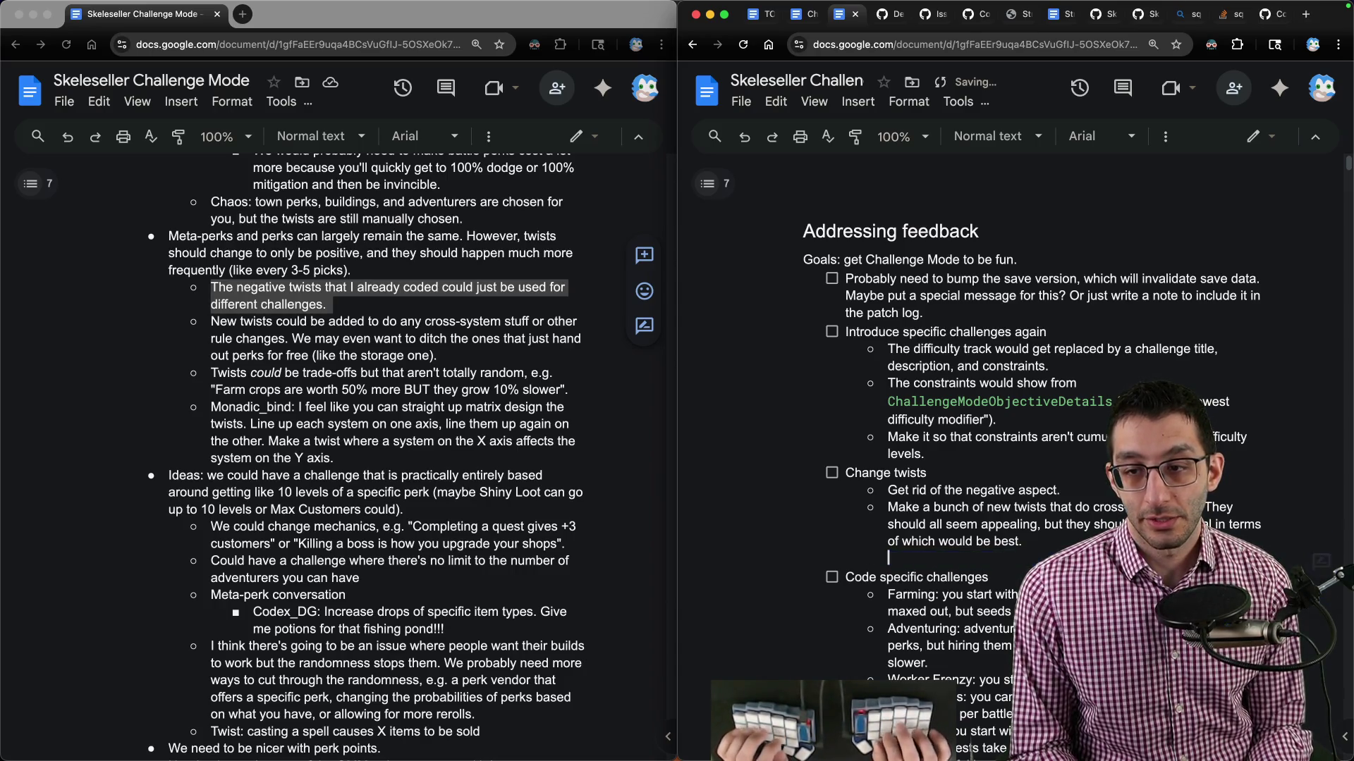
pyautogui.hotkey('alt', 'shift', 'Up')
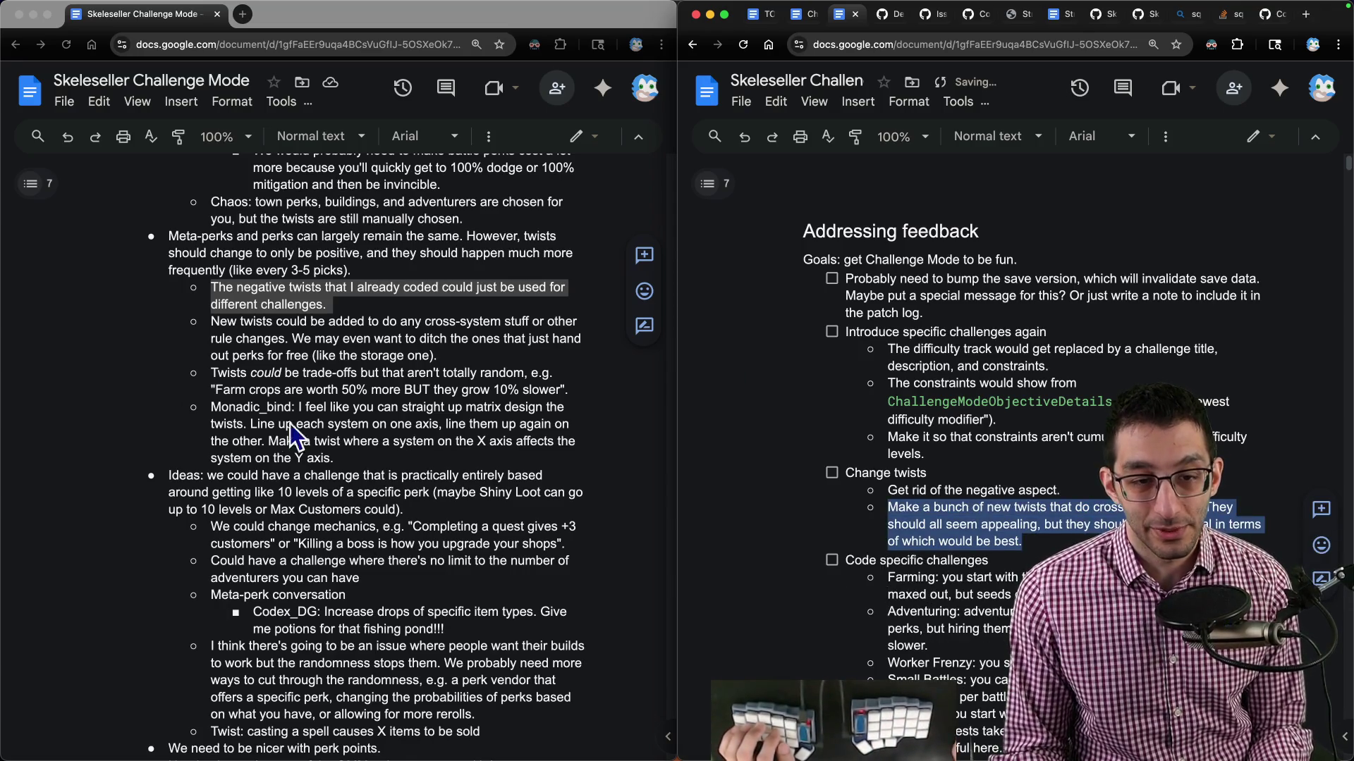
# Add a nested 'Ideas' sub-bullet under the new-twists bullet.
pyautogui.scroll(-5, 302, 592)
pyautogui.doubleClick(212, 185)
pyautogui.click(213, 185)
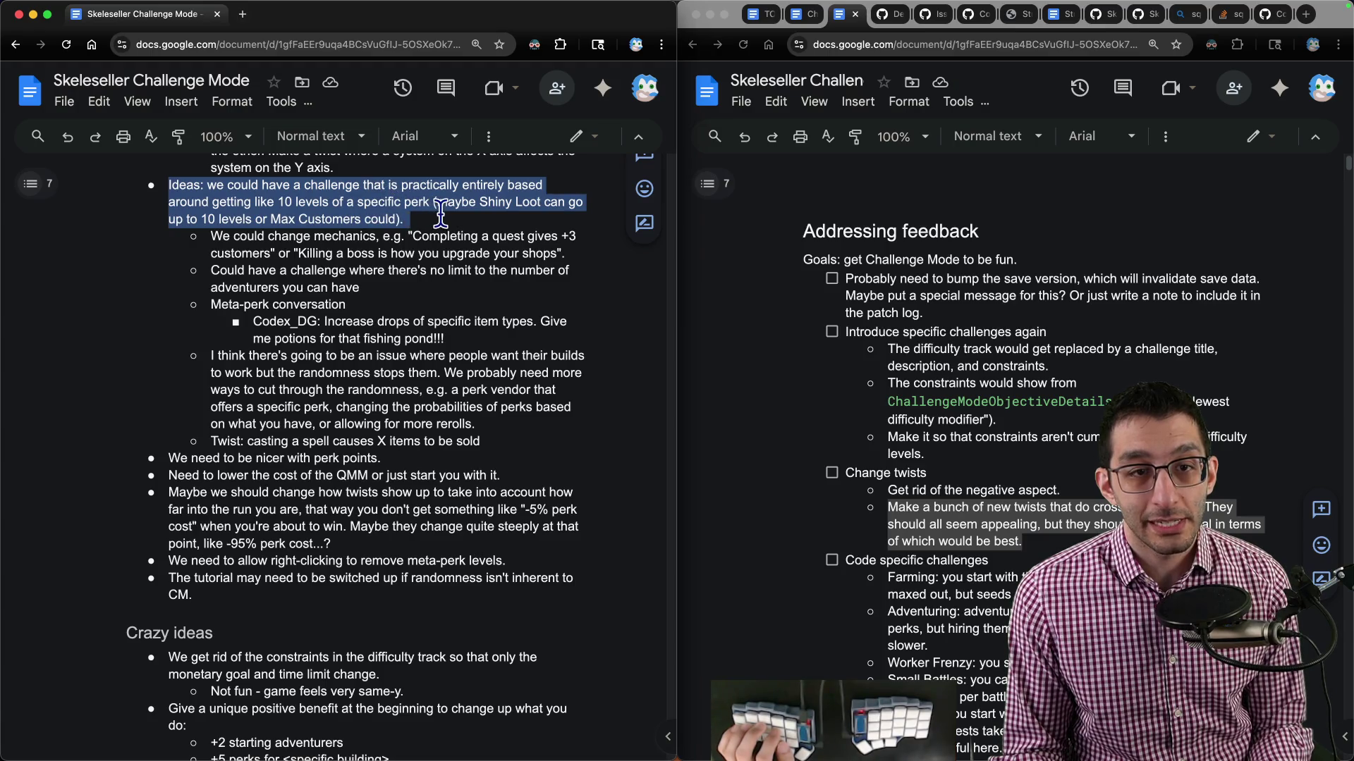
pyautogui.moveTo(210, 239); pyautogui.dragTo(573, 252)
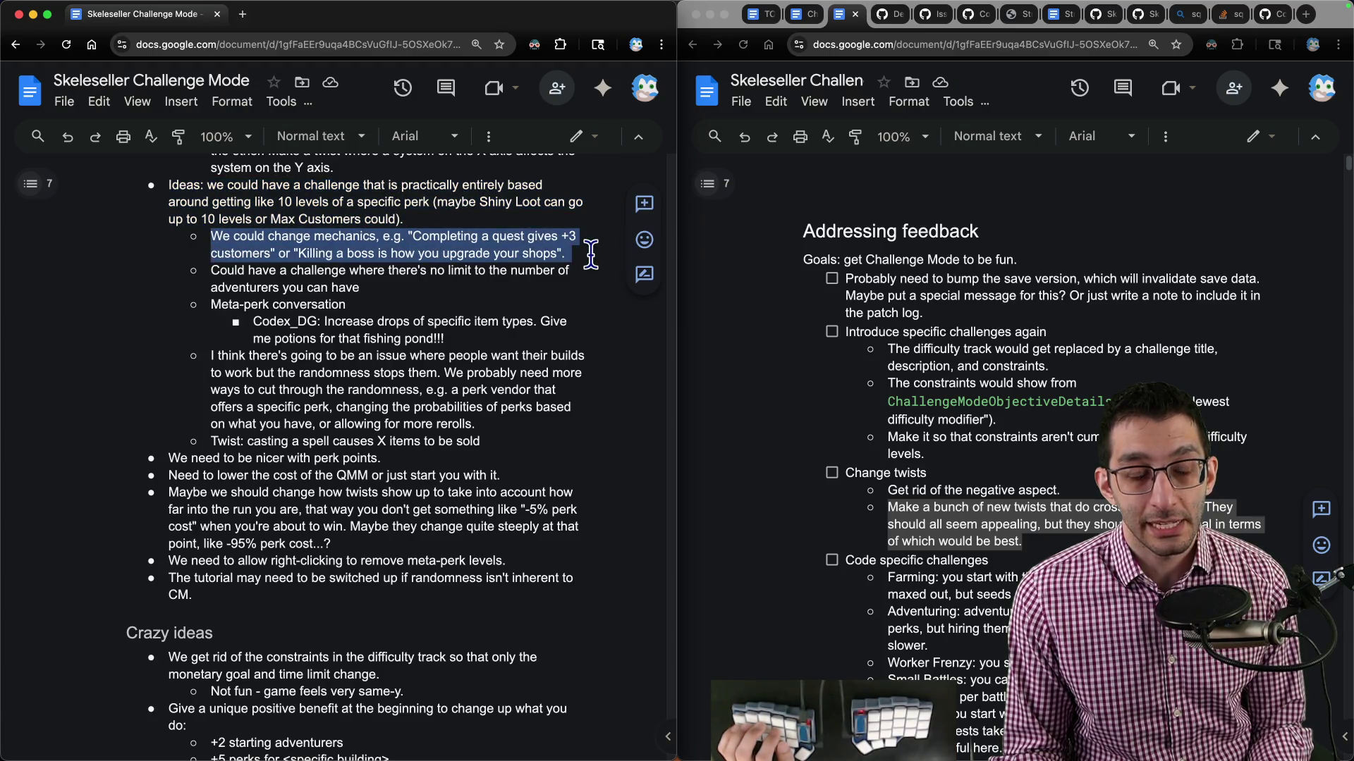
pyautogui.click(1021, 542)
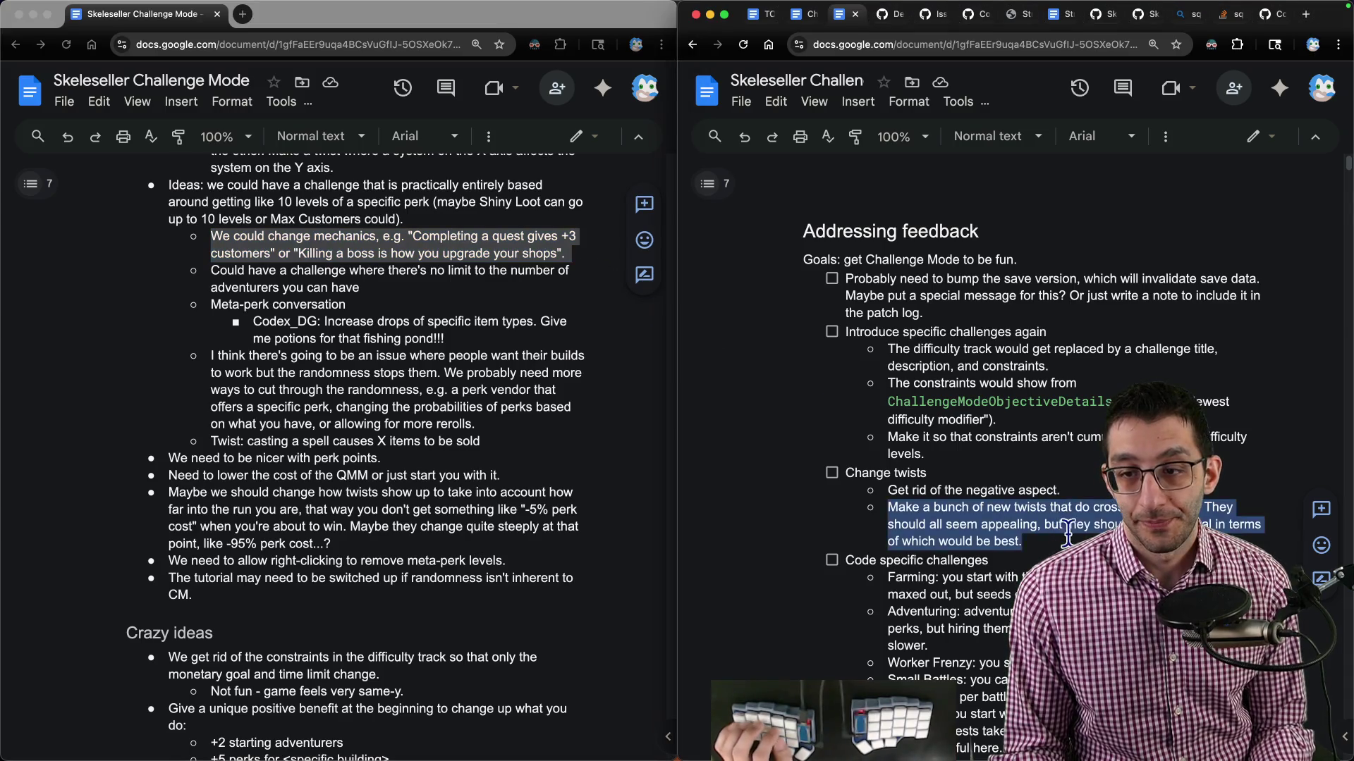
pyautogui.press('Return')
pyautogui.press('Tab')
pyautogui.write('Ideas')
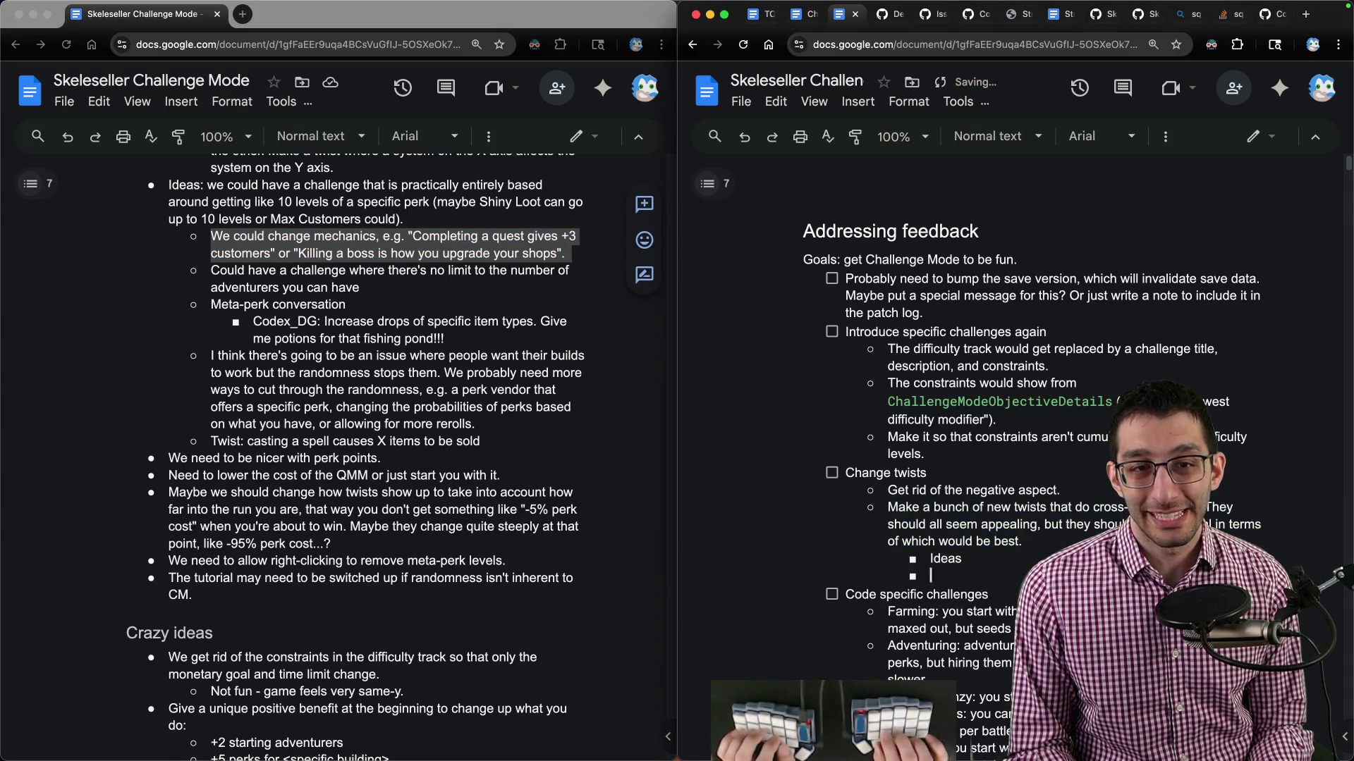
# List twist ideas under Ideas: completing quests, killing a boss, rare drops, and spell casting.
pyautogui.press('Return')
pyautogui.press('Tab')
pyautogui.write('"Complet')
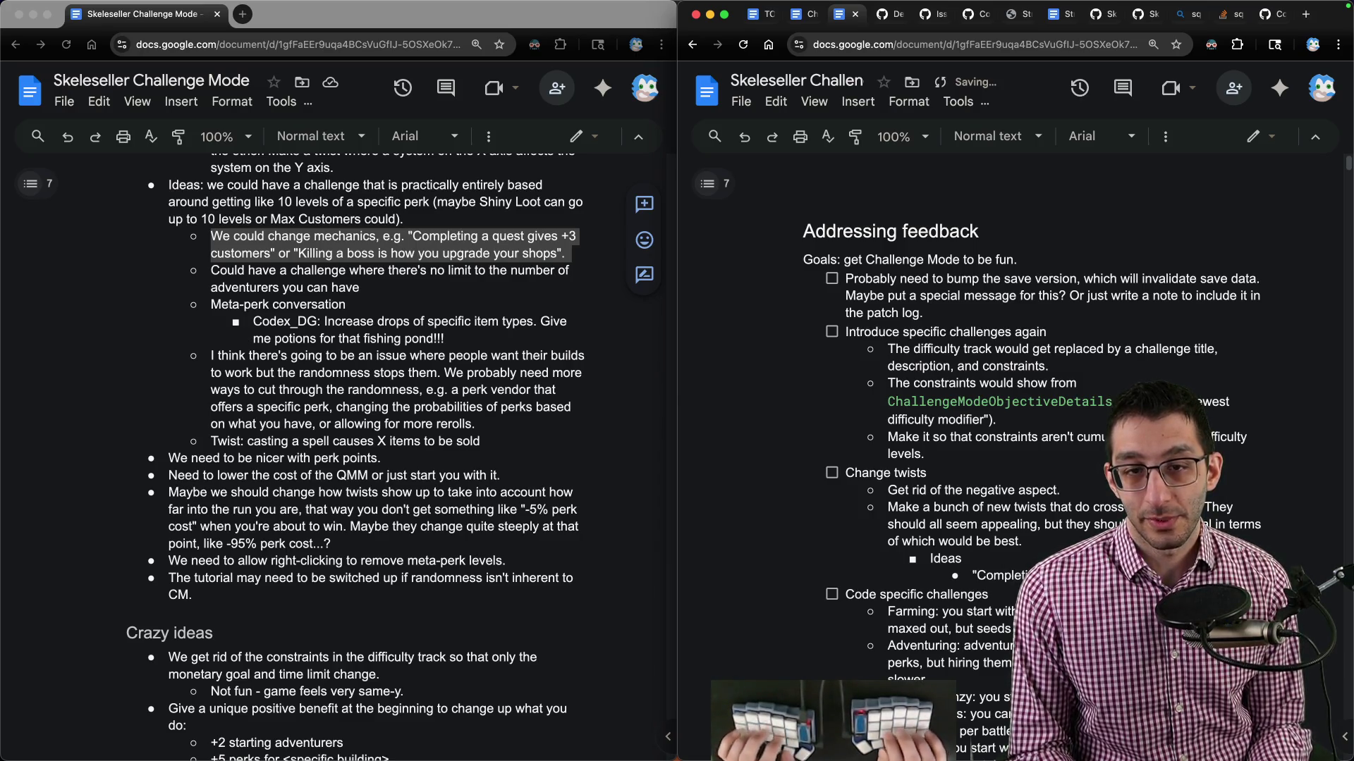
pyautogui.press('Return')
pyautogui.write('"Killing a')
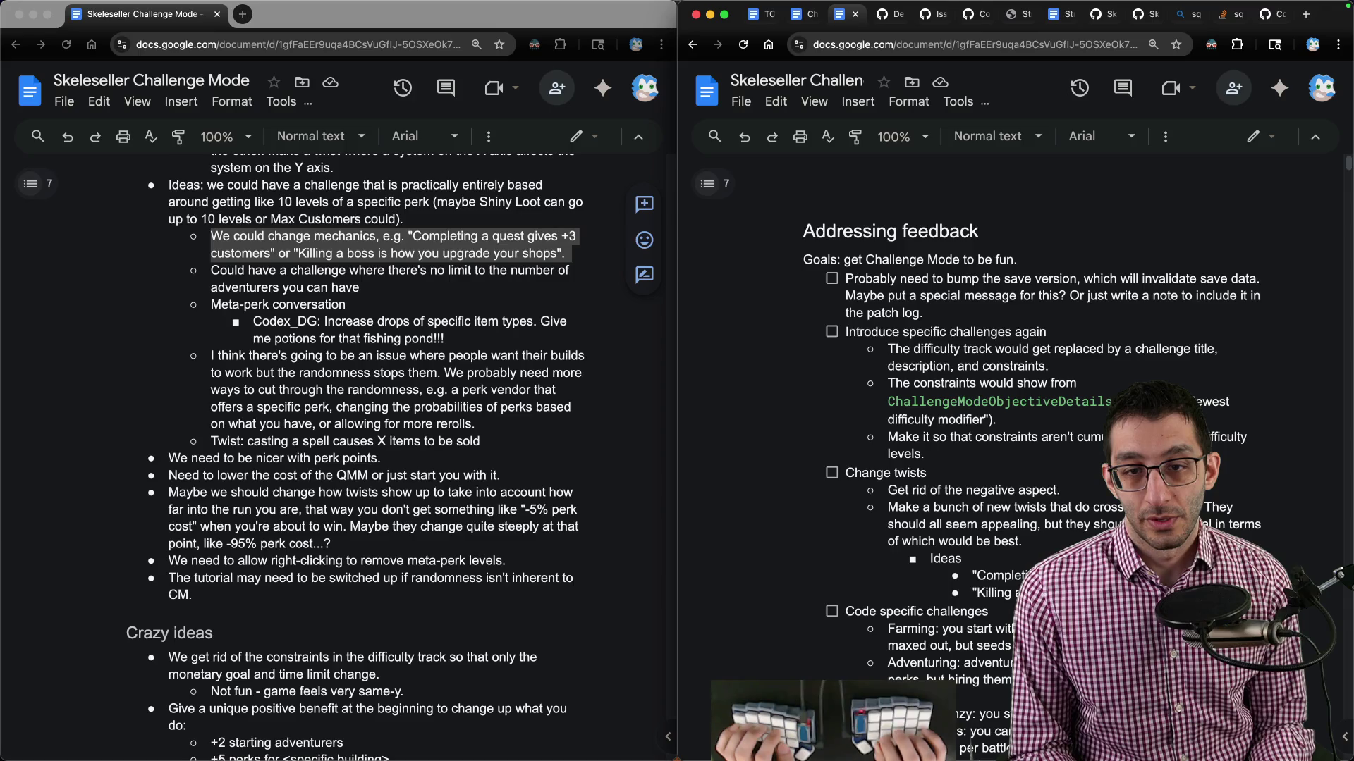
pyautogui.press('Return')
pyautogui.press('super+v')
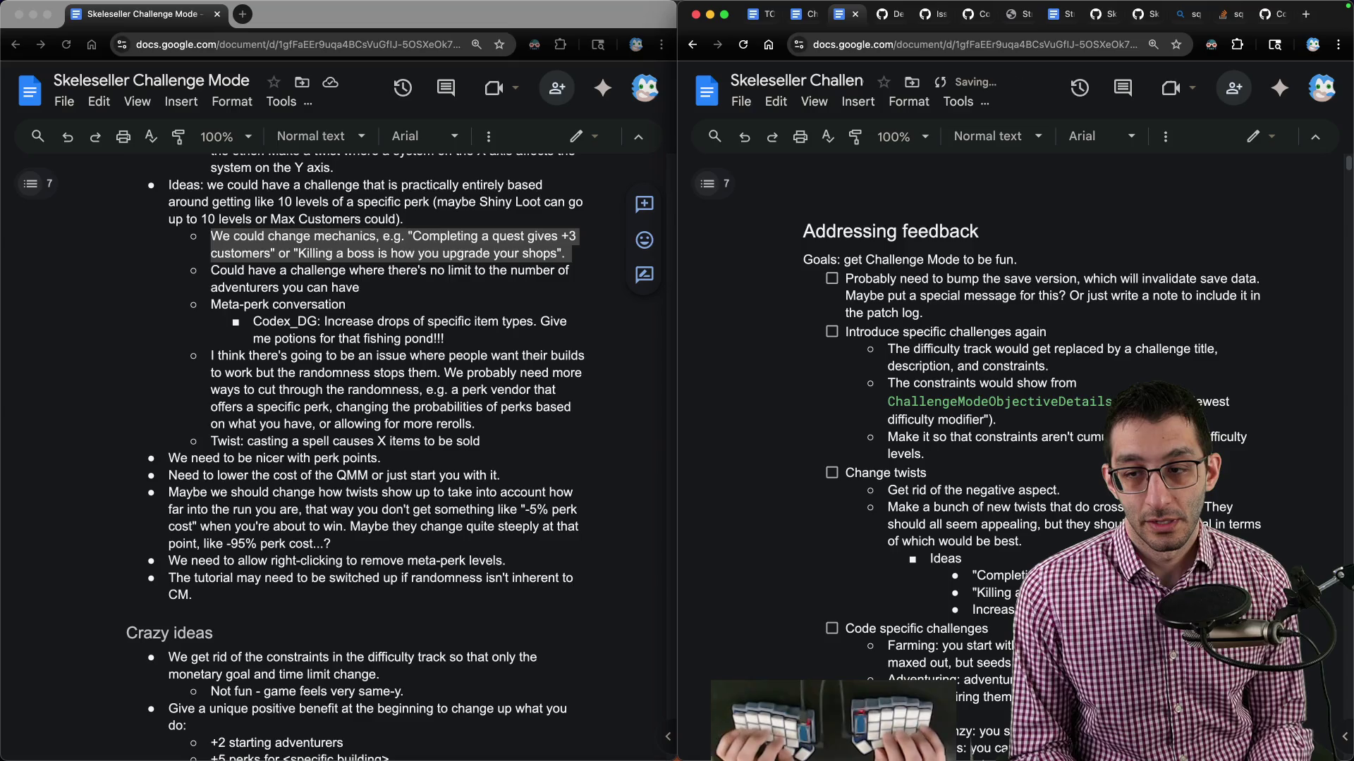
pyautogui.write('drops')
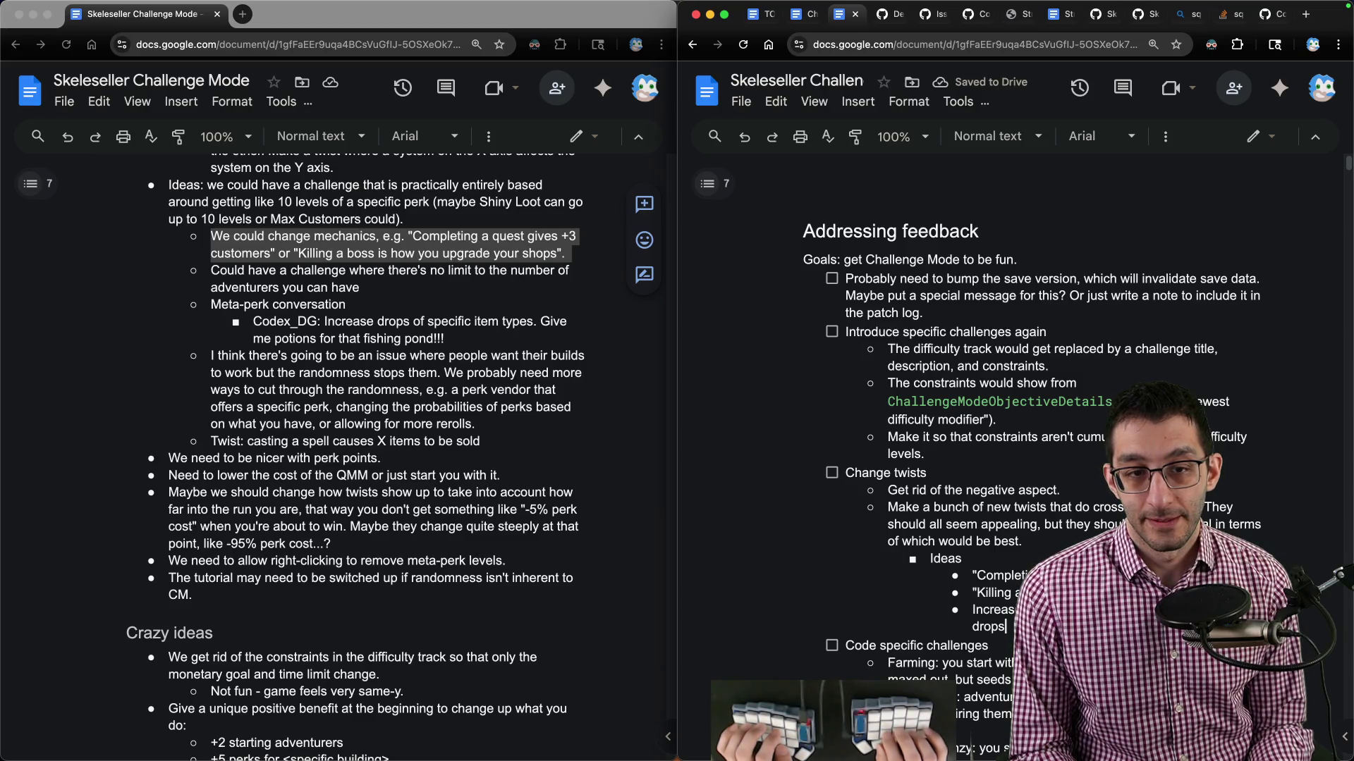
pyautogui.press('Return')
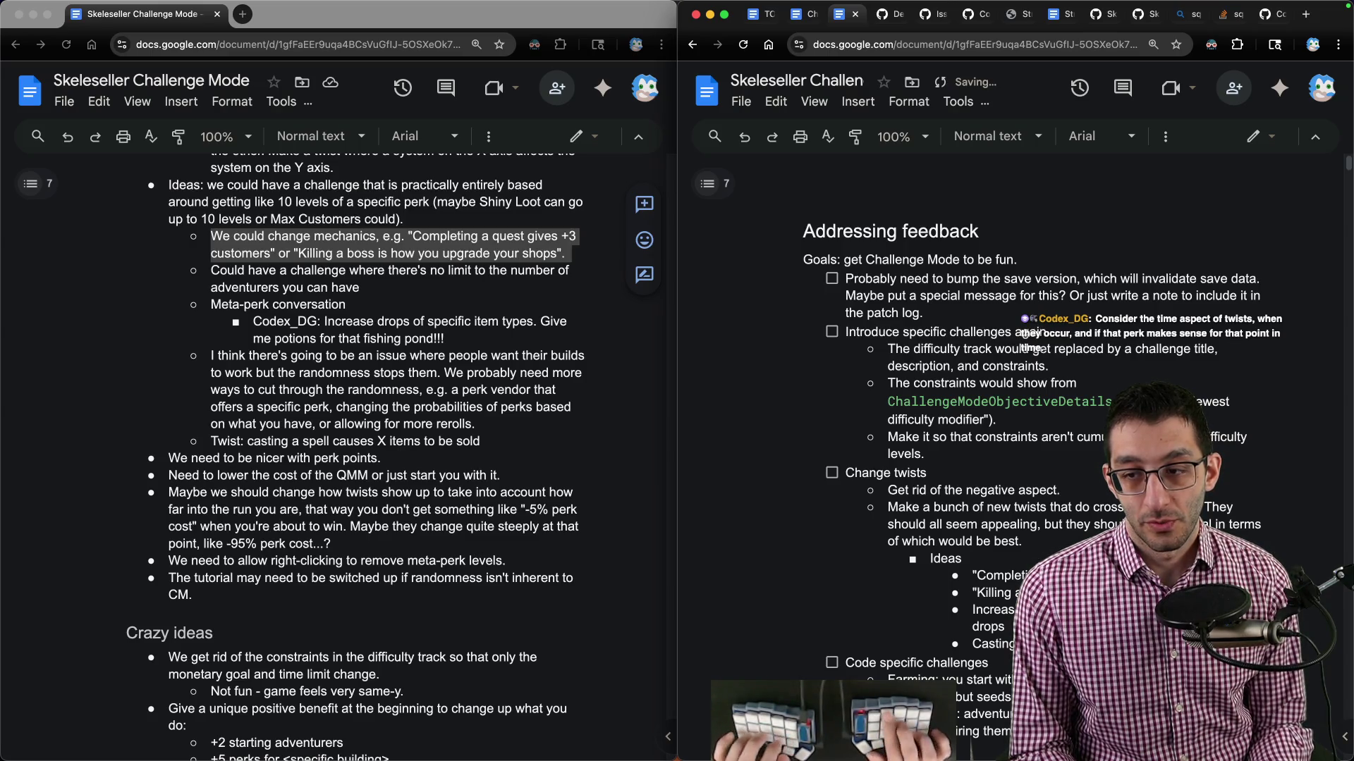
pyautogui.write('regardl')
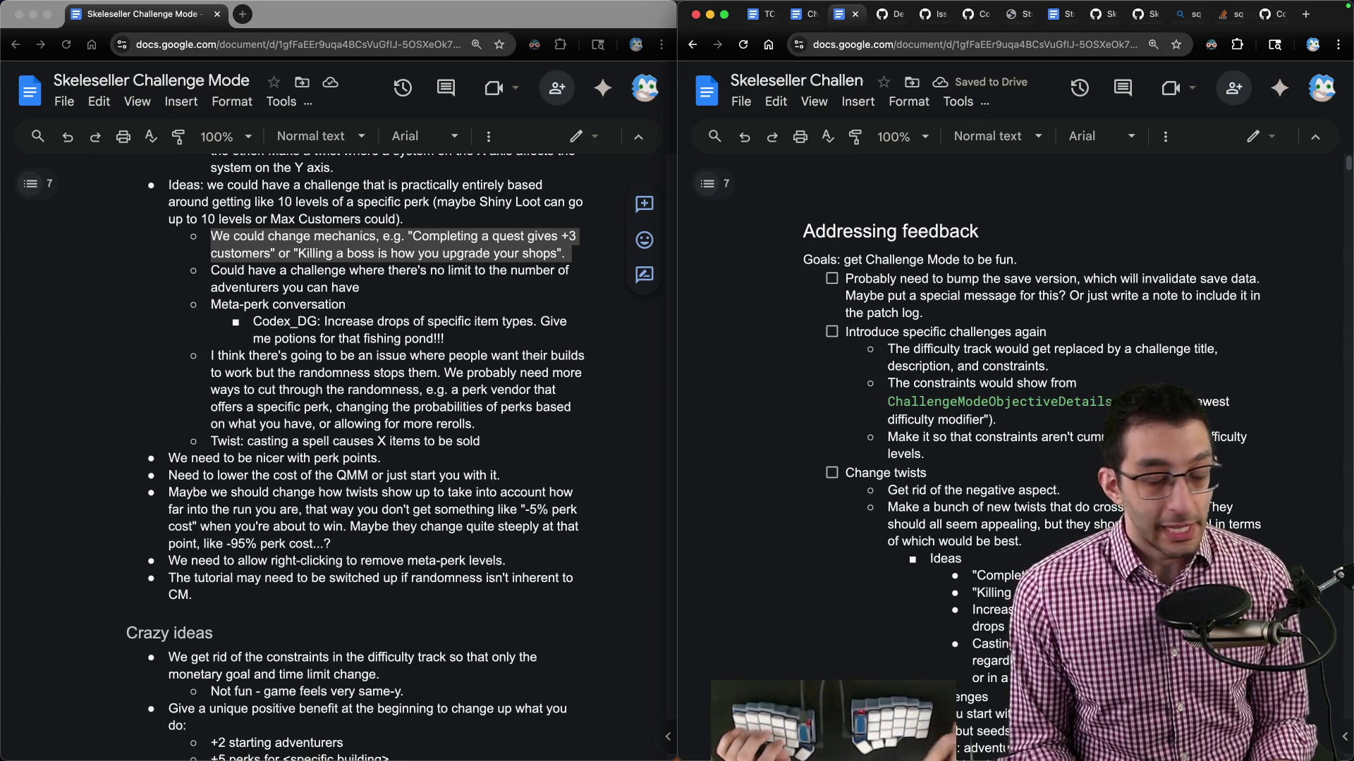
# Move back out to the twists level and start a 'Consider' bullet.
pyautogui.scroll(-3, 1029, 416)
pyautogui.press('Return')
pyautogui.hotkey('shift', 'Tab')
pyautogui.hotkey('shift', 'Tab')
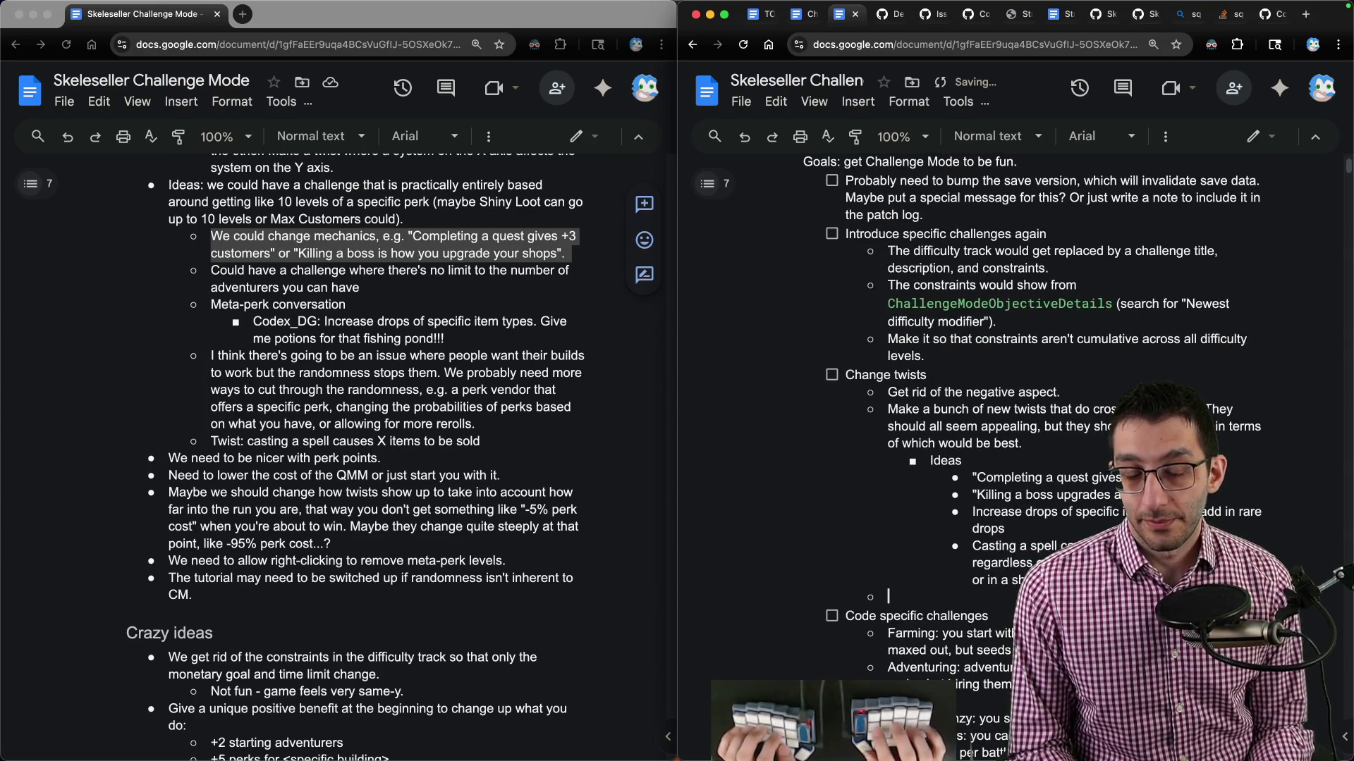
pyautogui.write('Consider preventing tw')
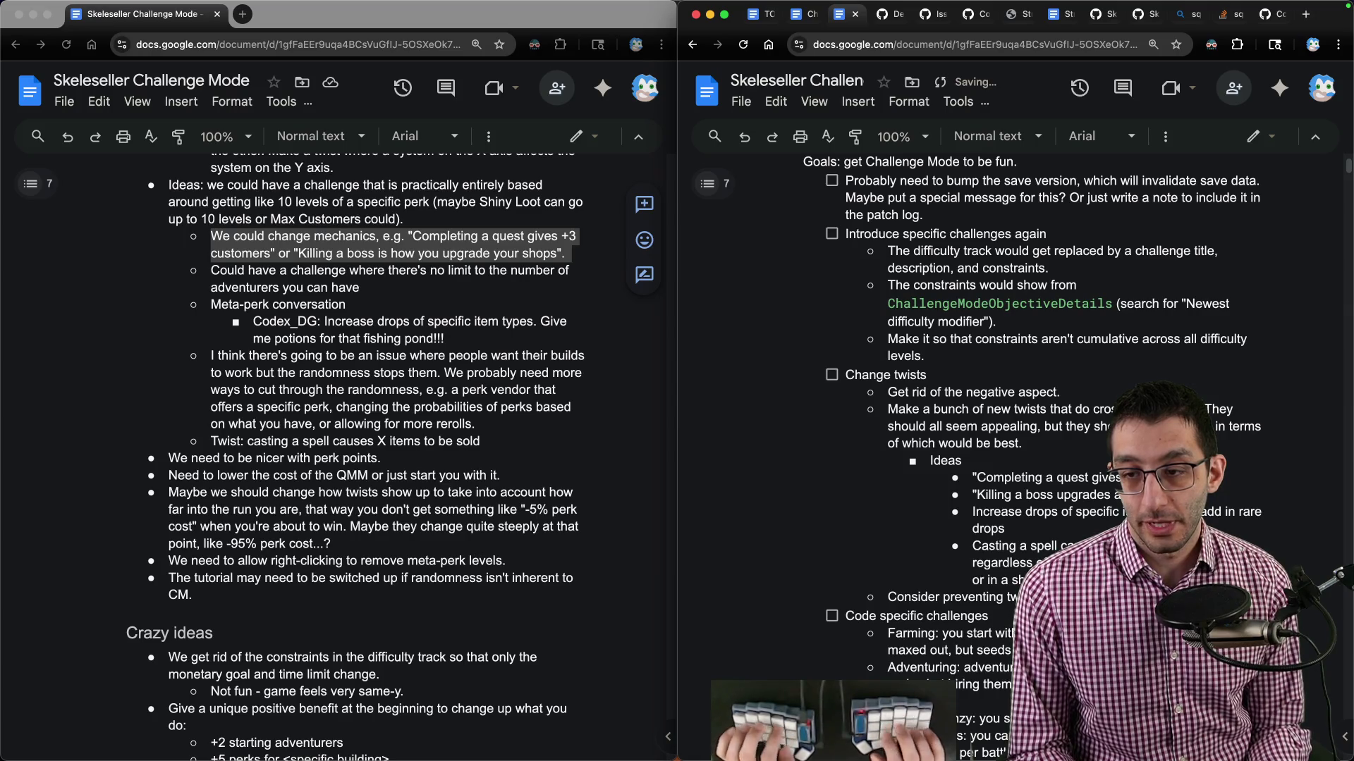
# Finish the low-impact twists note and add a sub-bullet: 'Change when the twists show up: fifth, 10th, 17th perks...?'.
pyautogui.write('impact. E.g. the')
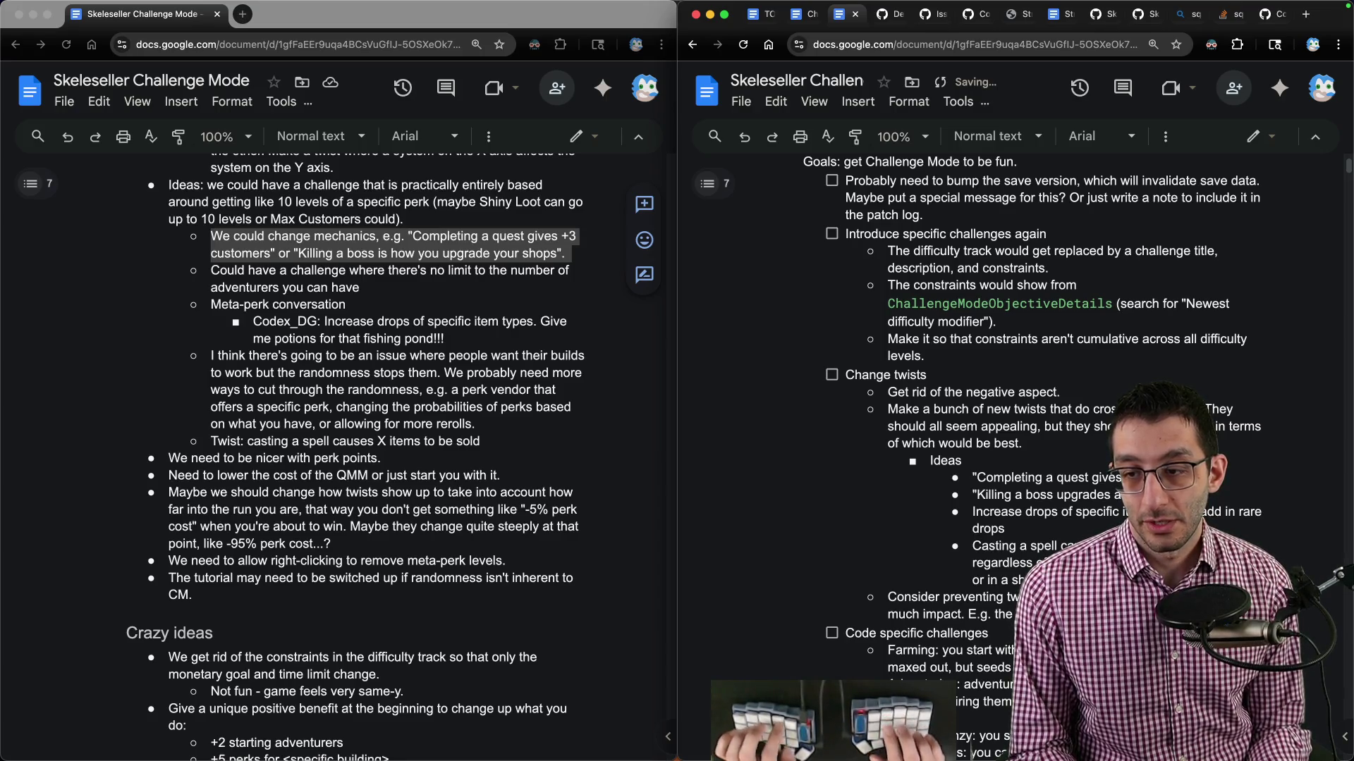
pyautogui.write('show up as a first or s')
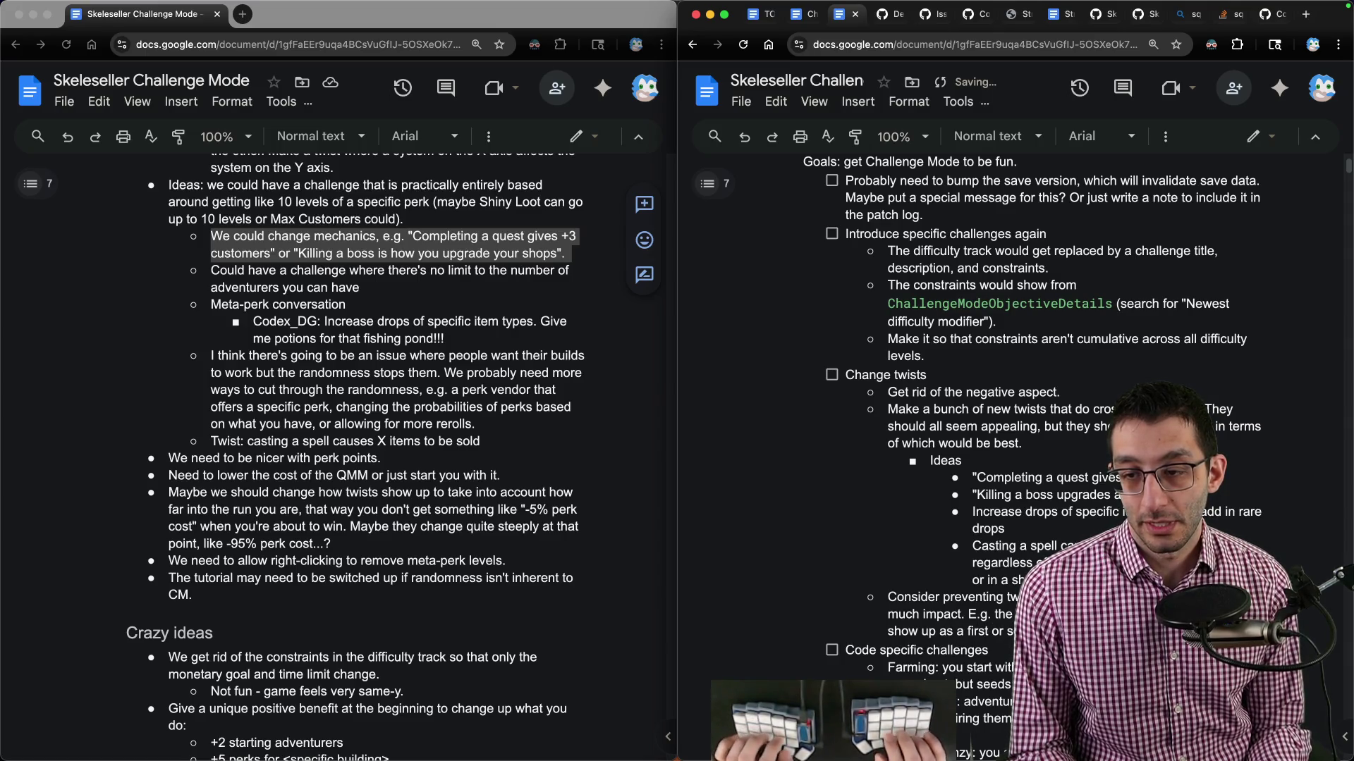
pyautogui.press('Return')
pyautogui.write('Change when the twis')
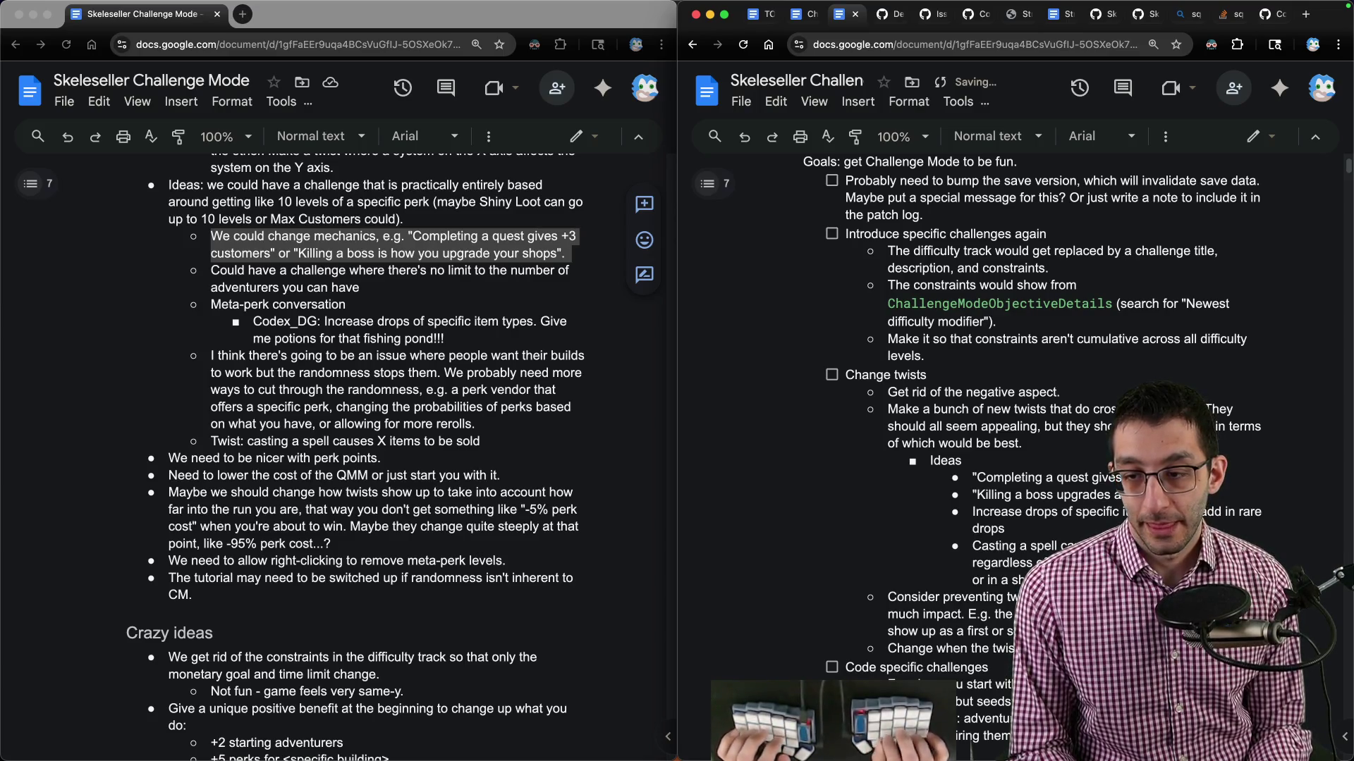
pyautogui.scroll(-5, 1042, 416)
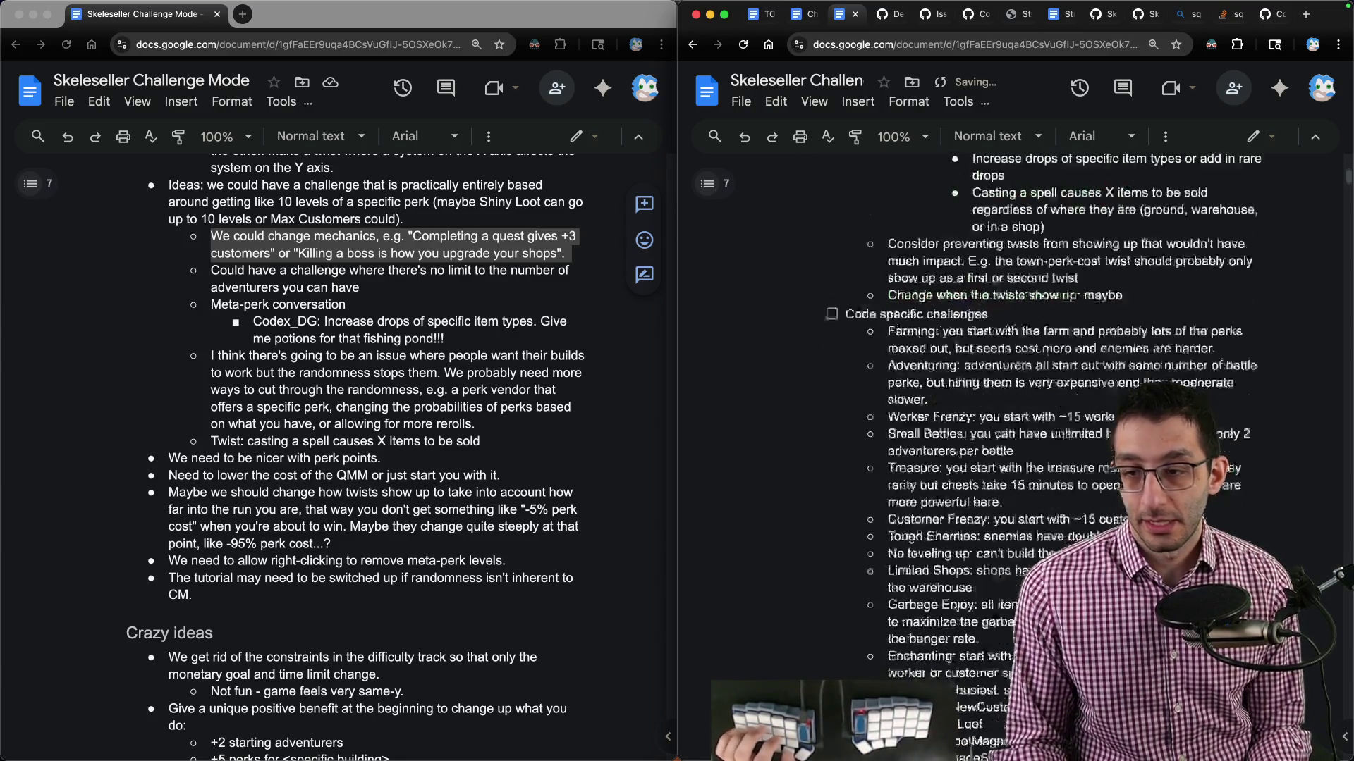
pyautogui.write('on the fifth, the 10')
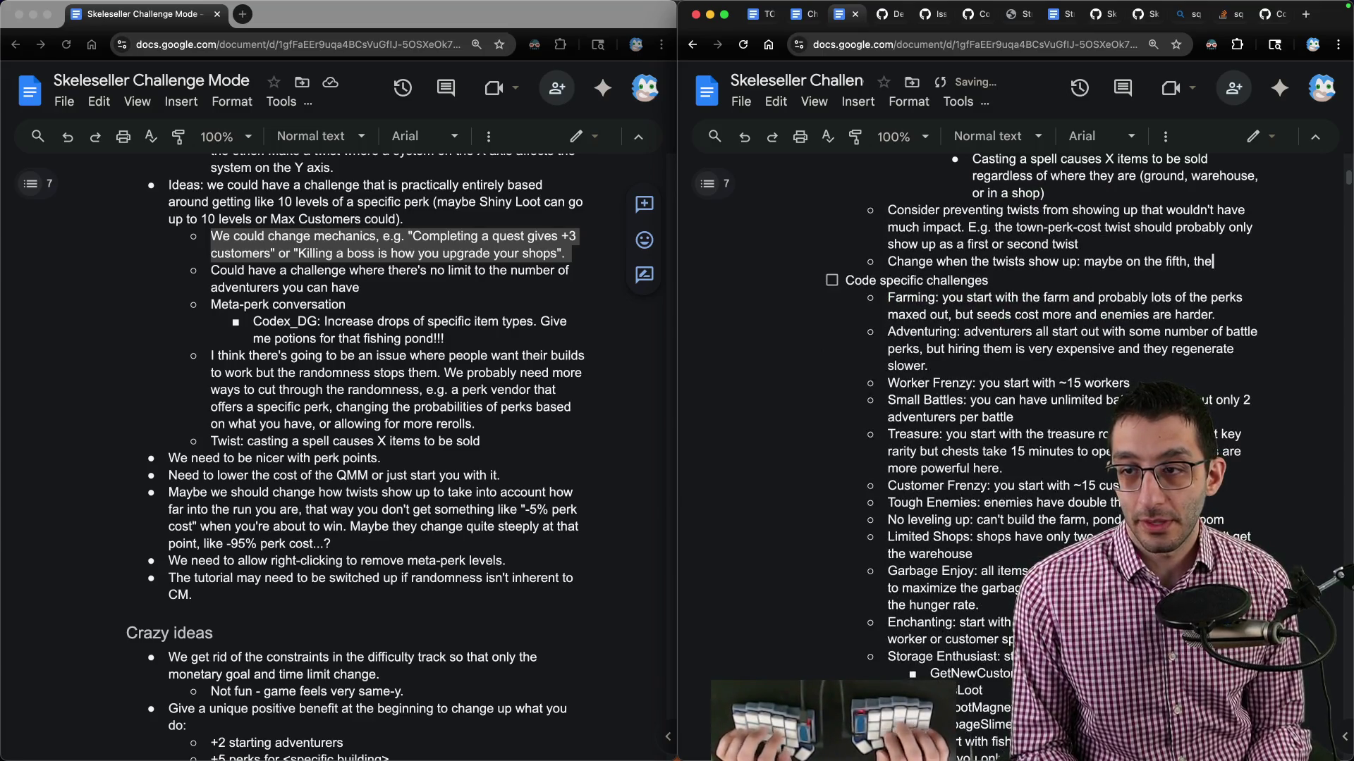
pyautogui.write('0th, an')
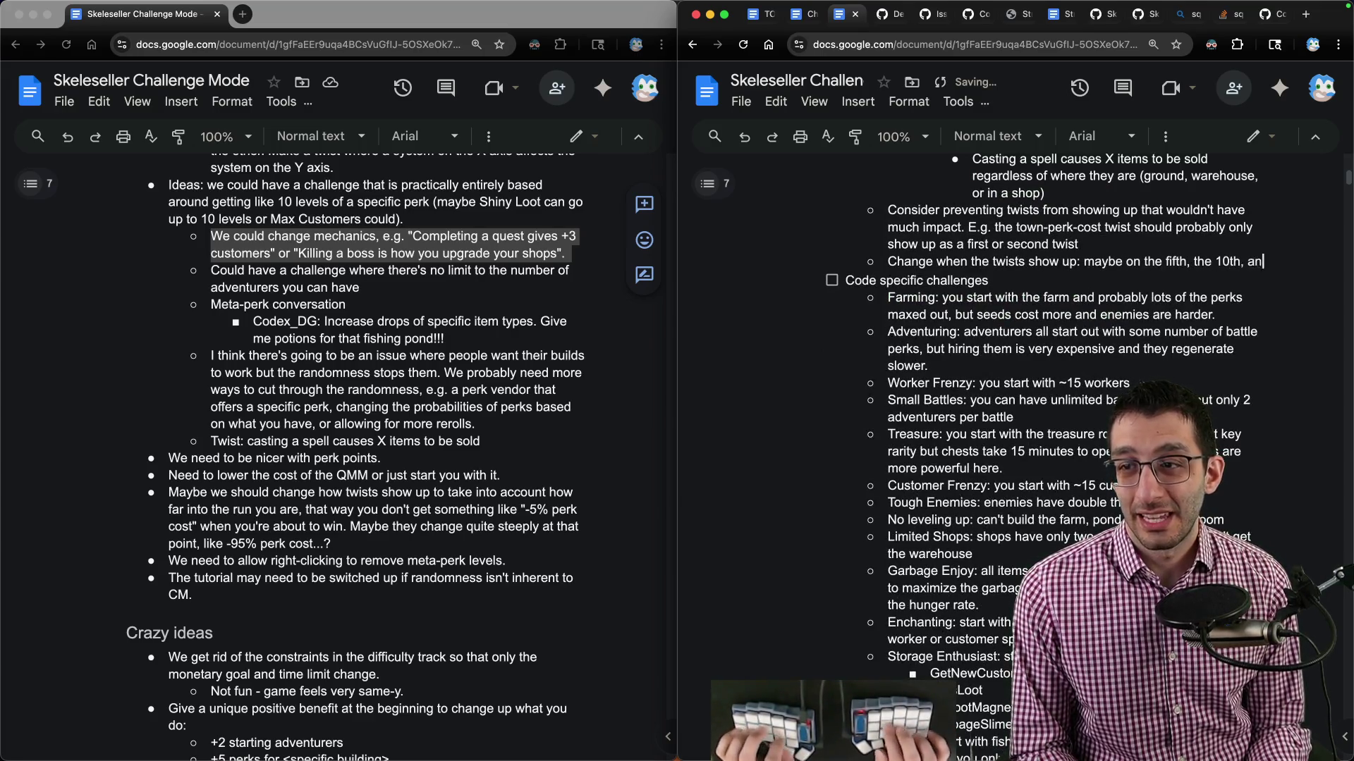
pyautogui.write('d the th perks')
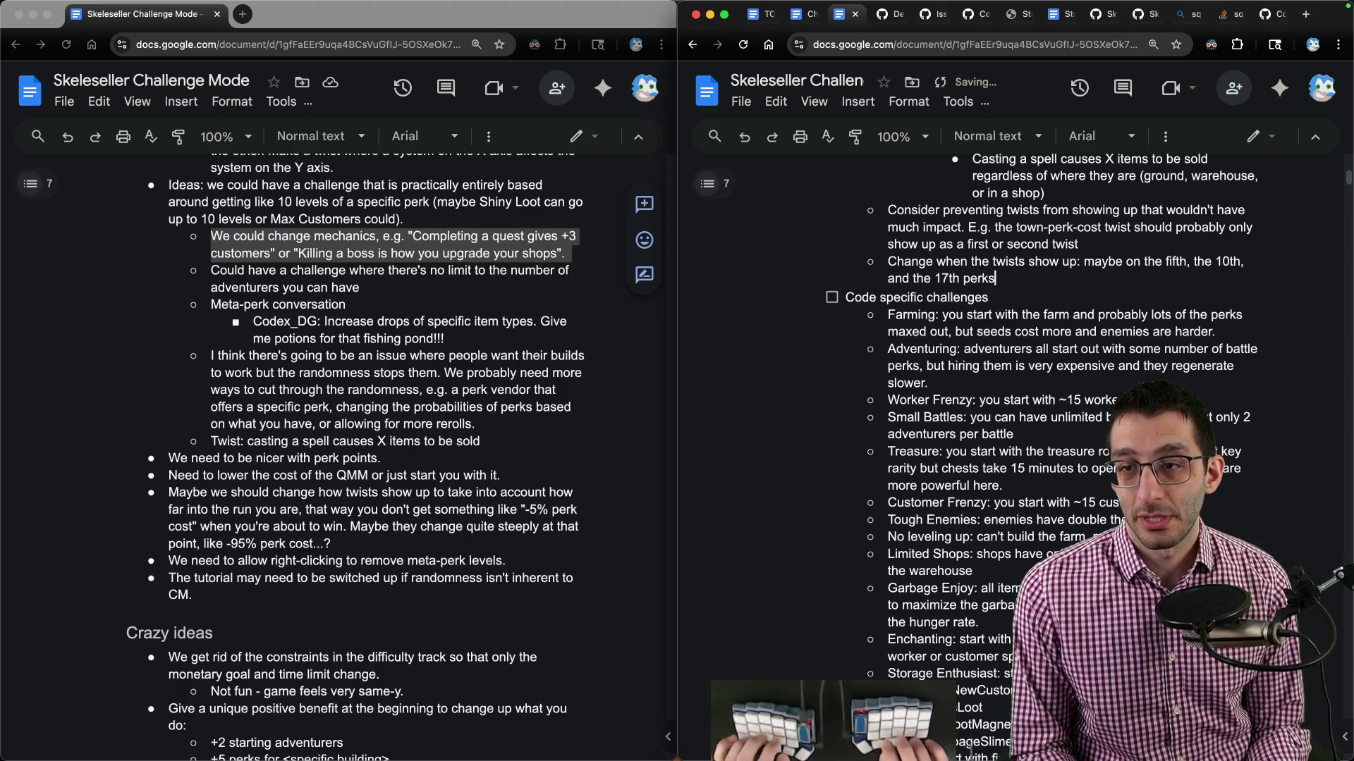
pyautogui.write(' May')
pyautogui.press('BackSpace')
pyautogui.press('BackSpace')
pyautogui.press('BackSpace')
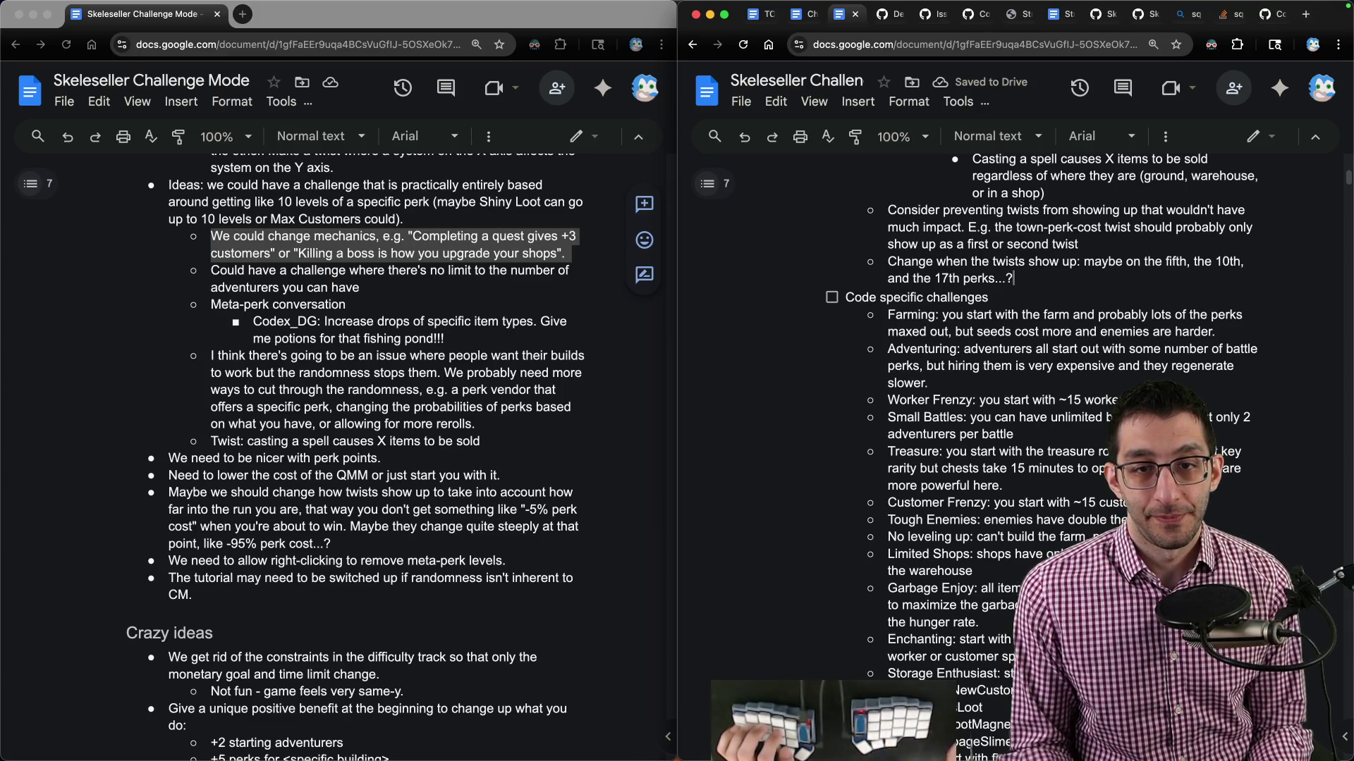
# Review the unlimited-adventurers, fishing-pond, randomness-breaking-builds and perk-point paragraphs by selecting each.
pyautogui.tripleClick(369, 289)
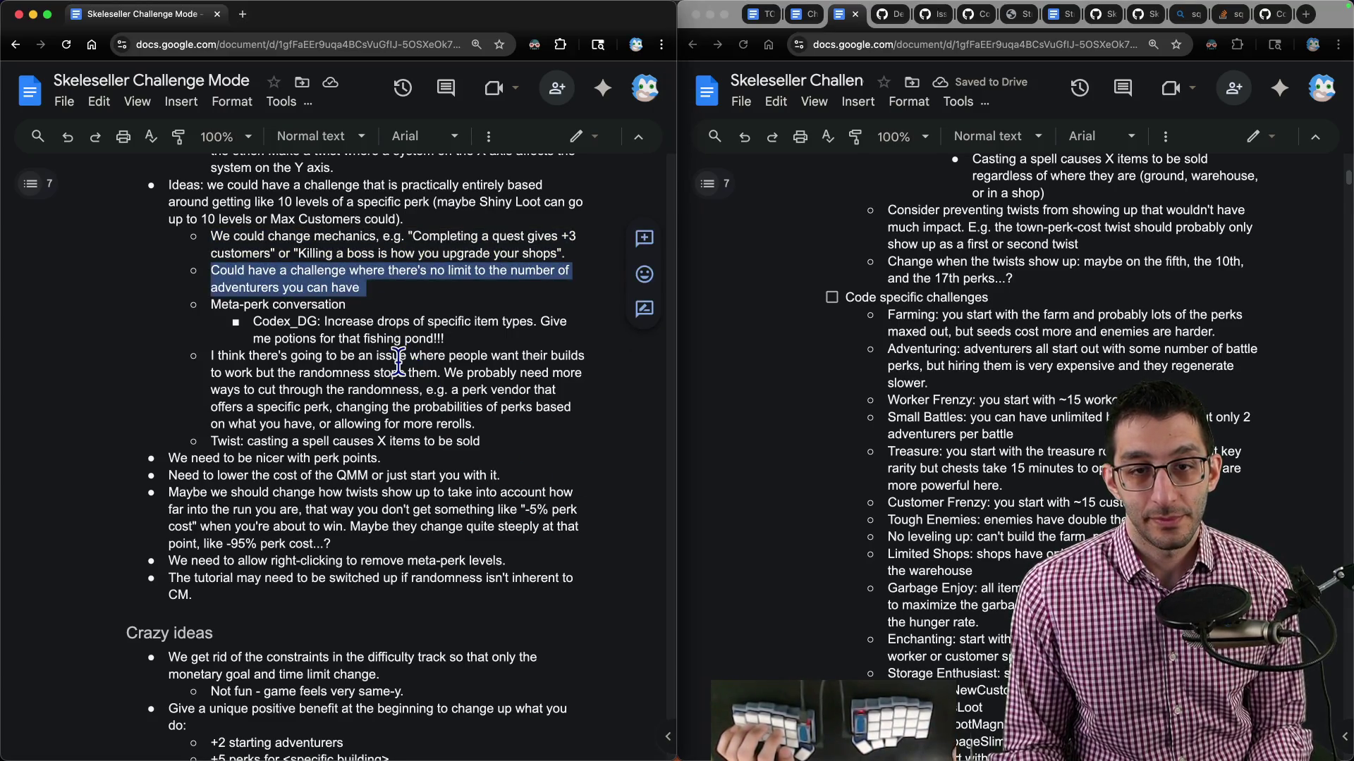
pyautogui.click(306, 324)
pyautogui.tripleClick(305, 325)
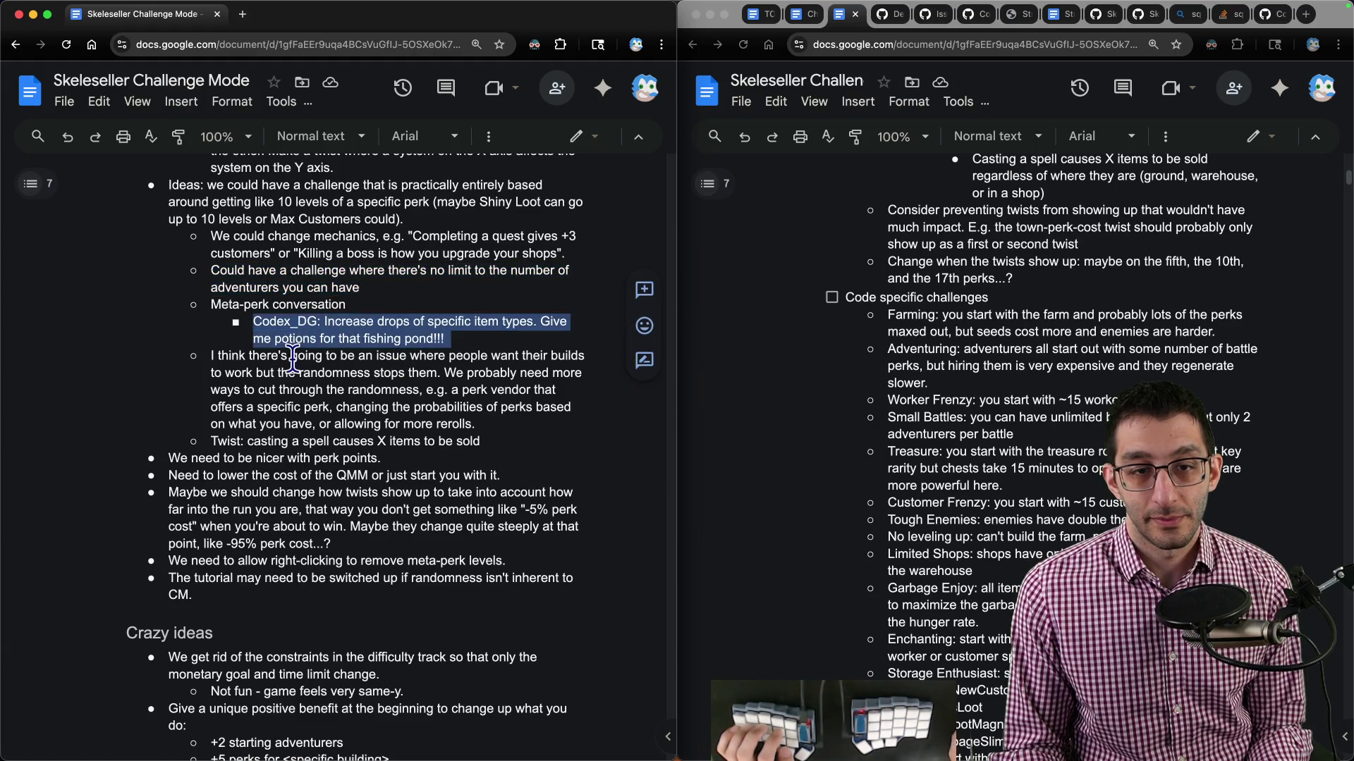
pyautogui.tripleClick(292, 360)
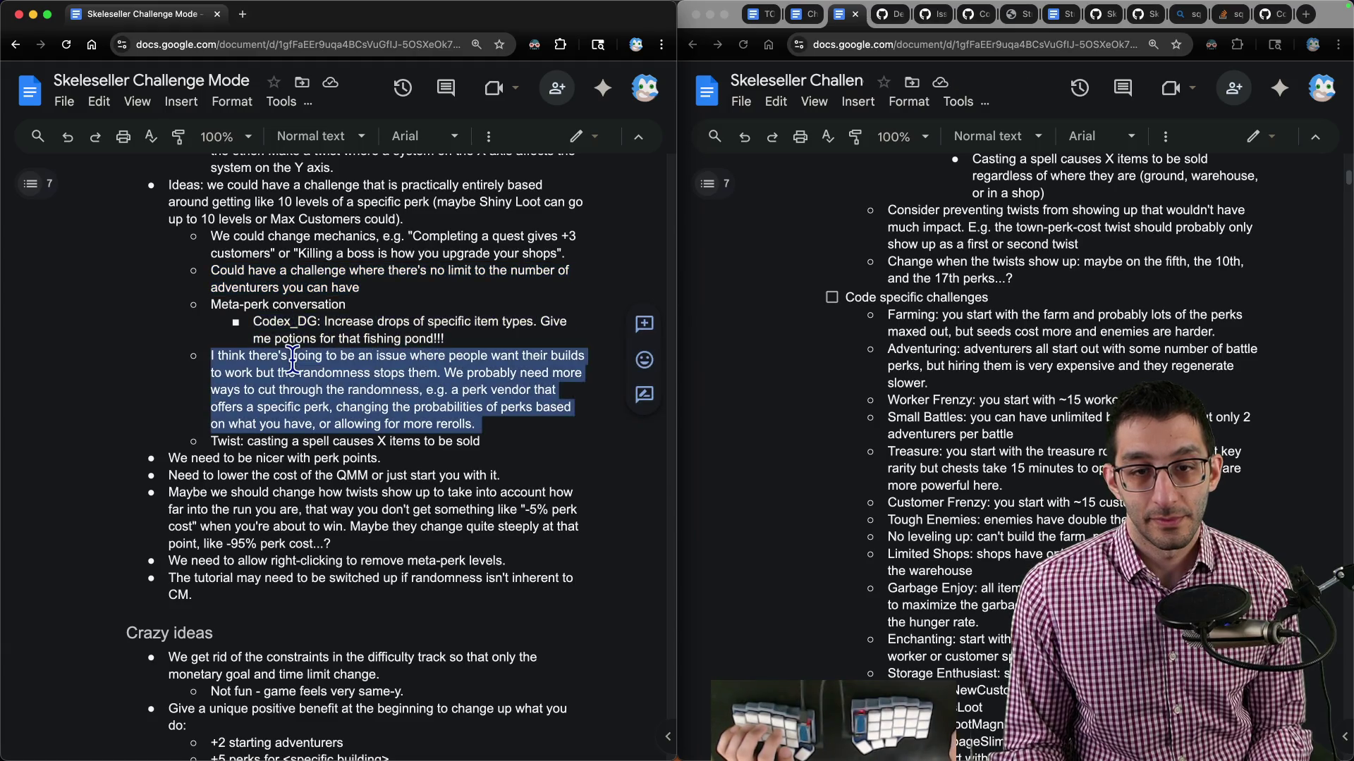
pyautogui.tripleClick(273, 461)
# Add Balancing bullets 'Increase the rate of earning perk points' and 'Lower the cost of the QMM or just start you with it'.
pyautogui.scroll(10, 987, 336)
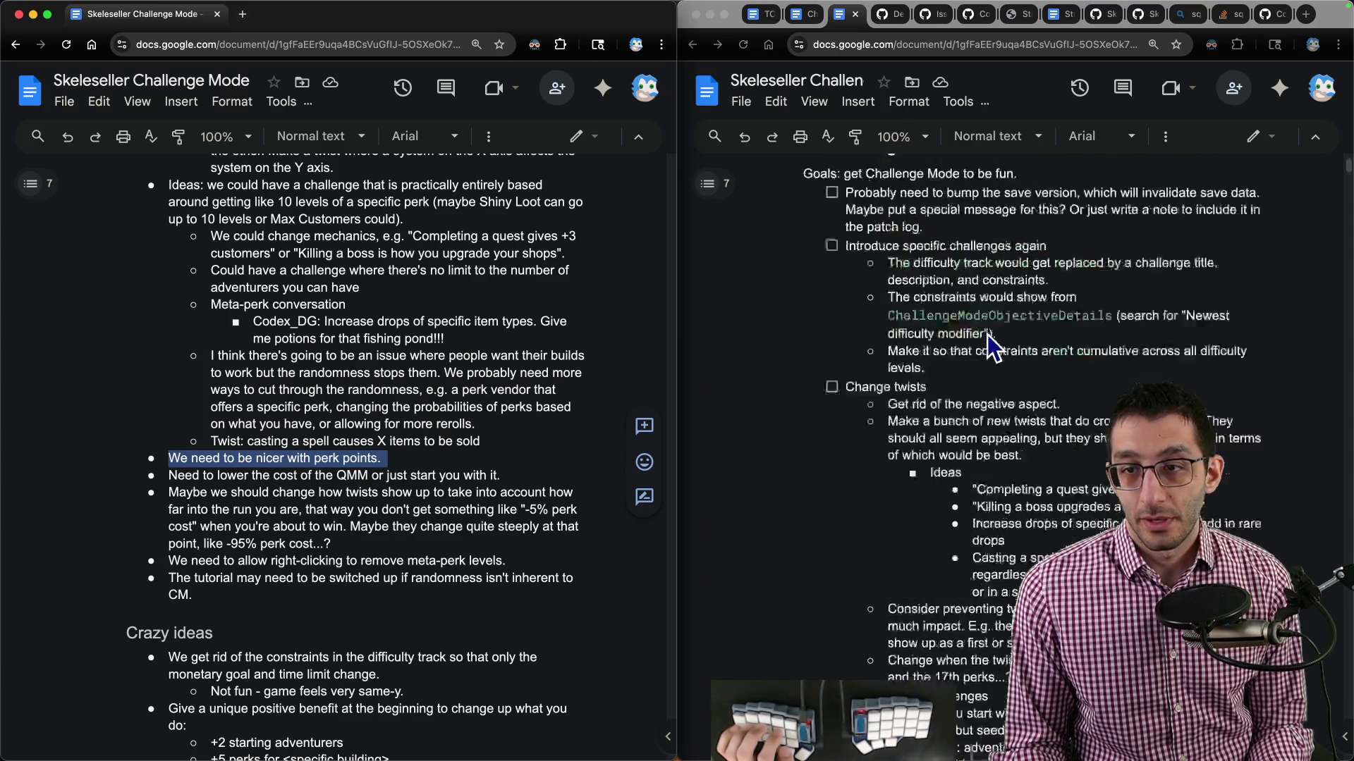
pyautogui.scroll(-10, 987, 335)
pyautogui.scroll(-10, 987, 335)
pyautogui.click(959, 335)
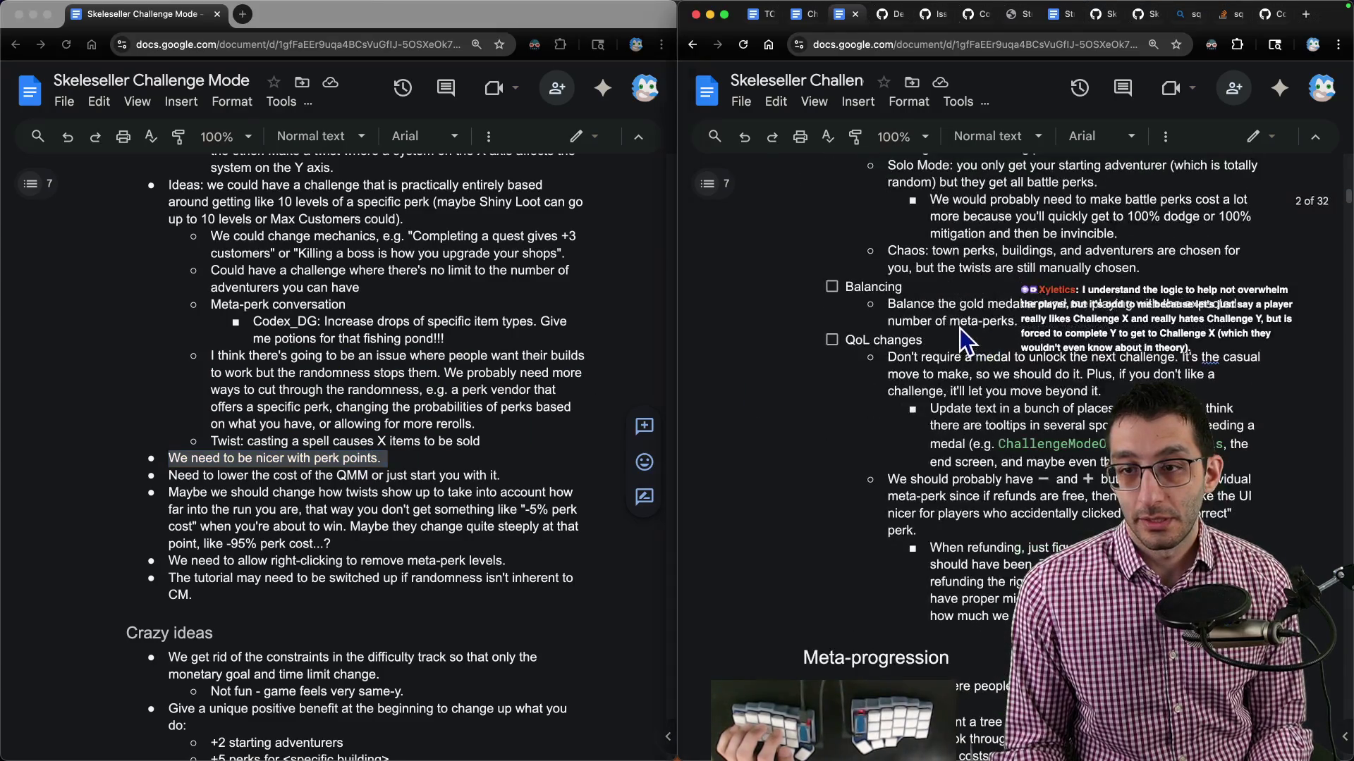
pyautogui.write('Increase t')
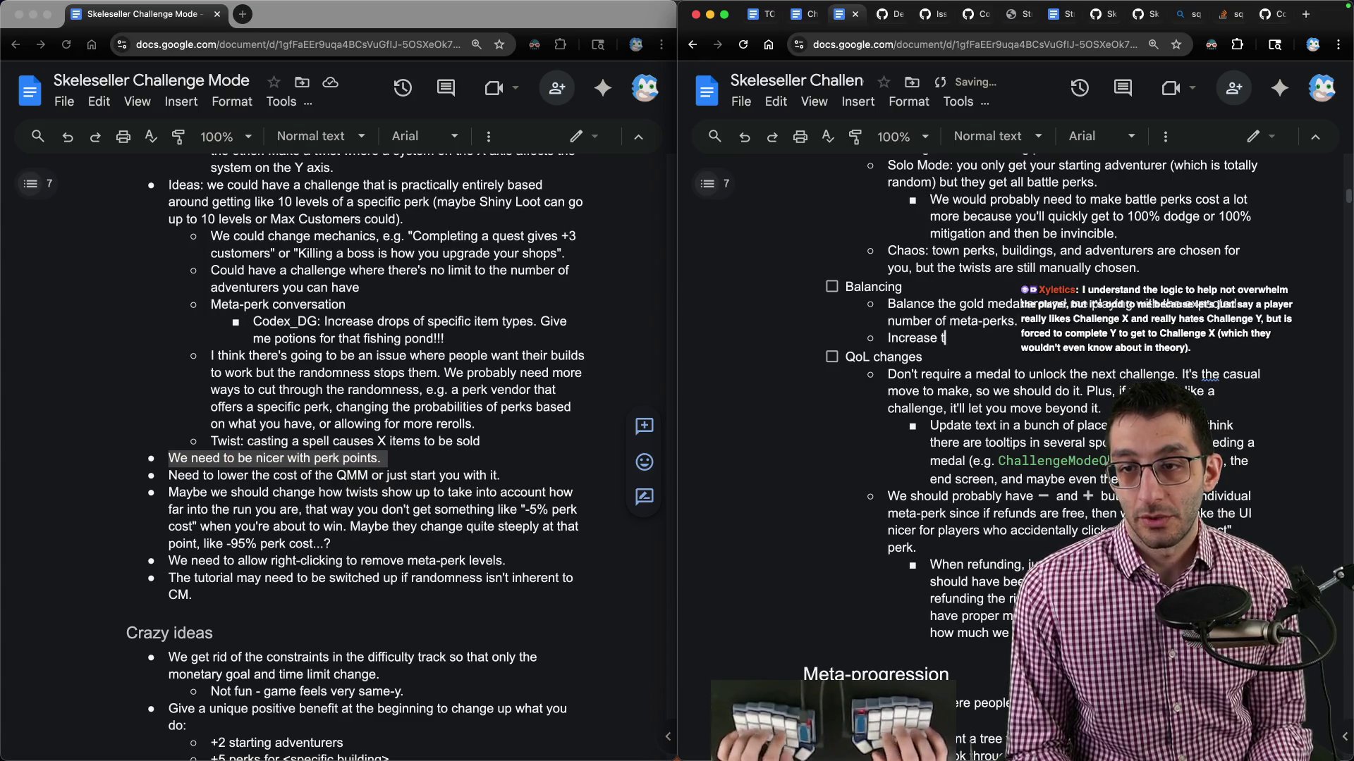
pyautogui.write('he rate of earning pe')
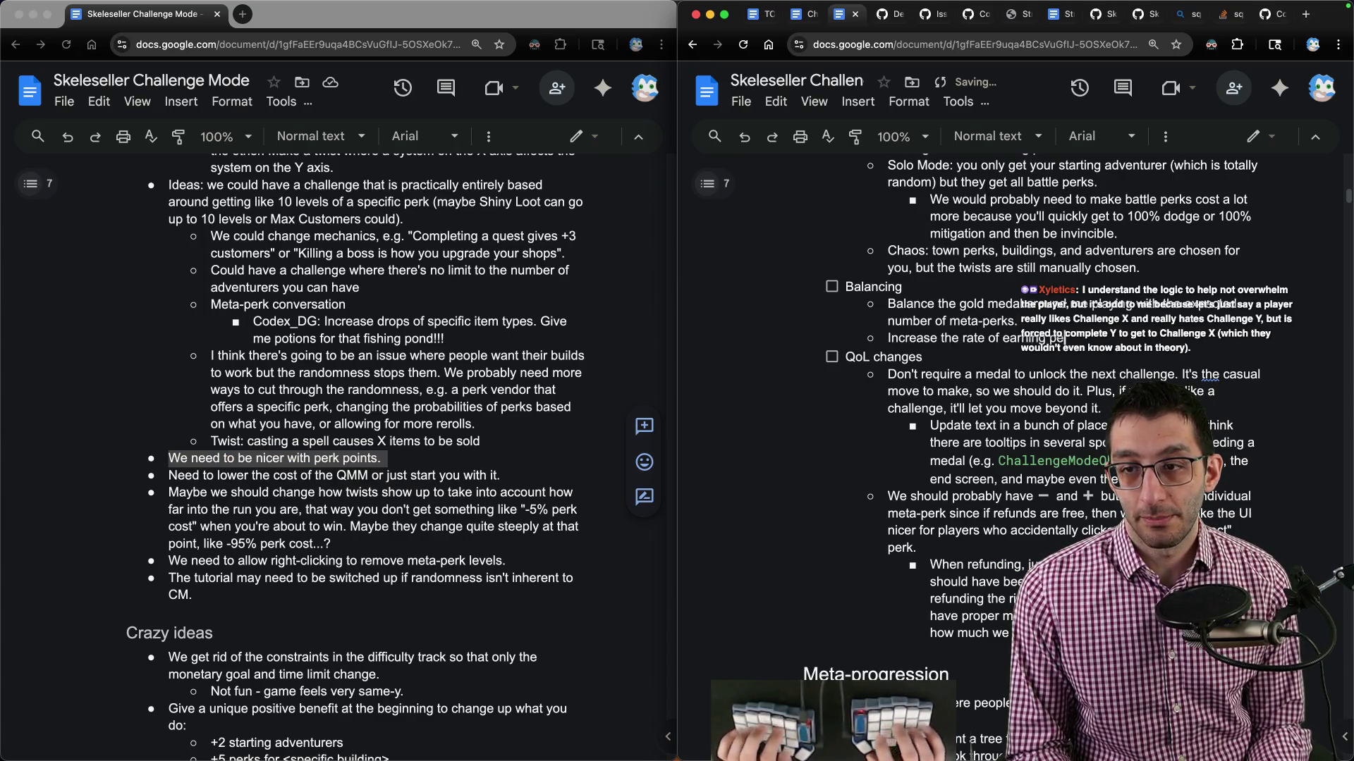
pyautogui.write('rk points')
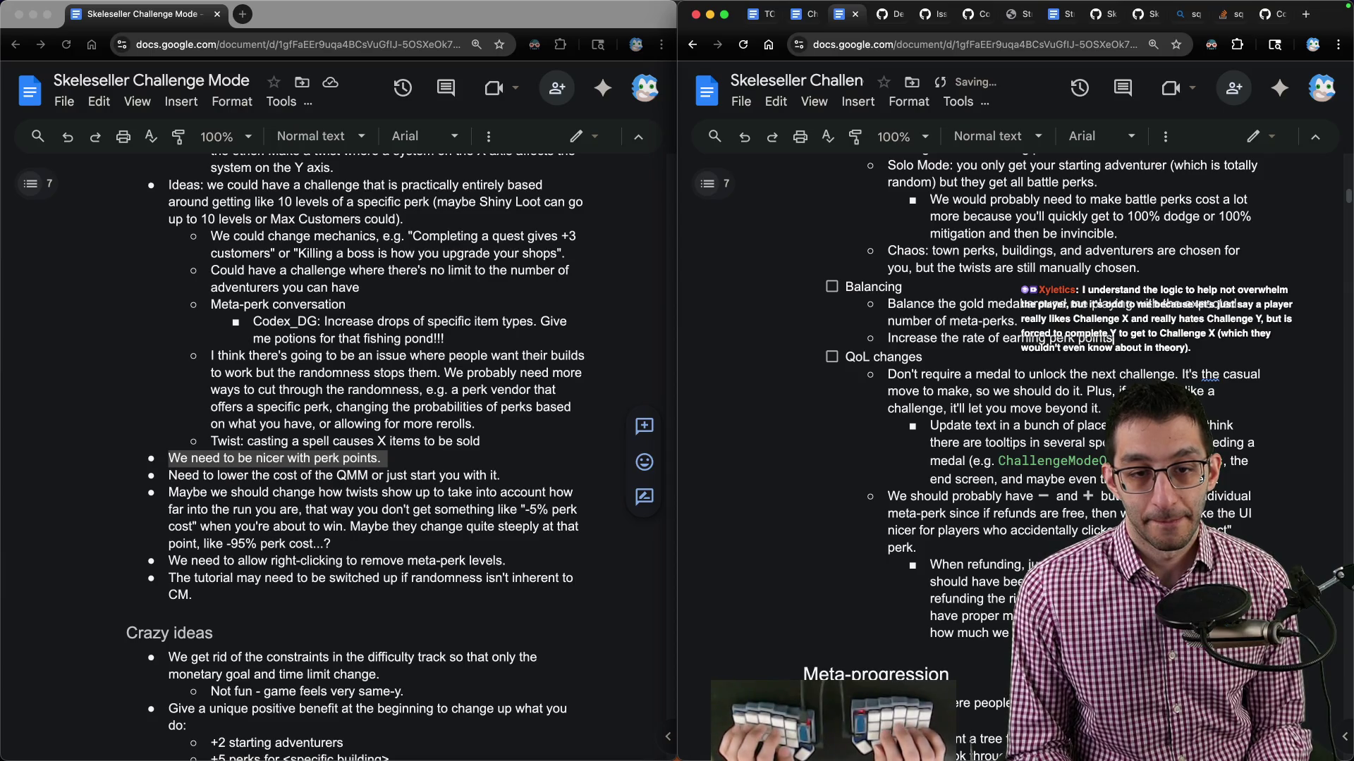
pyautogui.press('Return')
pyautogui.write('Lower')
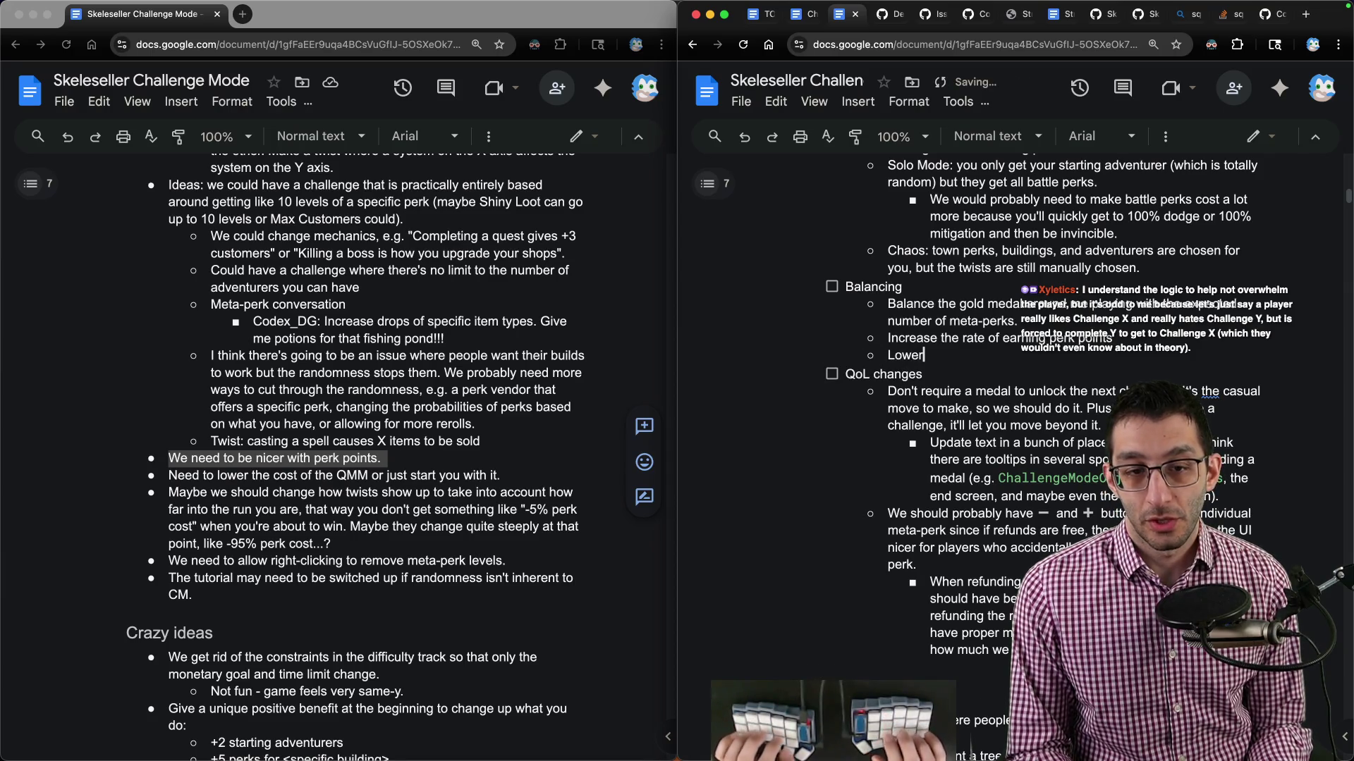
pyautogui.write(' the cost of the QMM ')
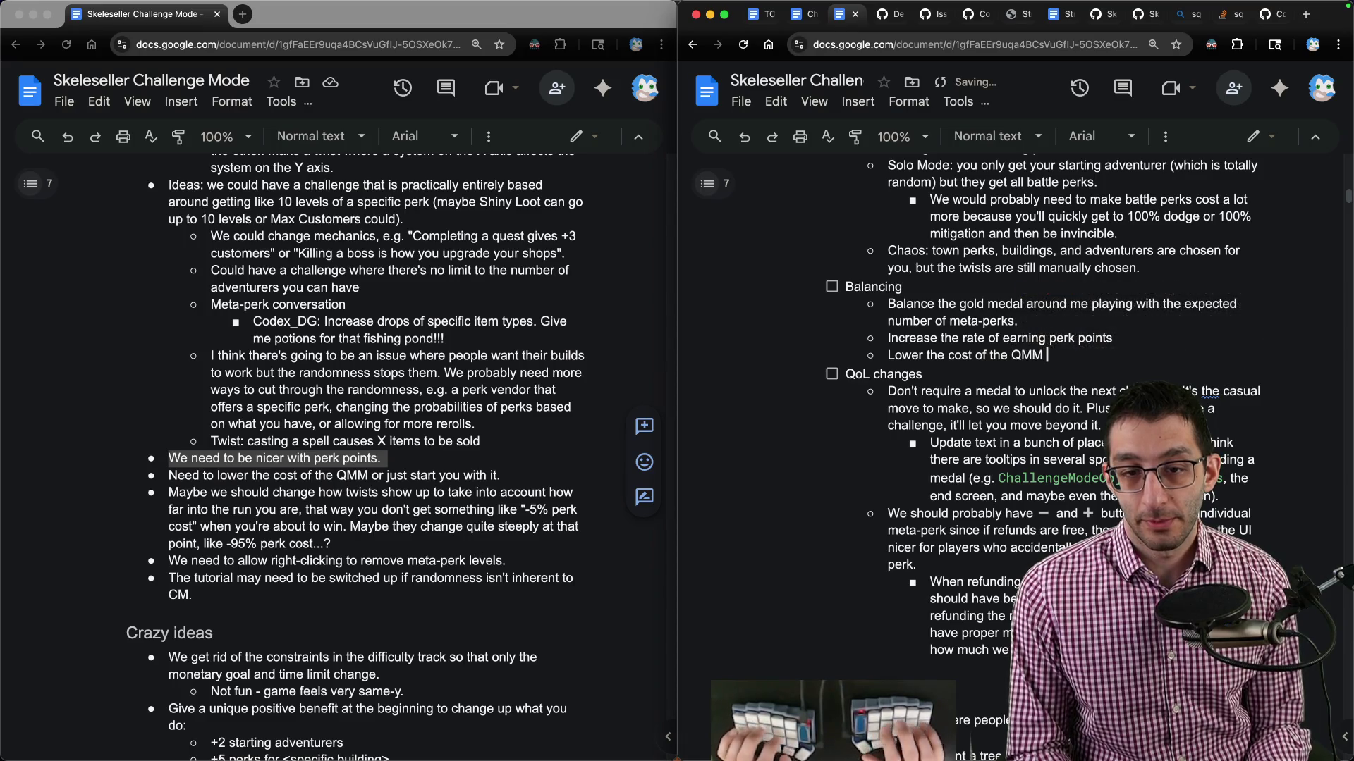
pyautogui.write('or just start you with it')
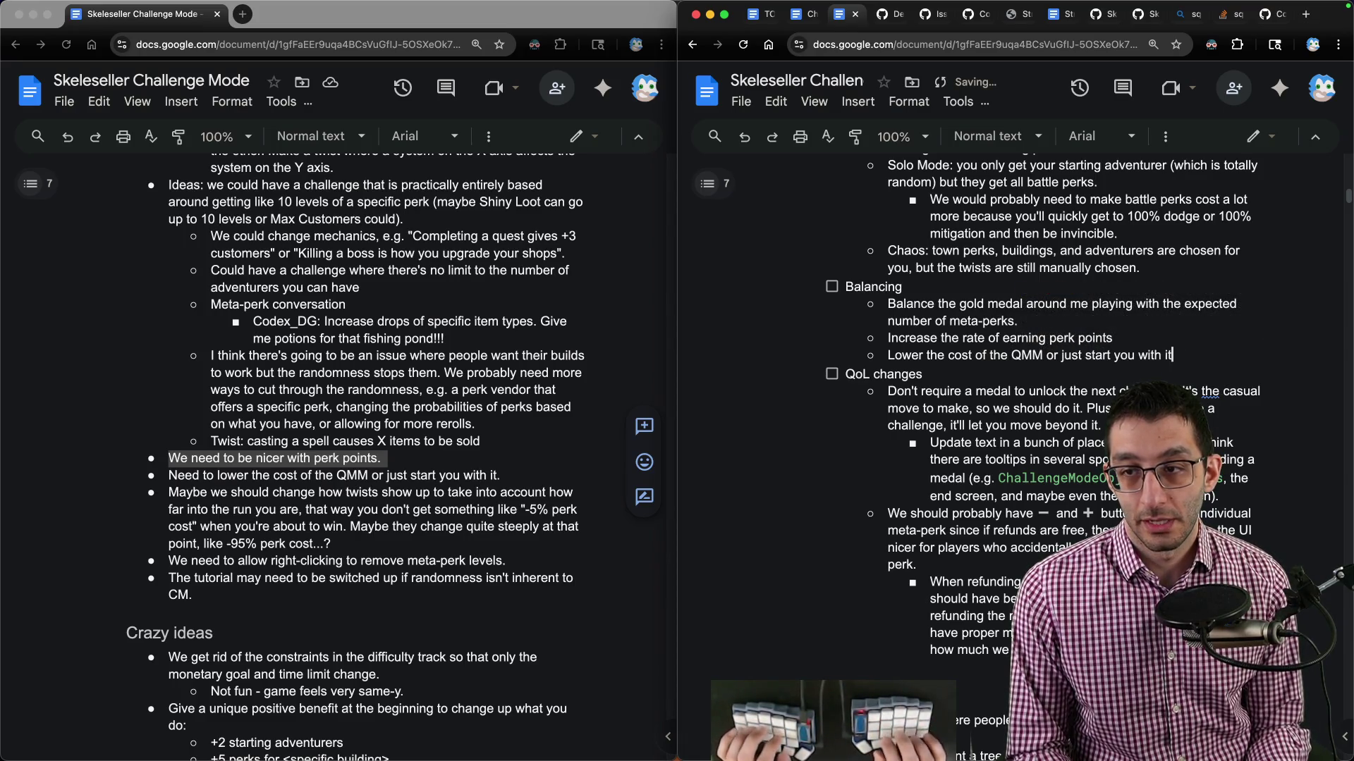
# Add a QMM sub-note: leaning toward starting you with it, in which case it leaves the town-perk pool.
pyautogui.press('Return')
pyautogui.press('Tab')
pyautogui.write('I think making it c')
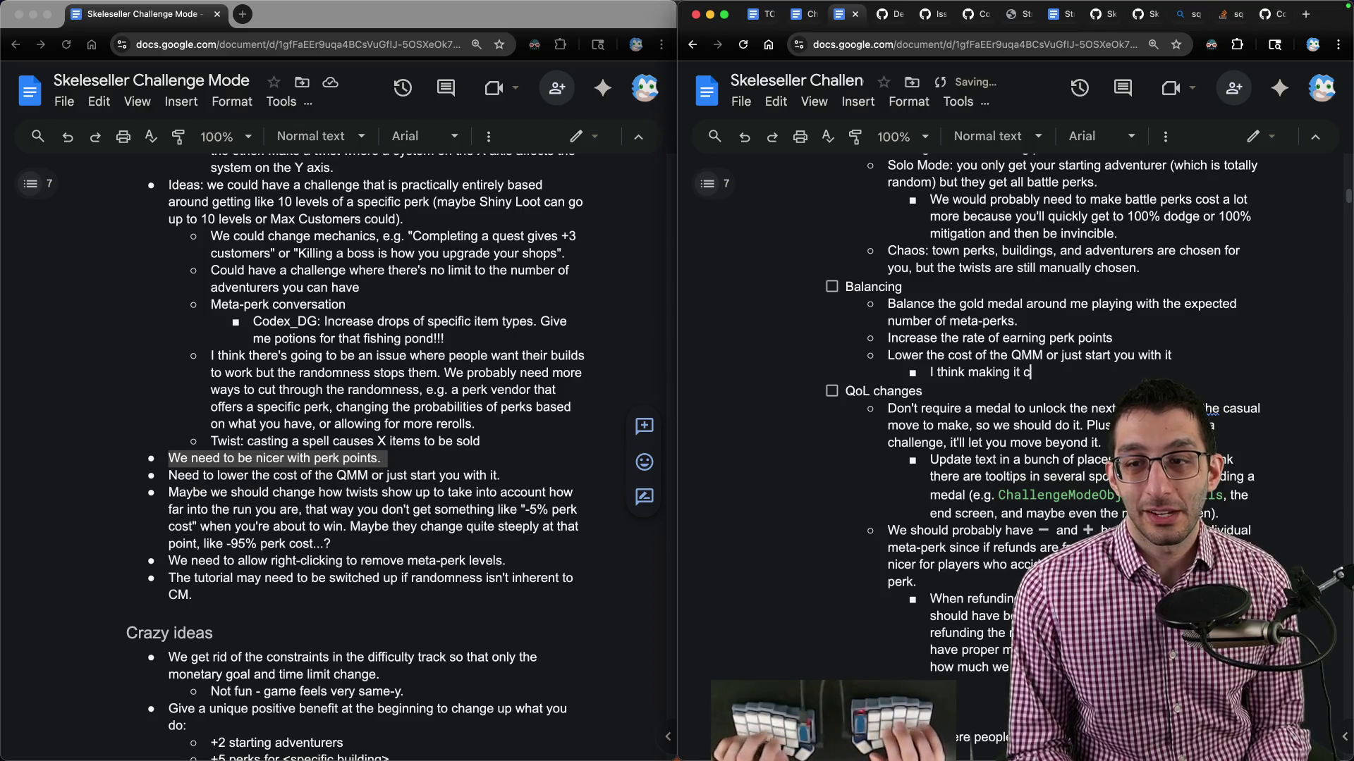
pyautogui.write('ost 1 point is probably fine.')
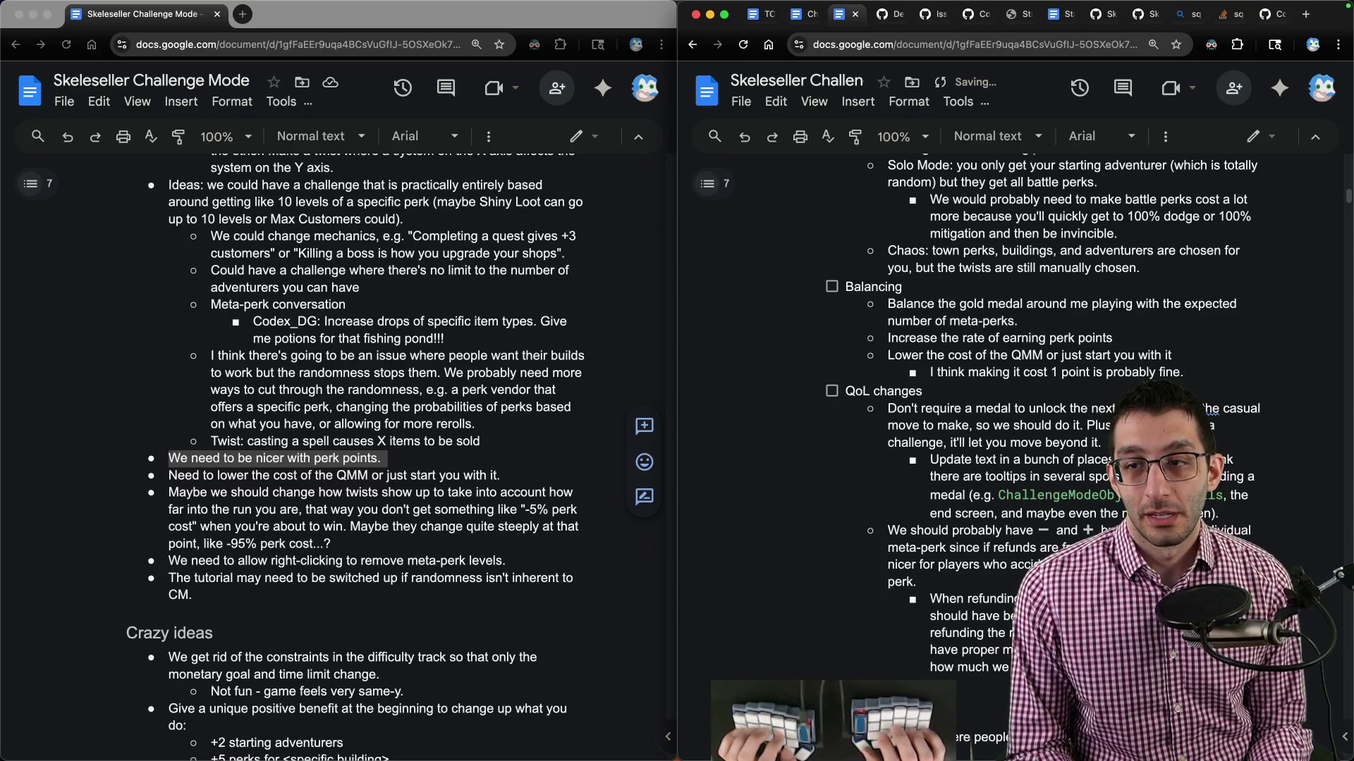
pyautogui.write(' At that point though')
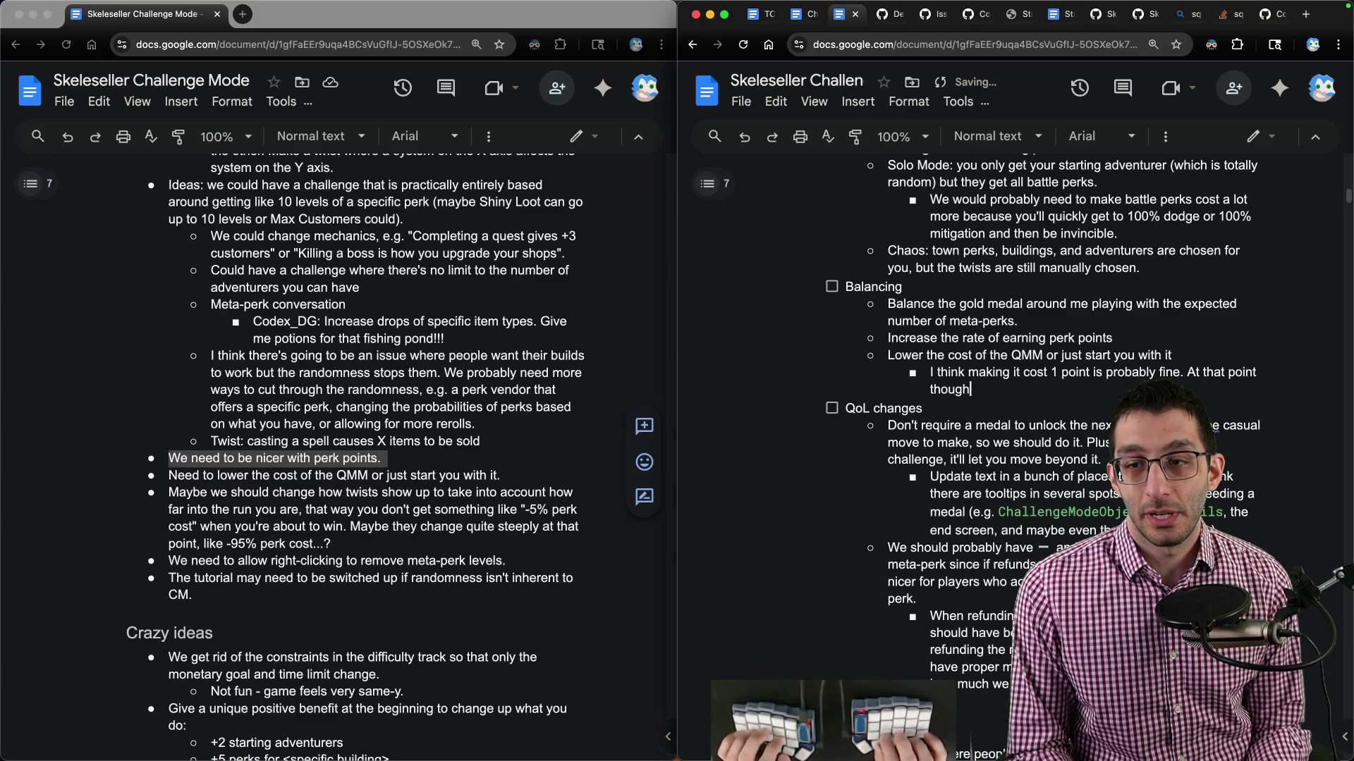
pyautogui.write('onder if we should start')
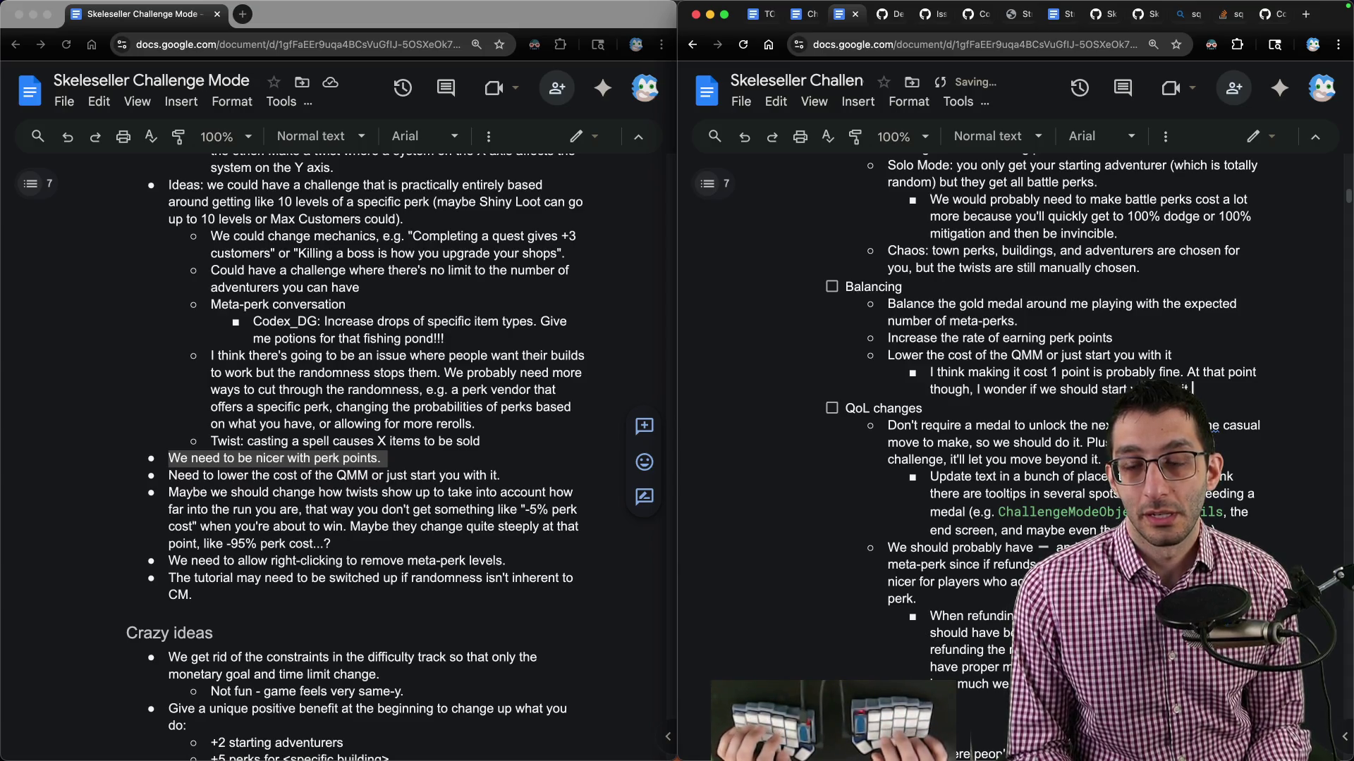
pyautogui.hotkey('alt', 'shift', 'Up')
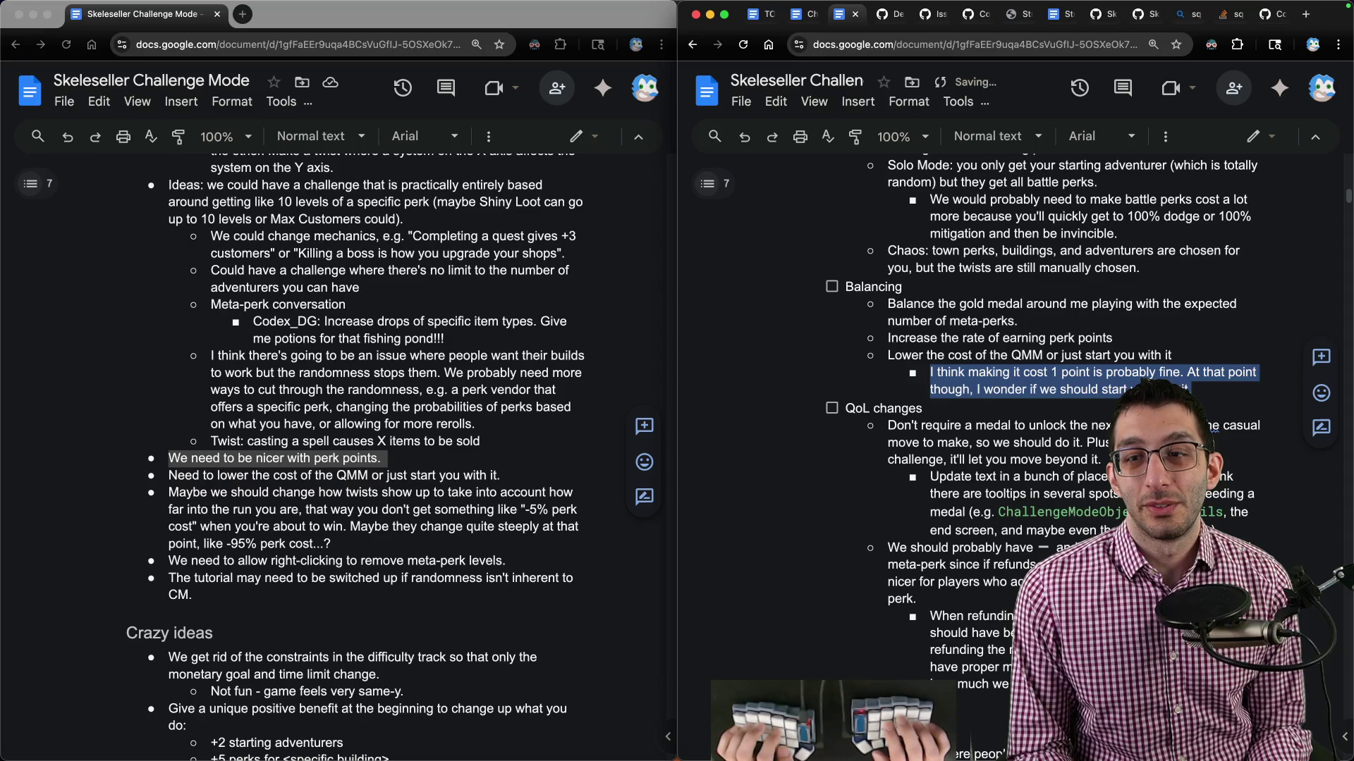
pyautogui.press('BackSpace')
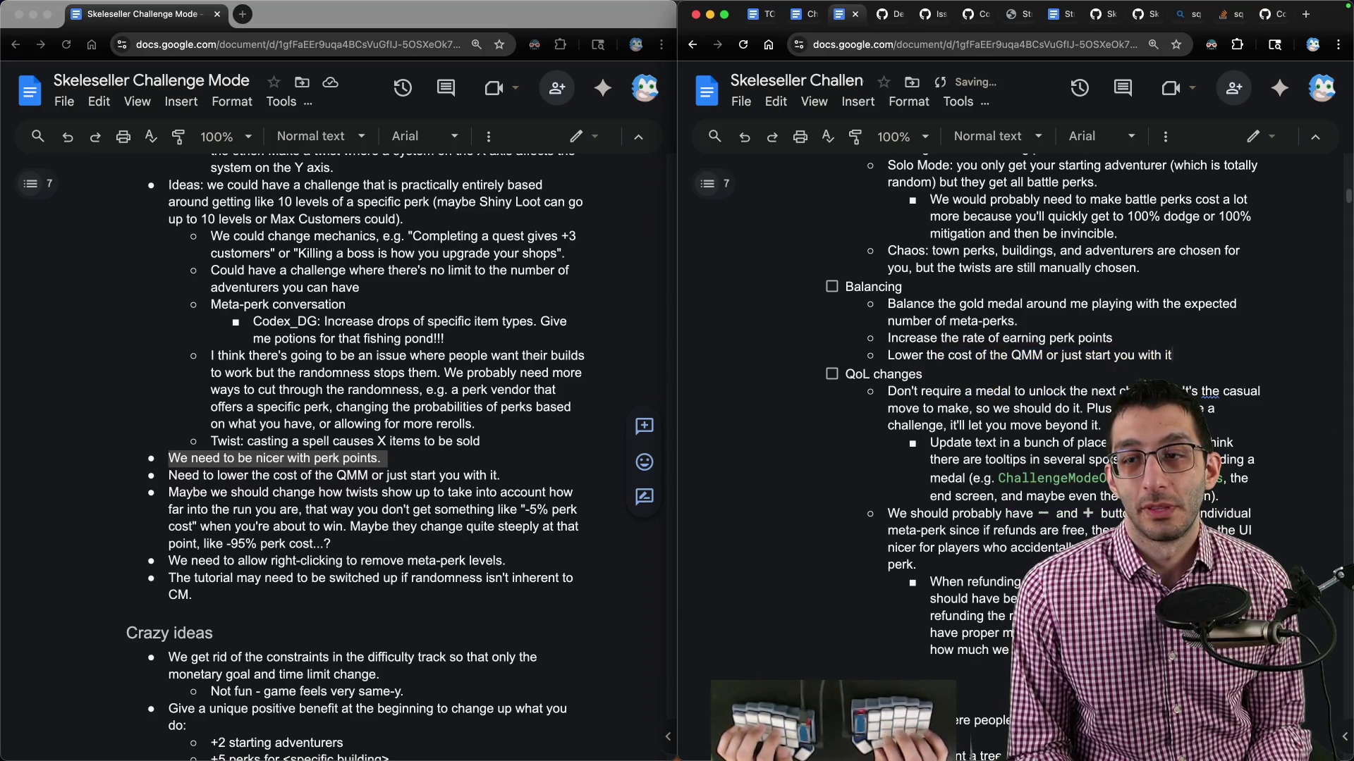
pyautogui.write('. Leani')
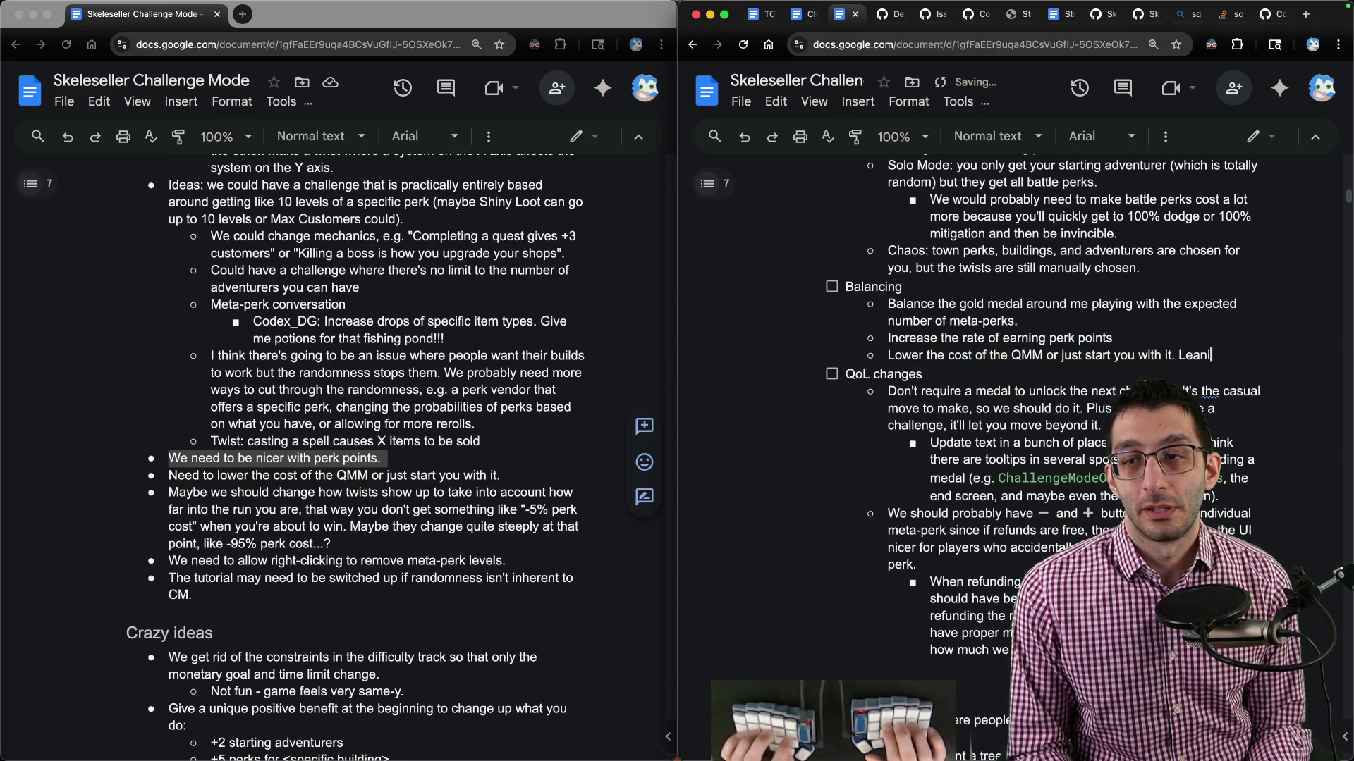
pyautogui.write('ng toward just starting you with it.')
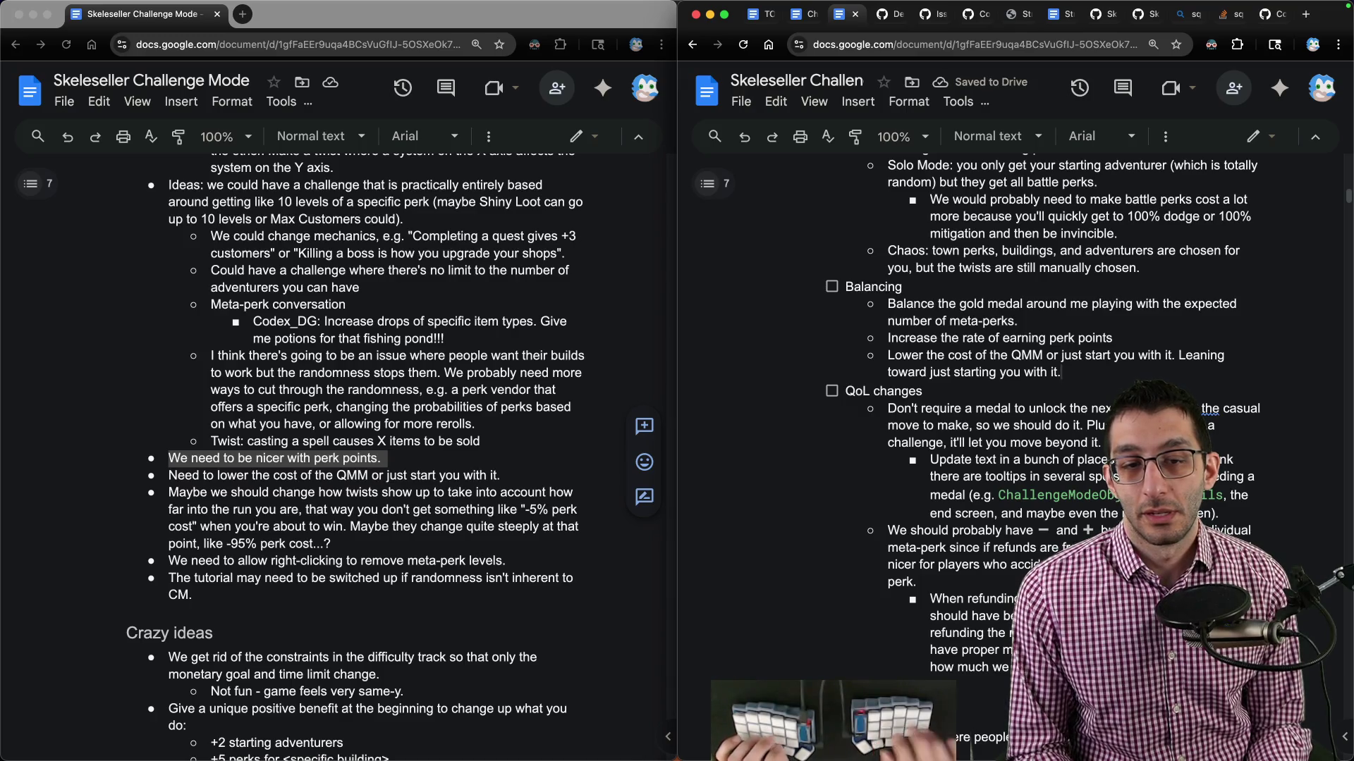
pyautogui.tripleClick(262, 502)
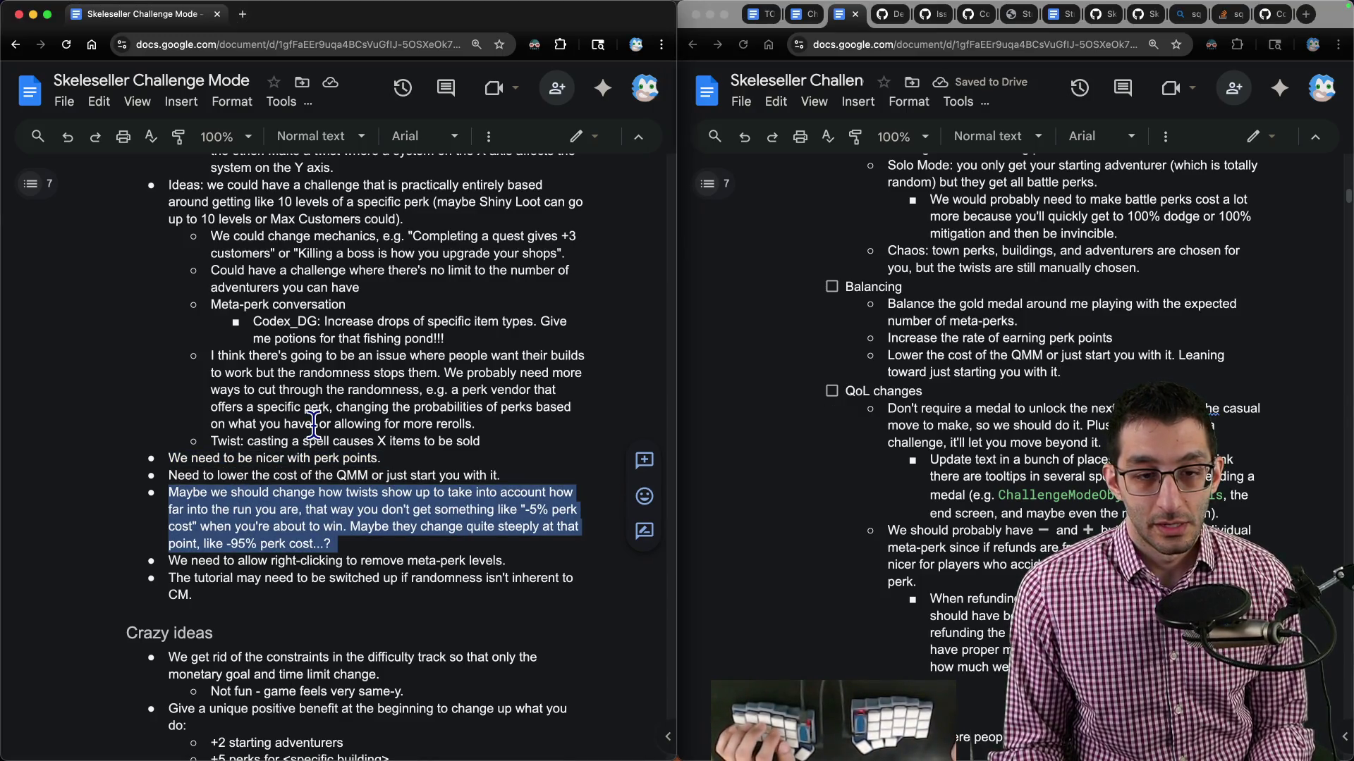
pyautogui.press('super+grave')
pyautogui.press('BackSpace')
pyautogui.write(', in which')
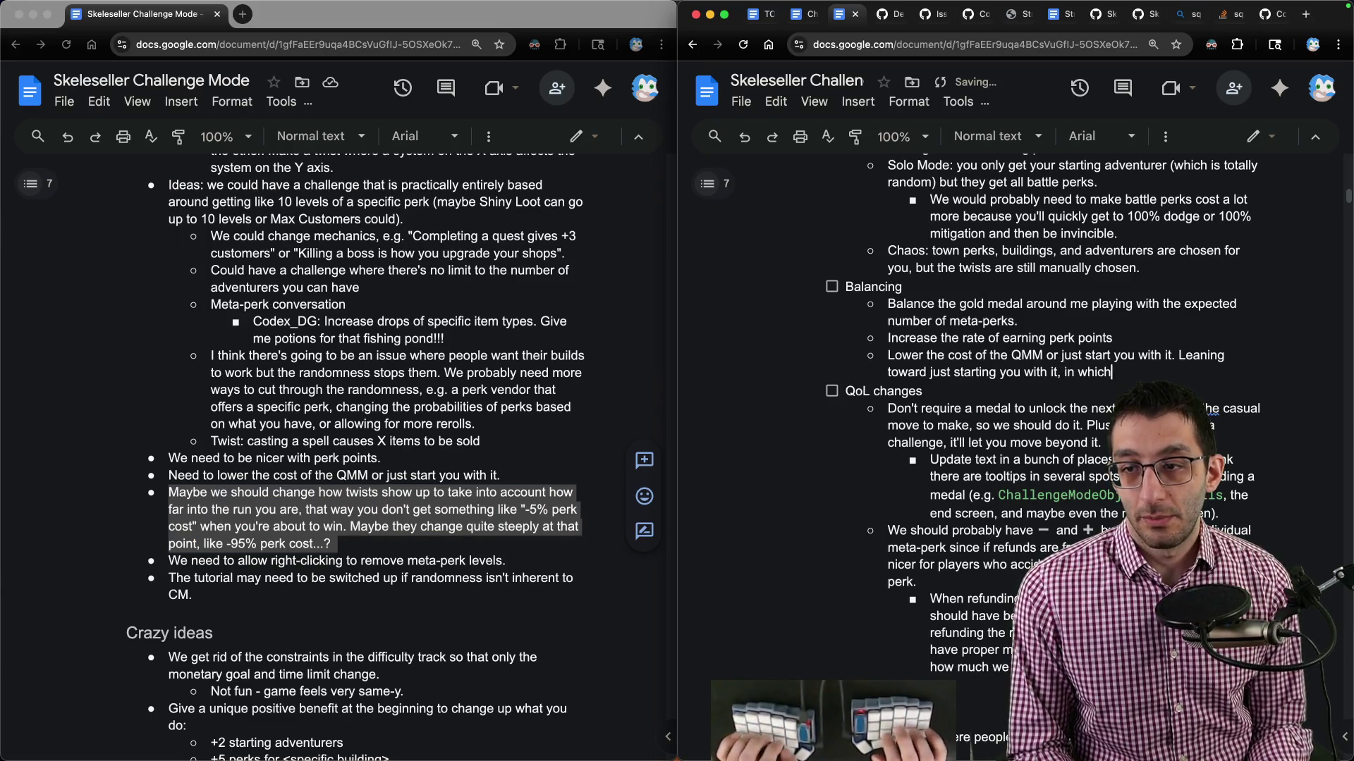
pyautogui.write('case we would remove it f')
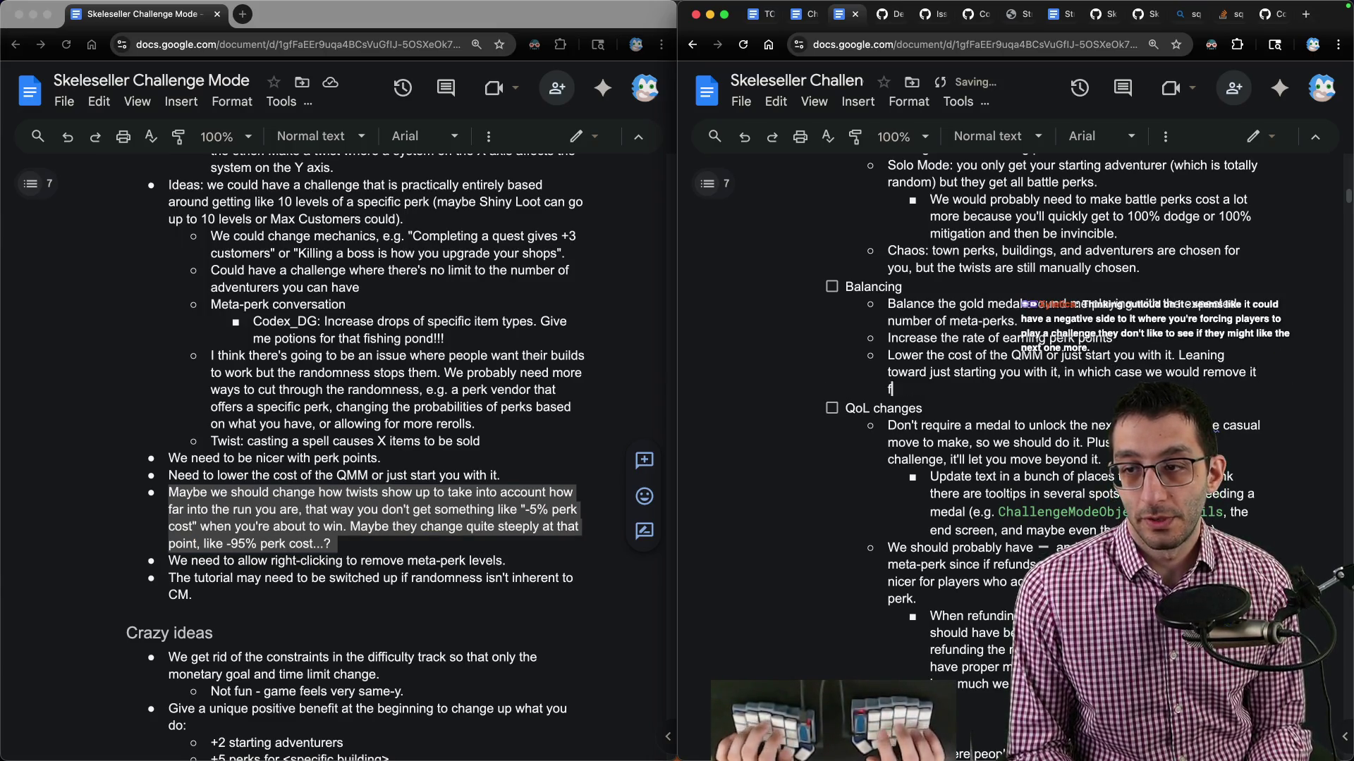
pyautogui.write('rom the town-perk po')
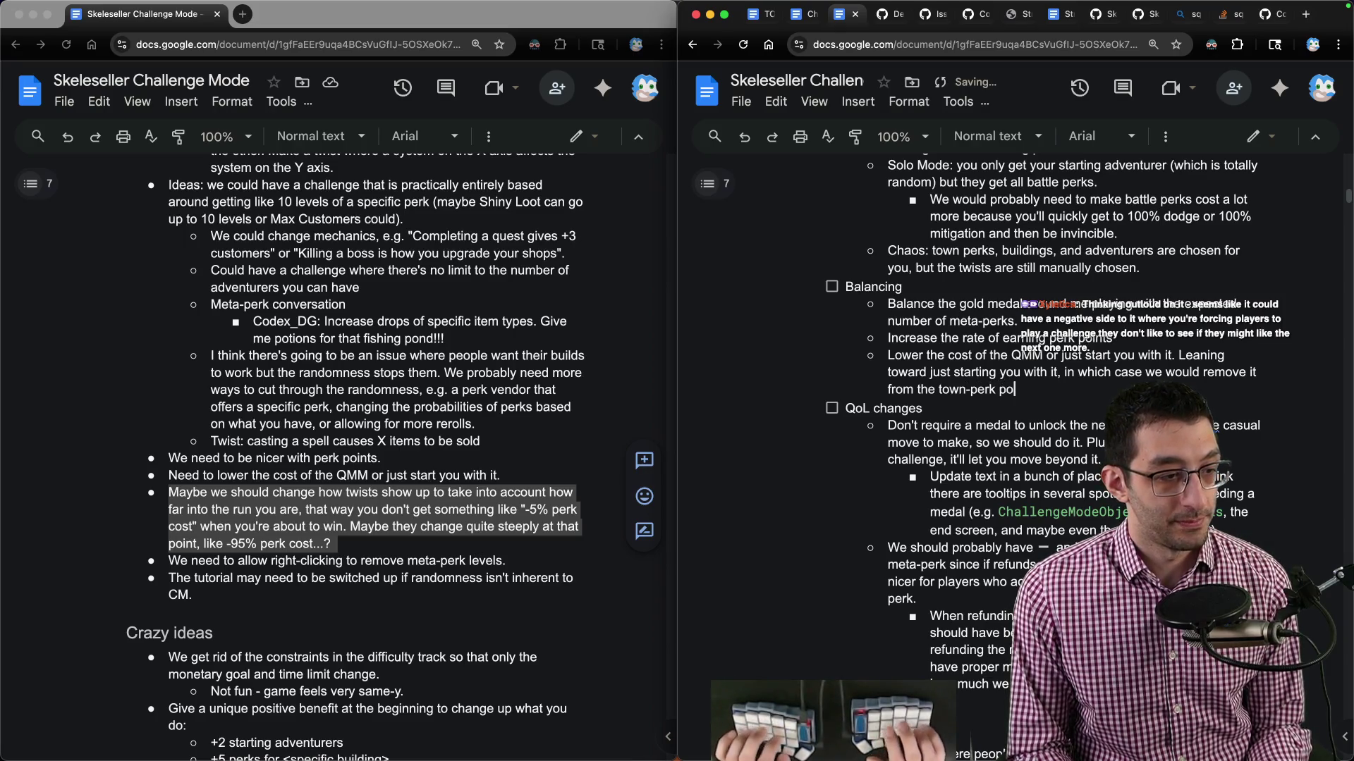
pyautogui.write('ol.')
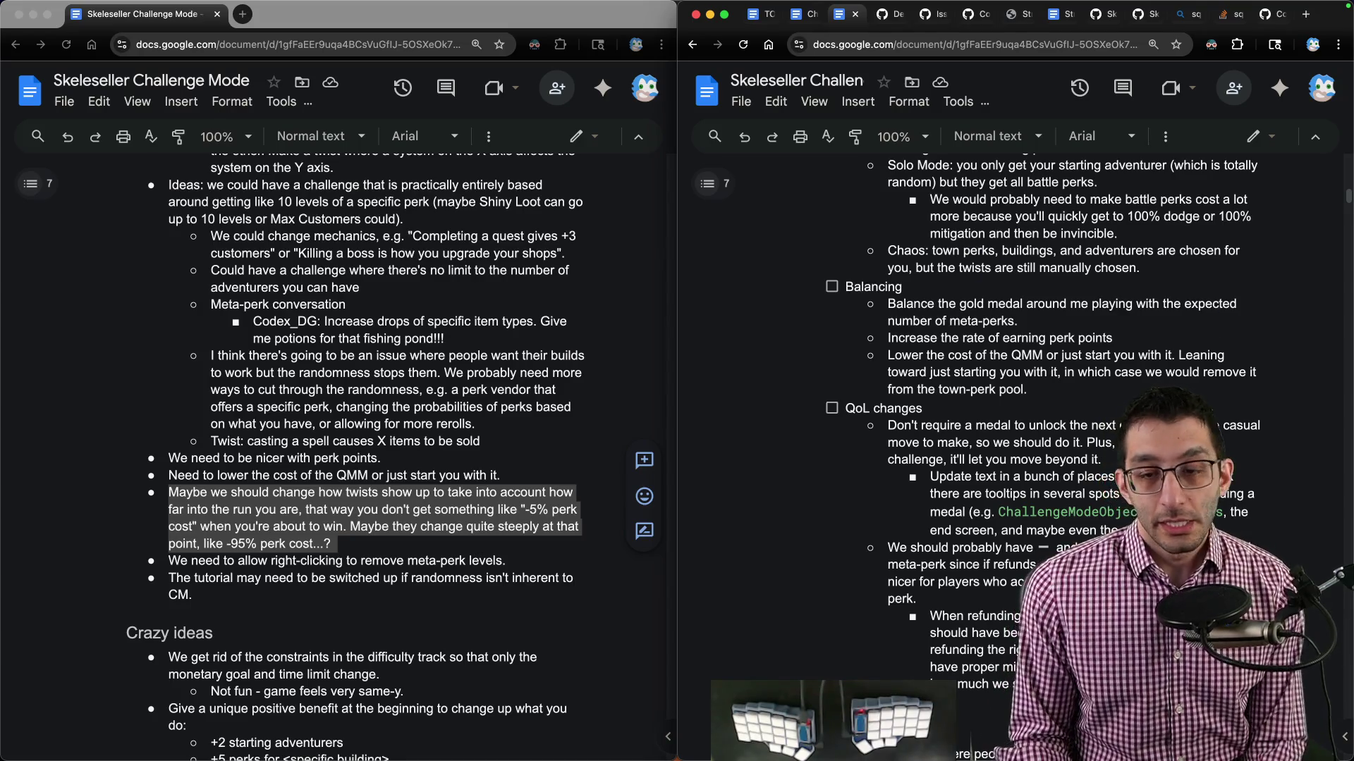
pyautogui.moveTo(494, 760)
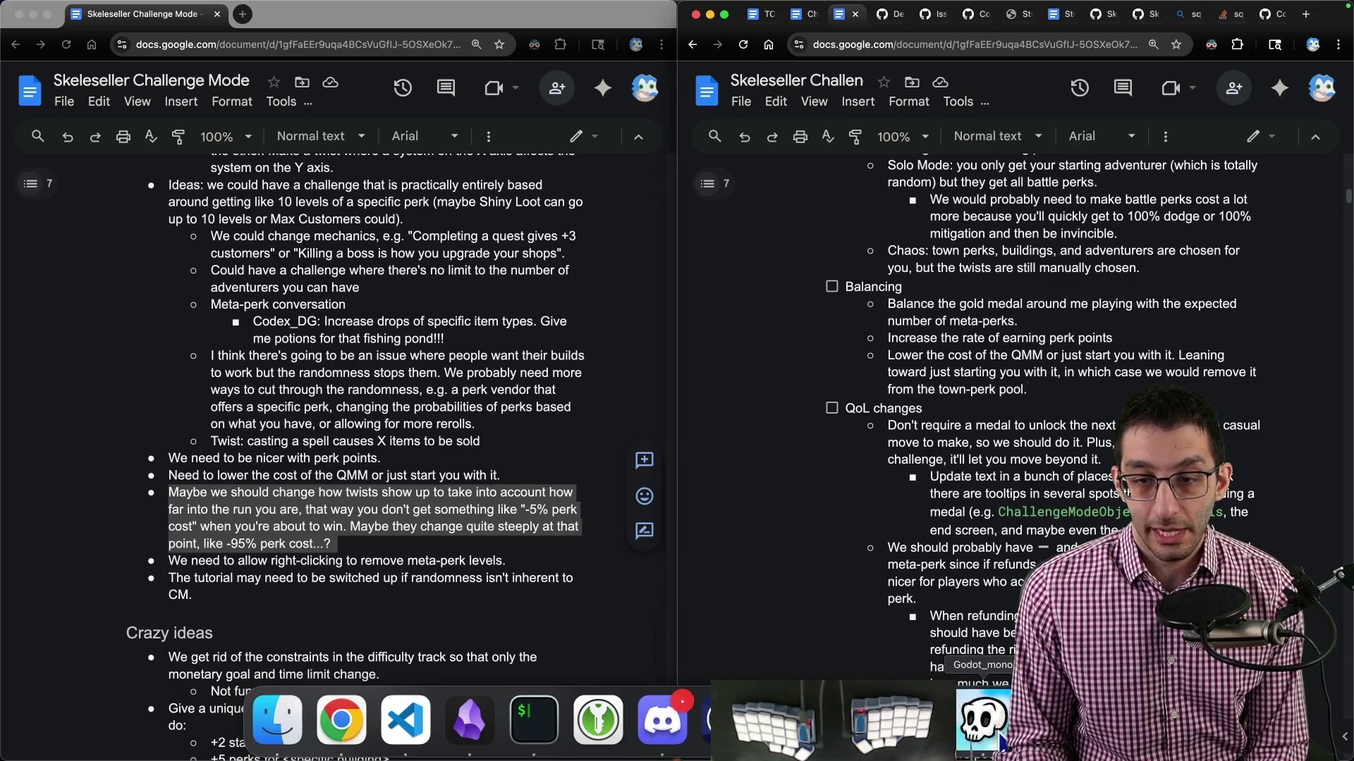
# Quit the saved run to the title and start a level 2 Challenge Mode run, sending an adventurer to Forest.
pyautogui.click(999, 737)
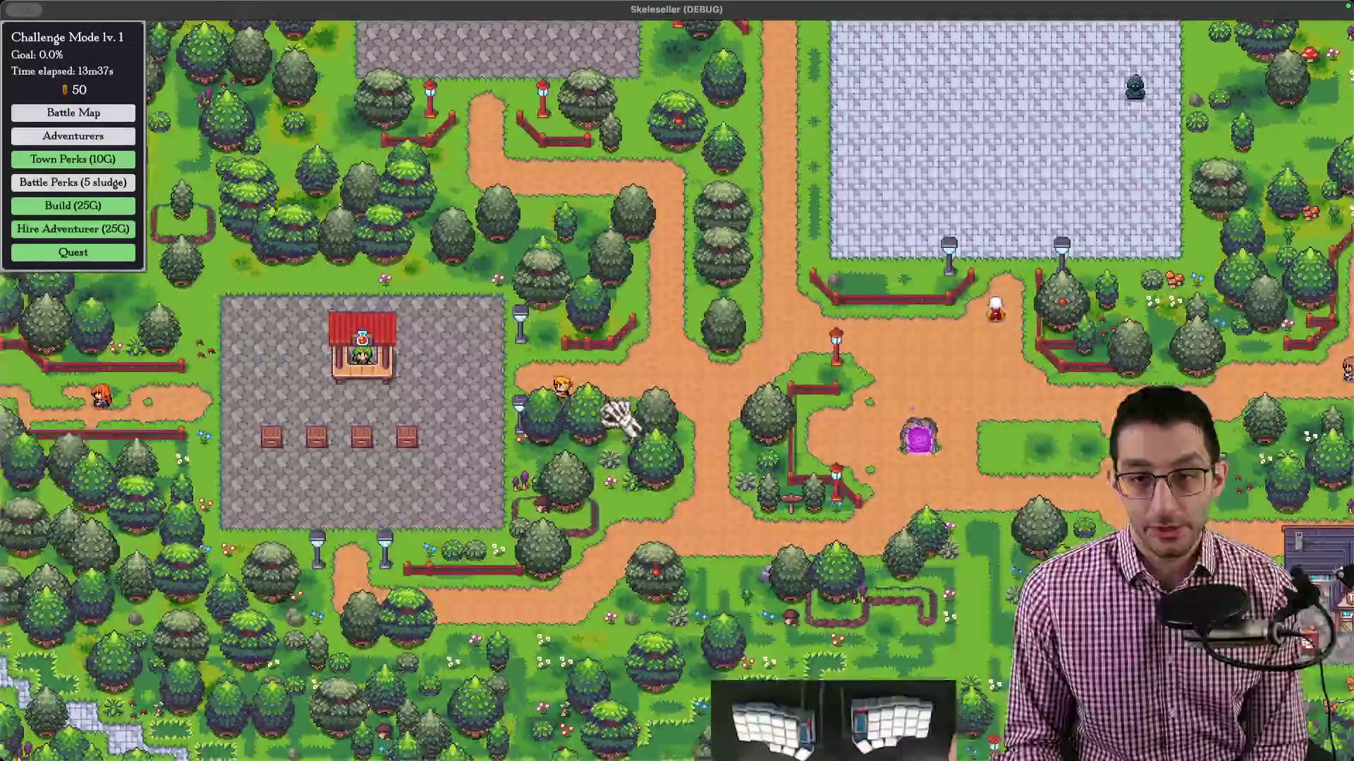
pyautogui.press('Escape')
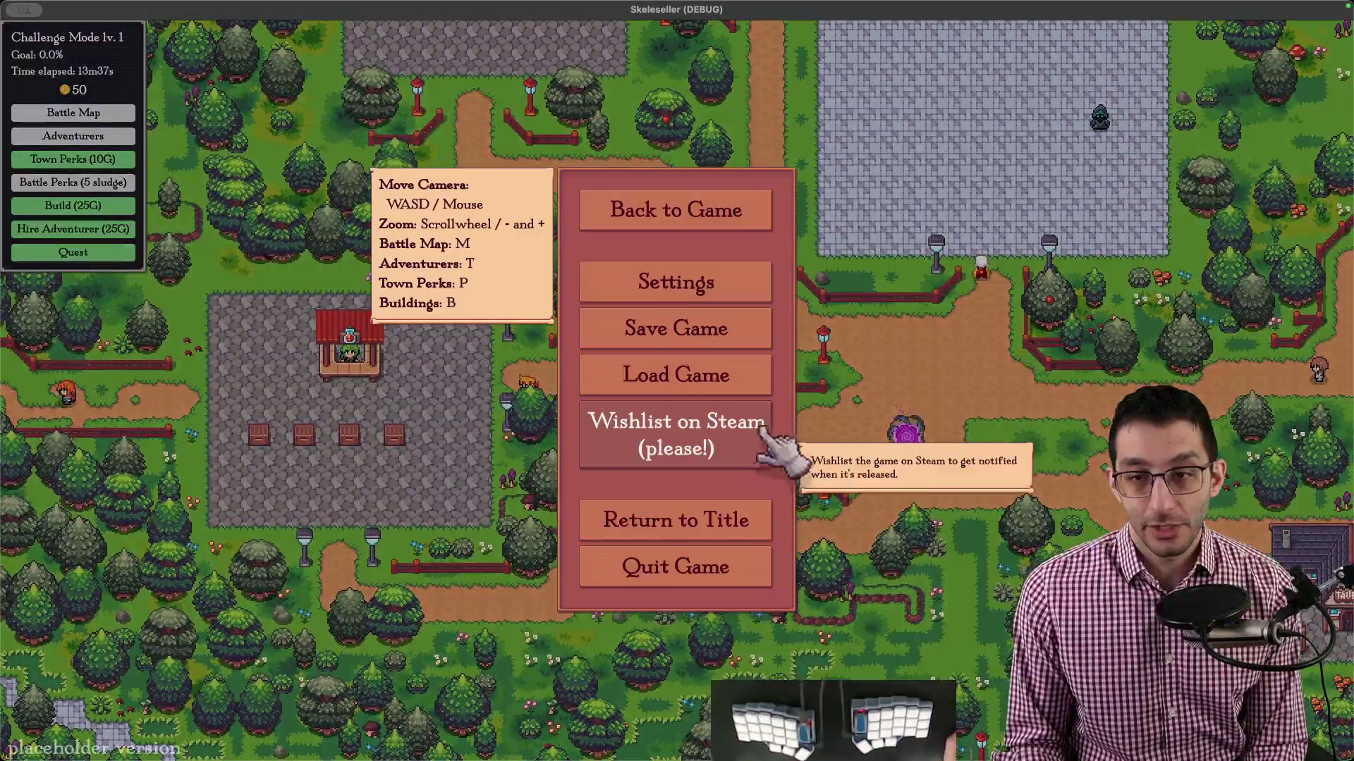
pyautogui.click(764, 520)
pyautogui.click(655, 623)
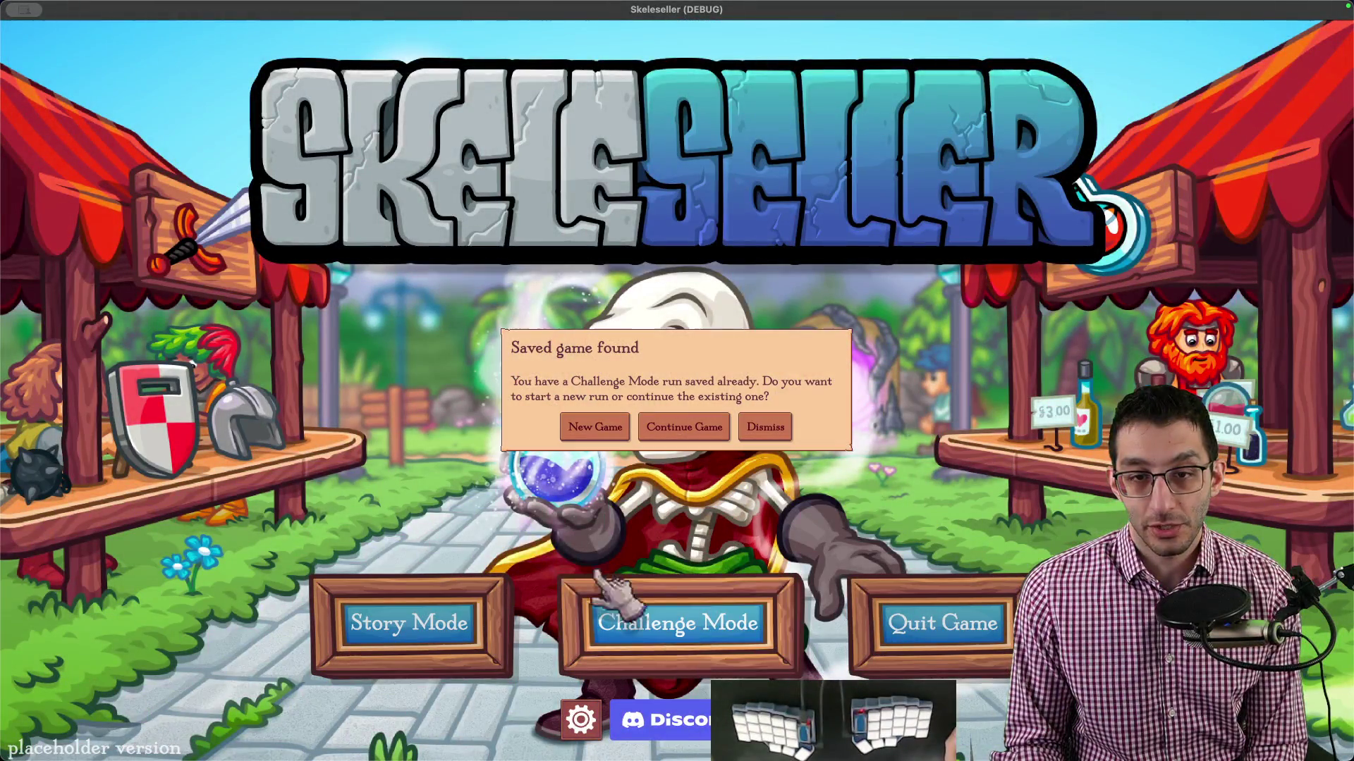
pyautogui.click(595, 429)
pyautogui.click(586, 417)
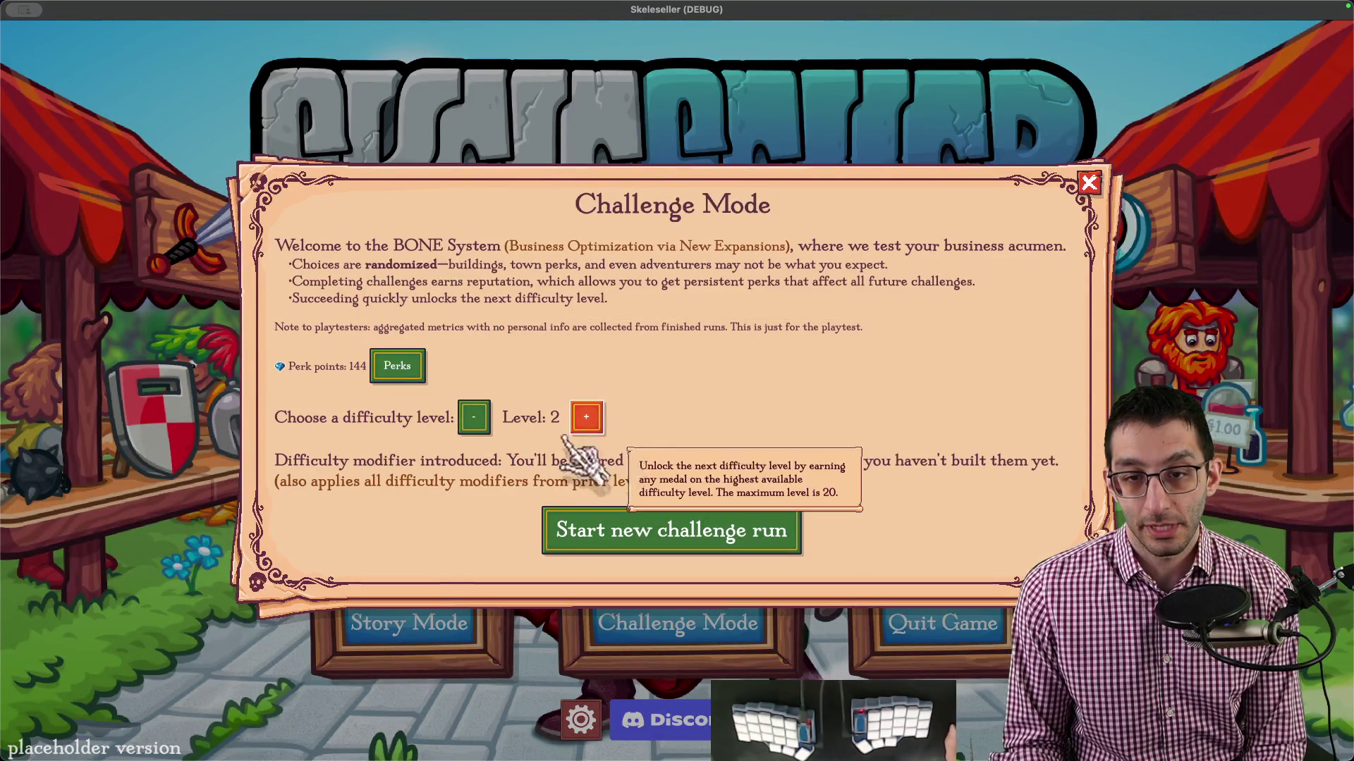
pyautogui.click(703, 538)
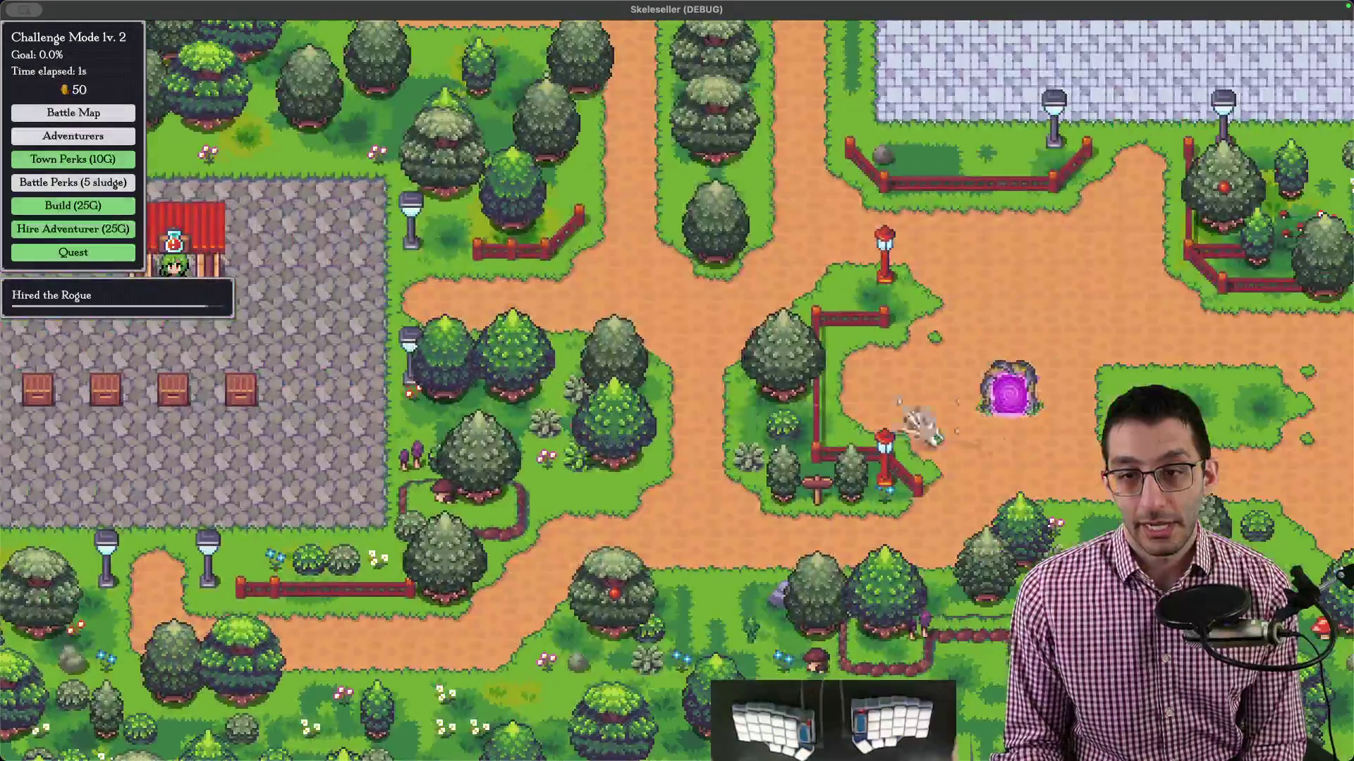
pyautogui.click(952, 389)
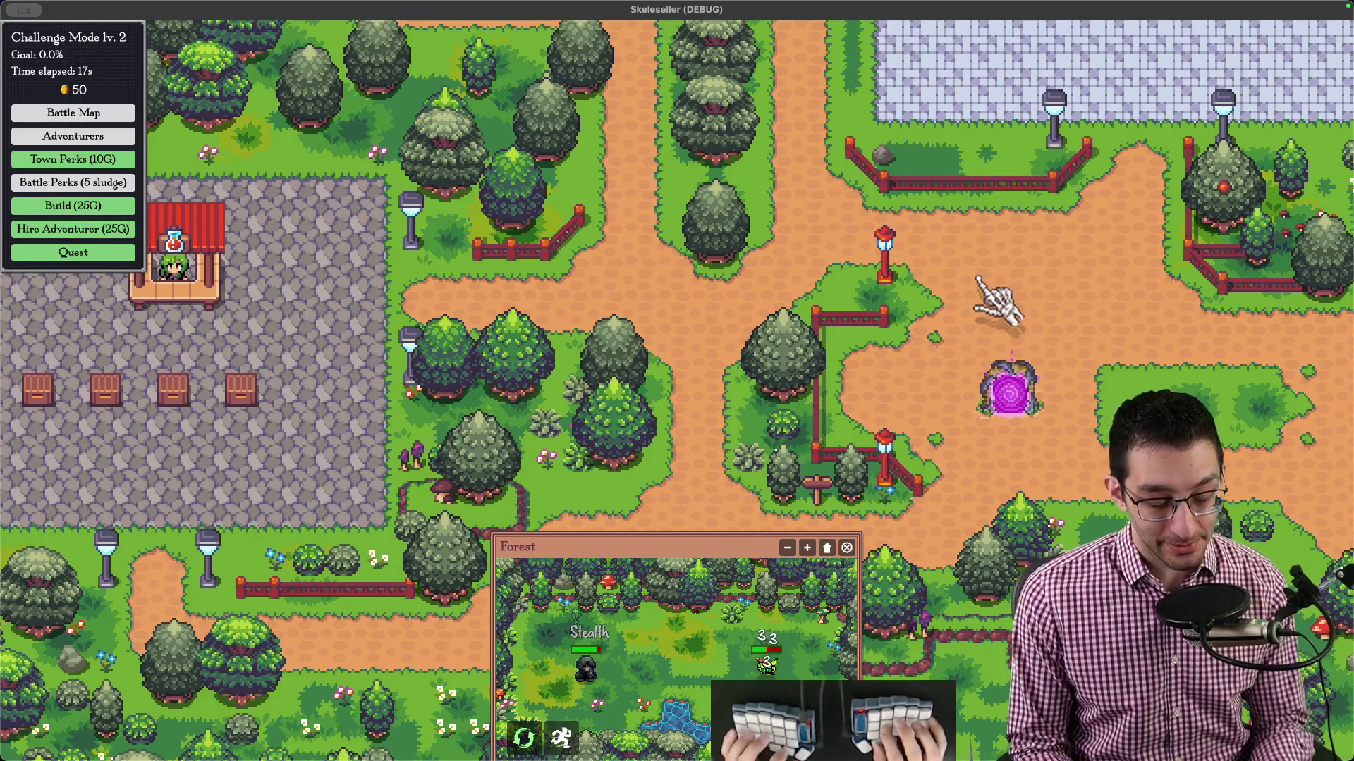
pyautogui.press('super+Tab')
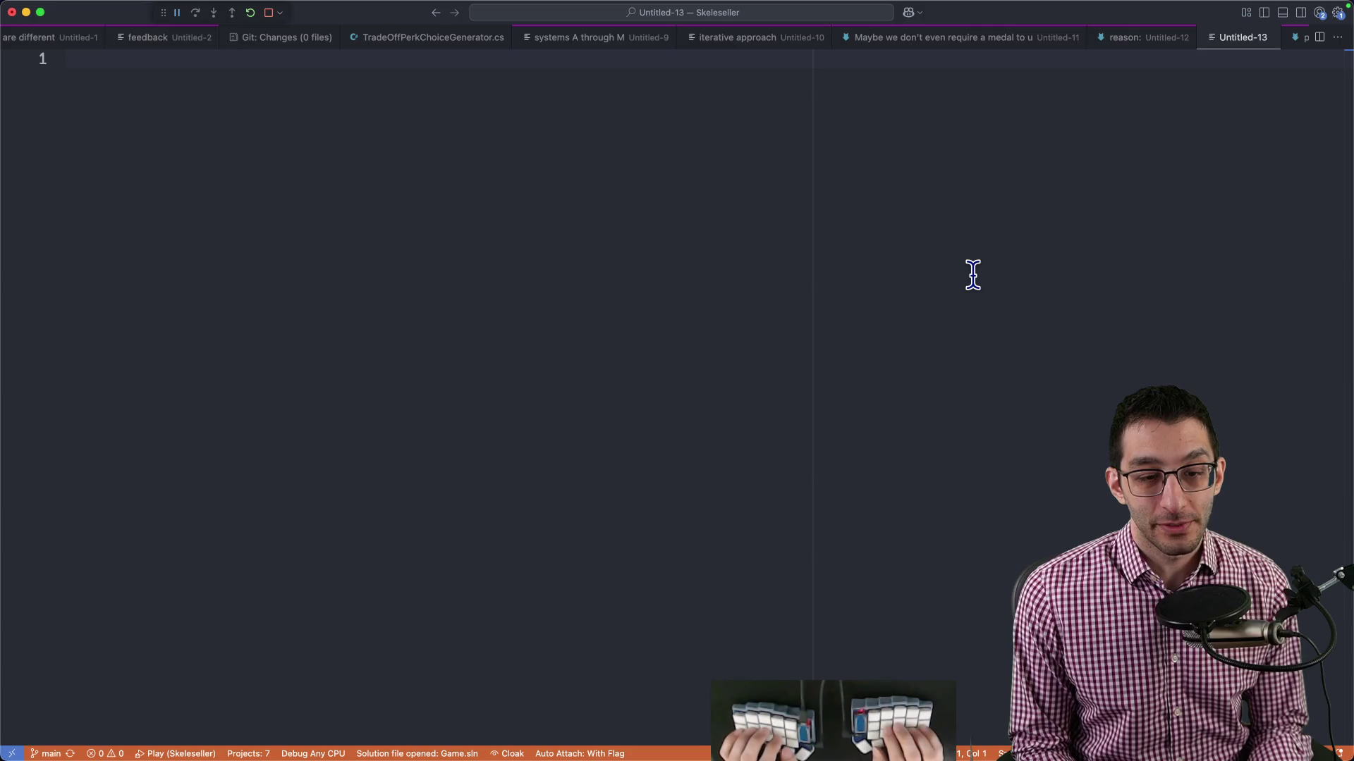
# Note 'linear game' > 'Final Fantasy 7' > "man, I don't like the Shinra building" in Untitled-13, then return to the doc.
pyautogui.write('linear game')
pyautogui.press('Return')
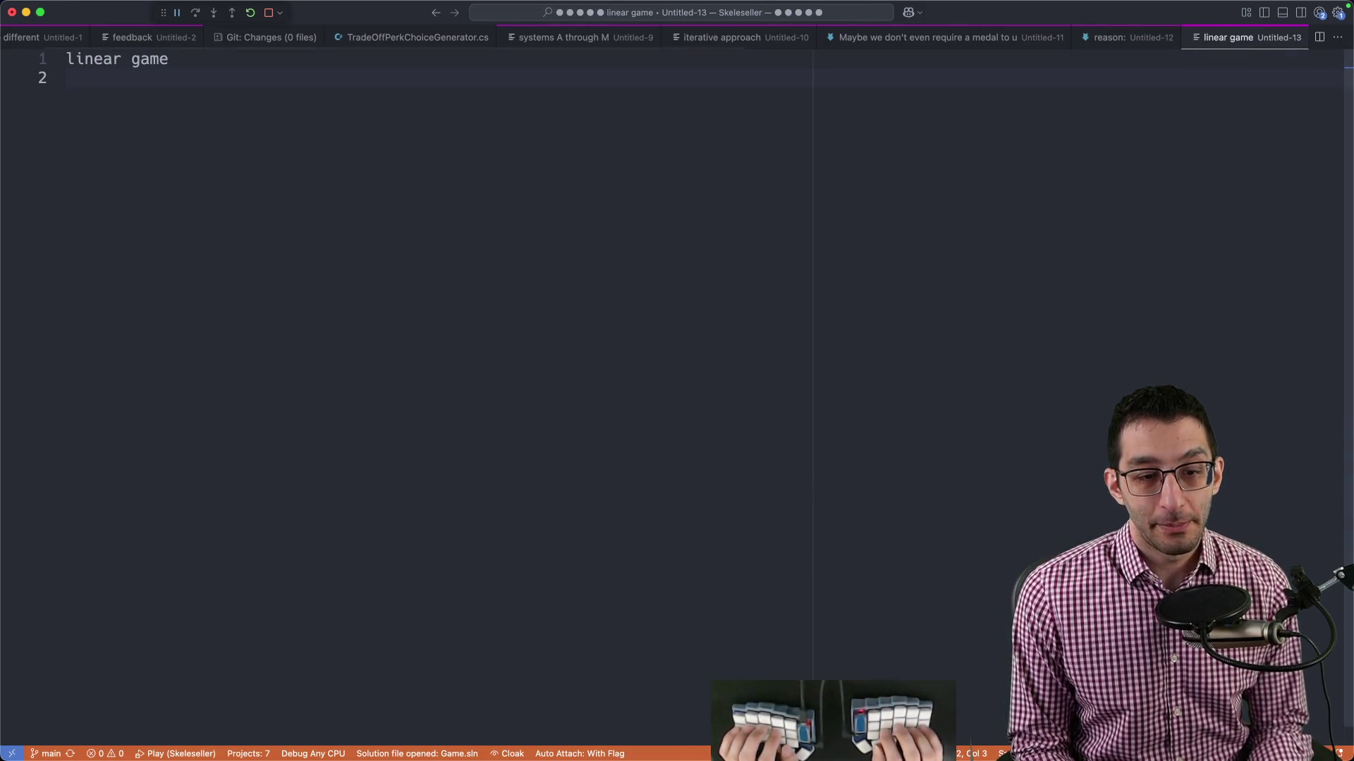
pyautogui.write('Final Fantasy 7')
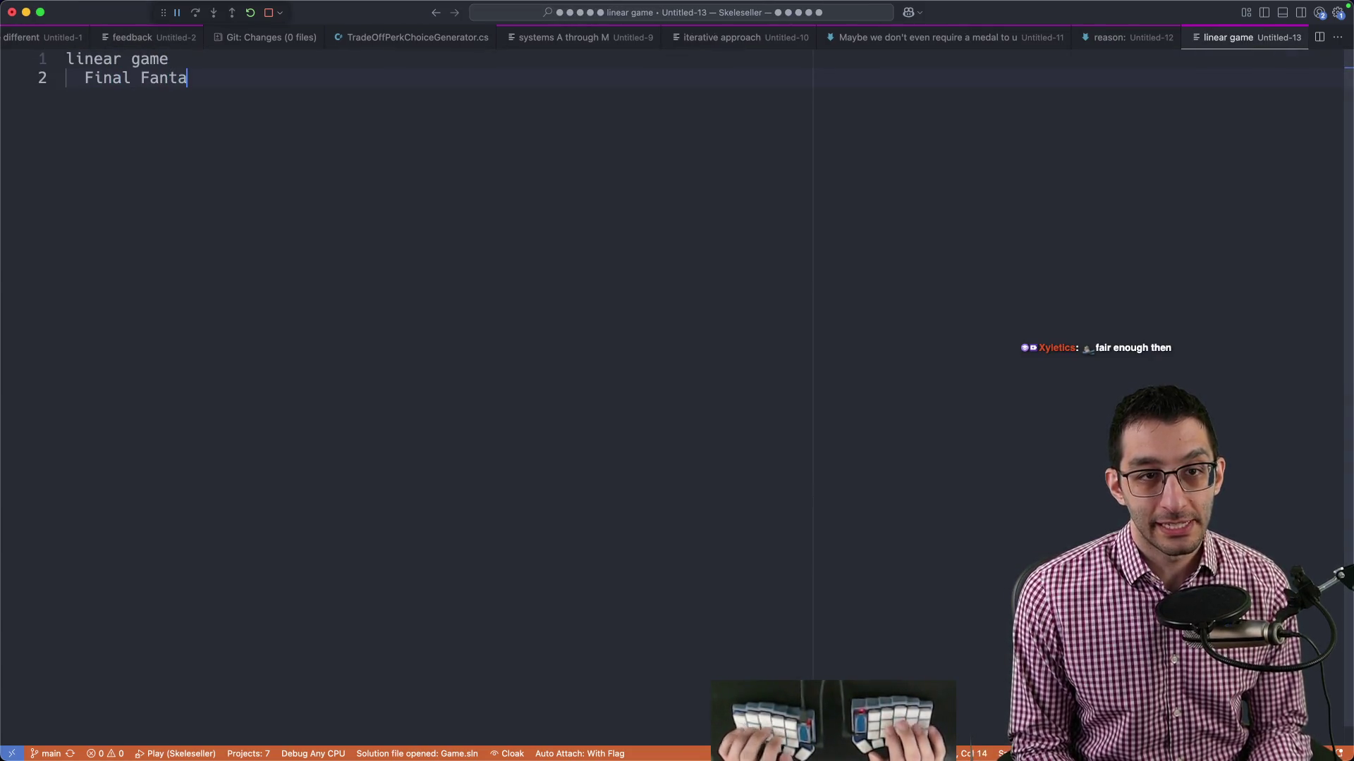
pyautogui.press('Return')
pyautogui.press('Return')
pyautogui.press('Tab')
pyautogui.write('"man, ')
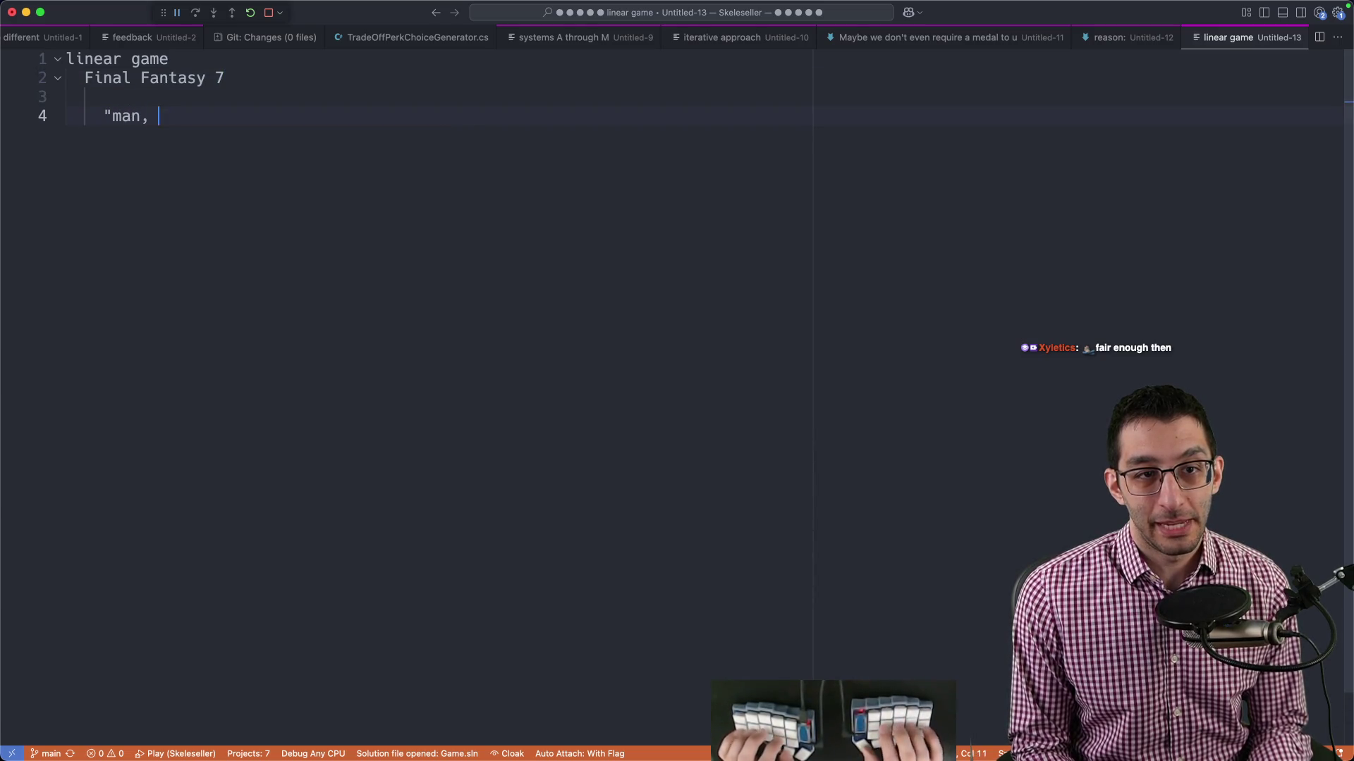
pyautogui.write("I don't like the Shinra")
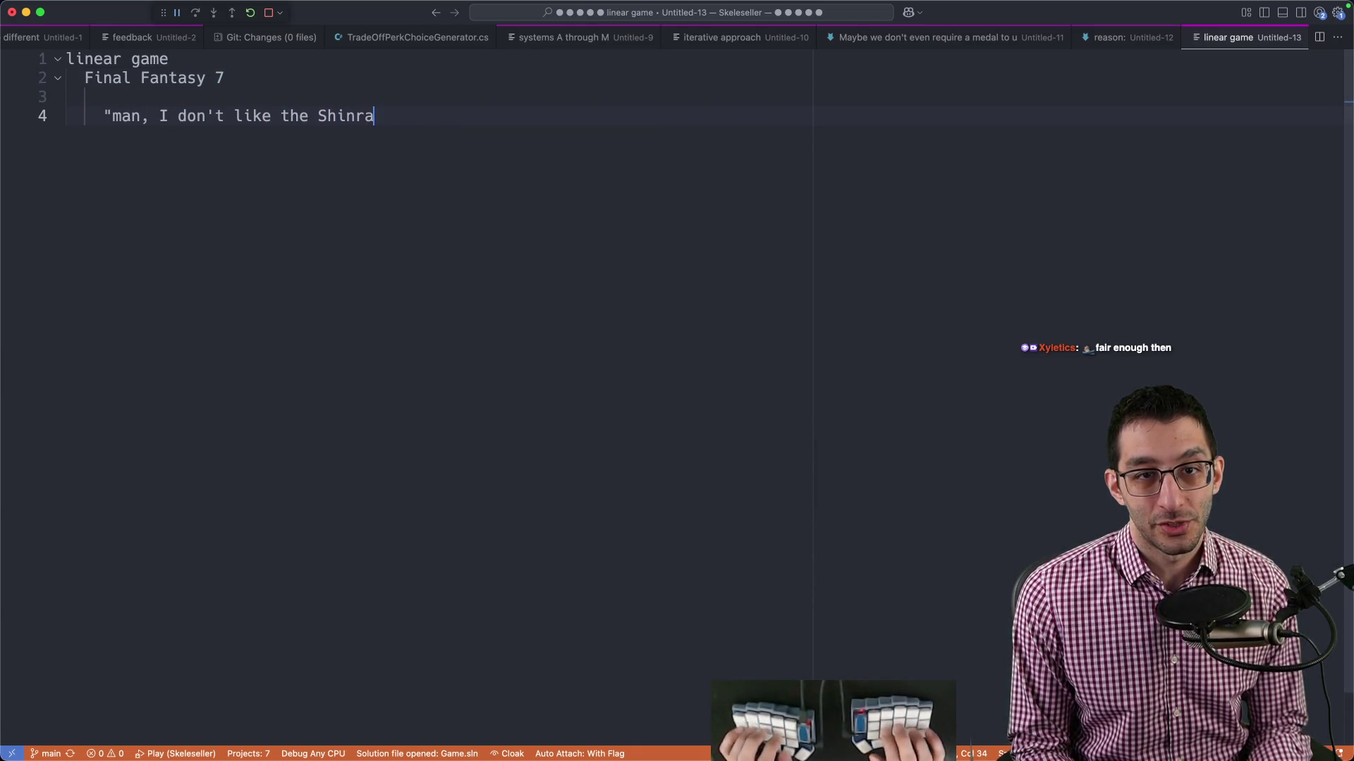
pyautogui.write(' building"')
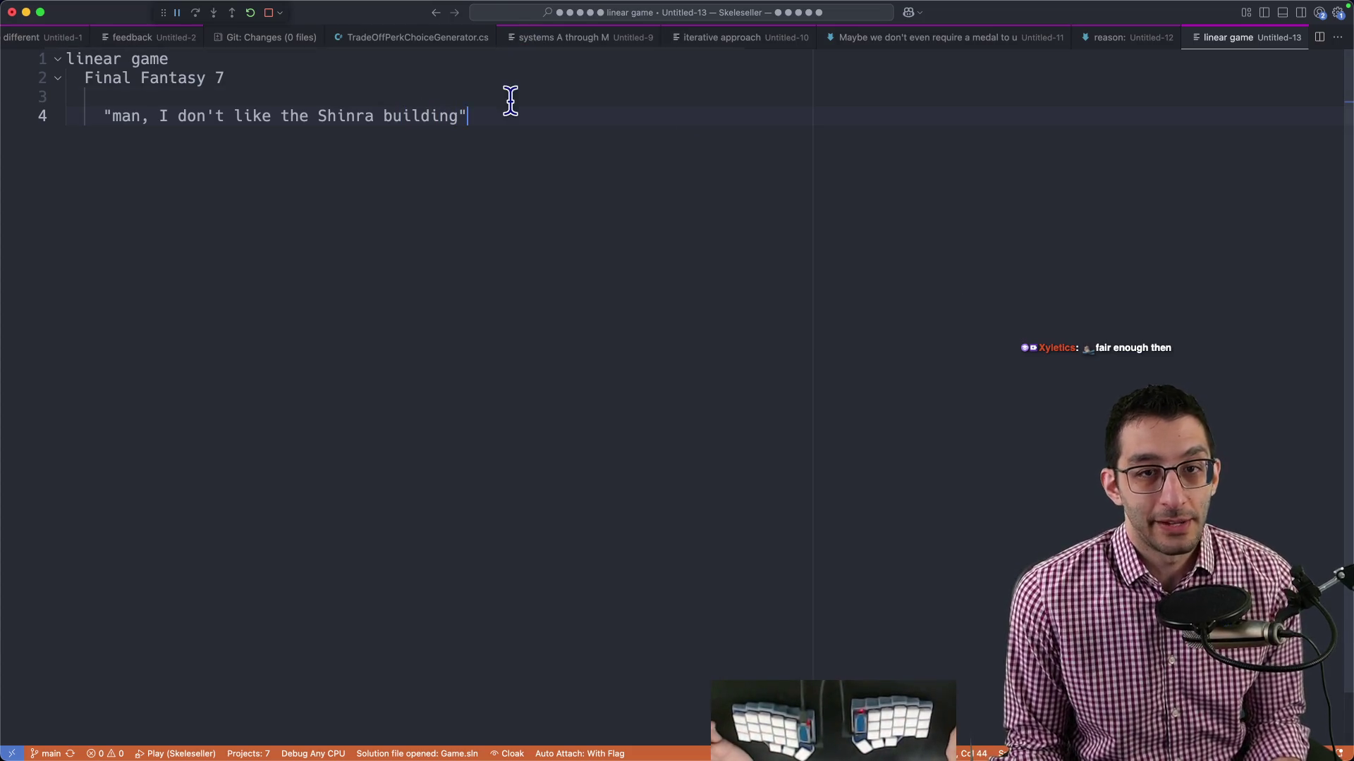
pyautogui.moveTo(510, 99); pyautogui.dragTo(549, 166)
pyautogui.click(548, 166)
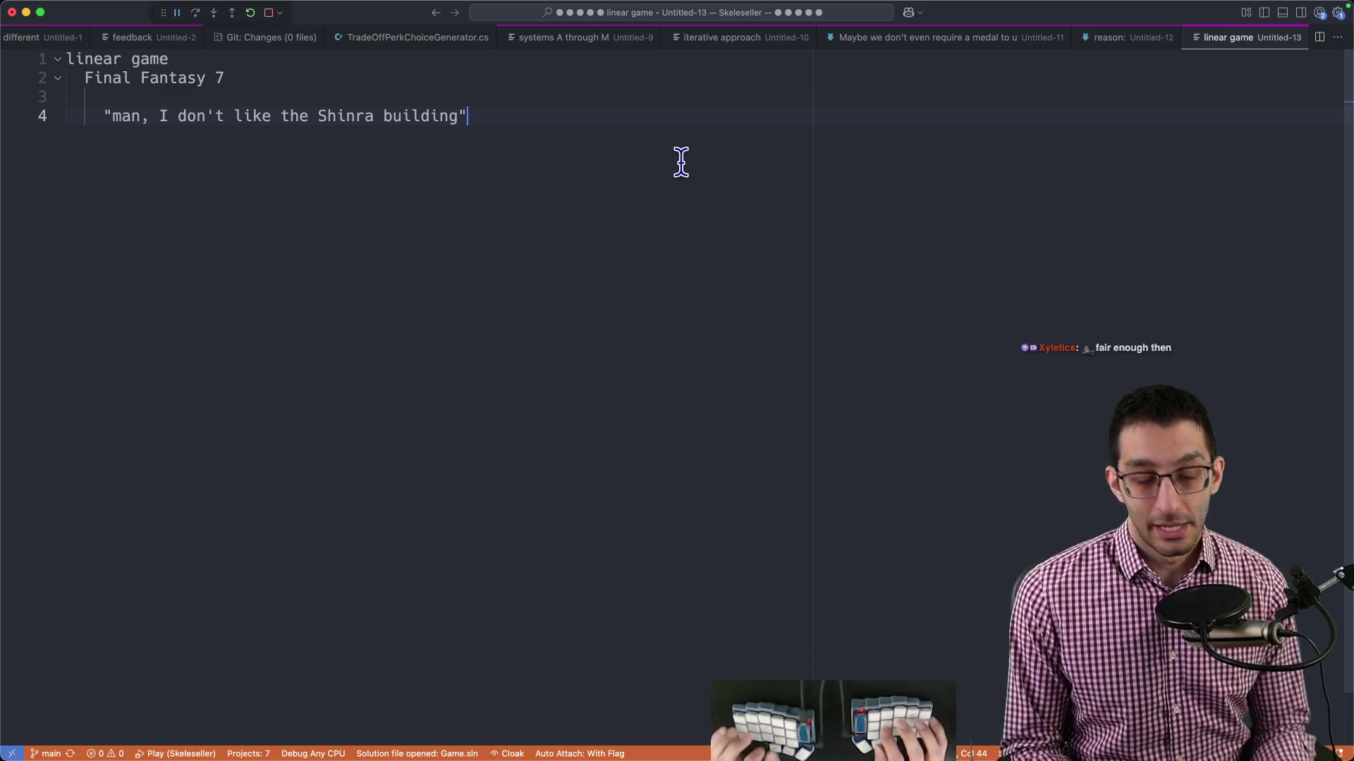
pyautogui.press('super+Tab')
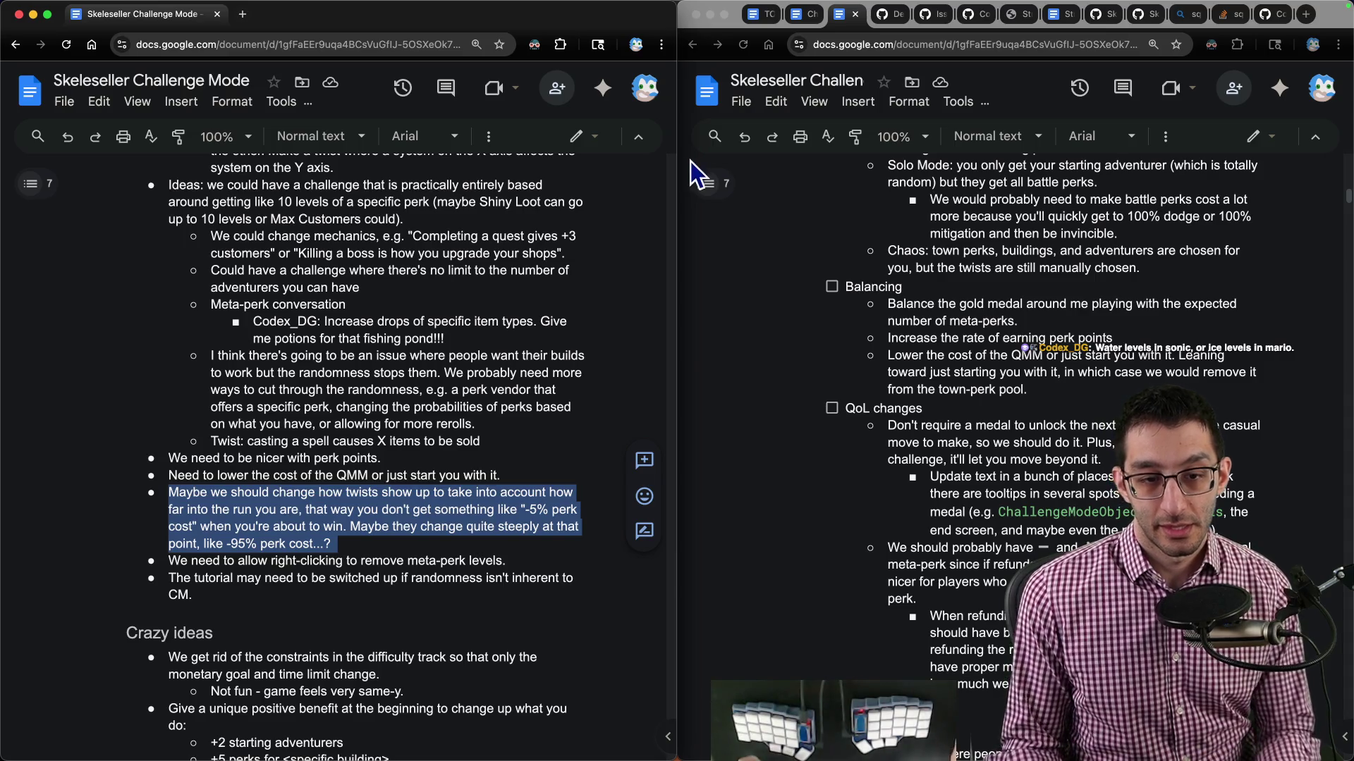
# Look over the Crazy ideas list of starting benefits by selecting its bullets and sub-items.
pyautogui.tripleClick(302, 592)
pyautogui.scroll(-10, 338, 550)
pyautogui.scroll(7, 346, 525)
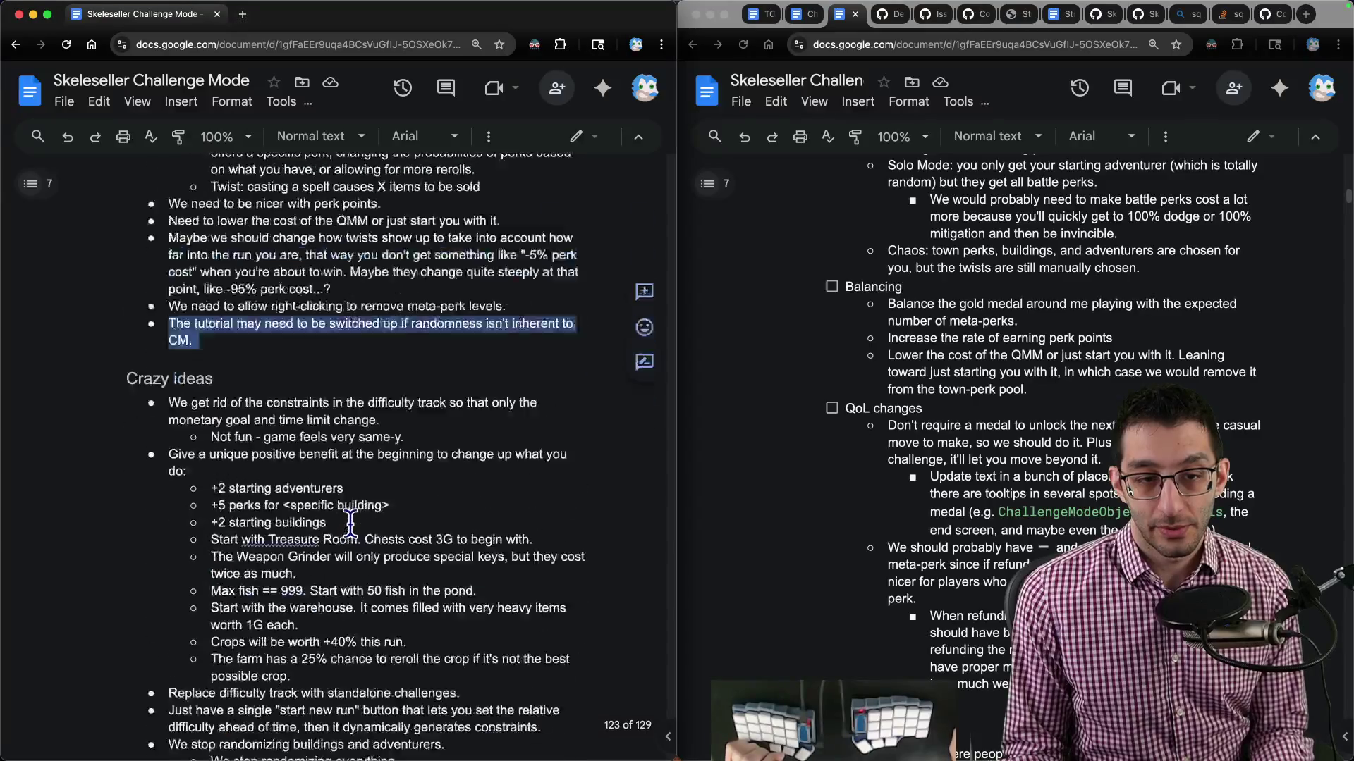
pyautogui.scroll(-5, 339, 494)
pyautogui.scroll(2, 212, 353)
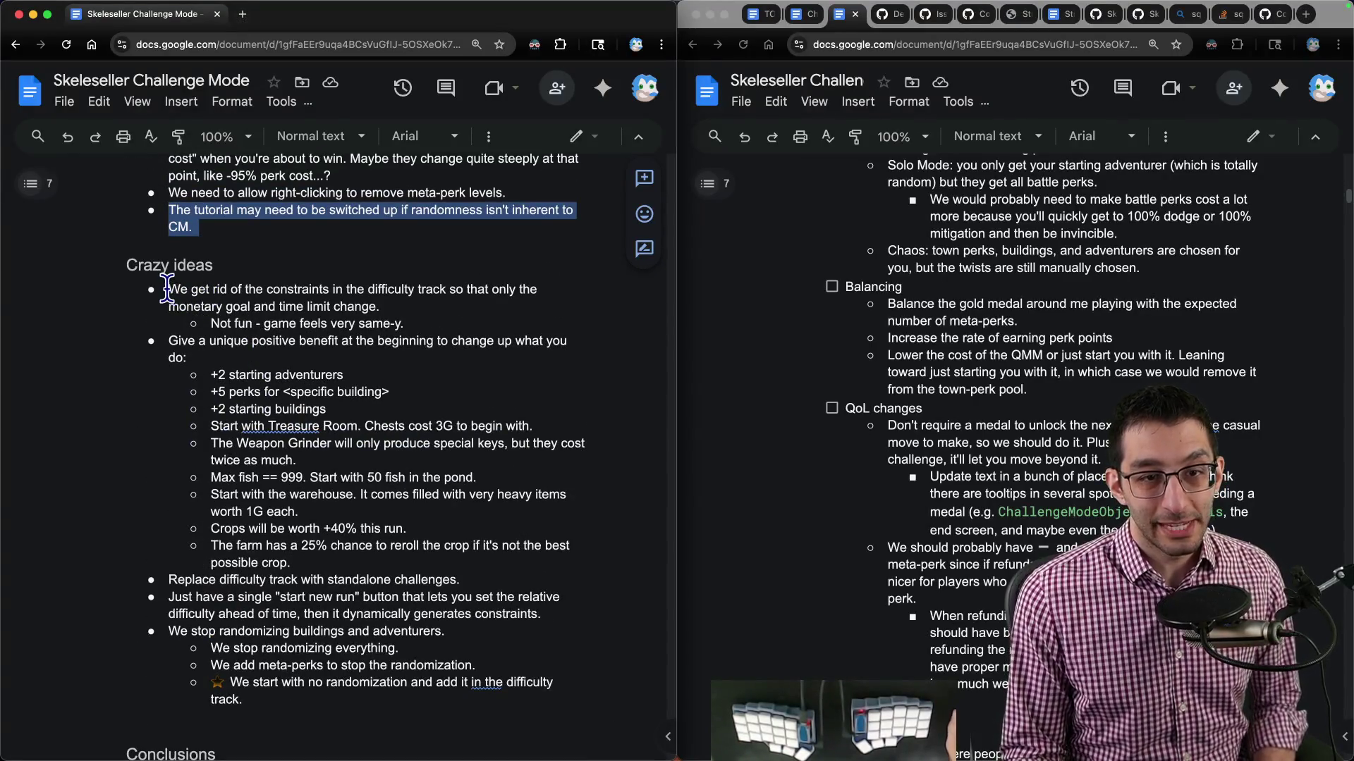
pyautogui.click(167, 289)
pyautogui.moveTo(166, 289)
pyautogui.mouseDown()
pyautogui.moveTo(514, 293)
pyautogui.moveTo(148, 338)
pyautogui.mouseUp()
pyautogui.tripleClick(275, 349)
pyautogui.moveTo(275, 349)
pyautogui.mouseDown()
pyautogui.moveTo(586, 340)
pyautogui.moveTo(584, 356)
pyautogui.mouseUp()
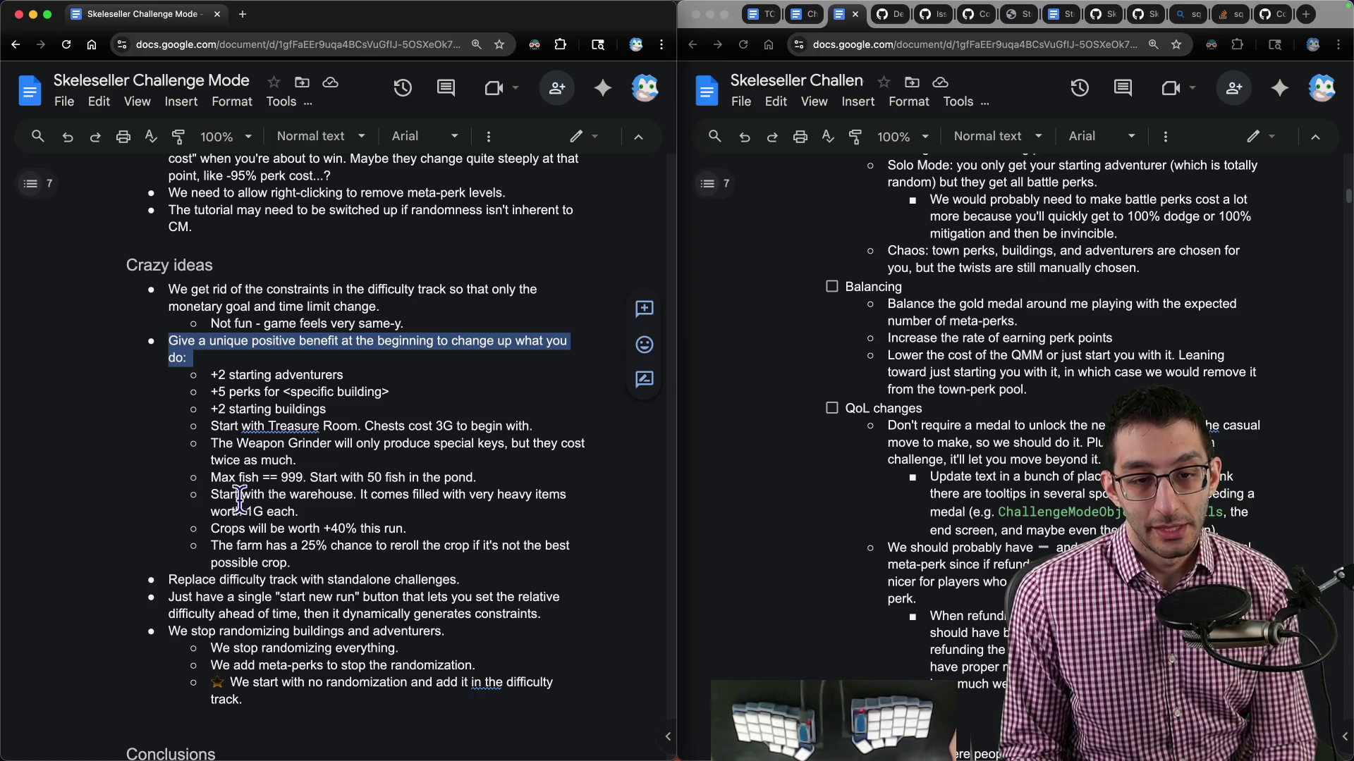
pyautogui.moveTo(317, 564)
pyautogui.mouseDown()
pyautogui.moveTo(205, 409)
pyautogui.moveTo(208, 391)
pyautogui.mouseUp()
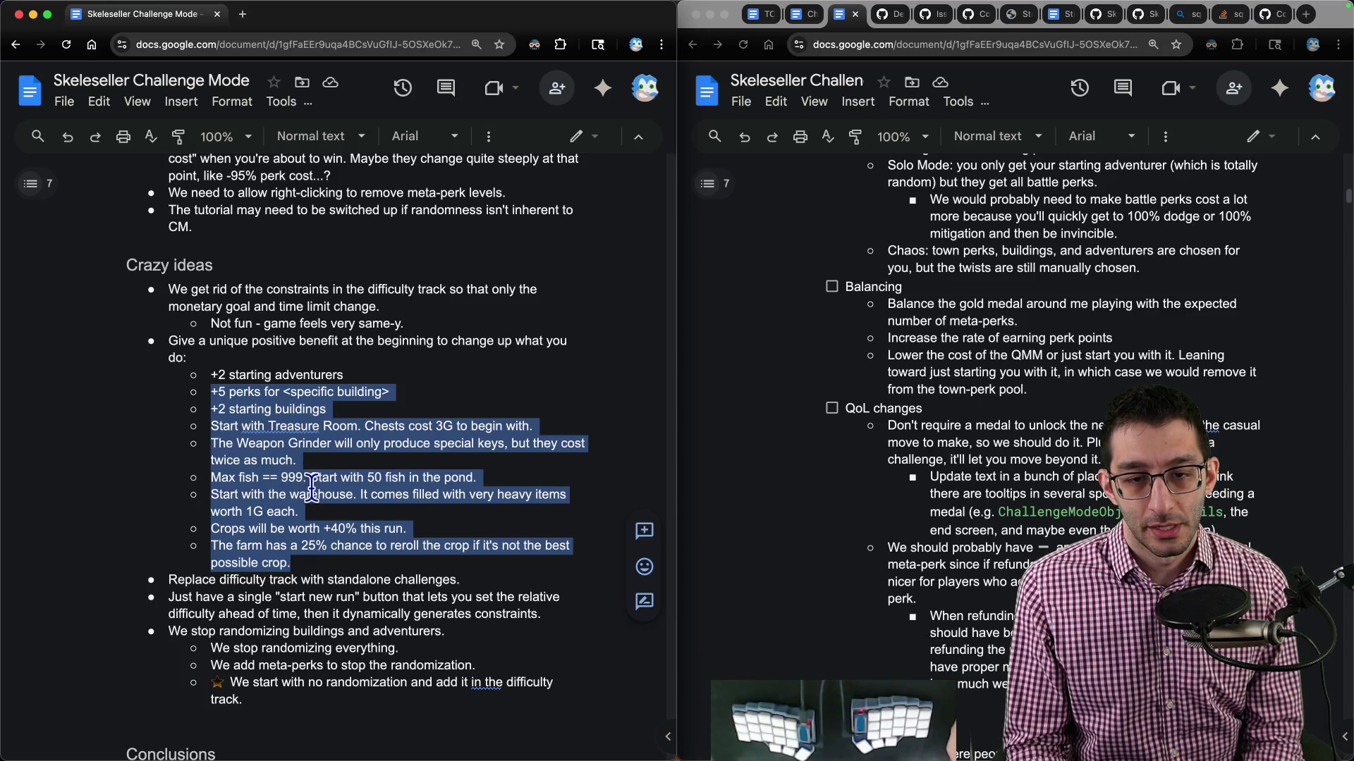
# Select the farm crop-reroll idea, then bring the twist Ideas list into view in the other window.
pyautogui.tripleClick(287, 553)
pyautogui.press('super+c')
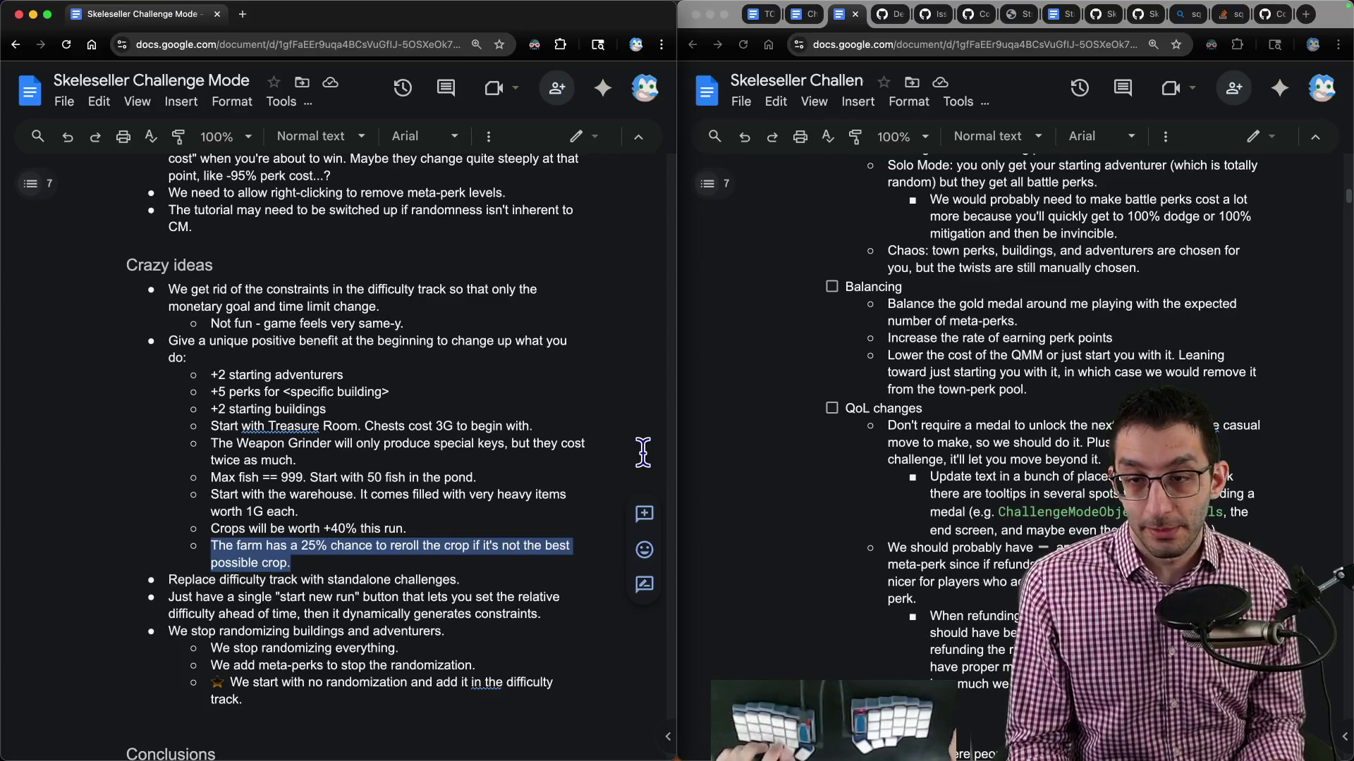
pyautogui.click(1016, 400)
pyautogui.scroll(15, 1022, 395)
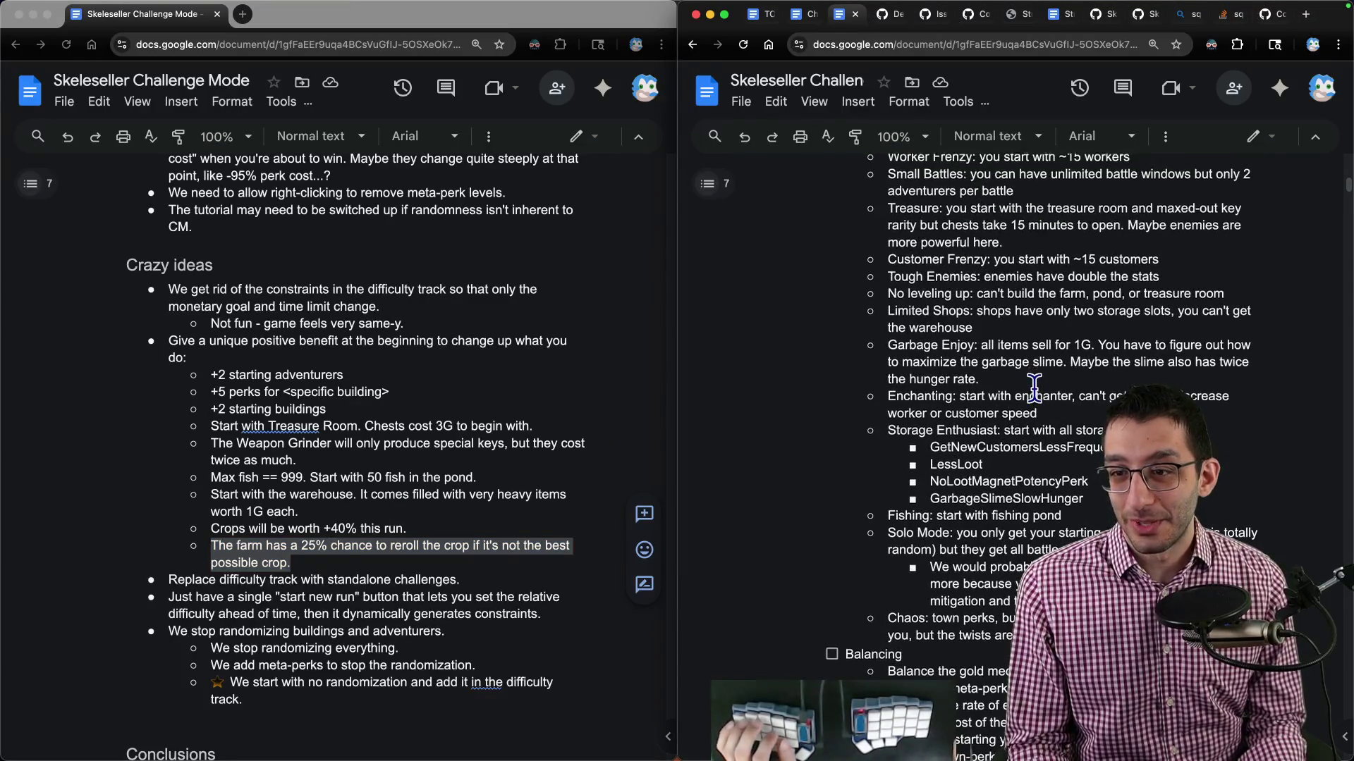
pyautogui.scroll(3, 1035, 387)
# Paste the farm crop-reroll idea as a new Ideas bullet, adding '(note: some of these could just be regular perks)'.
pyautogui.click(1178, 346)
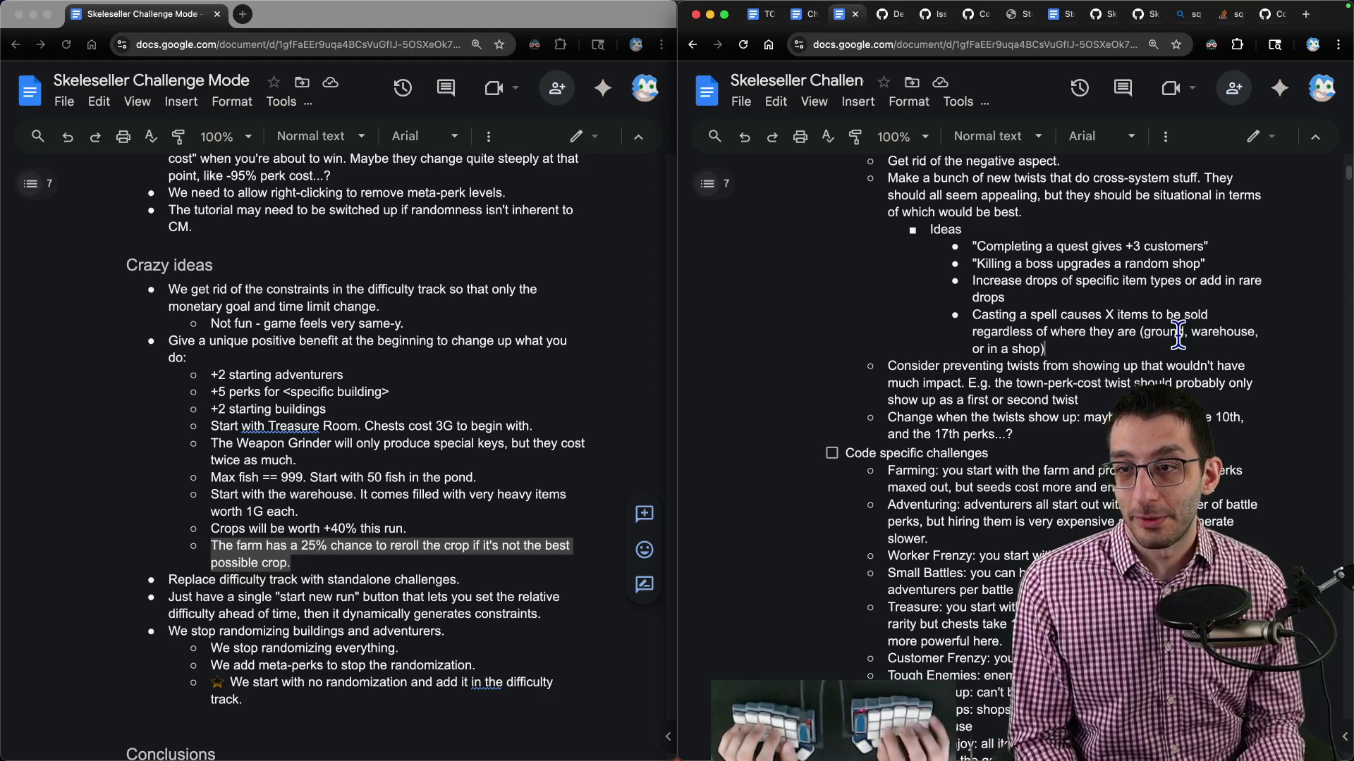
pyautogui.press('Return')
pyautogui.write('"')
pyautogui.press('super+v')
pyautogui.write('"')
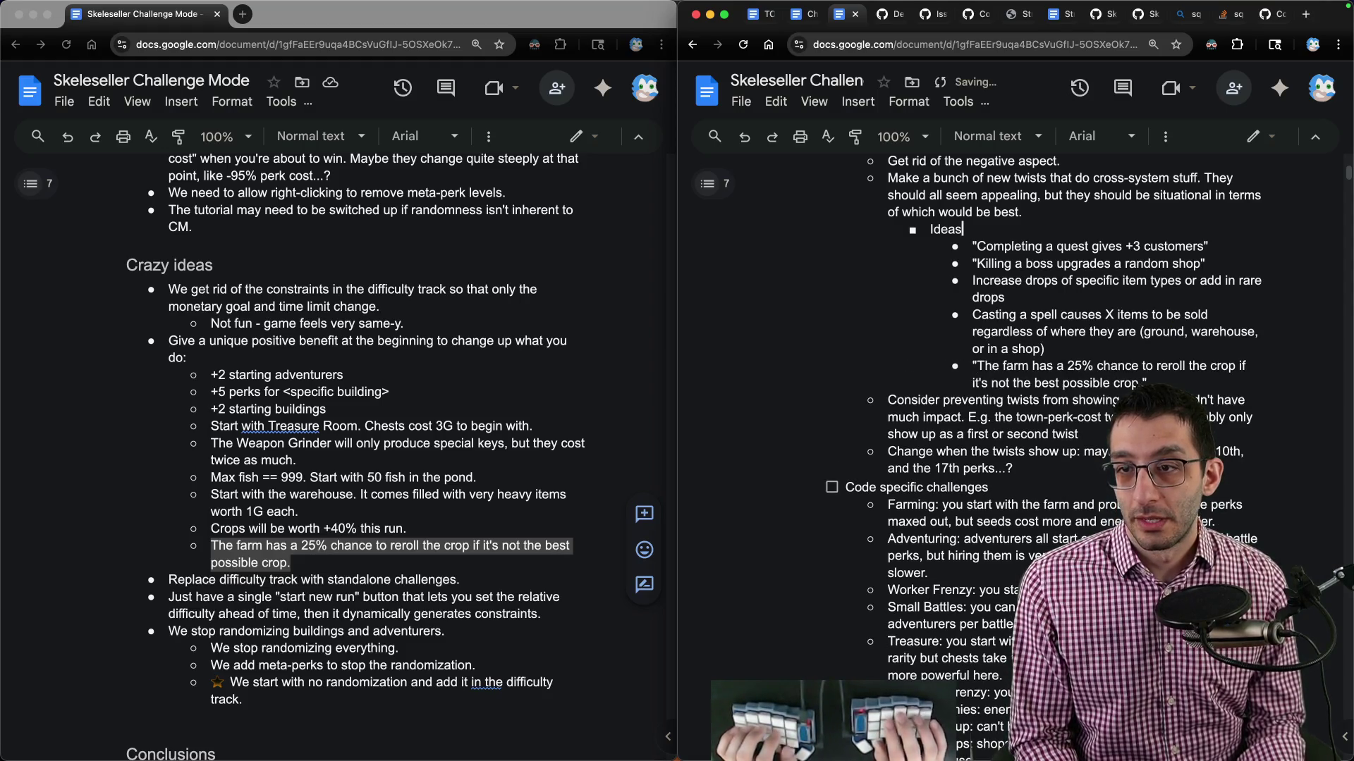
pyautogui.write(' (note: ')
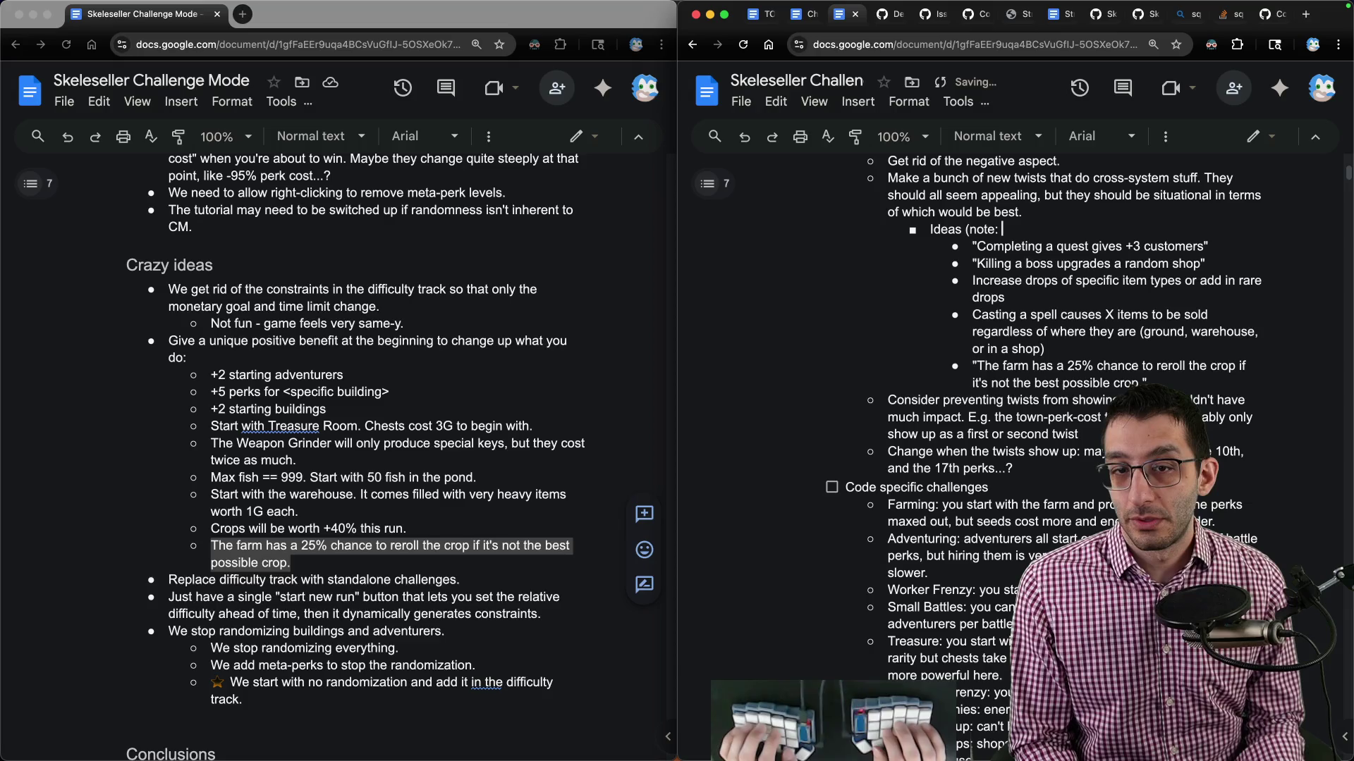
pyautogui.write('some of these')
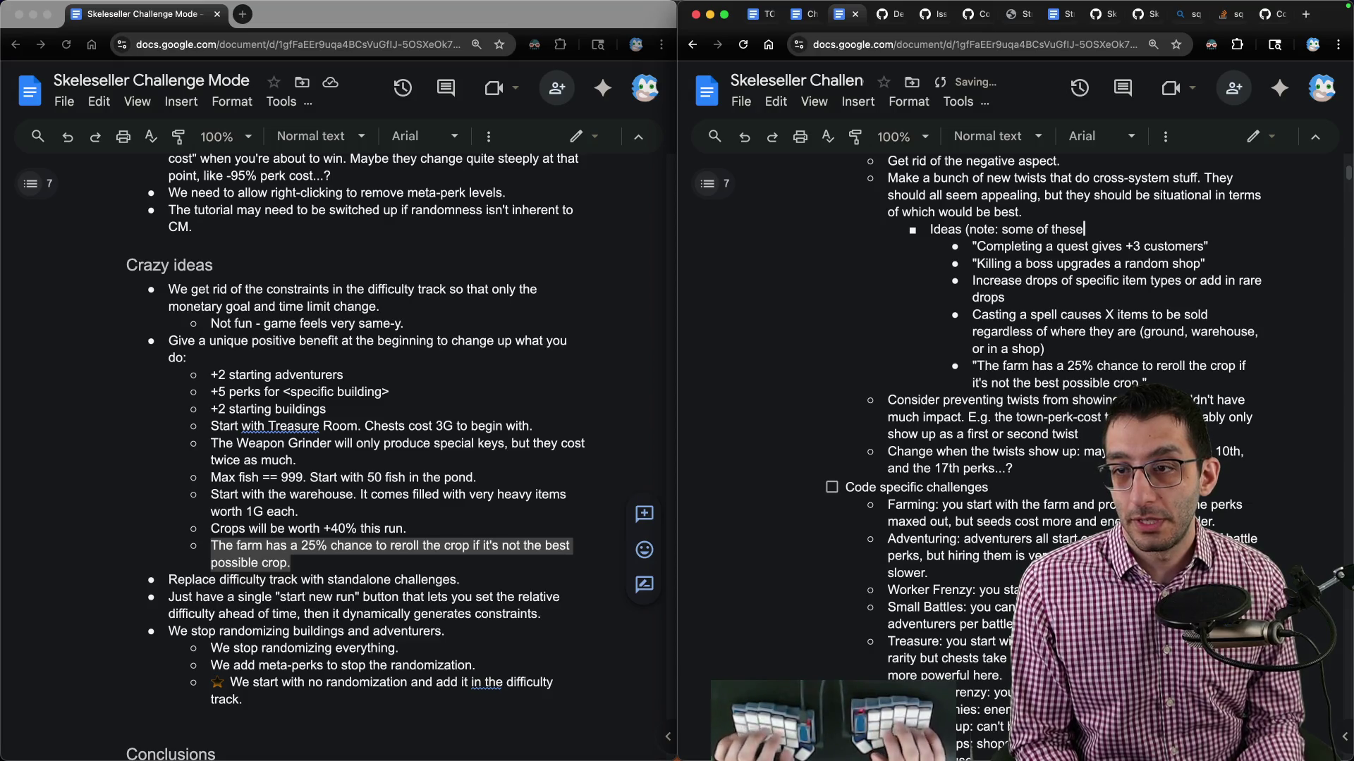
pyautogui.write(' could just be regular perks)')
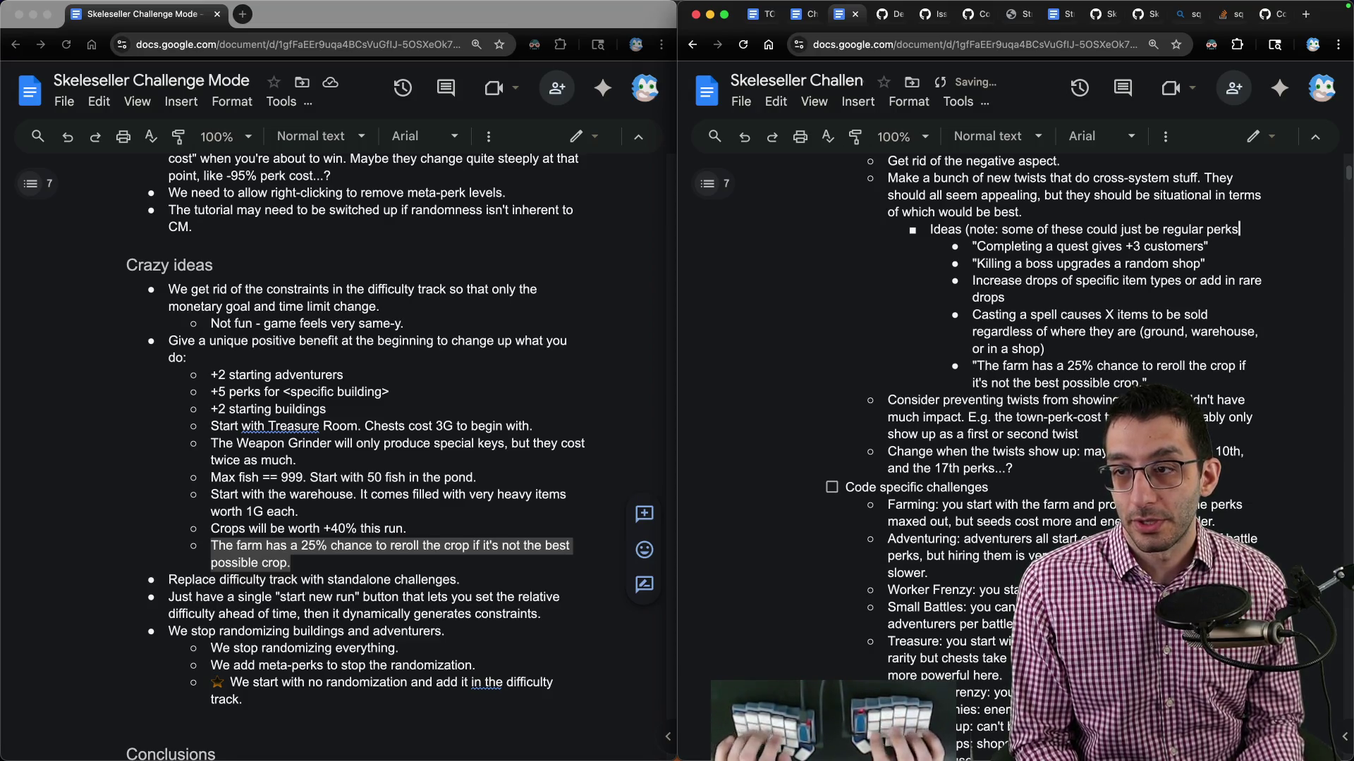
# Review the standalone-challenges and 'We stop randomizing' notes, then move to the other copy's Balancing section.
pyautogui.tripleClick(363, 582)
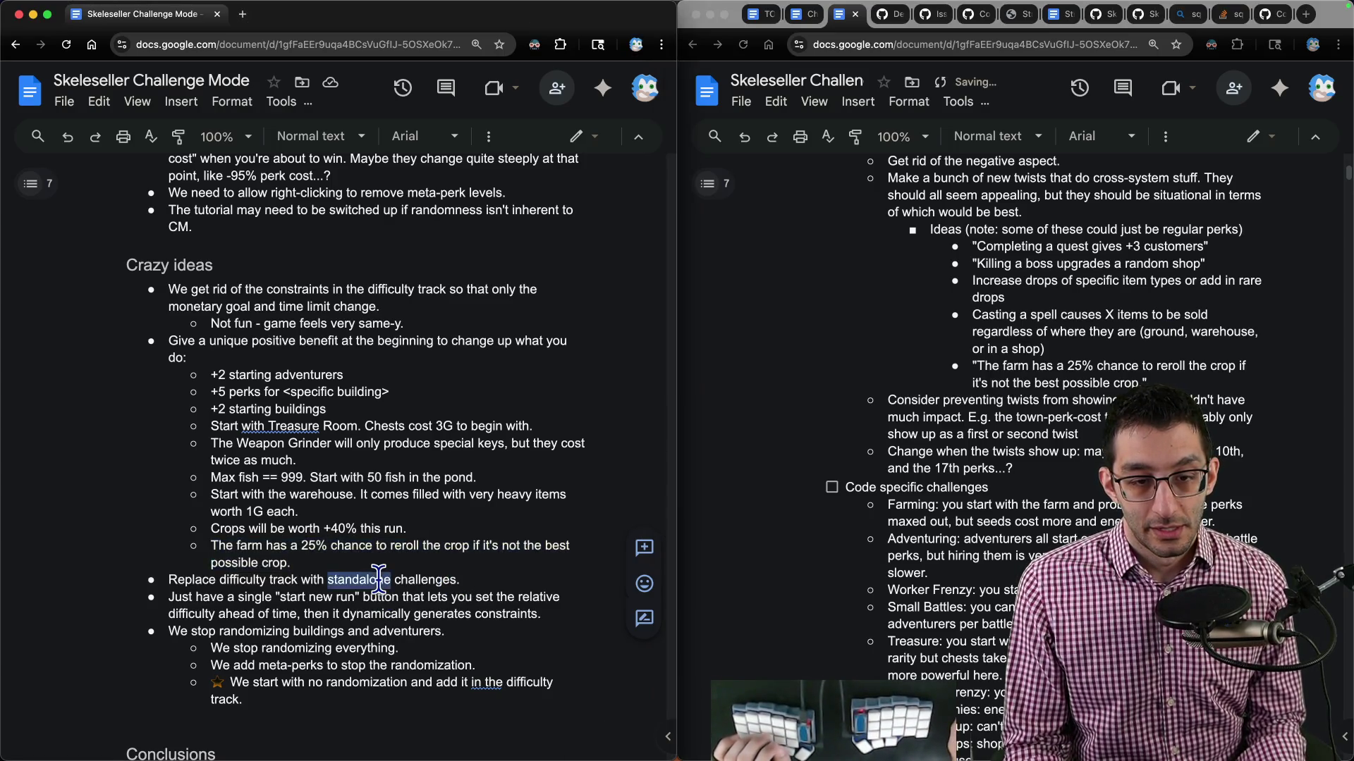
pyautogui.tripleClick(206, 605)
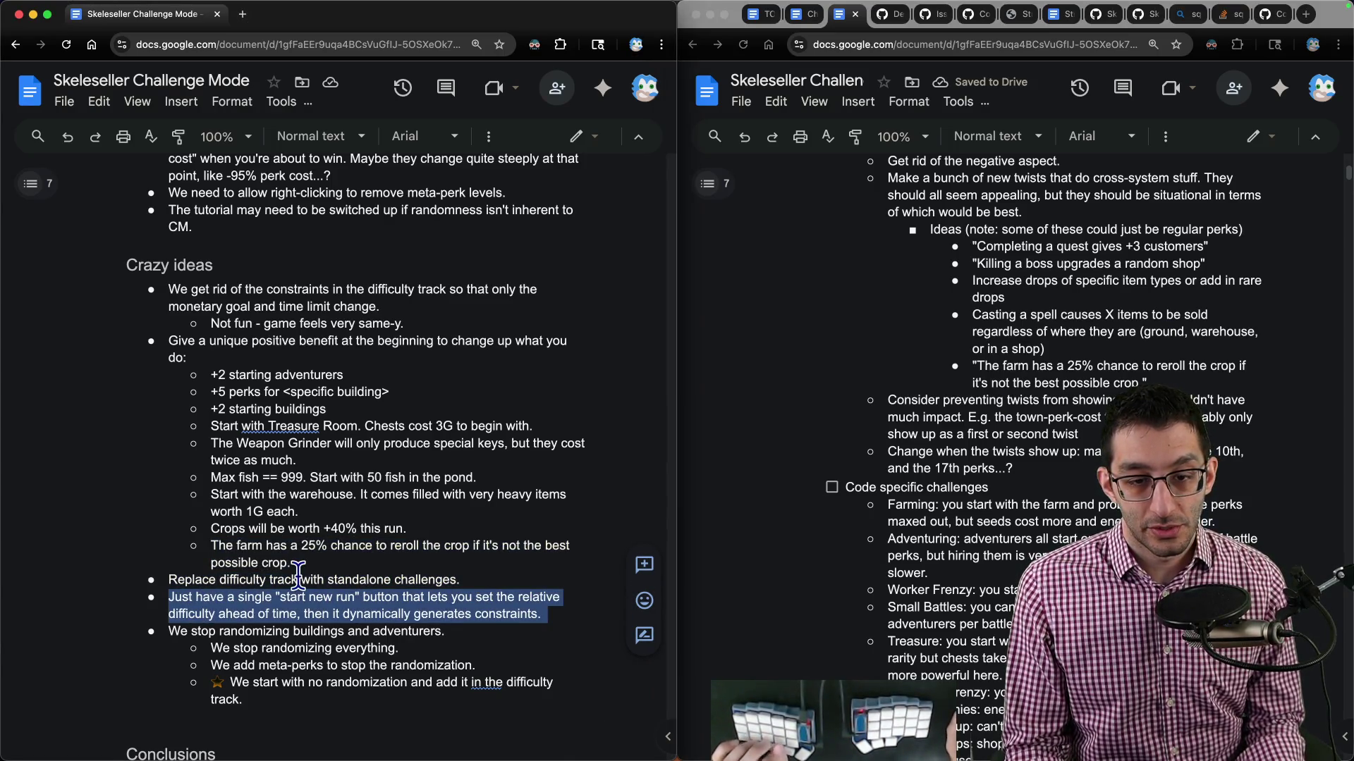
pyautogui.tripleClick(244, 631)
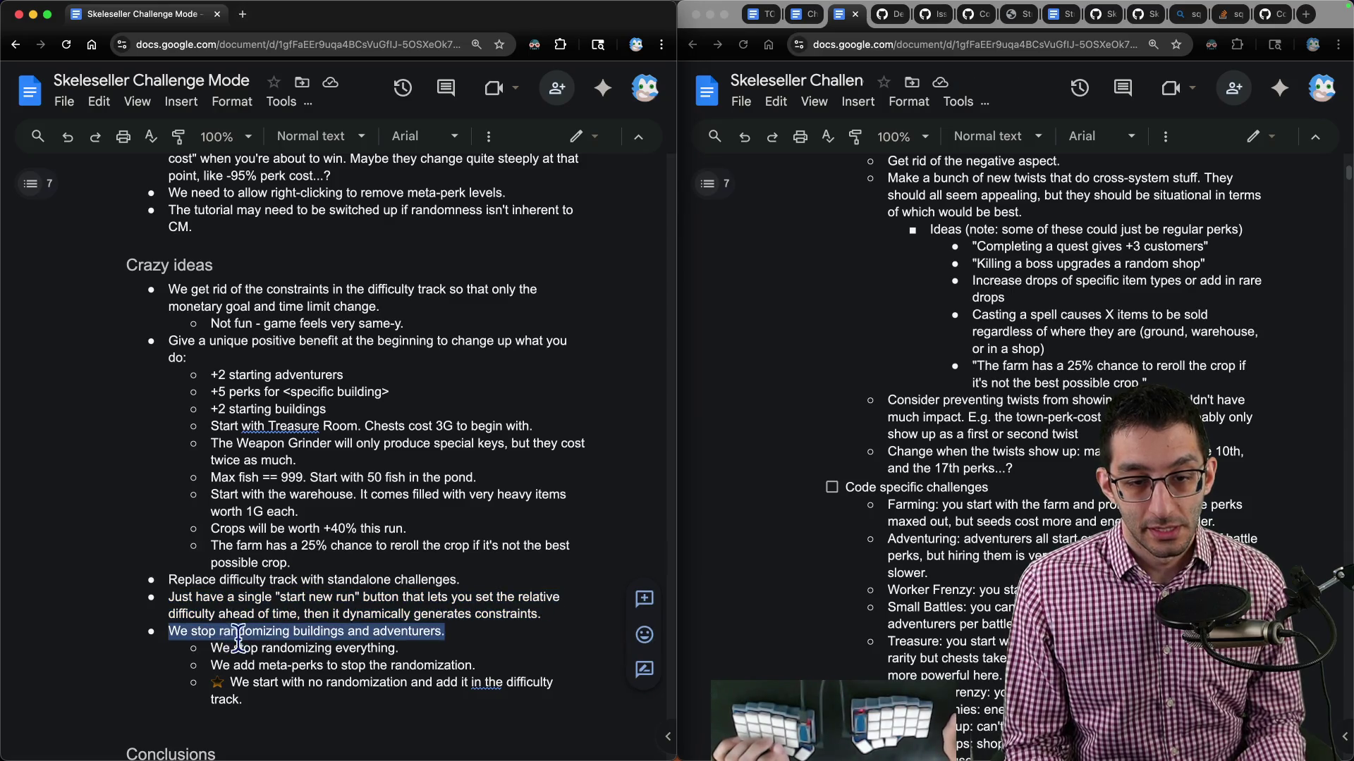
pyautogui.moveTo(243, 631); pyautogui.dragTo(321, 689)
pyautogui.scroll(-5, 381, 603)
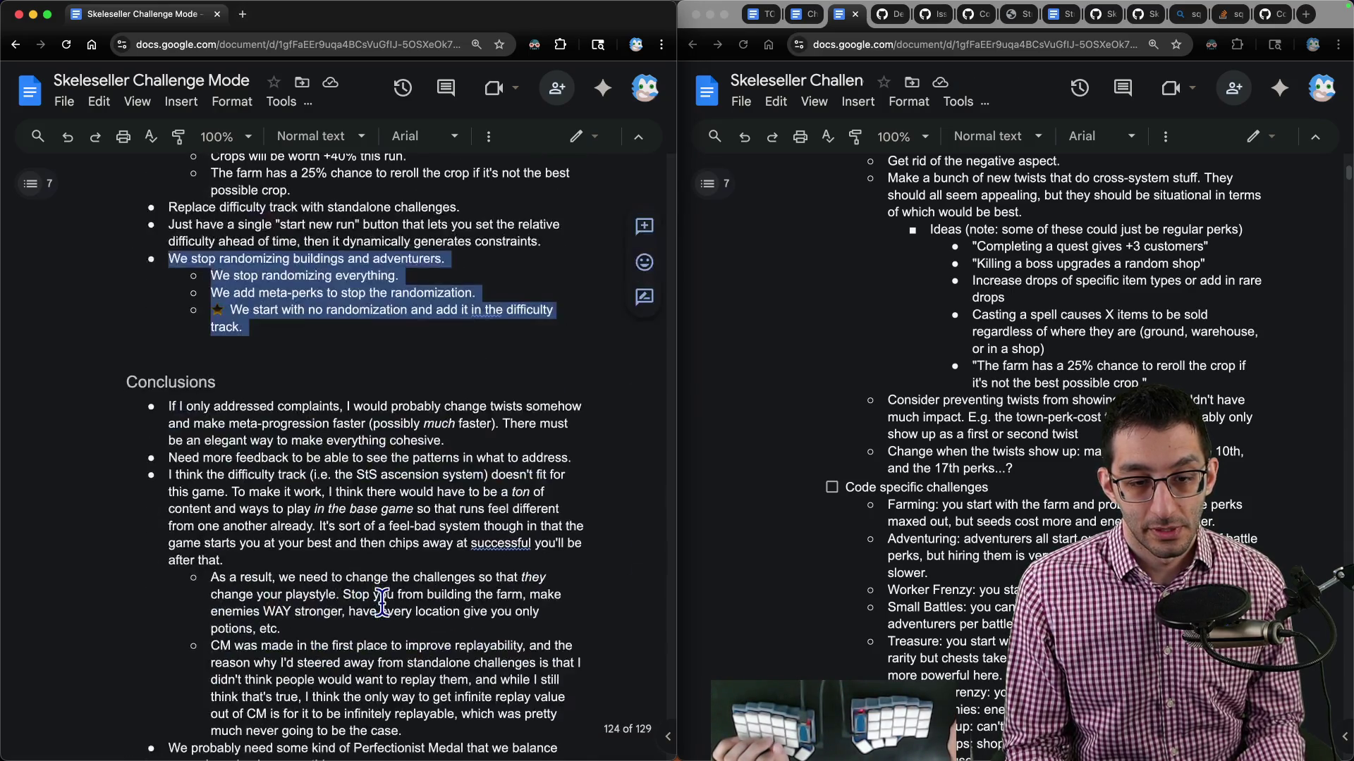
pyautogui.scroll(-2, 382, 602)
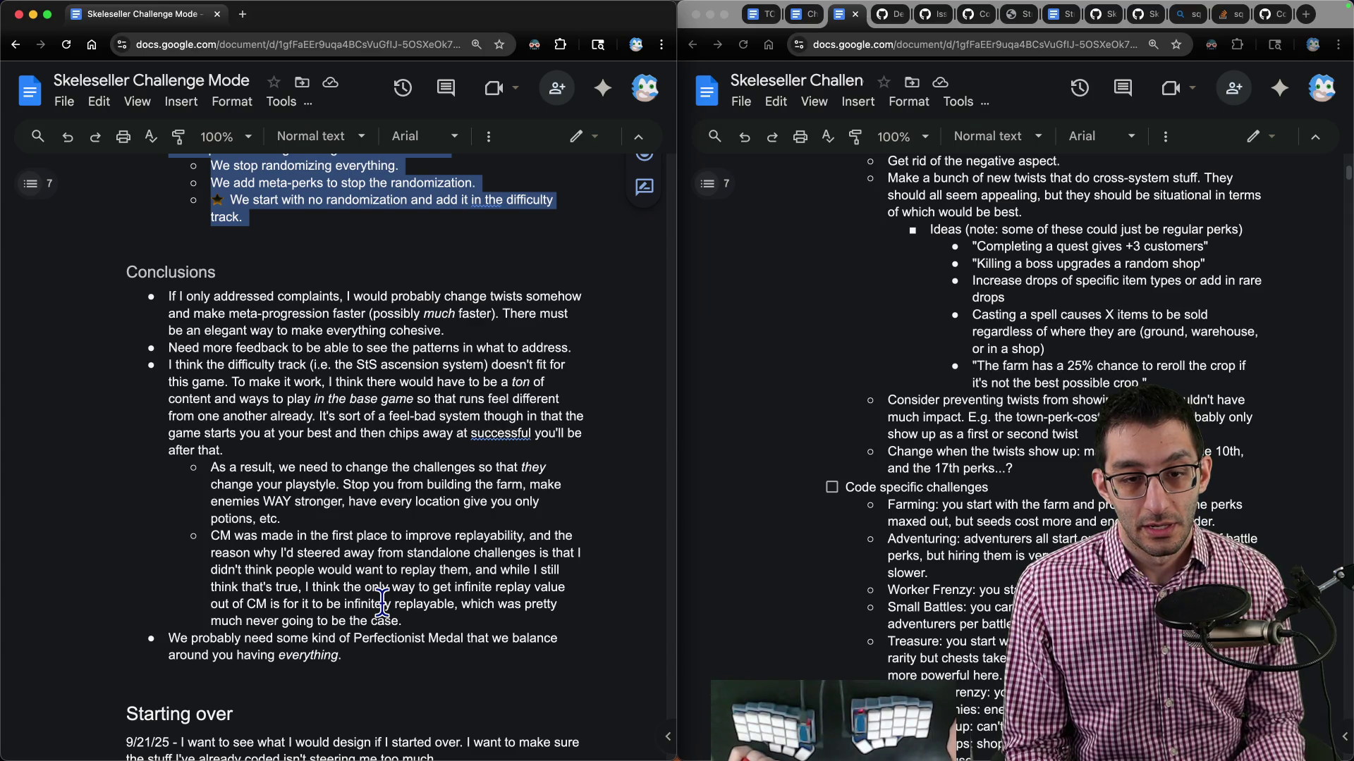
pyautogui.scroll(-3, 381, 603)
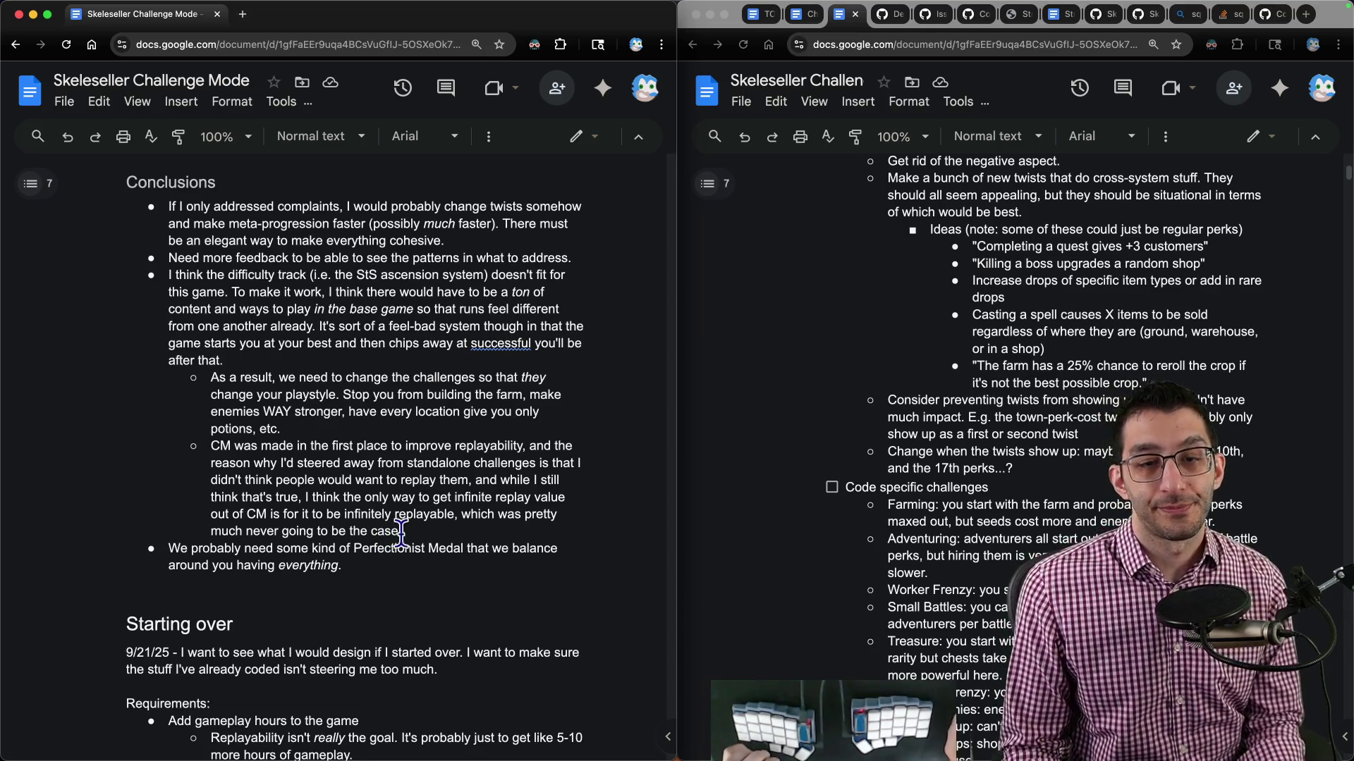
pyautogui.click(1026, 425)
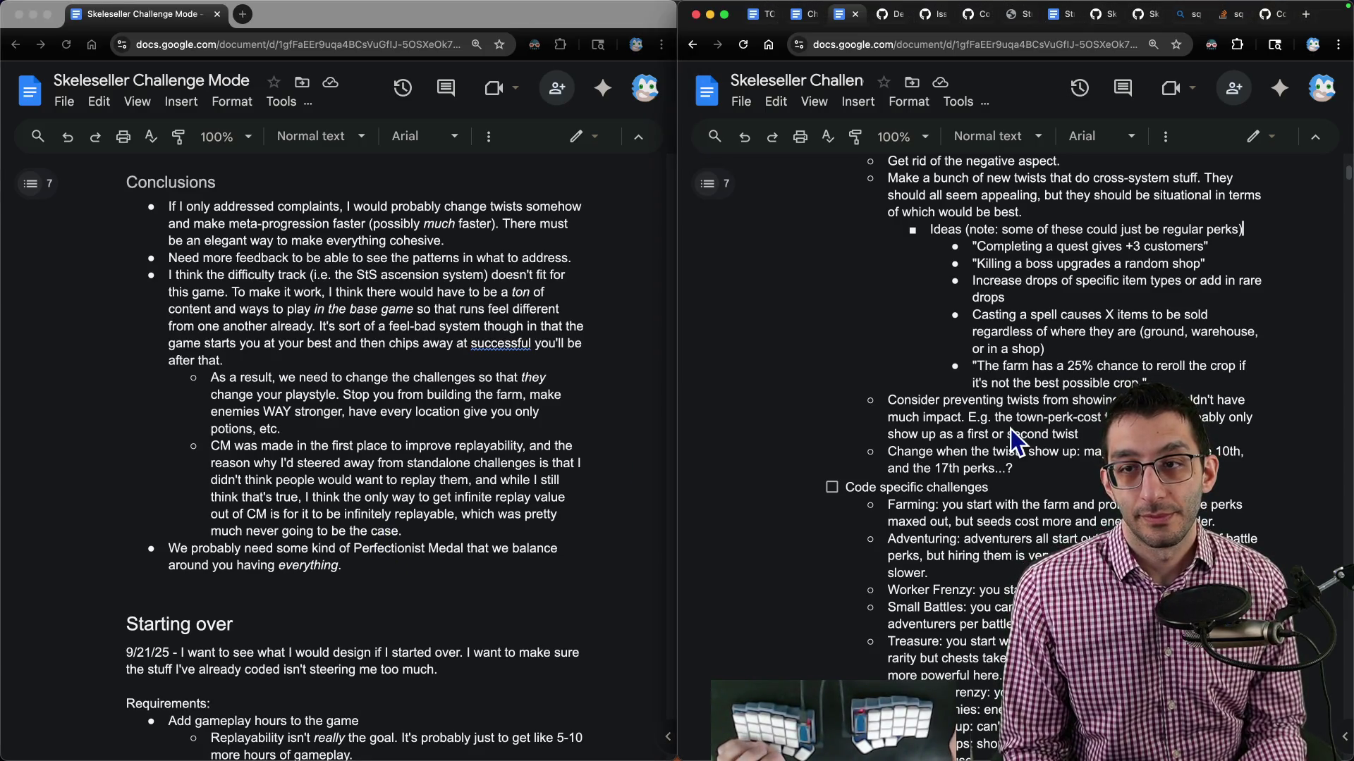
pyautogui.scroll(5, 1009, 429)
pyautogui.scroll(-15, 1000, 444)
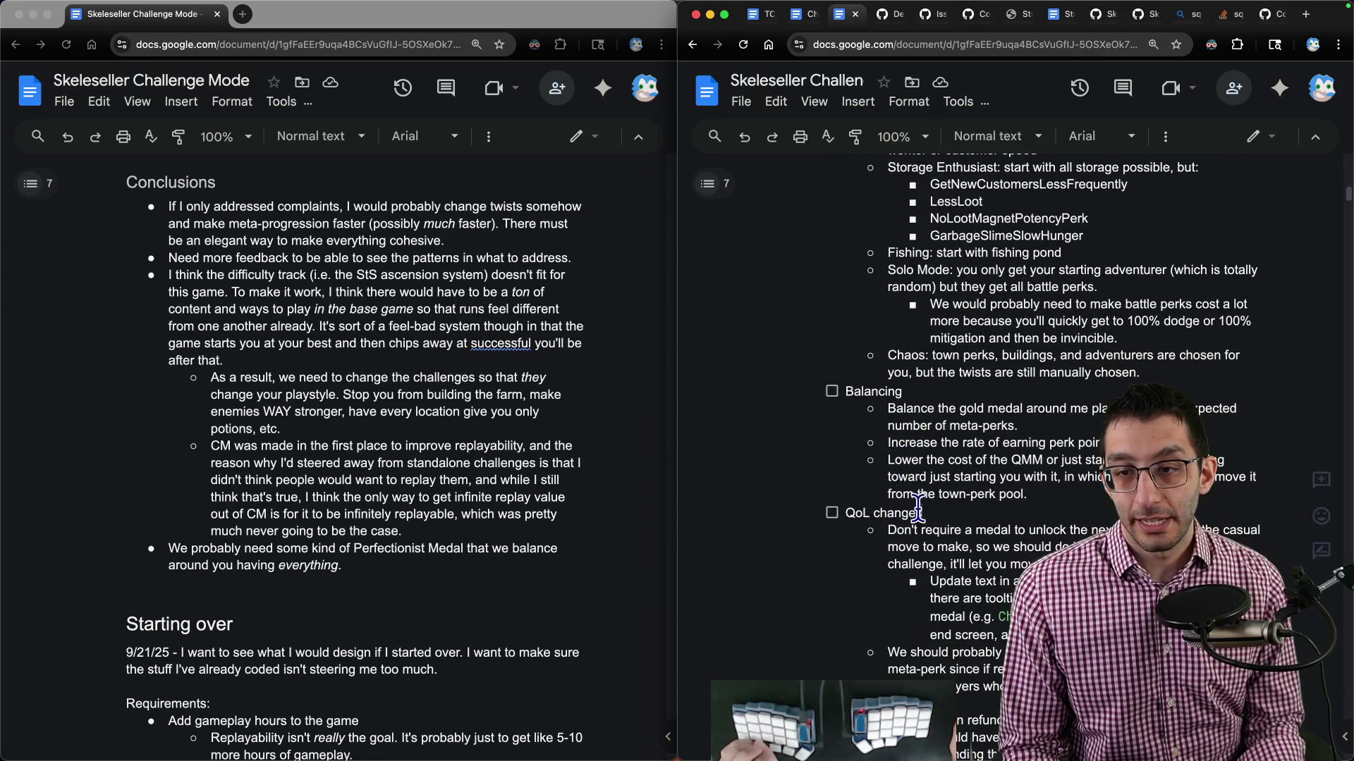
# Add the checklist note 'Add in a medal better than gold which assumes every meta-perk'.
pyautogui.click(910, 521)
pyautogui.press('Home')
pyautogui.press('Return')
pyautogui.press('Up')
pyautogui.write('Add in a ')
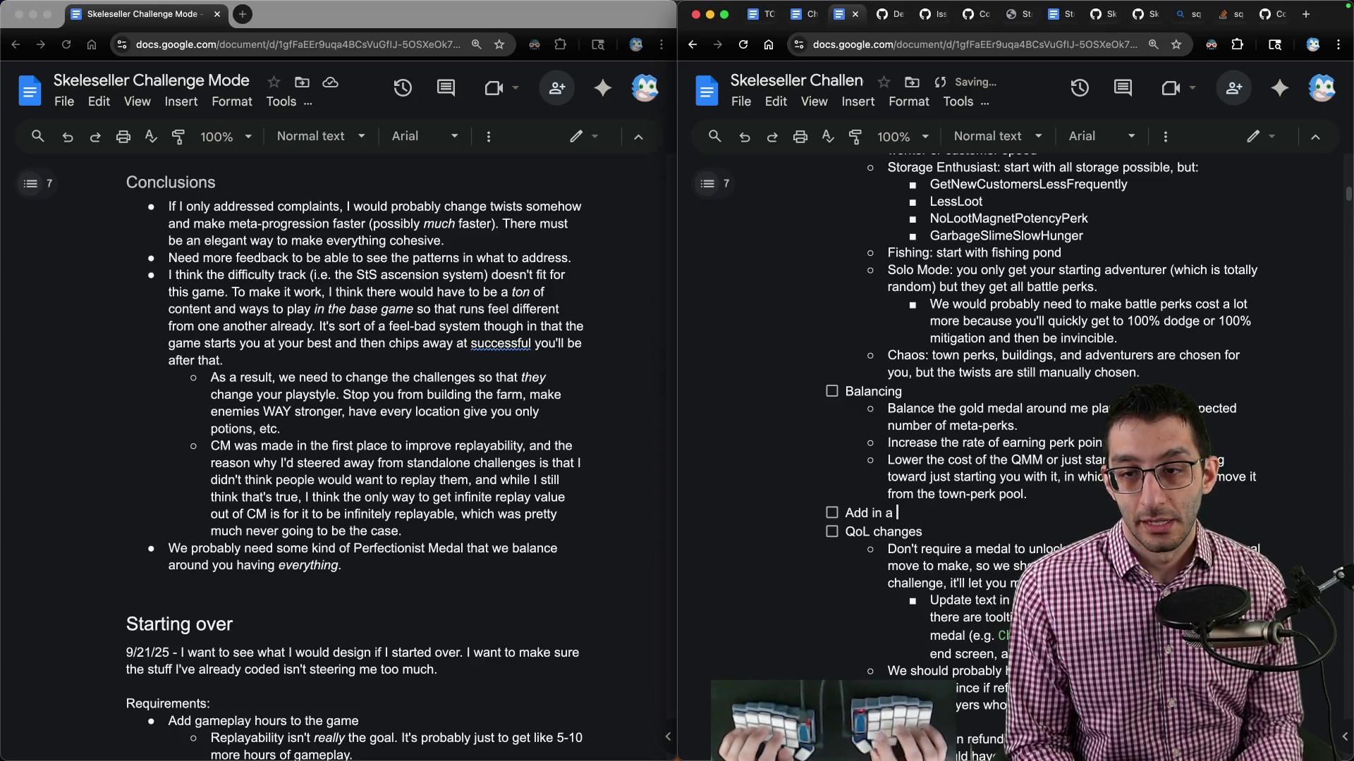
pyautogui.write('medal better than gold')
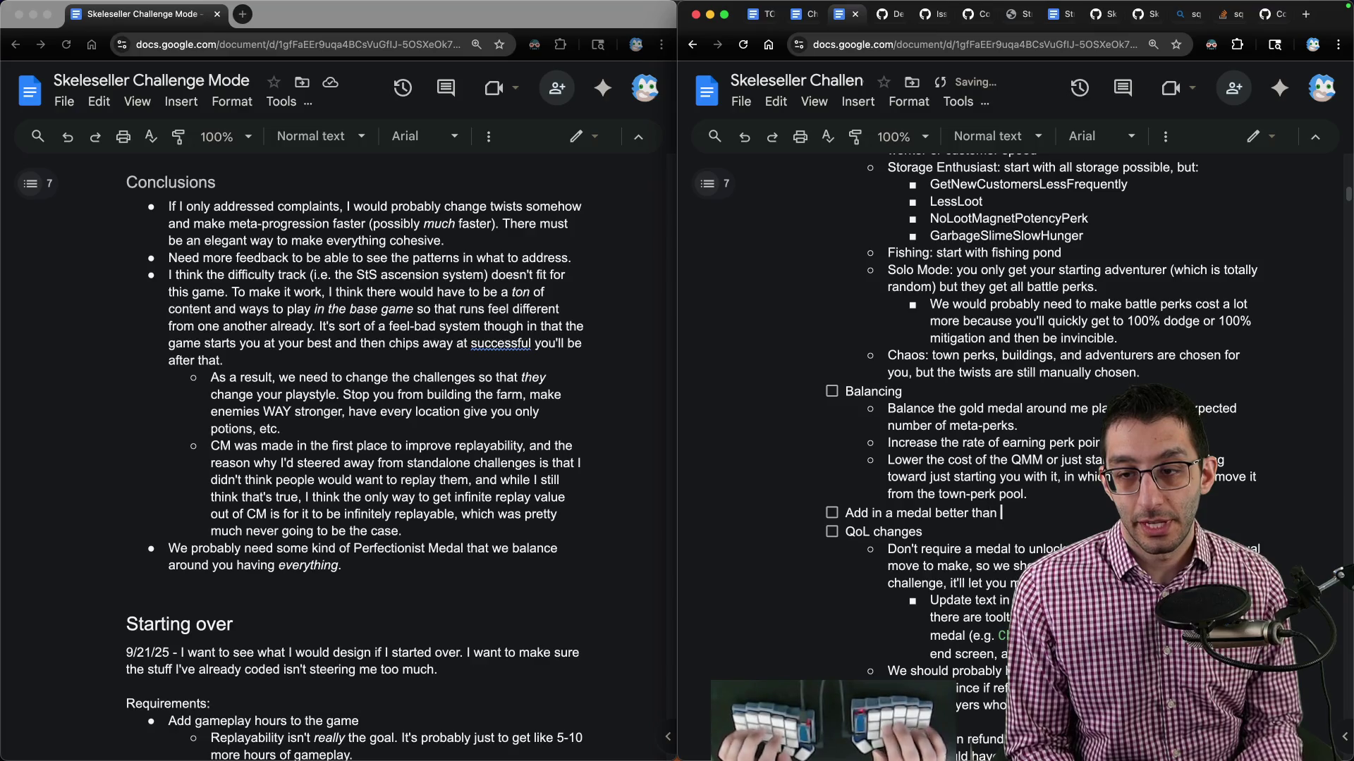
pyautogui.write(' which assumes')
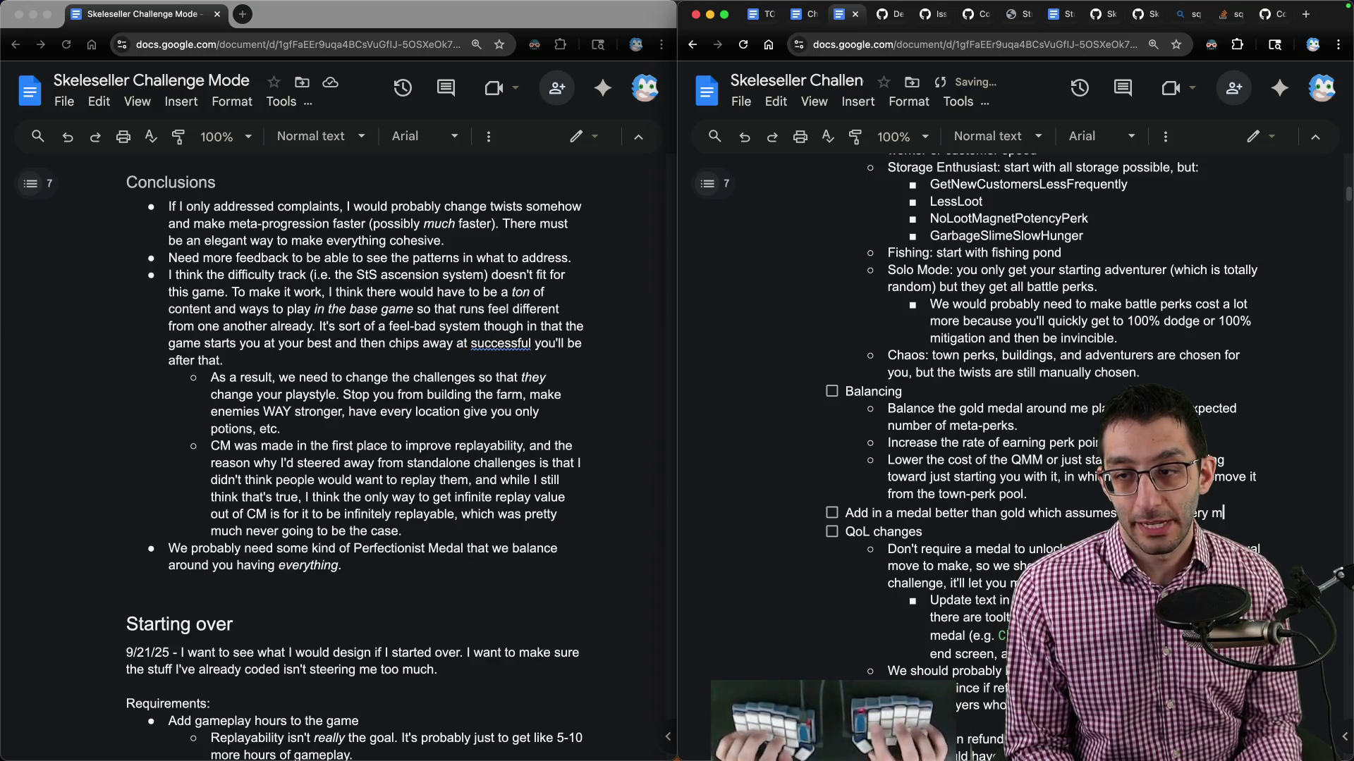
pyautogui.write(' ery metah,per')
pyautogui.press('BackSpace')
pyautogui.press('BackSpace')
pyautogui.press('BackSpace')
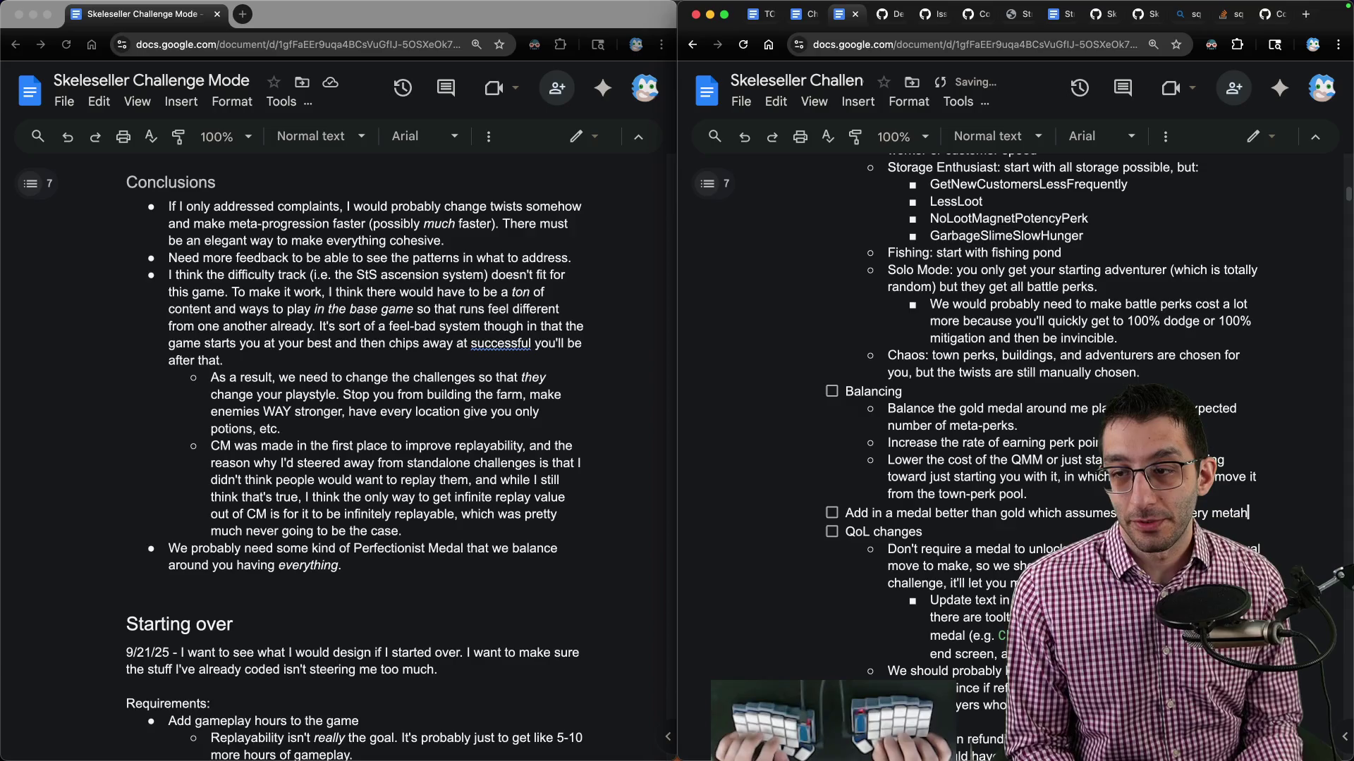
pyautogui.write('rk')
pyautogui.press('Up')
pyautogui.press('super+Left')
# Insert a 'Work for later' checklist item above the medal note and maximize the window.
pyautogui.press('Return')
pyautogui.press('Up')
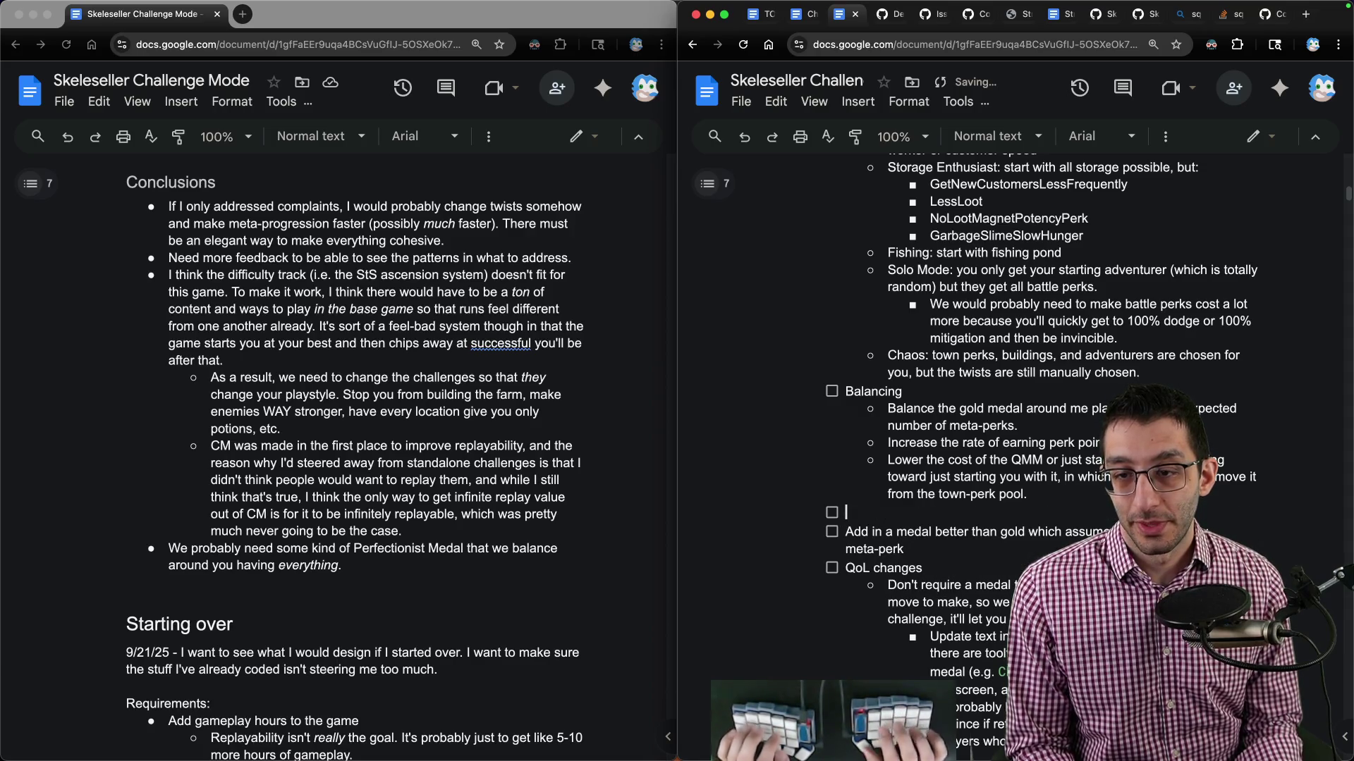
pyautogui.write('Work for later')
pyautogui.scroll(-10, 1015, 353)
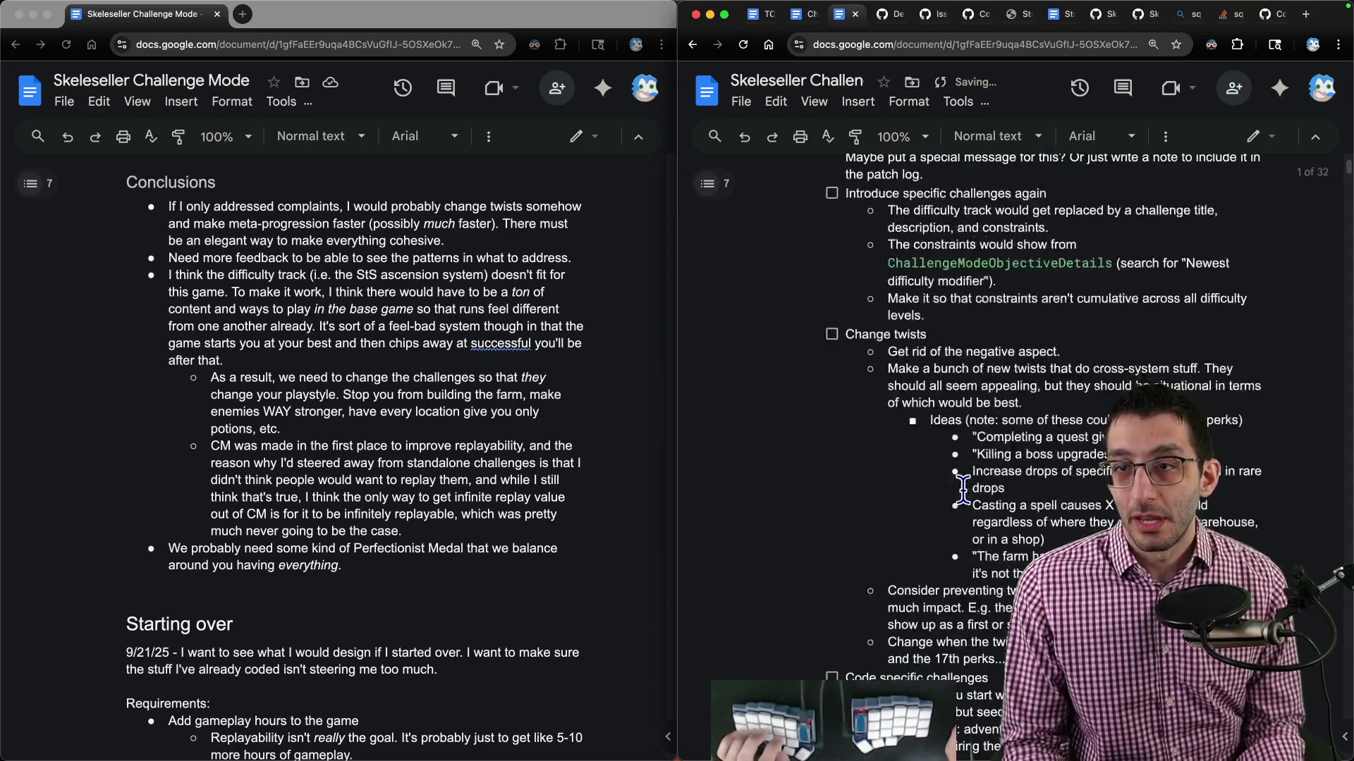
pyautogui.hotkey('ctrl', 'alt', 'Return')
pyautogui.scroll(3, 530, 403)
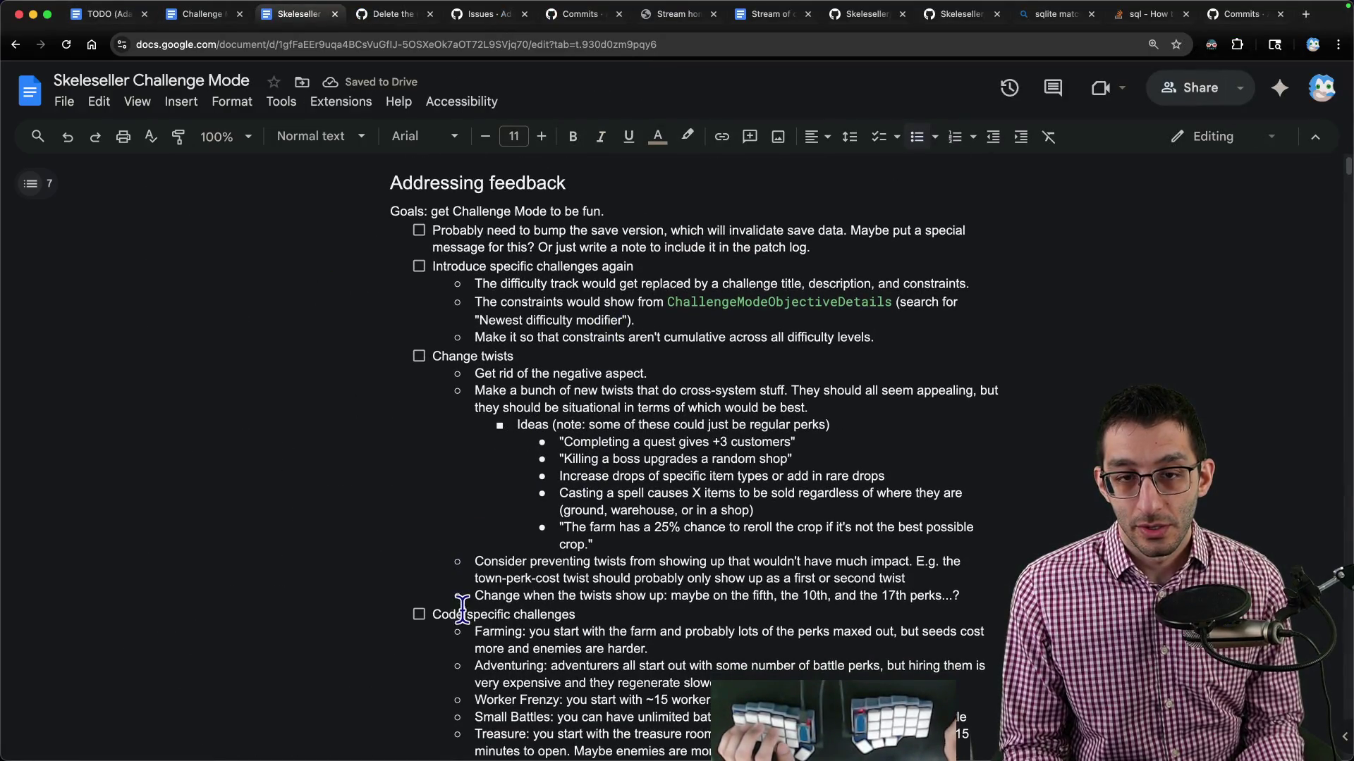
# Move Code specific challenges above Change twists and append 'just make enough to get an idea whether this is working as a change.'.
pyautogui.moveTo(466, 640)
pyautogui.mouseDown()
pyautogui.moveTo(564, 639)
pyautogui.moveTo(568, 614)
pyautogui.moveTo(466, 474)
pyautogui.mouseUp()
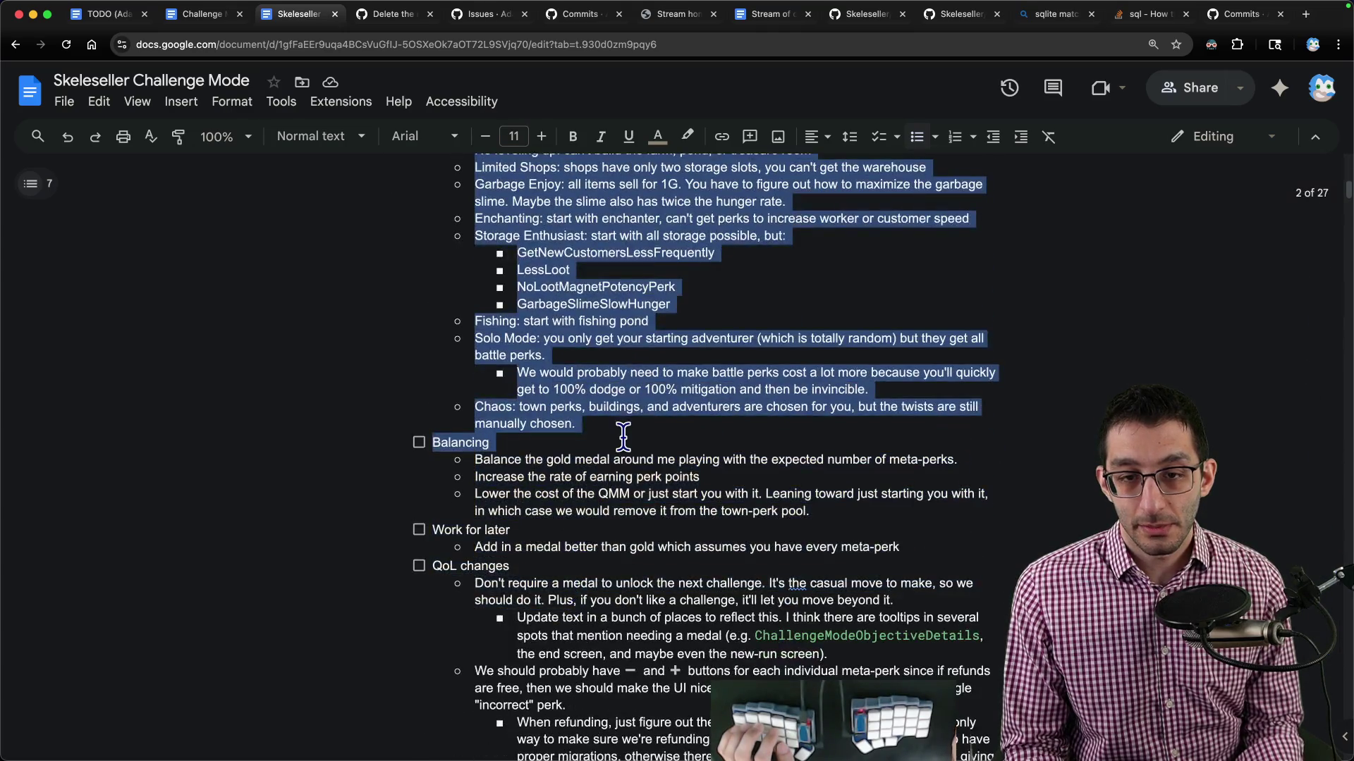
pyautogui.scroll(10, 630, 431)
pyautogui.hotkey('ctrl', 'shift', 'Up')
pyautogui.hotkey('ctrl', 'shift', 'Up')
pyautogui.hotkey('ctrl', 'shift', 'Up')
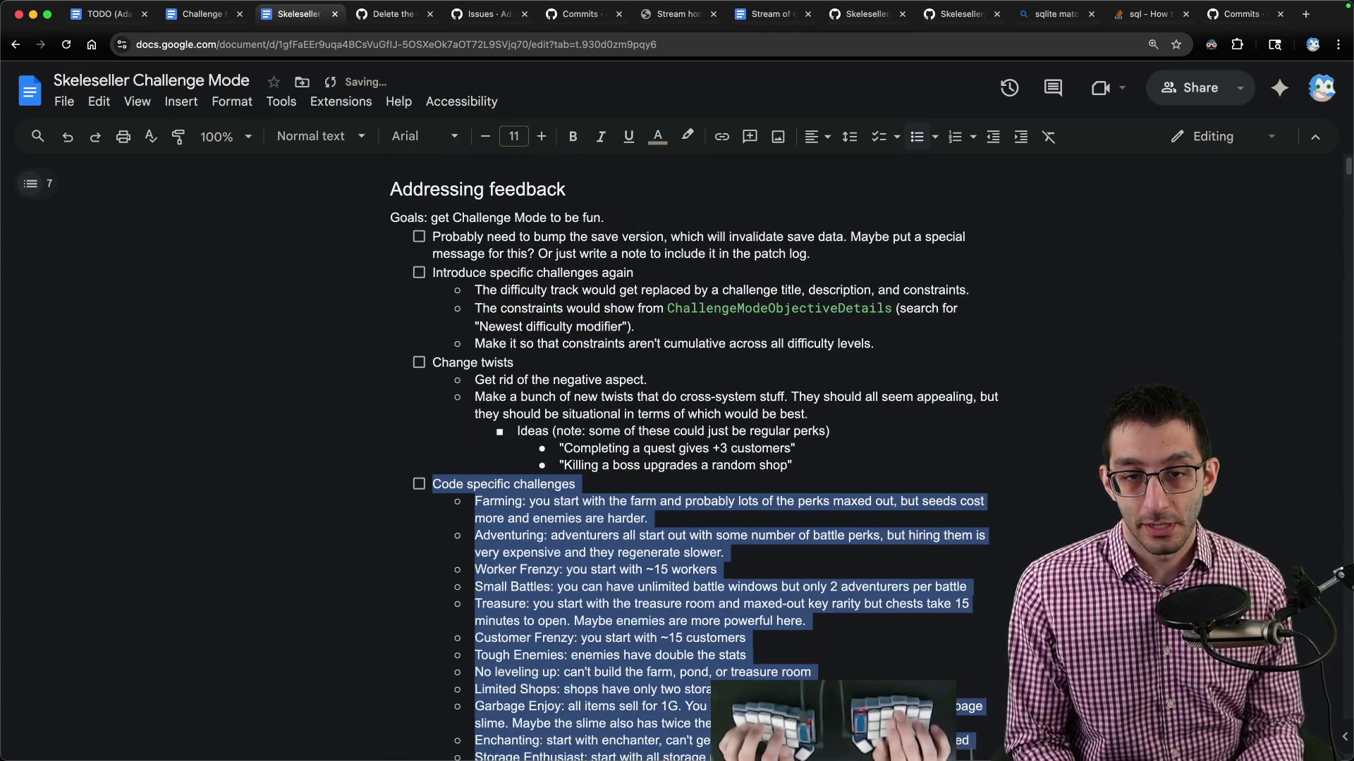
pyautogui.click(577, 363)
pyautogui.write('. Jus')
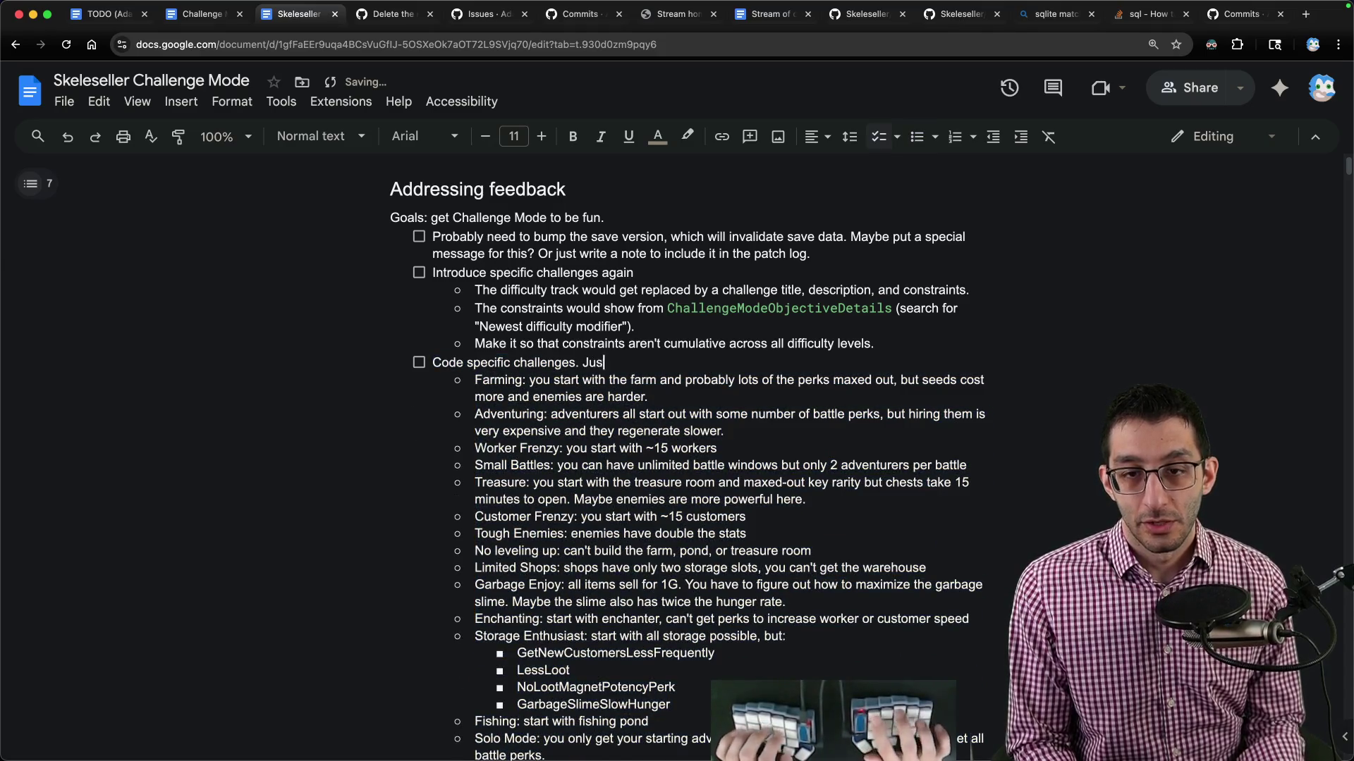
pyautogui.write('t make enough that we can')
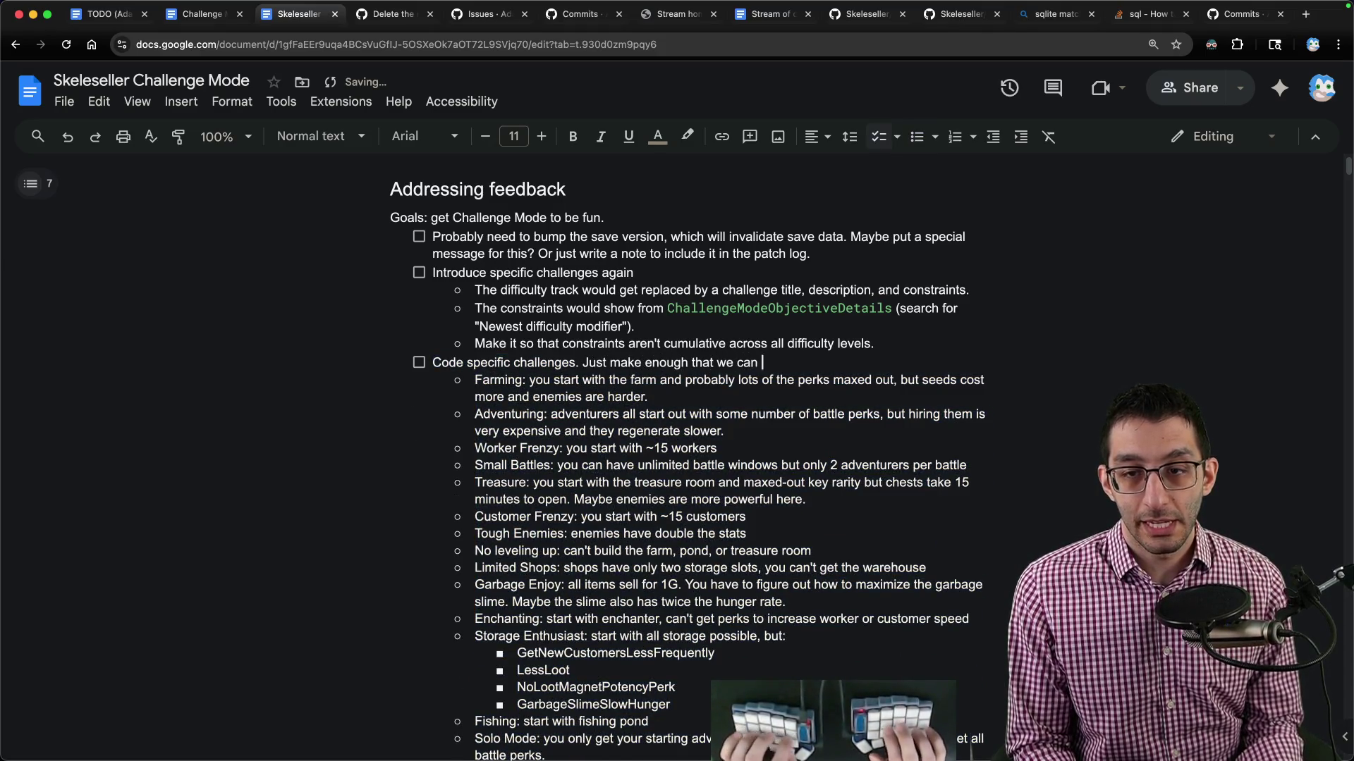
pyautogui.write(' whether')
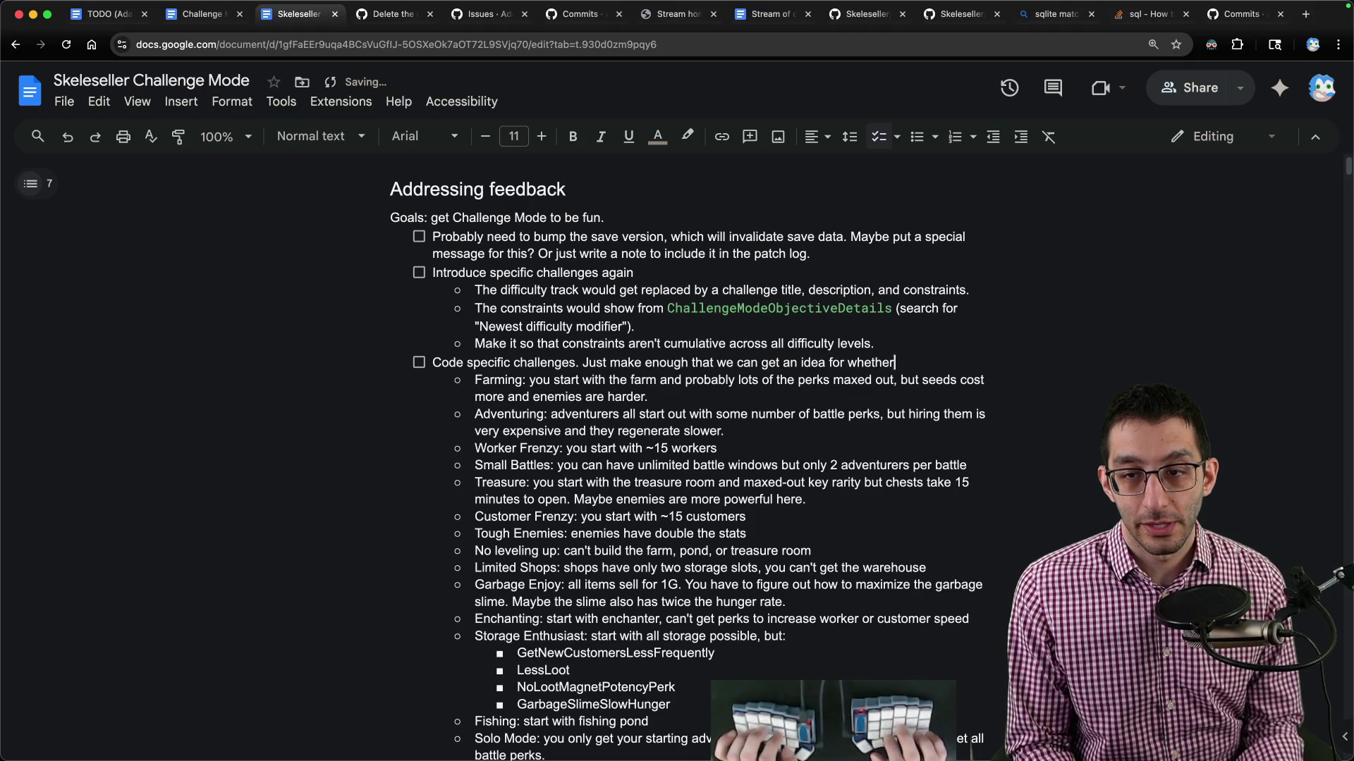
pyautogui.write(' theworking as a change.')
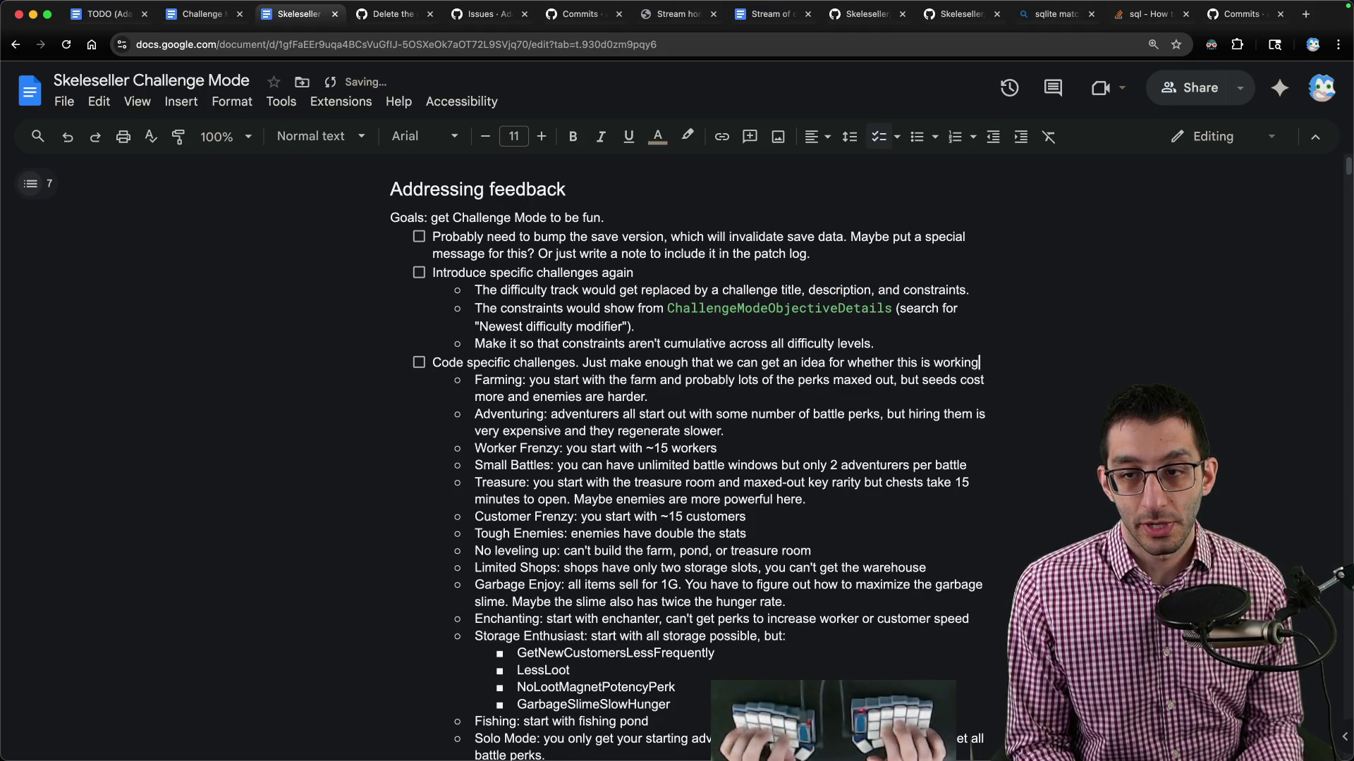
# Begin a new checklist item 'Make a new b…' above the save-version item at the top of the feedback list.
pyautogui.scroll(-15, 663, 435)
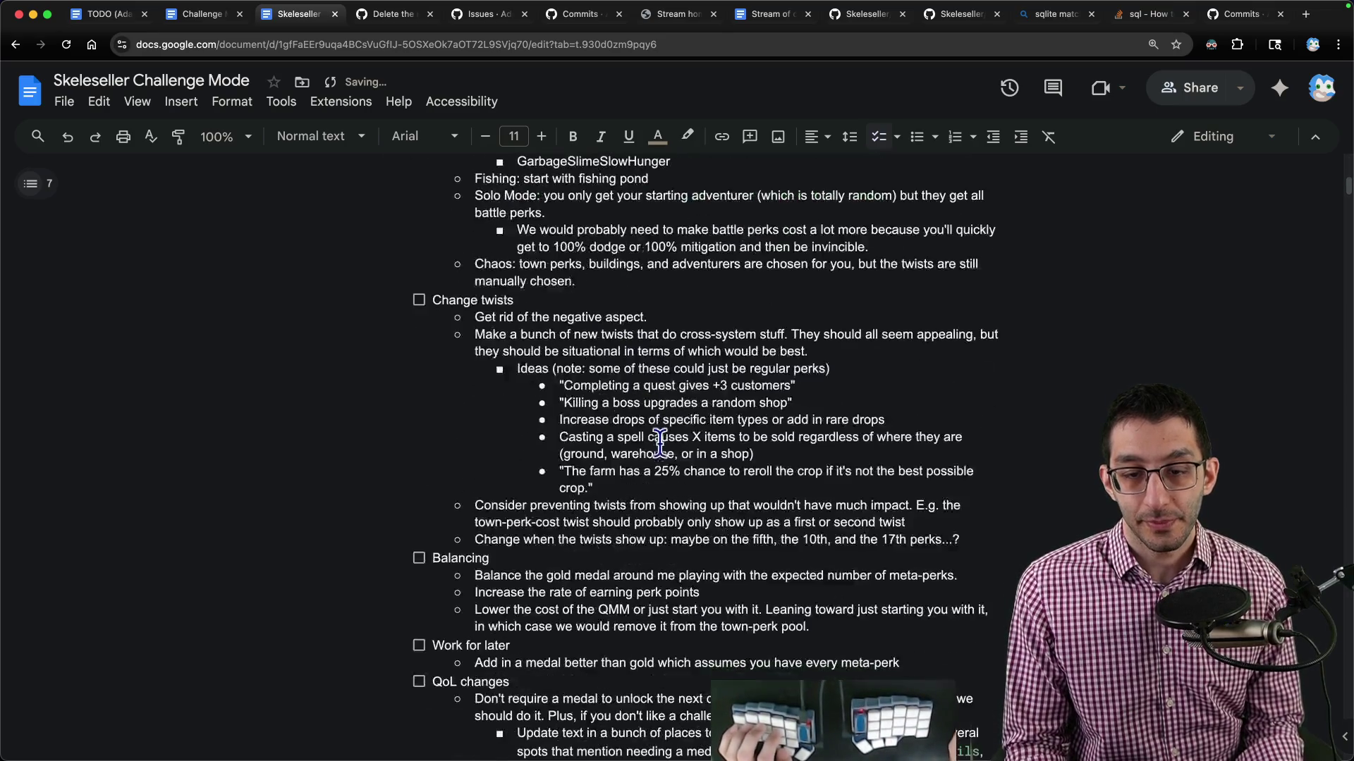
pyautogui.click(586, 410)
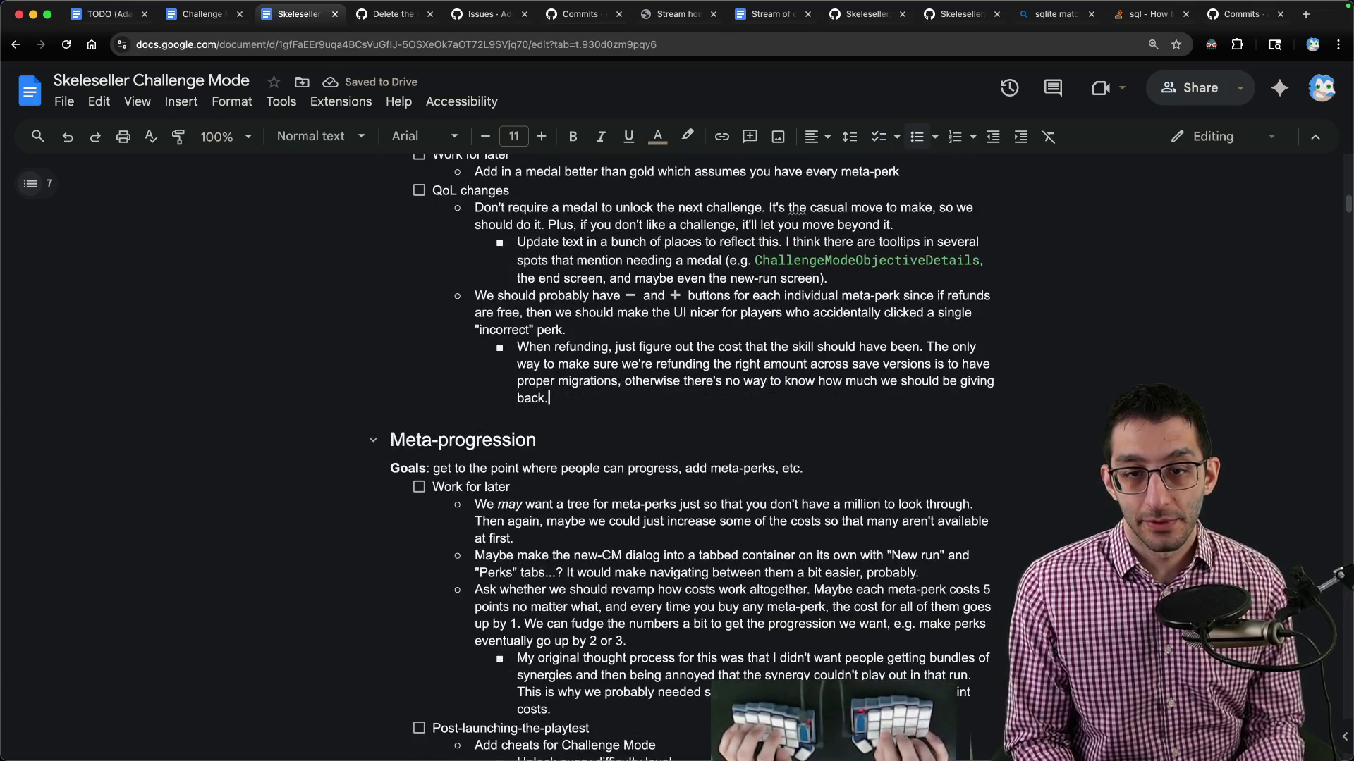
pyautogui.press('super+Up')
pyautogui.press('Down')
pyautogui.press('Down')
pyautogui.press('Return')
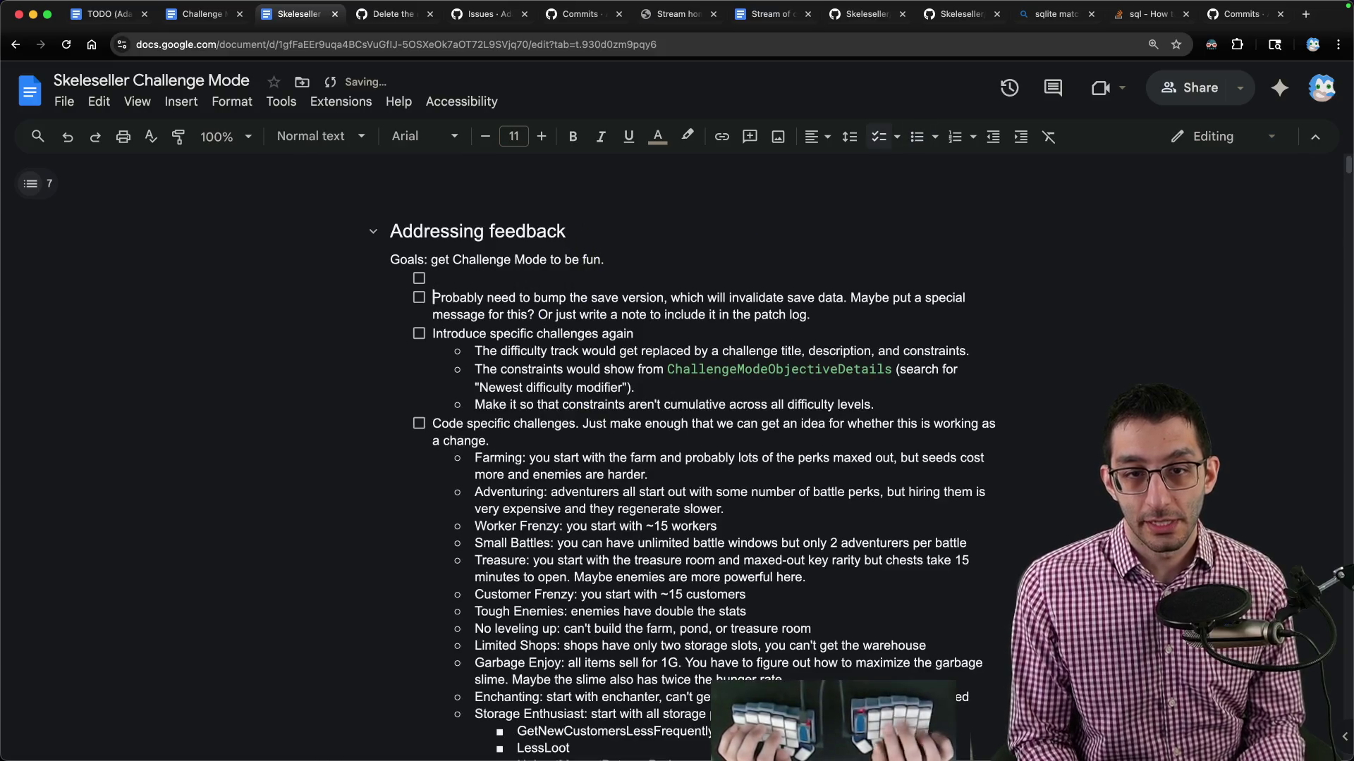
pyautogui.press('Up')
pyautogui.write('Make a new b')
pyautogui.scroll(-20, 525, 476)
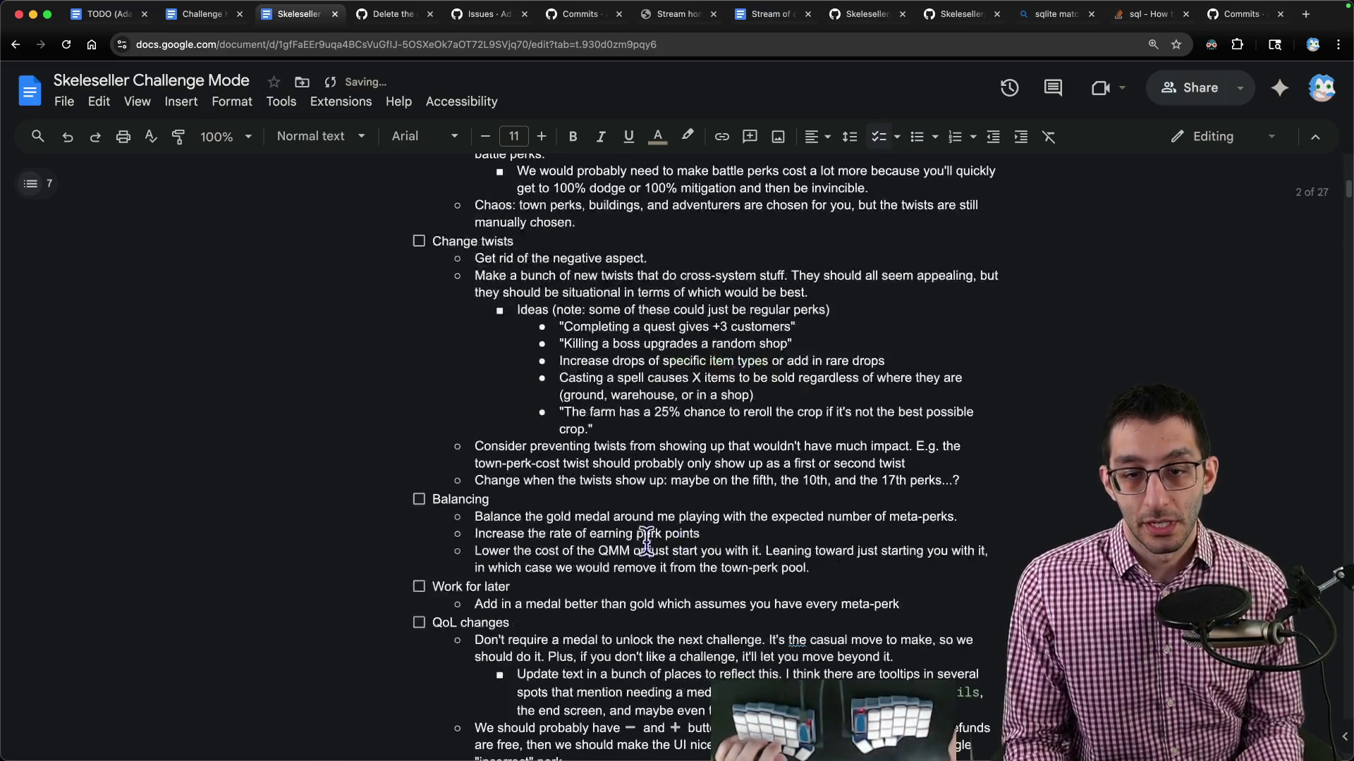
# Add a 'Merge and release' checklist item under QoL changes with a 'Merge the branch' sub-bullet.
pyautogui.scroll(-5, 564, 547)
pyautogui.click(587, 558)
pyautogui.press('Return')
pyautogui.hotkey('shift', 'Tab')
pyautogui.hotkey('shift', 'Tab')
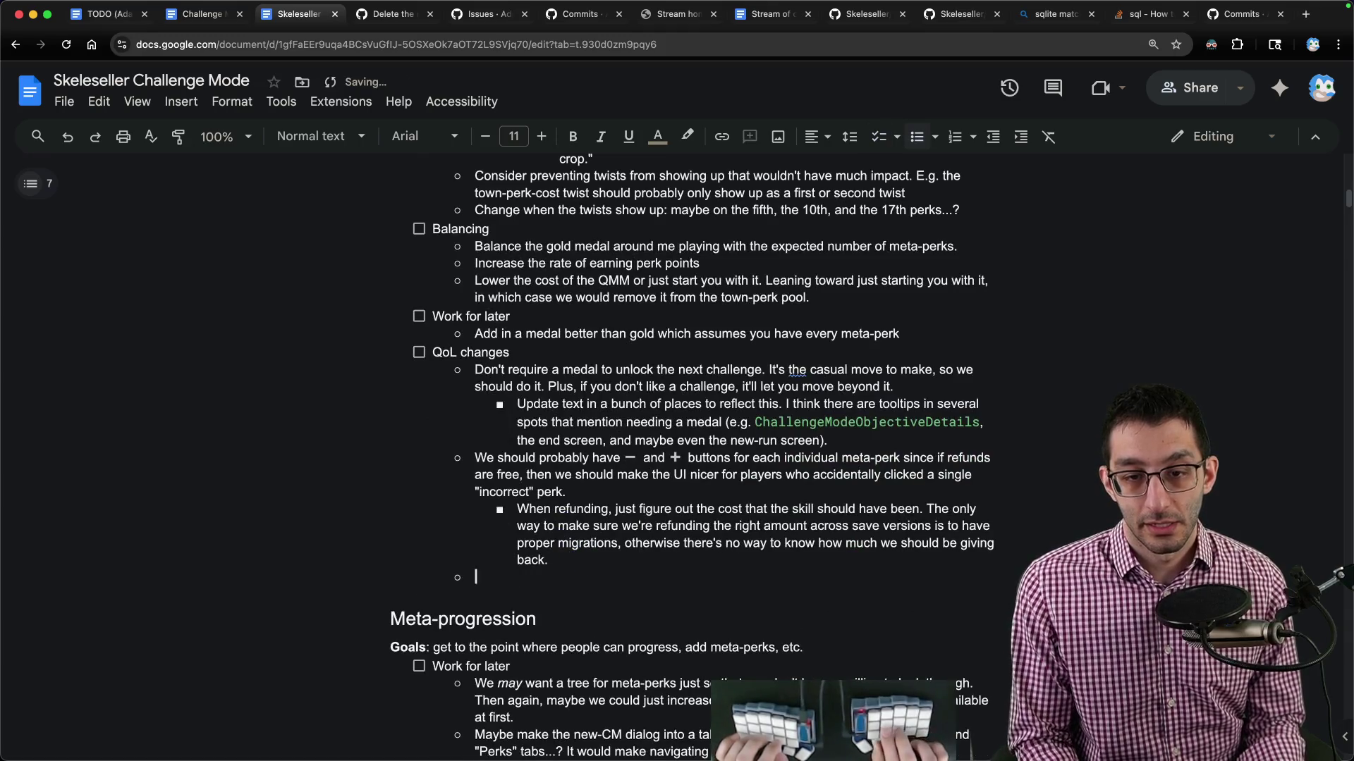
pyautogui.write('Merge')
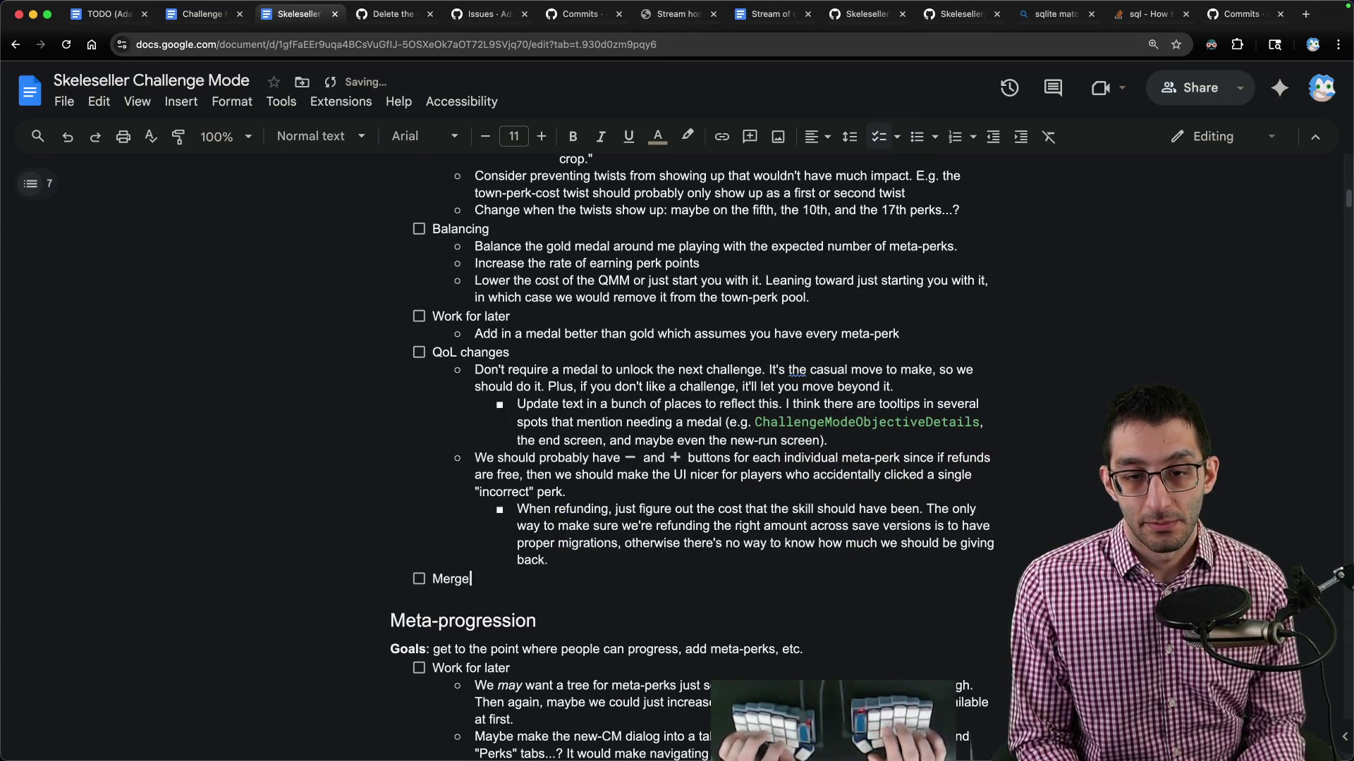
pyautogui.write('se')
pyautogui.press('Return')
pyautogui.press('Tab')
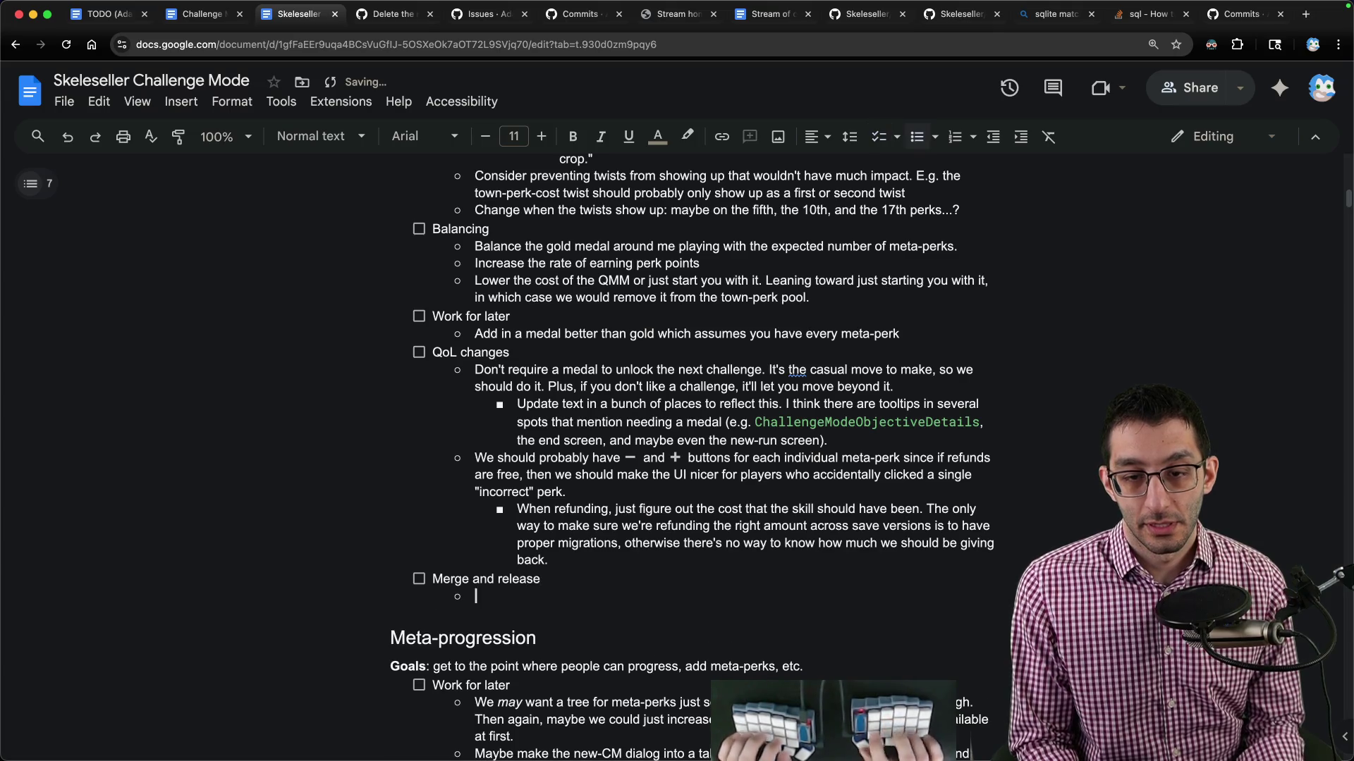
pyautogui.write('Merge the branch,')
pyautogui.press('Return')
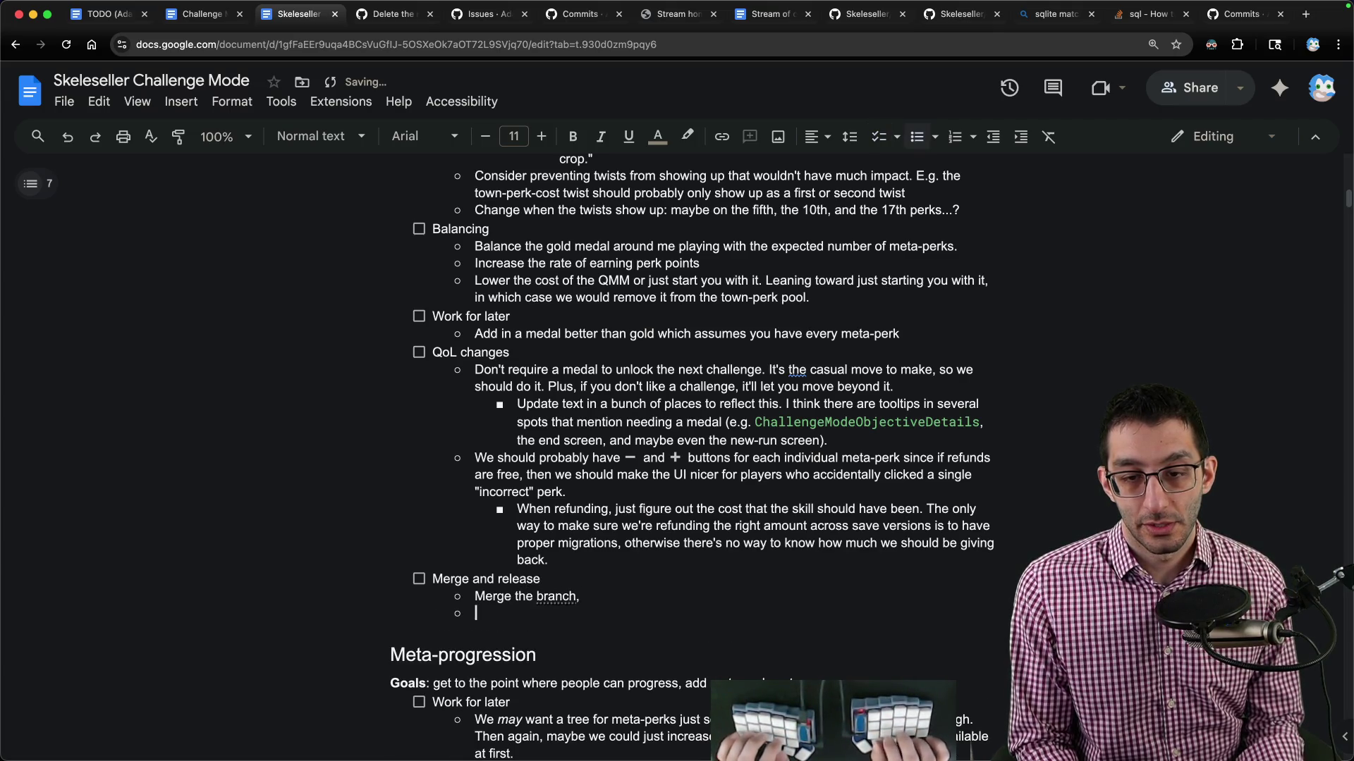
pyautogui.press('BackSpace')
pyautogui.press('BackSpace')
pyautogui.press('Return')
# Add sub-bullets 'Switch to main' and 'Get the rest of the playtesters on-boarded', noting the list is in Obsidian.
pyautogui.write('Switch to')
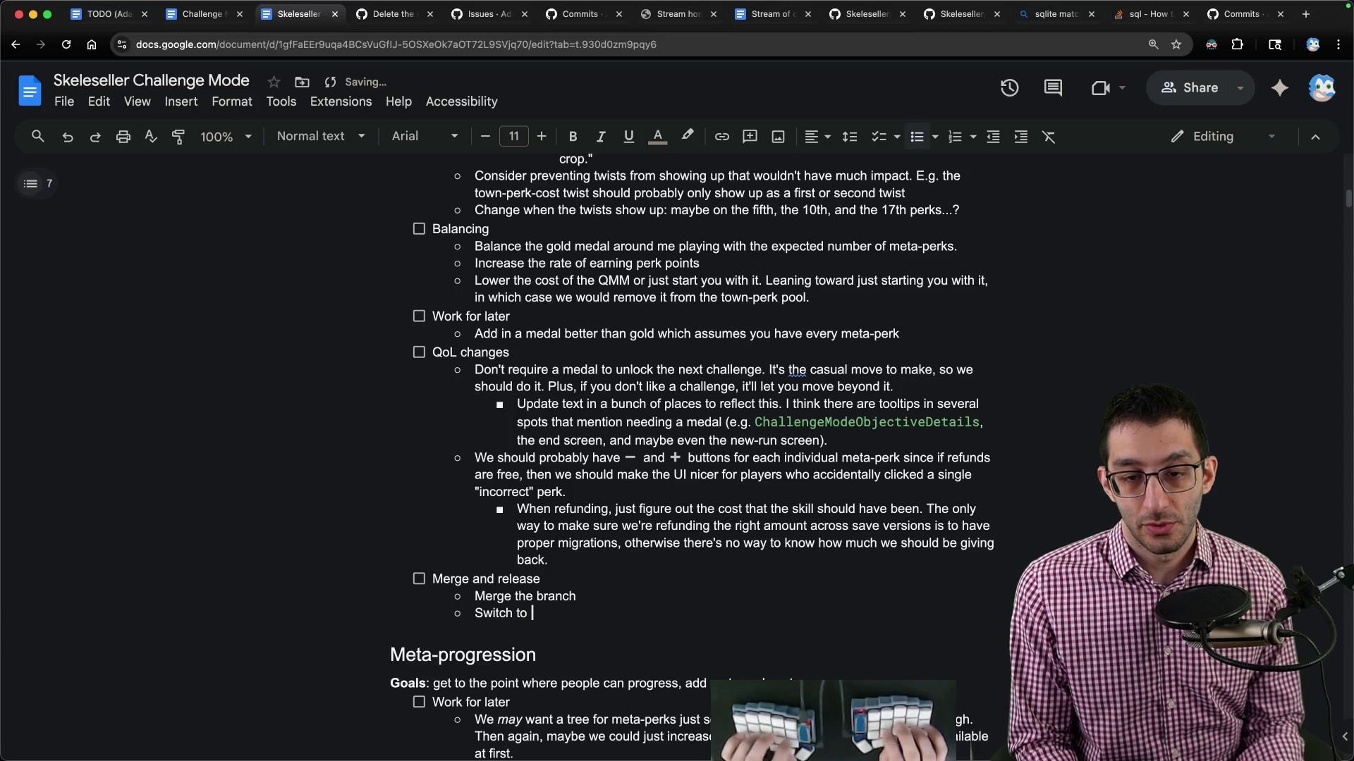
pyautogui.write('`main')
pyautogui.press('Return')
pyautogui.write('Get ')
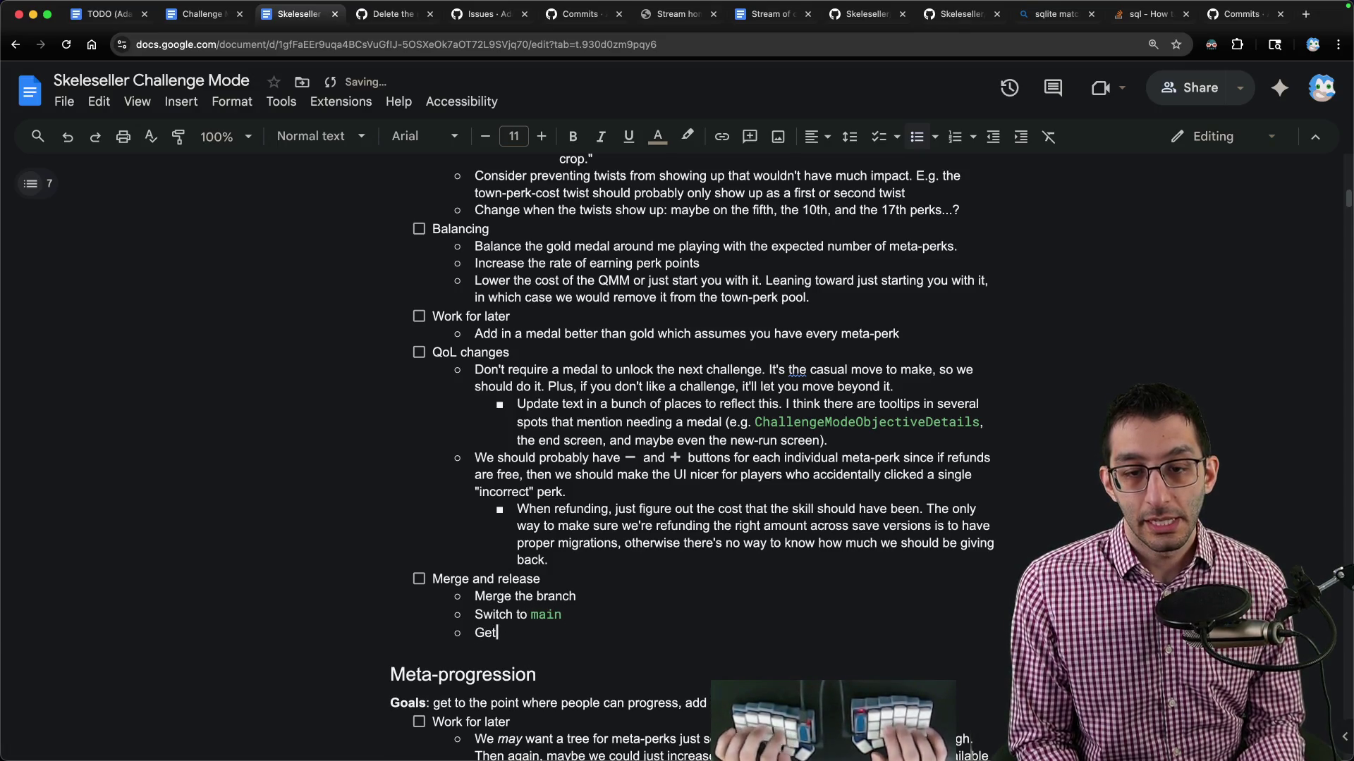
pyautogui.write('the rest of the playte')
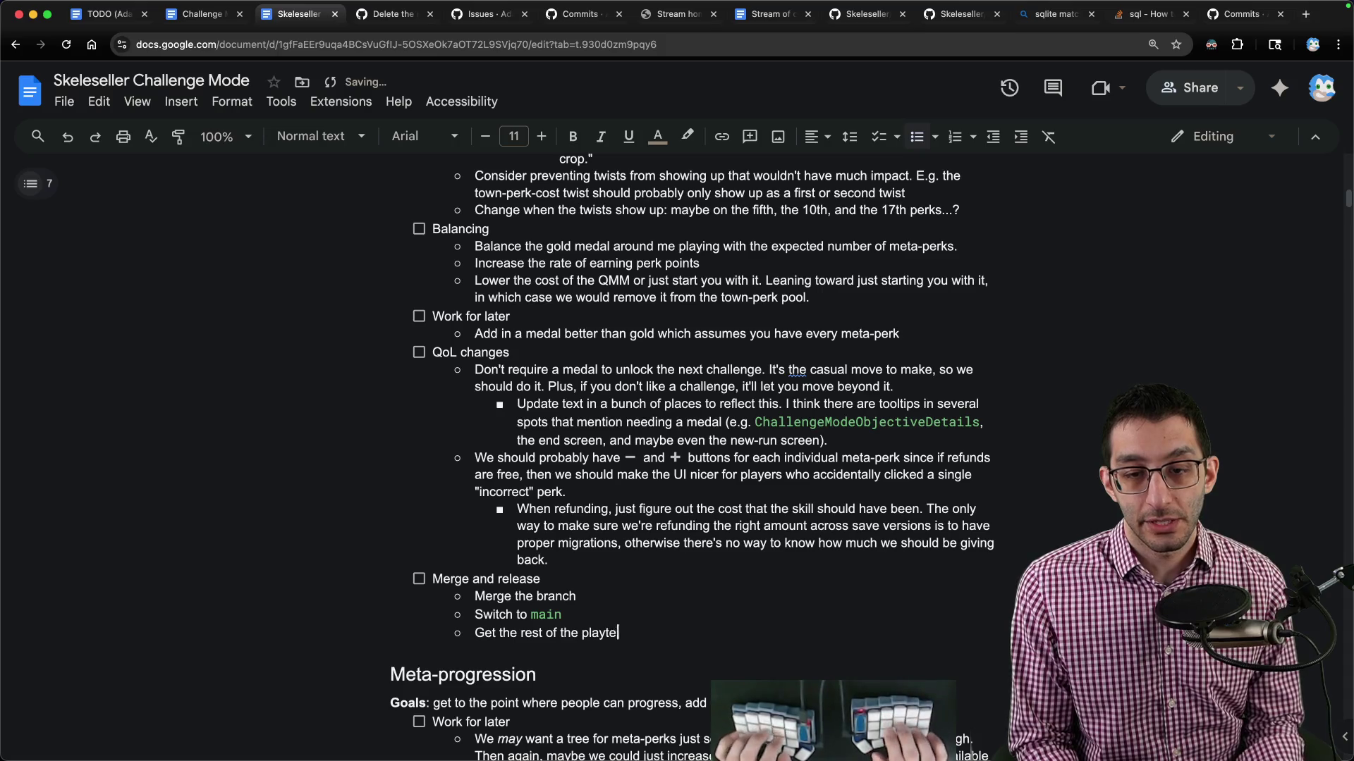
pyautogui.write('sters on-boarded')
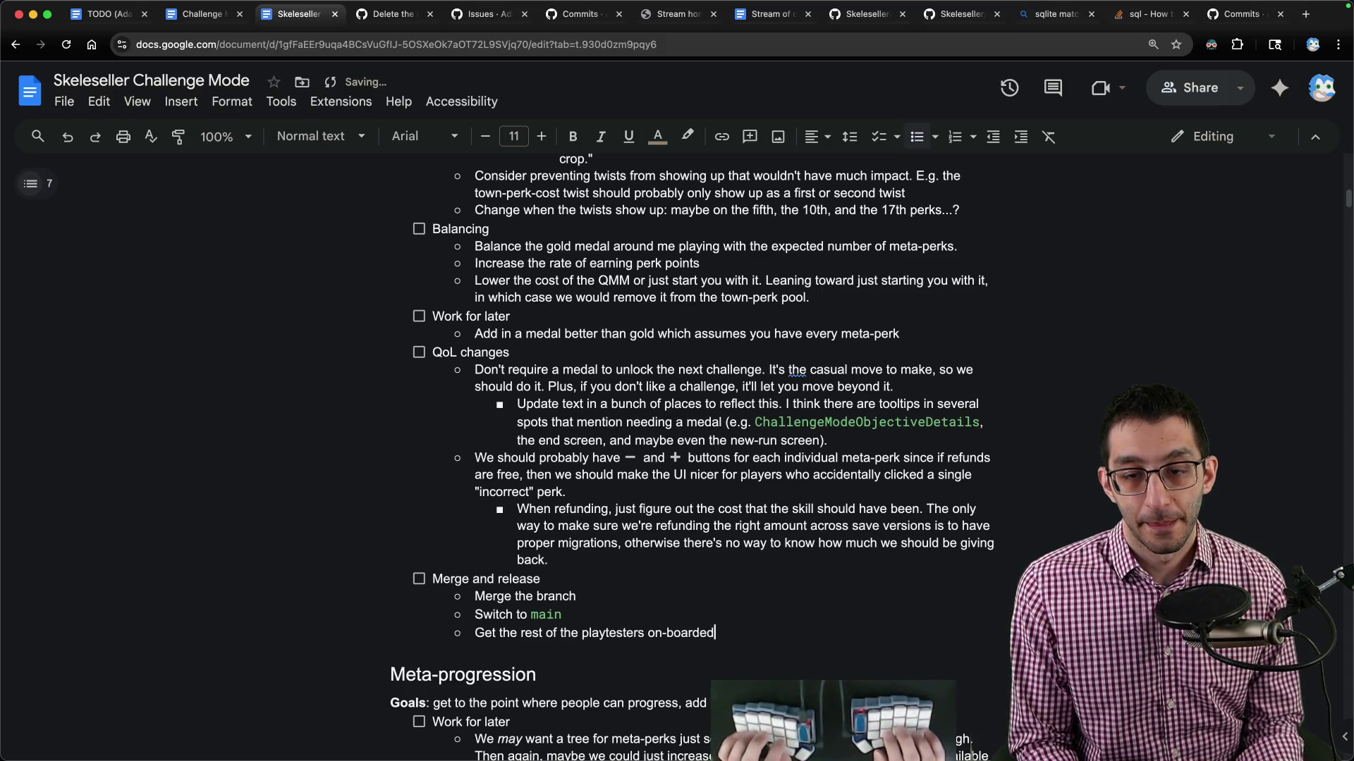
pyautogui.write('. I have a list in my ')
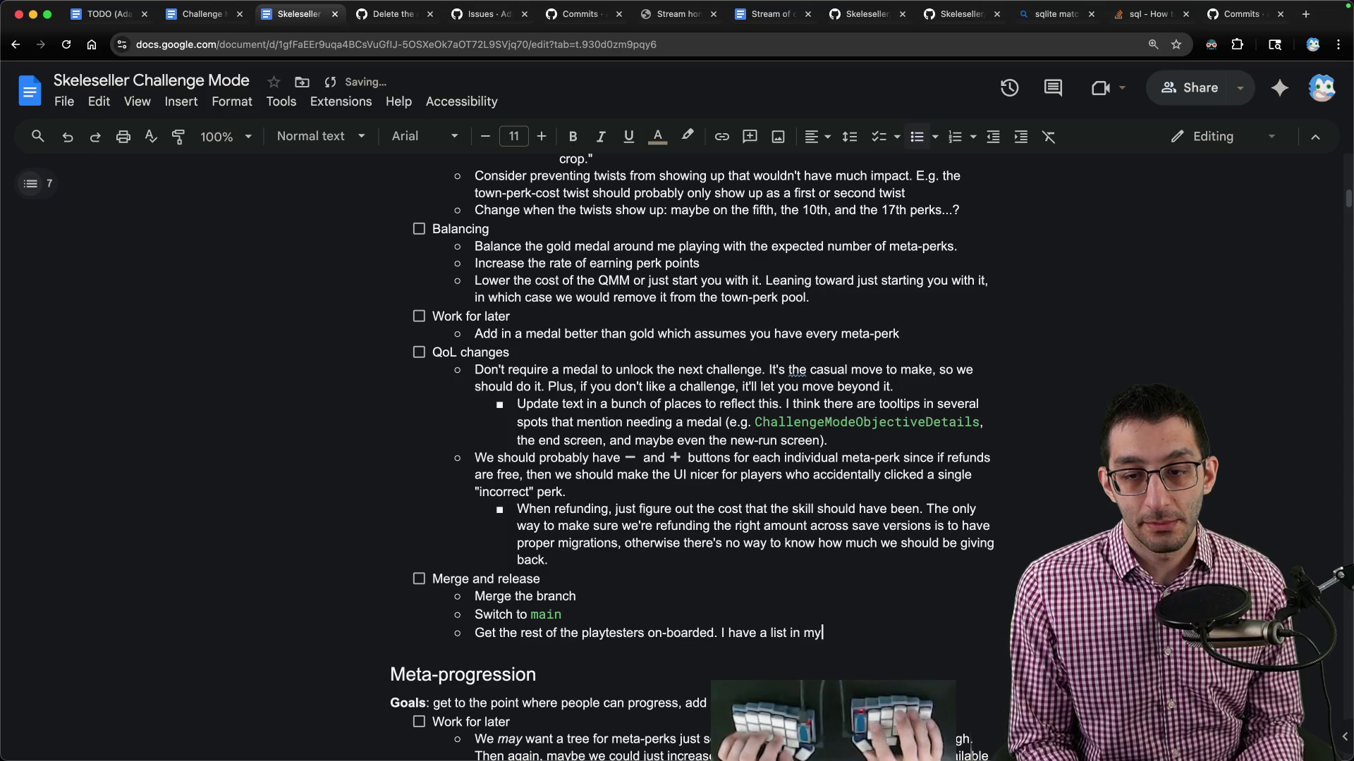
pyautogui.write('Obsidian note.')
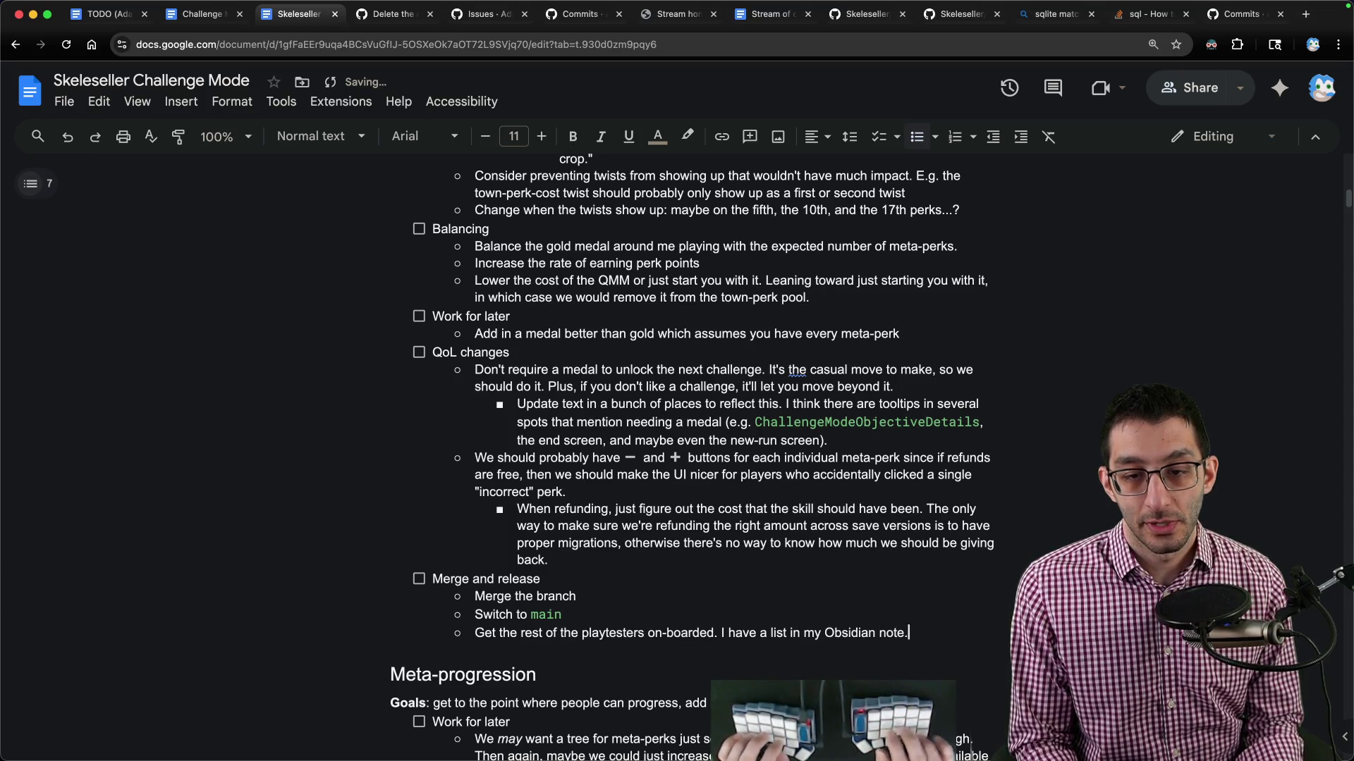
# Add a bullet after 'Switch to main': mention in the patch notes that your save file is deleted.
pyautogui.scroll(-3, 665, 562)
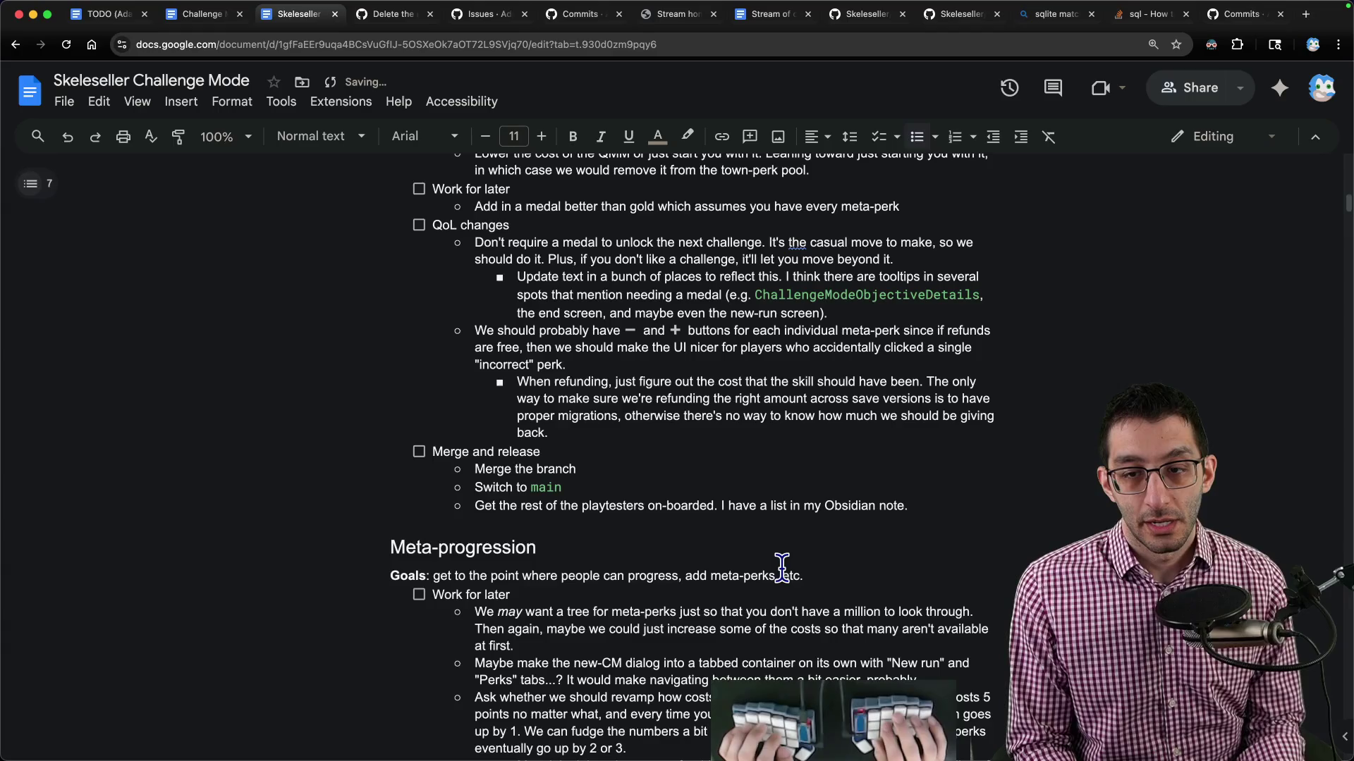
pyautogui.press('super+Left')
pyautogui.press('Return')
pyautogui.press('BackSpace')
pyautogui.press('Return')
pyautogui.press('Up')
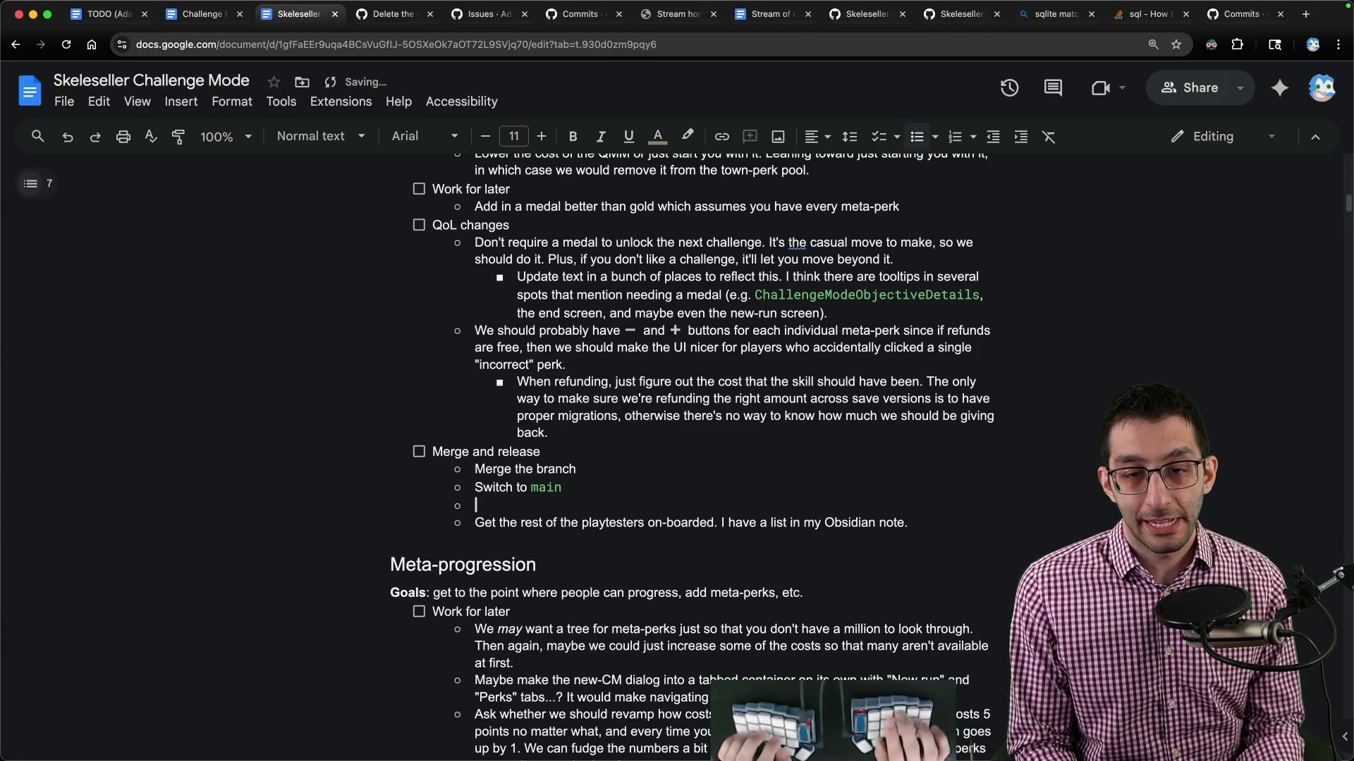
pyautogui.write('In the patch')
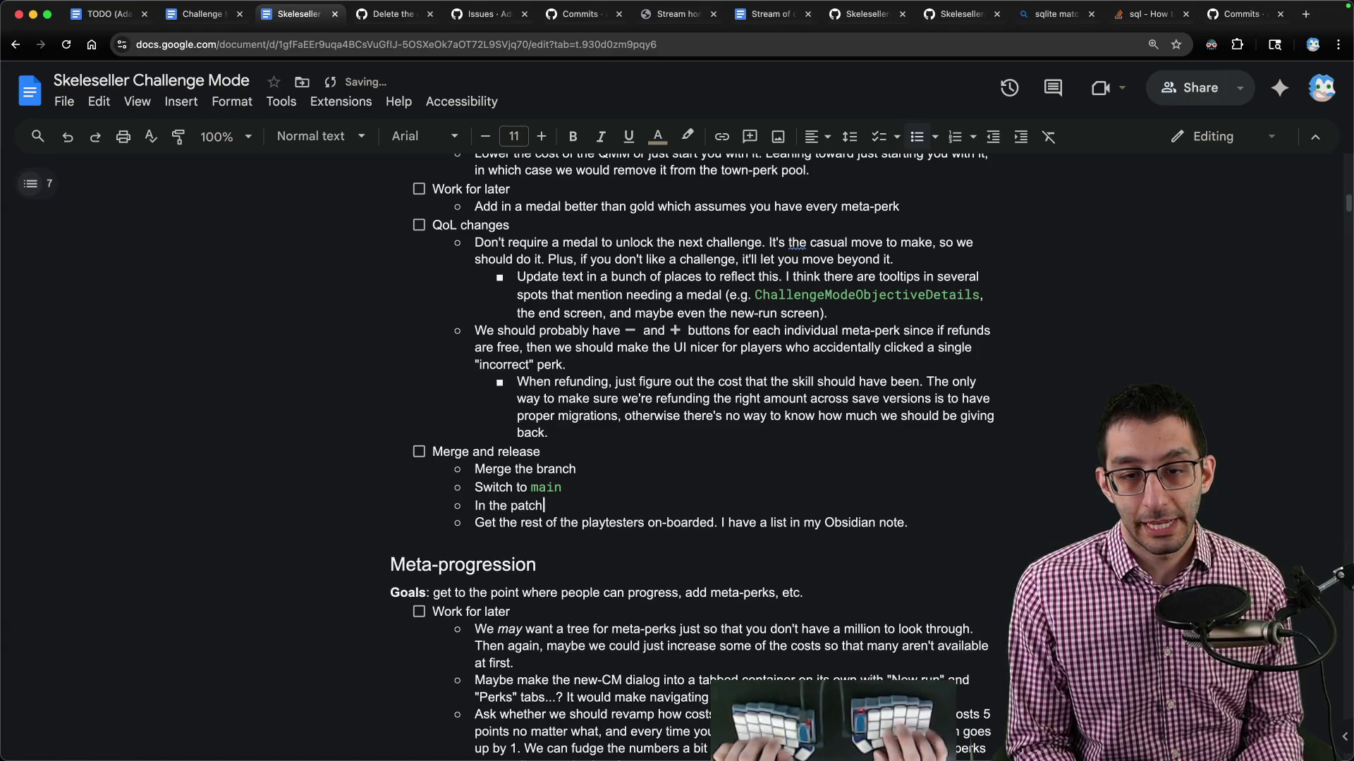
pyautogui.write(' notes, mention that your save fi')
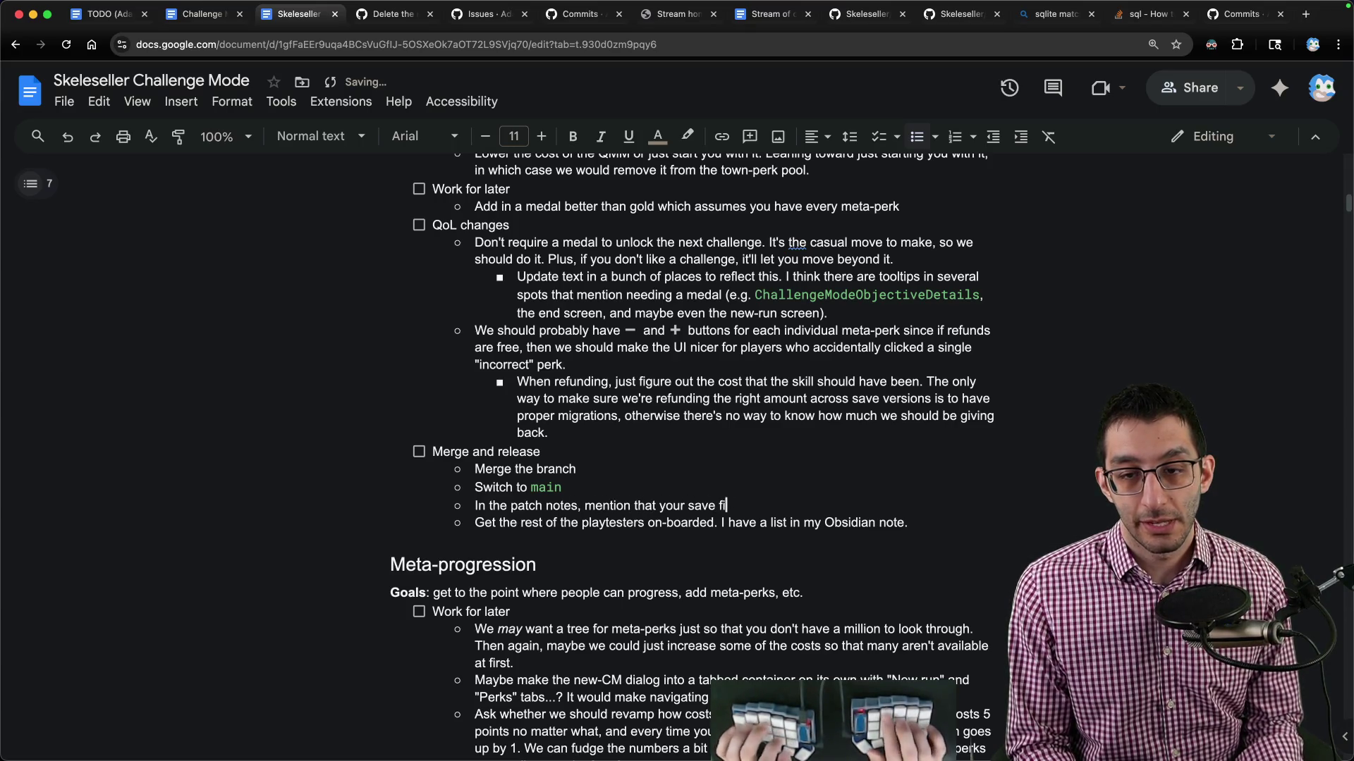
pyautogui.write('le is deleted')
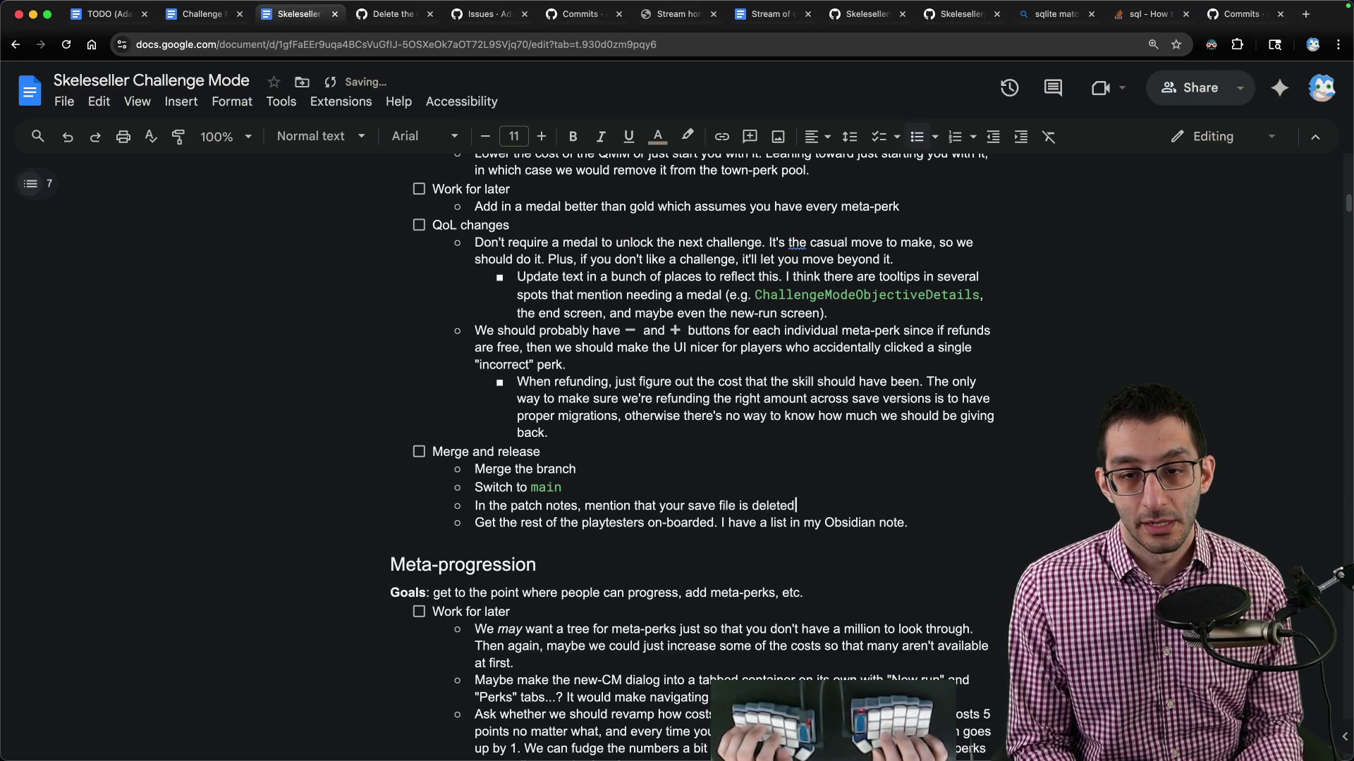
pyautogui.write('. We')
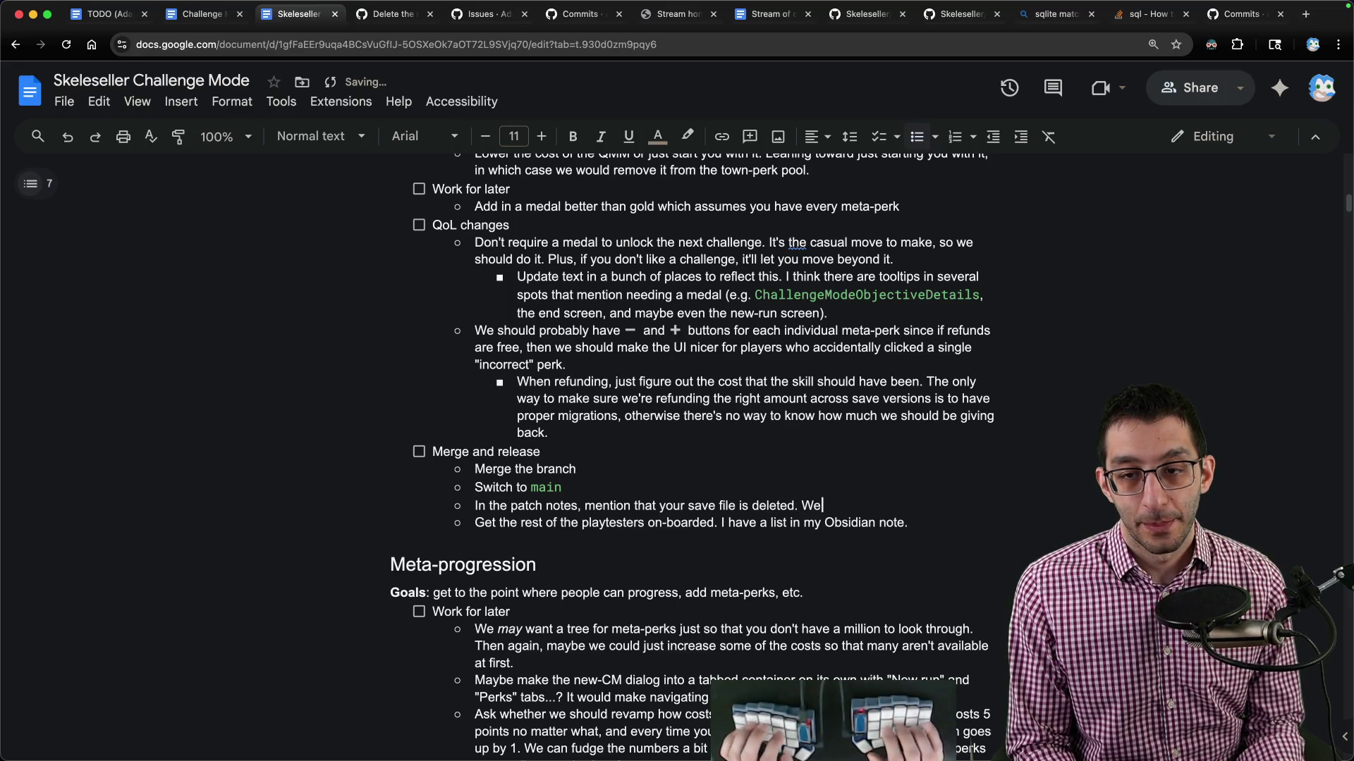
pyautogui.write("'re nicer with the perk p")
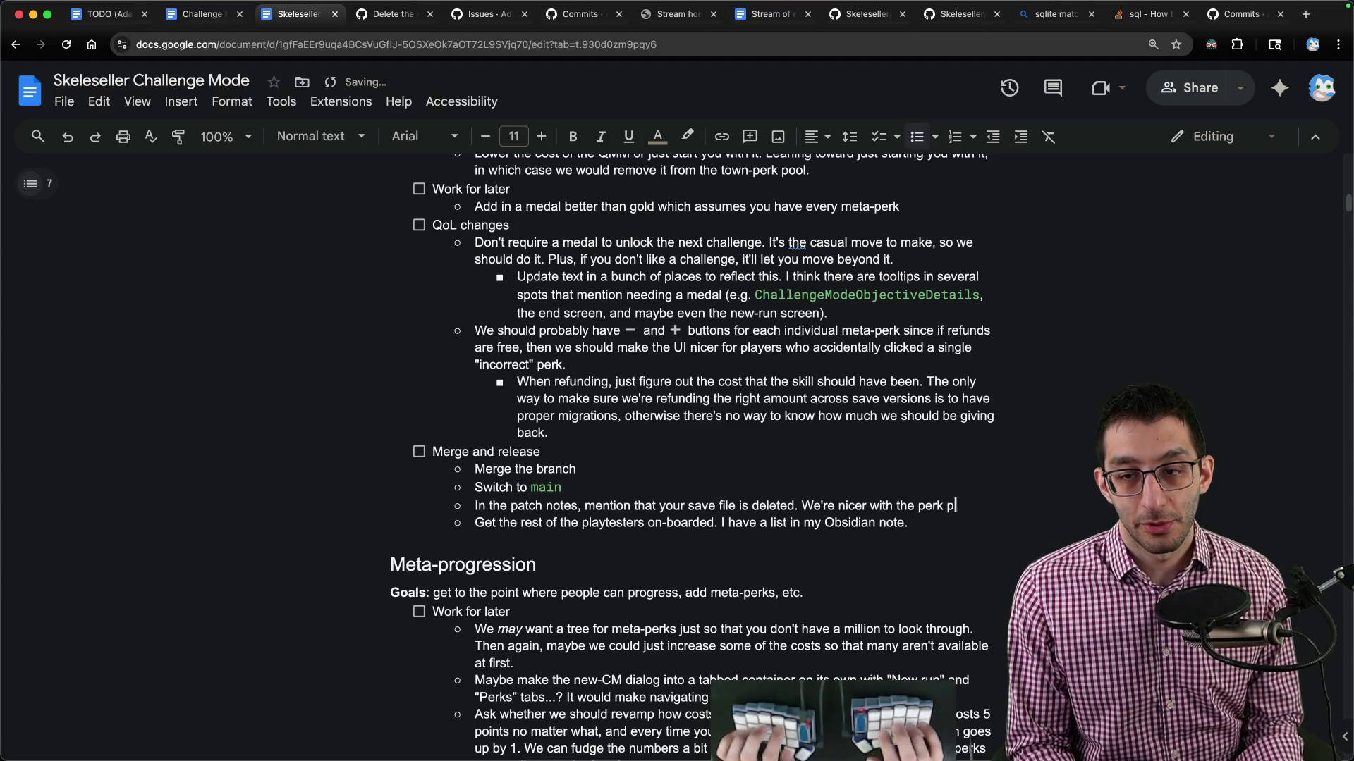
pyautogui.write('oints though, so hopefully')
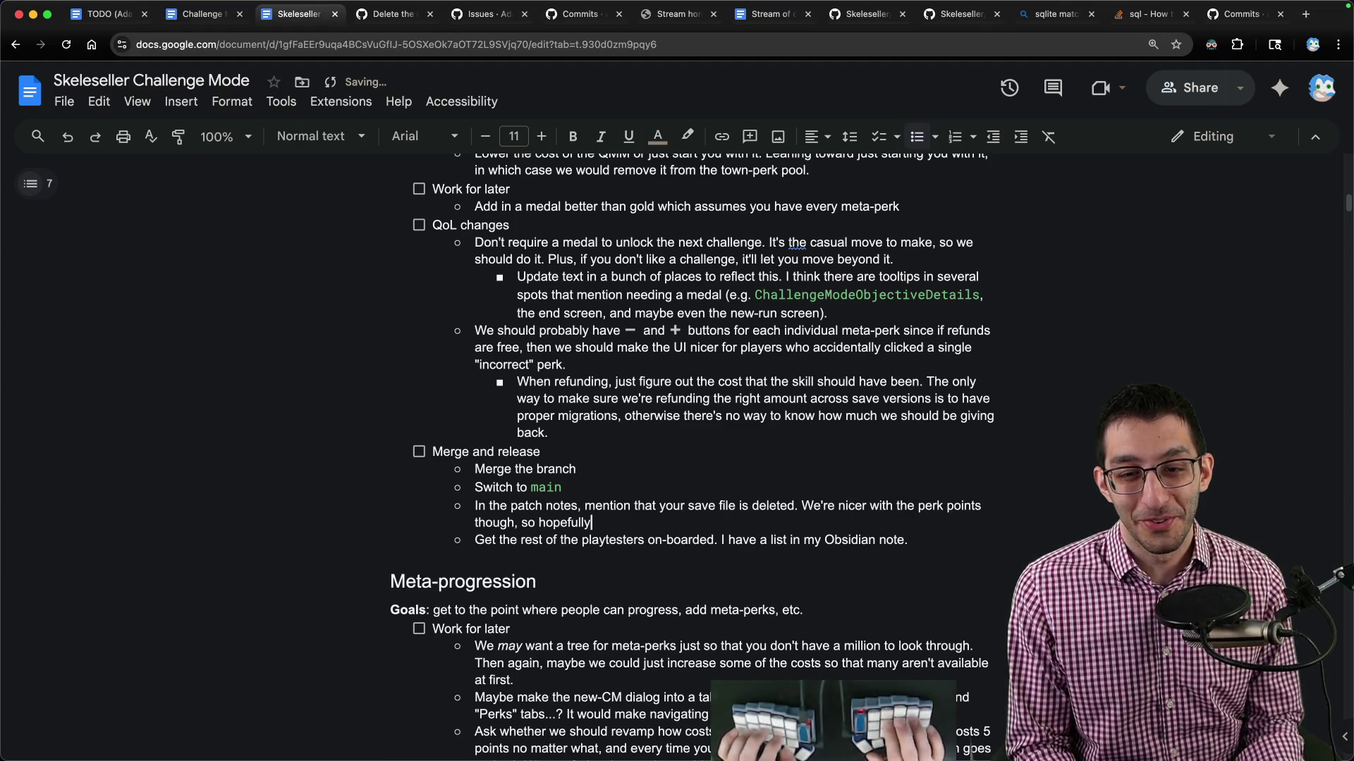
pyautogui.write(" it's not a big deal. (◕‿◕✿")
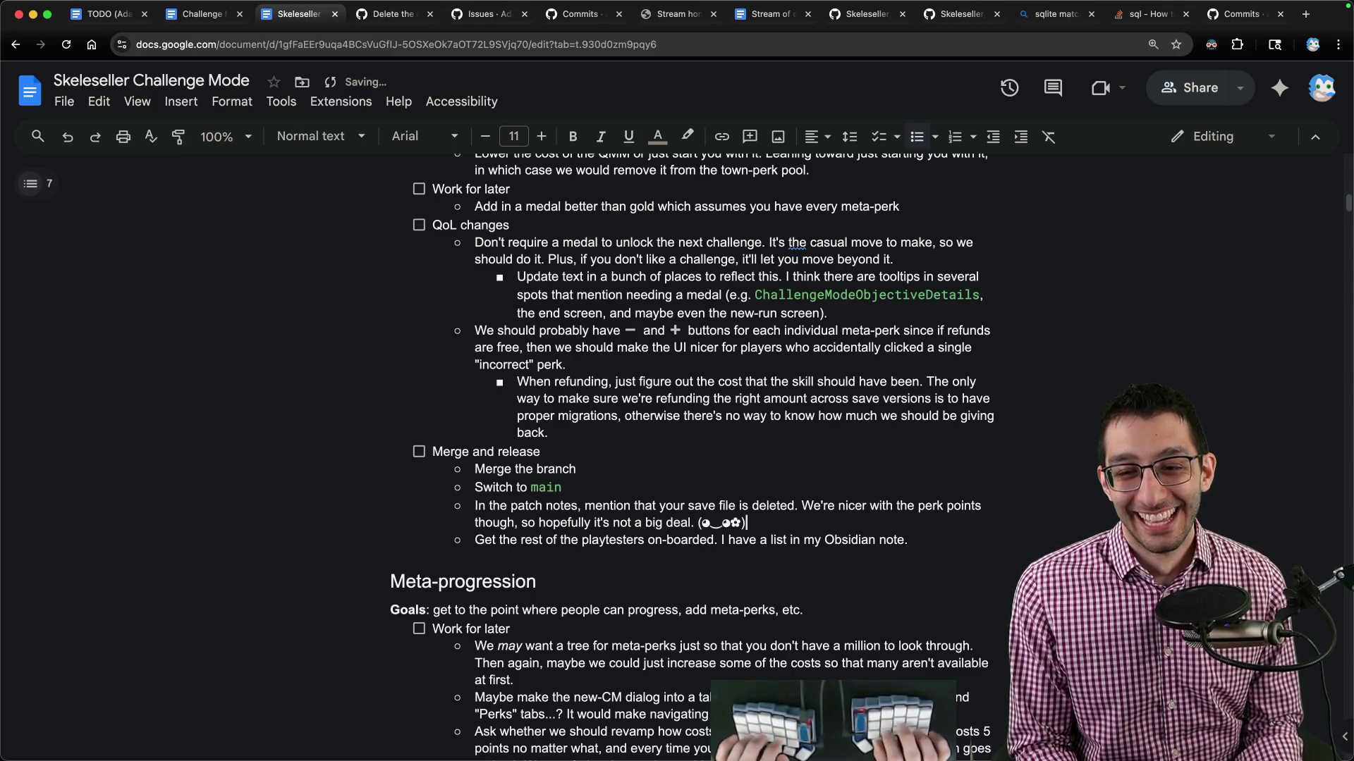
# Delete the 'Maybe put a special message… patch log.' sentence from the save-version bump item.
pyautogui.hotkey('alt', 'Return')
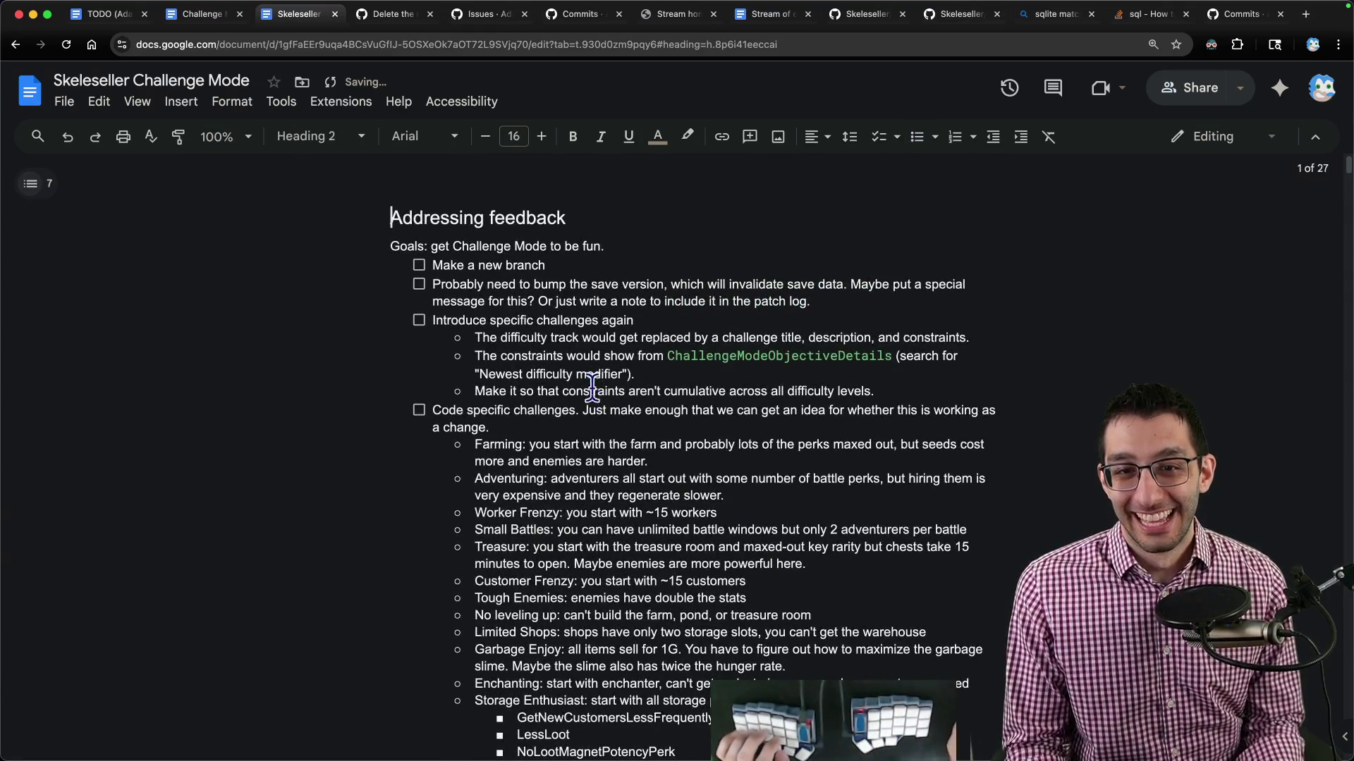
pyautogui.moveTo(823, 295); pyautogui.dragTo(850, 285)
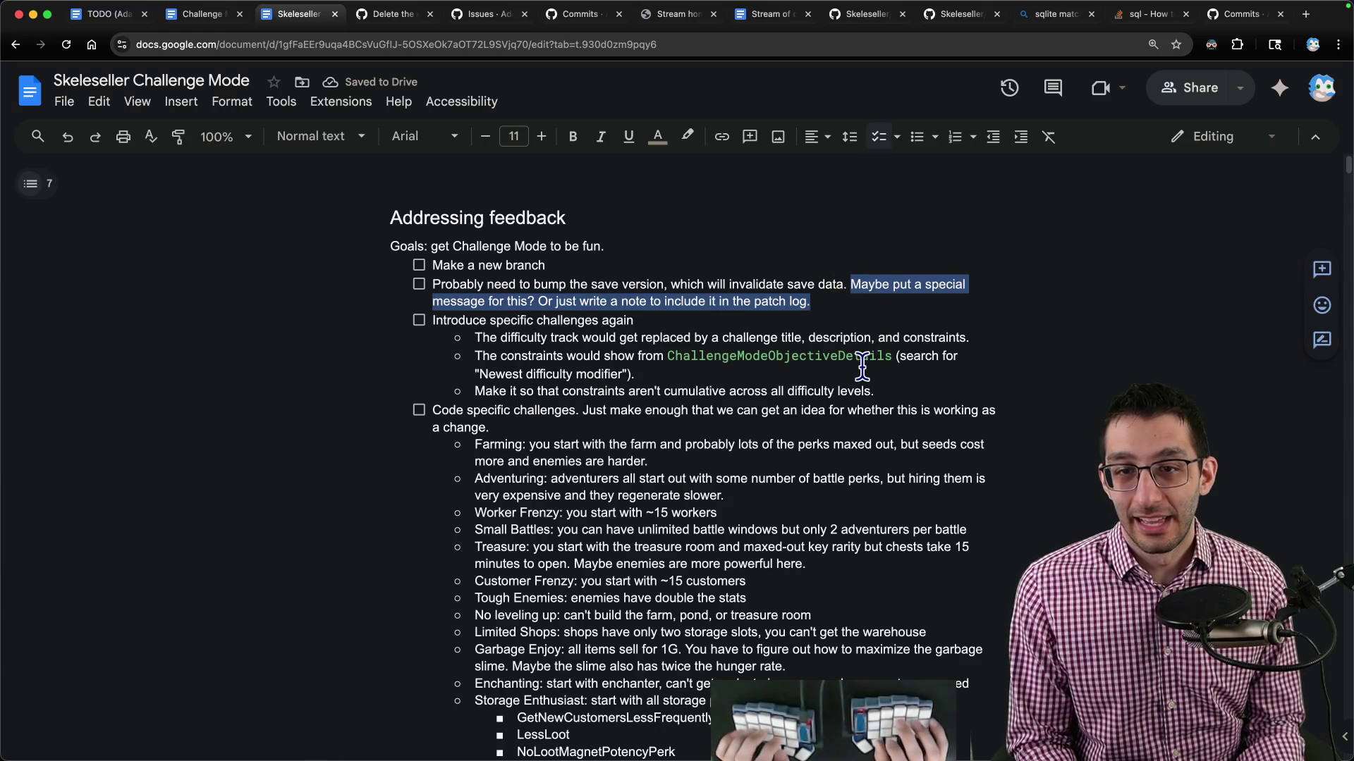
pyautogui.press('BackSpace')
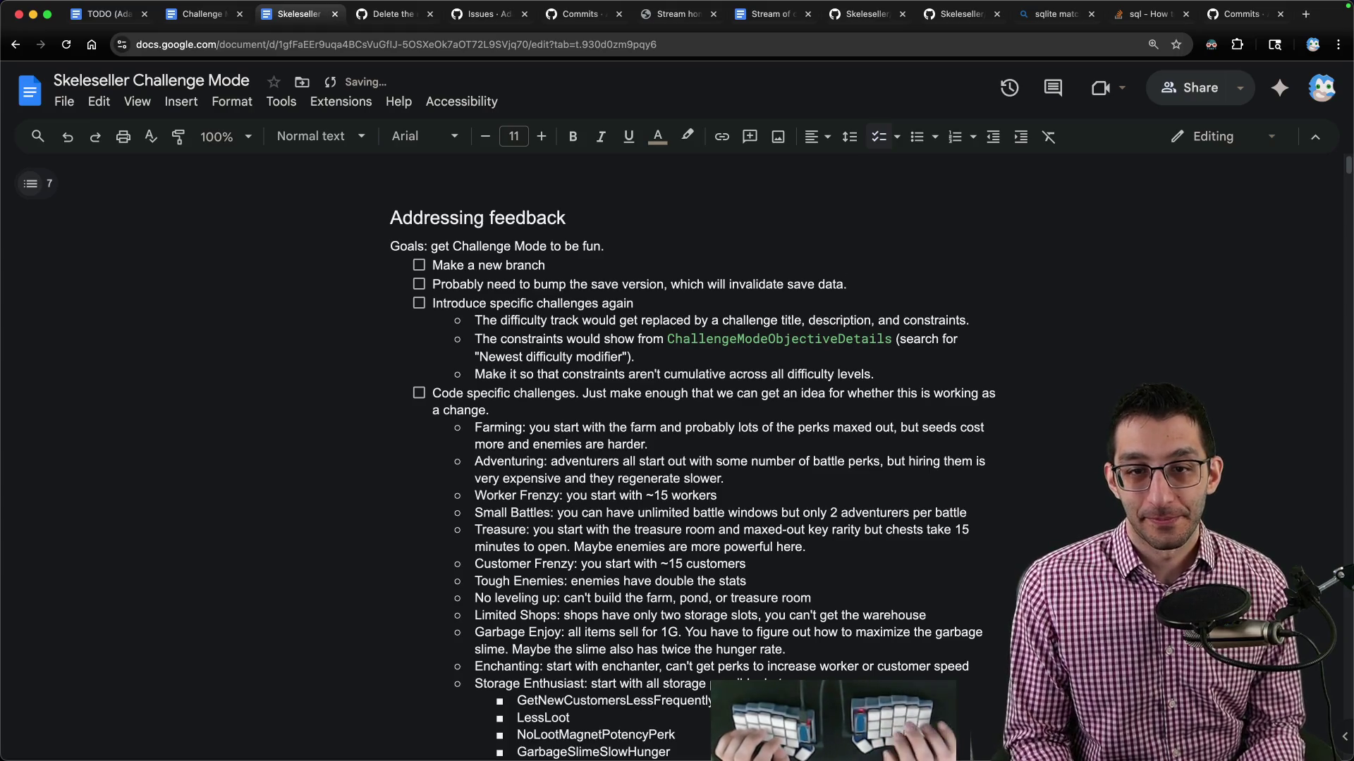
# Scroll to the Change twists item and place the caret after its last twist idea.
pyautogui.scroll(-3, 855, 370)
pyautogui.scroll(-15, 855, 371)
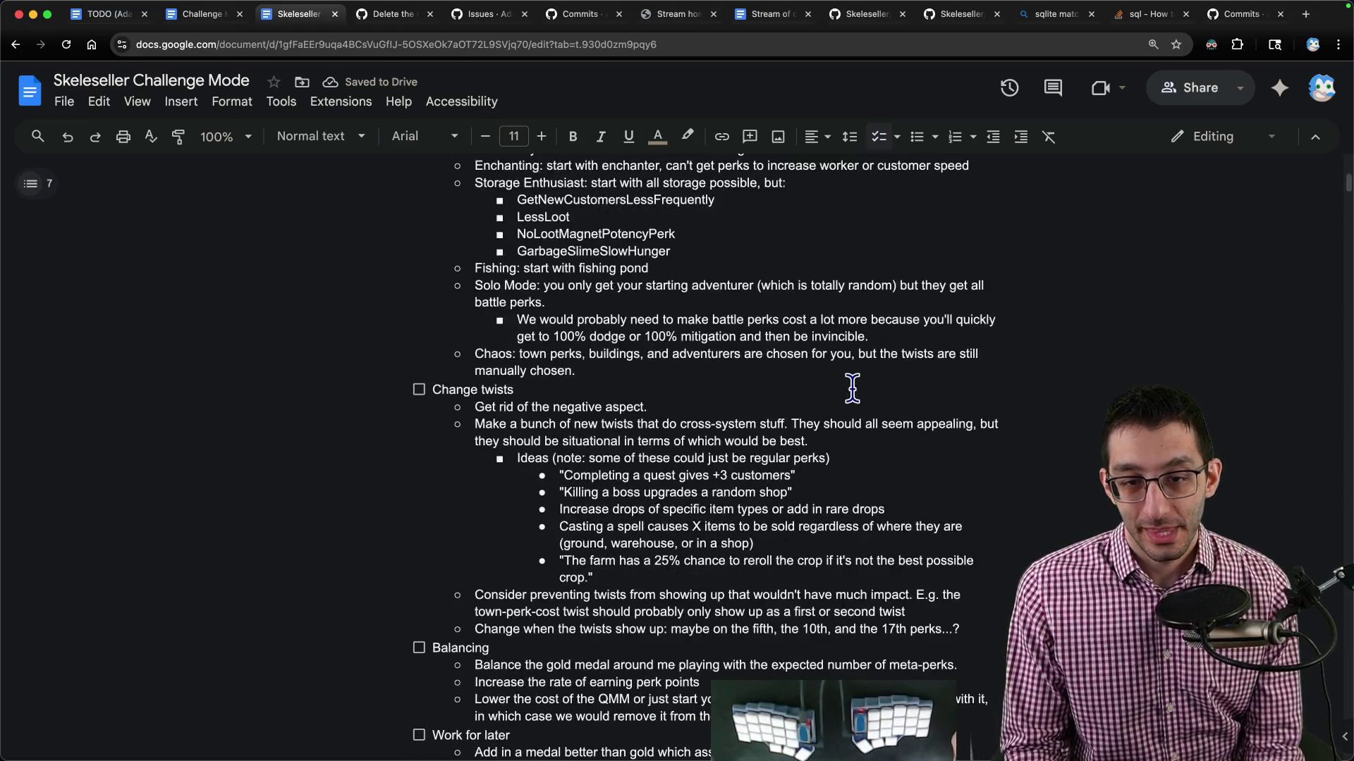
pyautogui.scroll(-3, 846, 383)
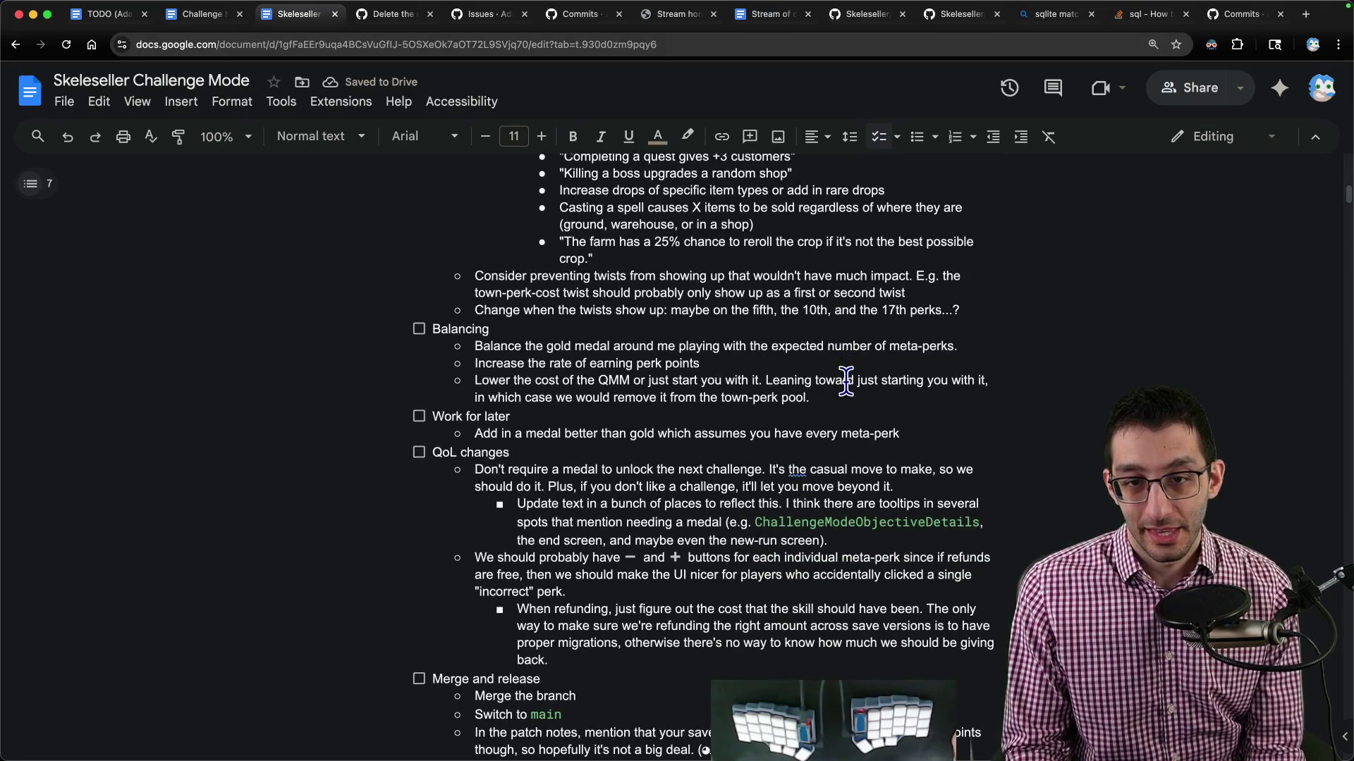
pyautogui.scroll(-7, 846, 383)
pyautogui.scroll(15, 839, 379)
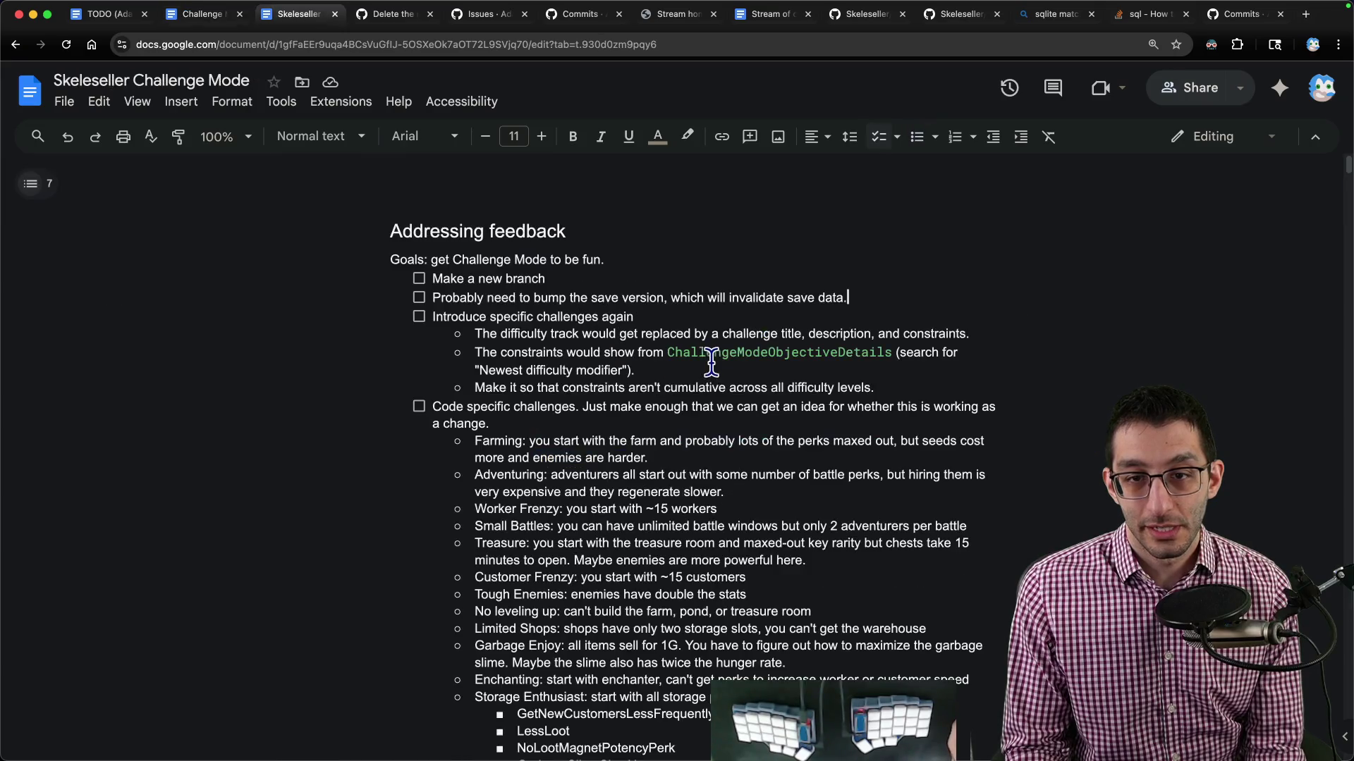
pyautogui.scroll(-10, 711, 363)
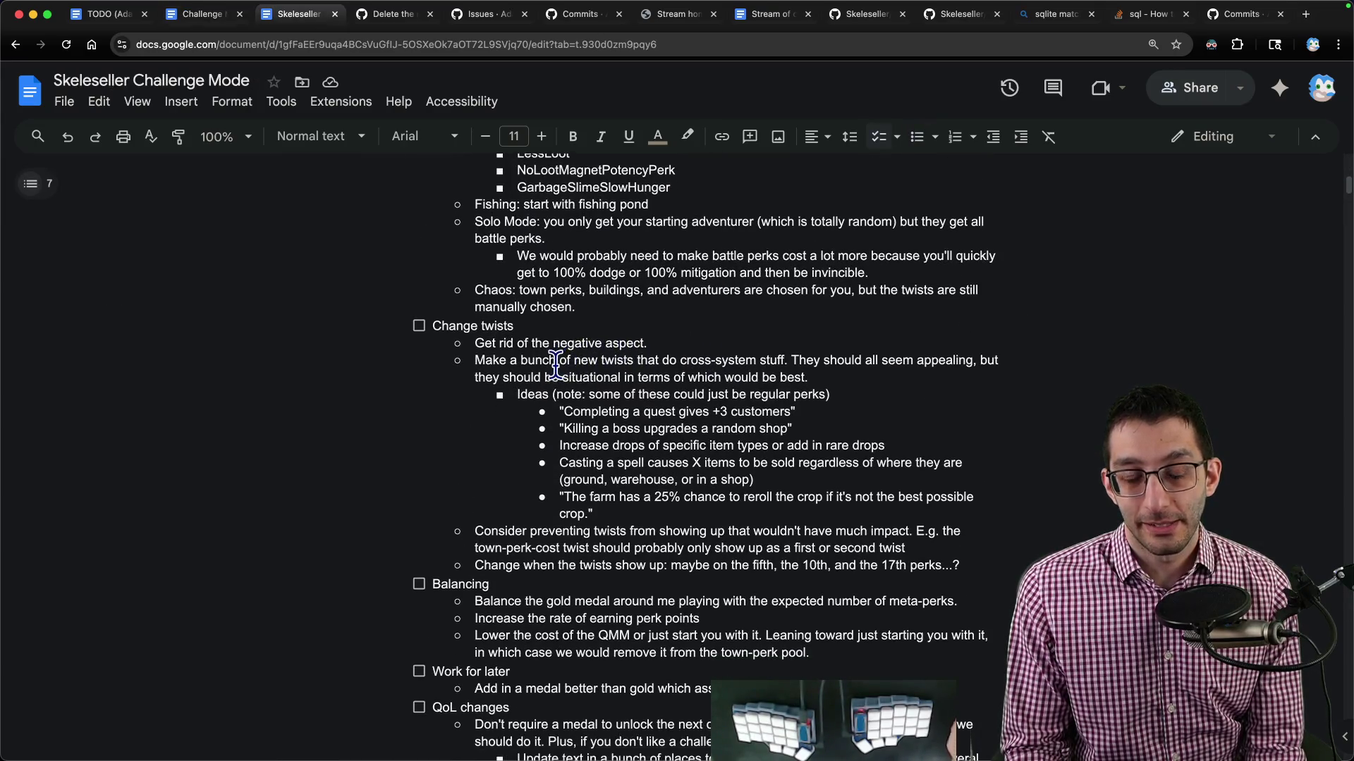
pyautogui.moveTo(433, 325); pyautogui.dragTo(655, 318)
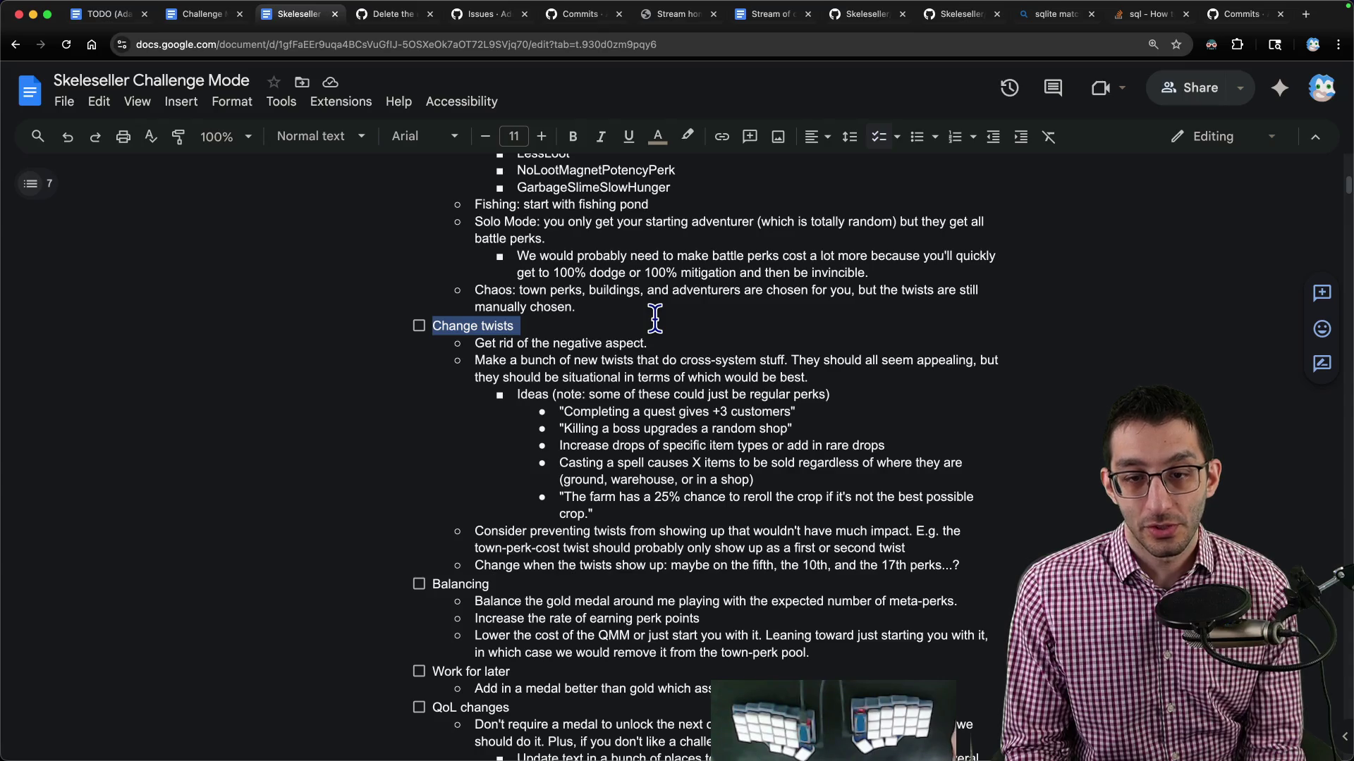
pyautogui.moveTo(475, 360); pyautogui.dragTo(773, 509)
pyautogui.click(773, 509)
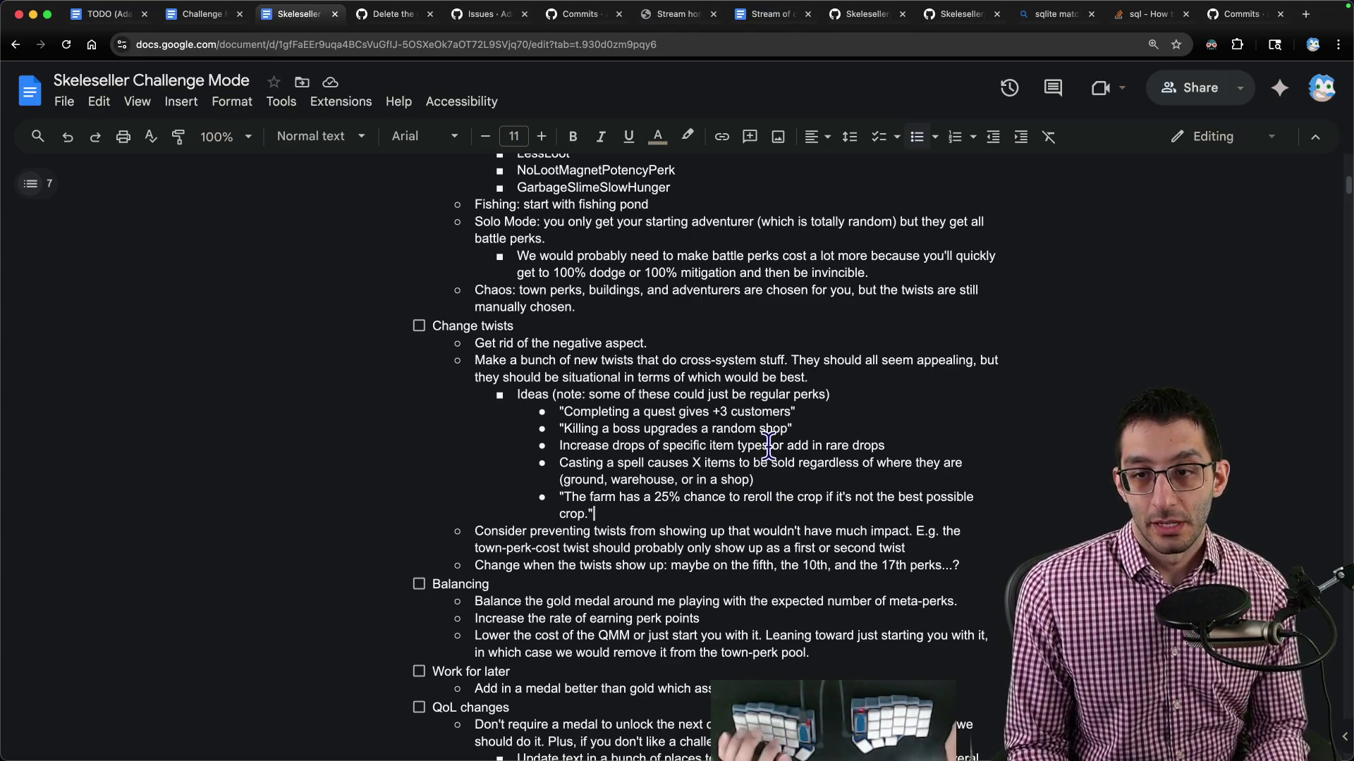
# Add an indented note under the twist ideas: make sure at least 10 new twists are added.
pyautogui.press('Return')
pyautogui.hotkey('shift', 'Tab')
pyautogui.hotkey('shift', 'Tab')
pyautogui.write('Make sure')
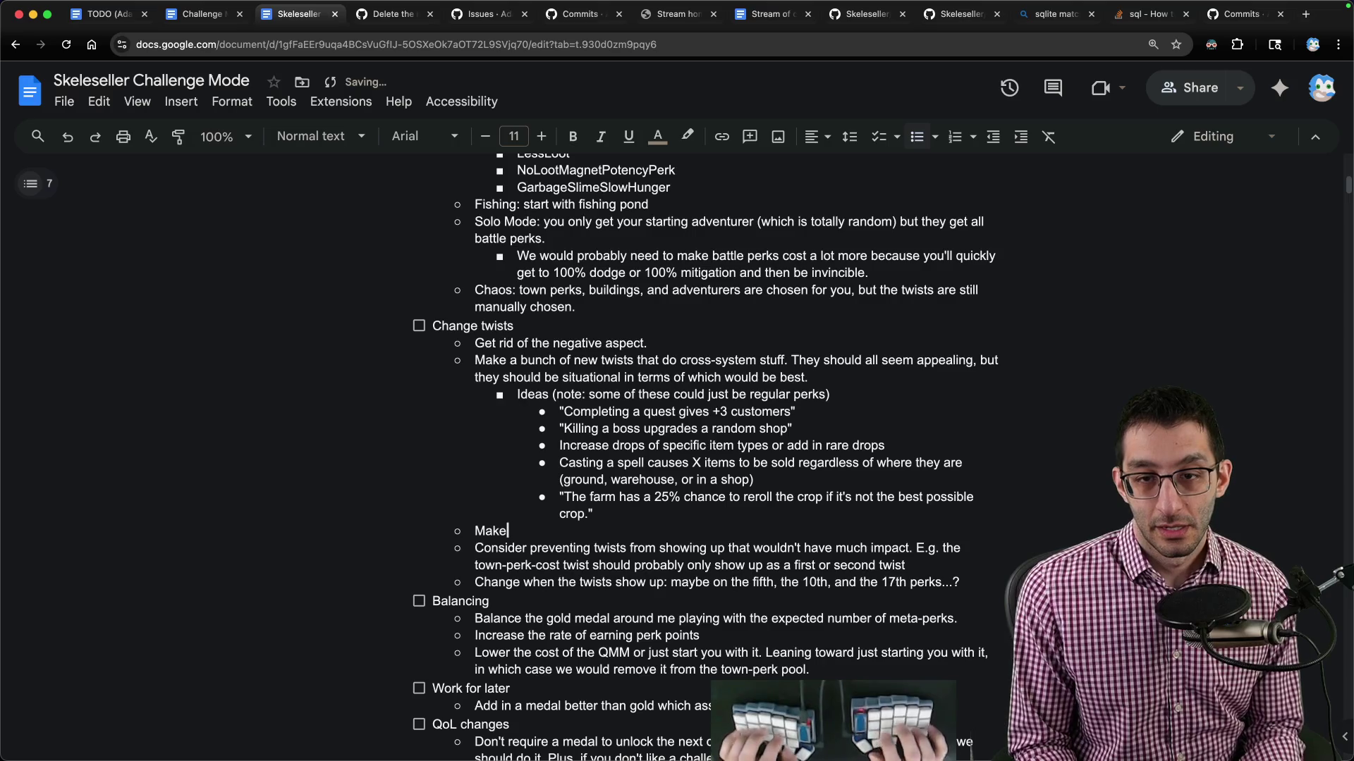
pyautogui.press('Tab')
pyautogui.write("we've a")
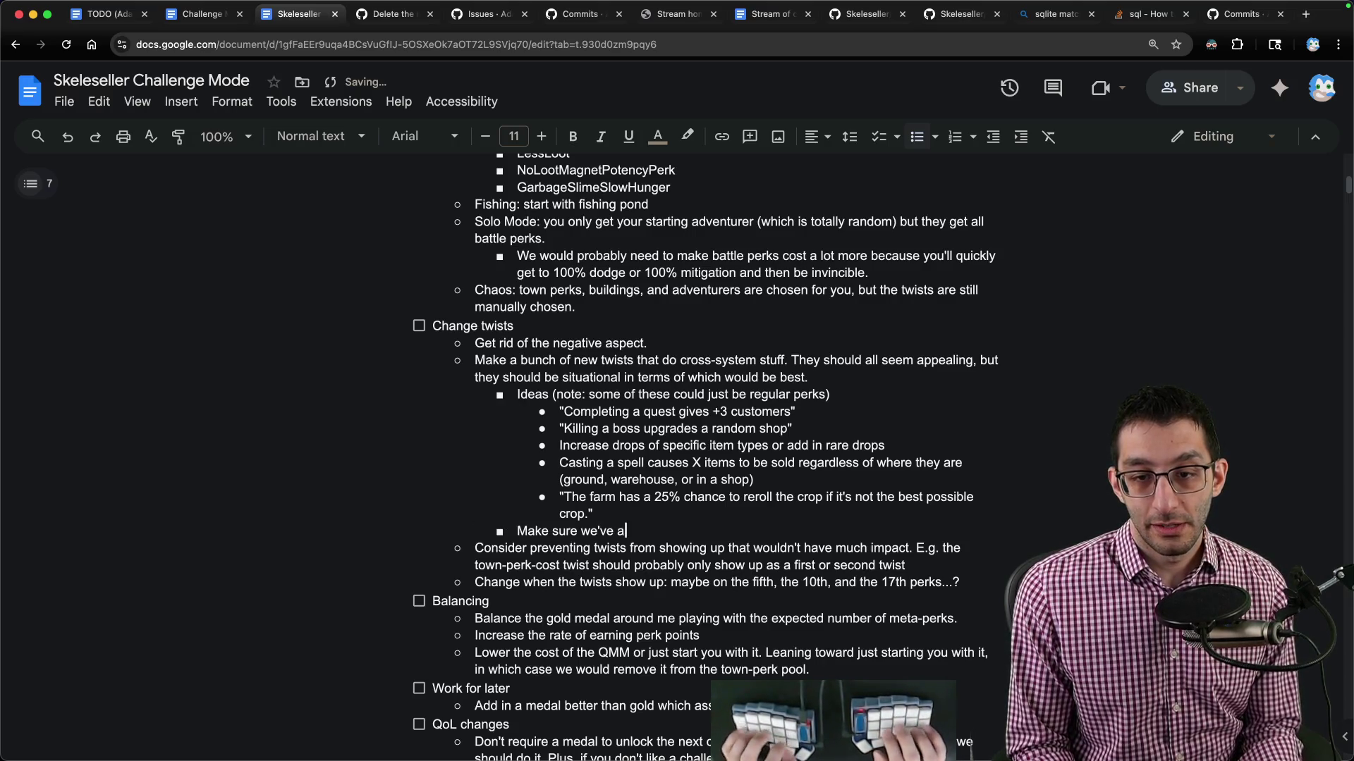
pyautogui.write('dded at least 10 new twists.')
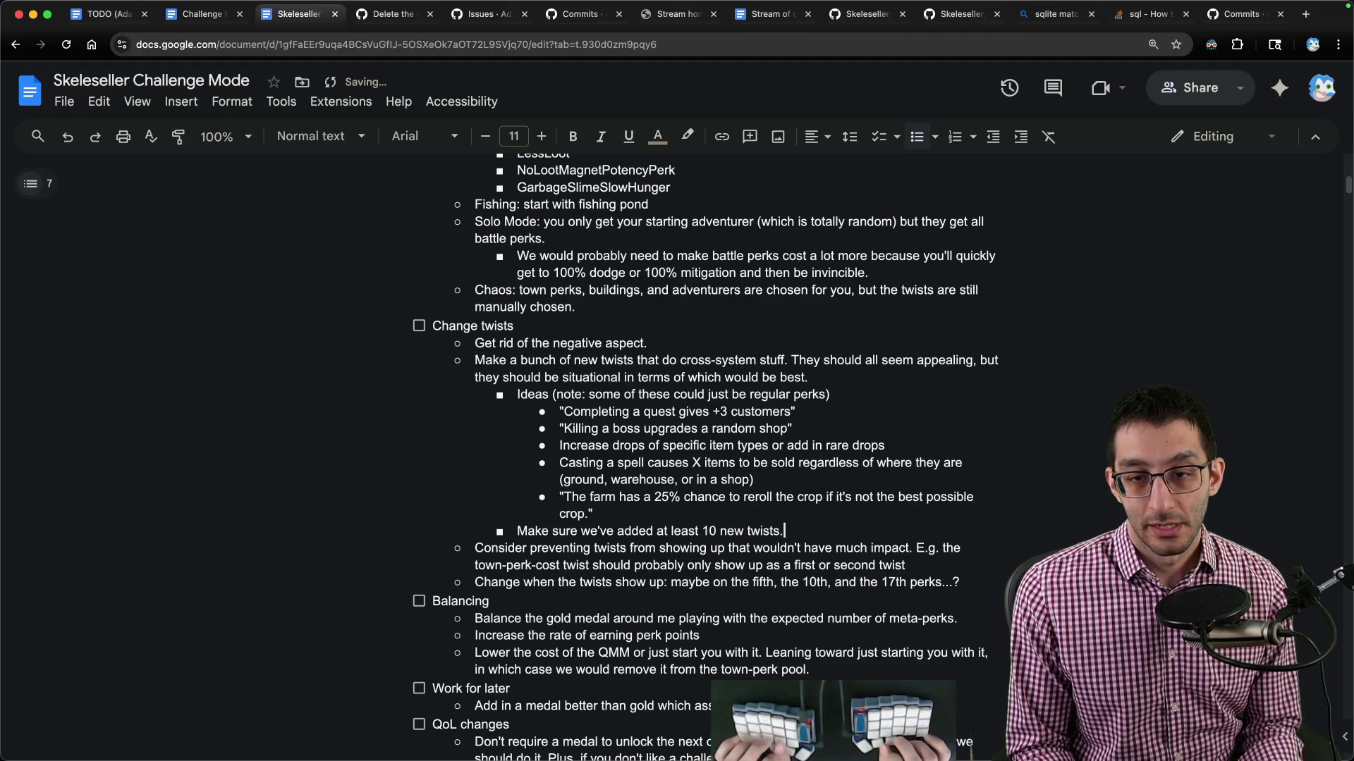
pyautogui.press('BackSpace')
pyautogui.write(', but probably more like 20')
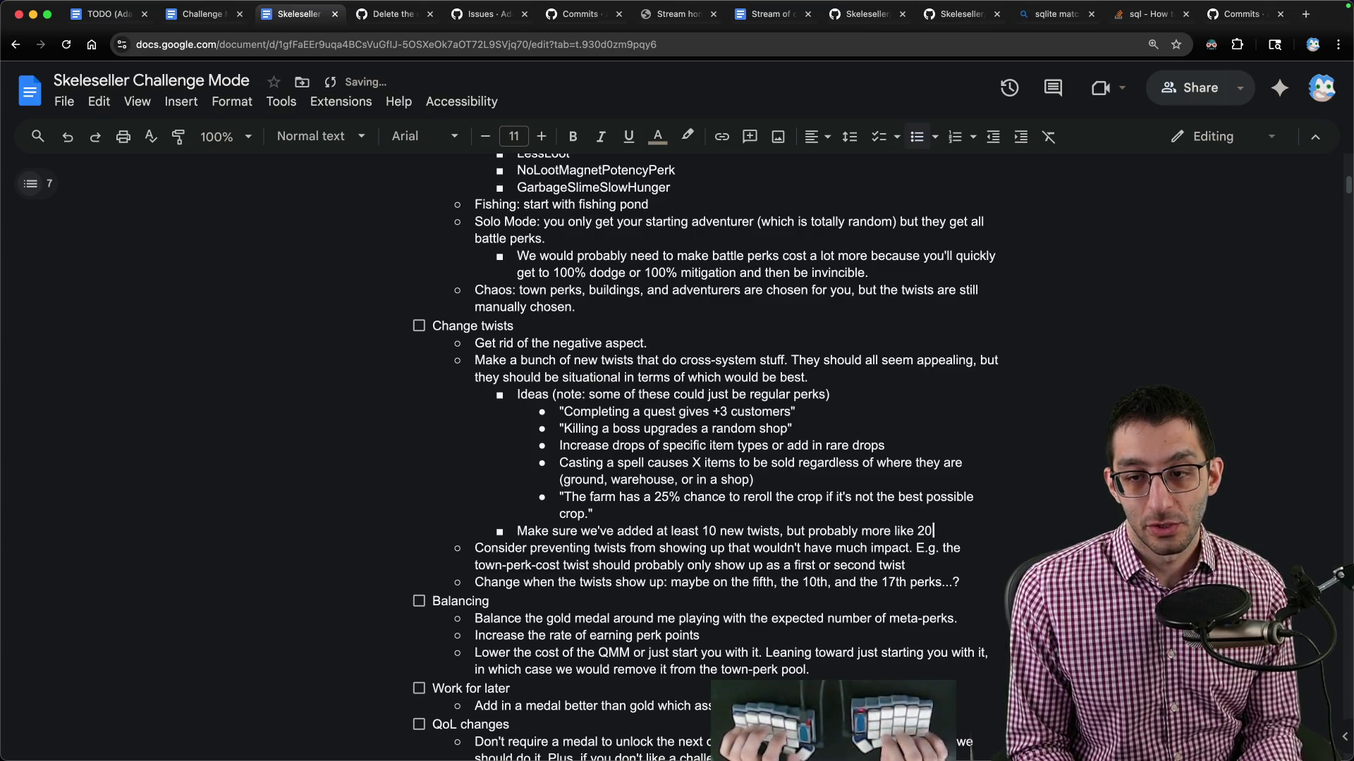
pyautogui.write(' of them.')
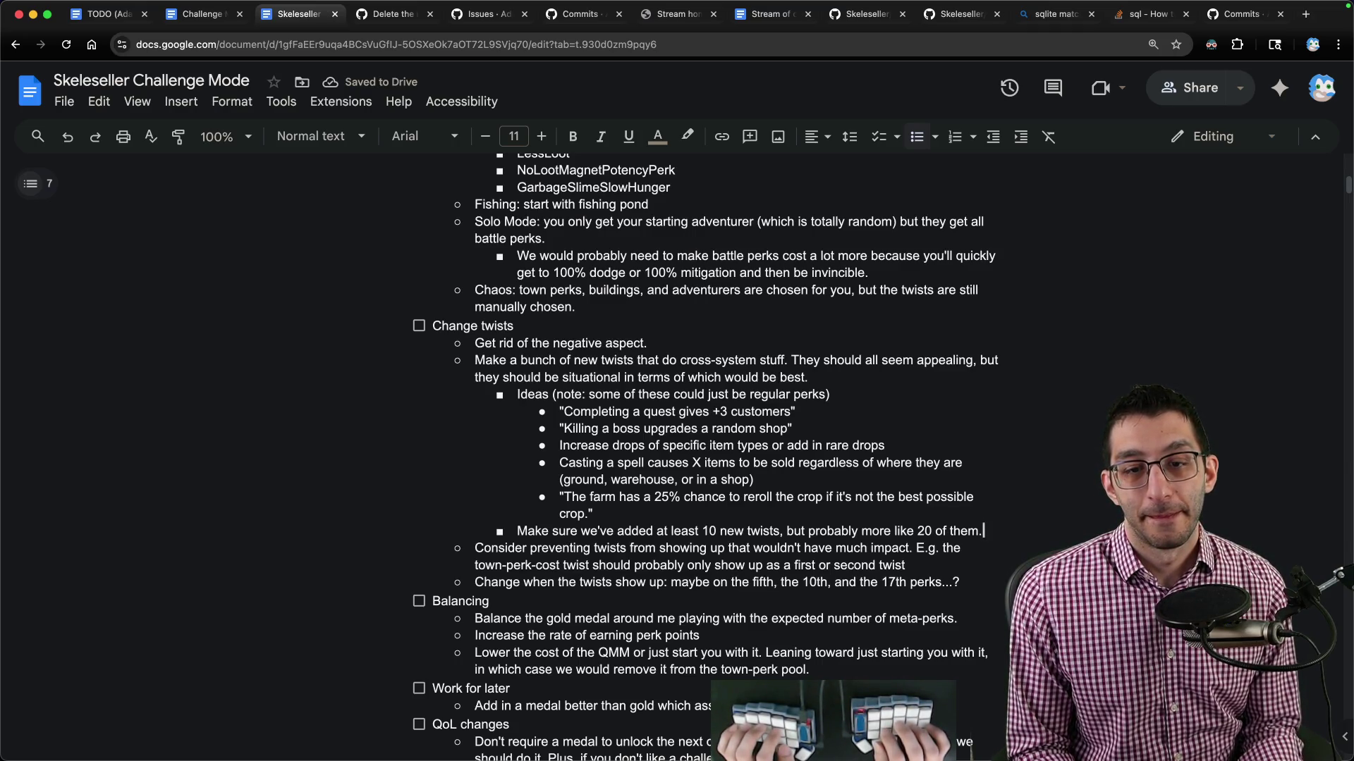
pyautogui.scroll(15, 826, 520)
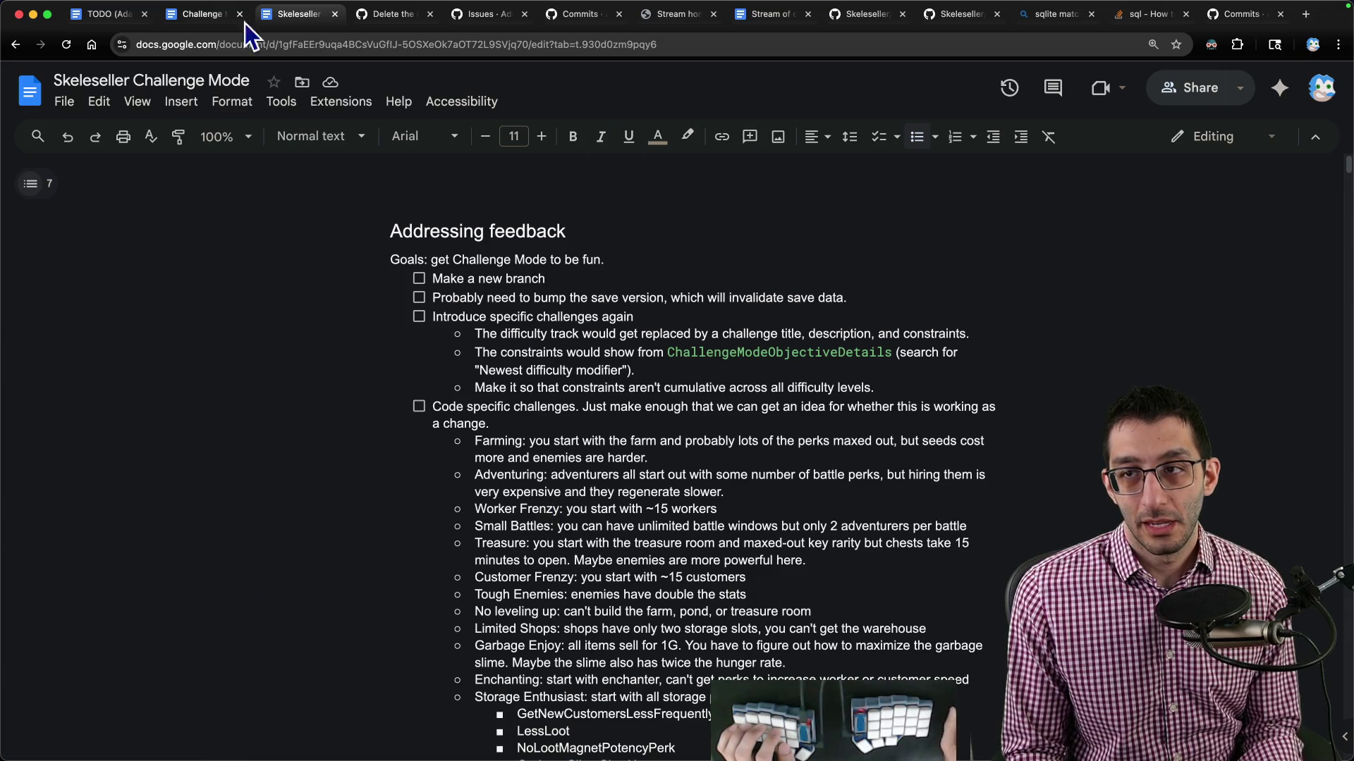
# Select the full block of player feedback in the TODO planning notes and cut it.
pyautogui.click(106, 14)
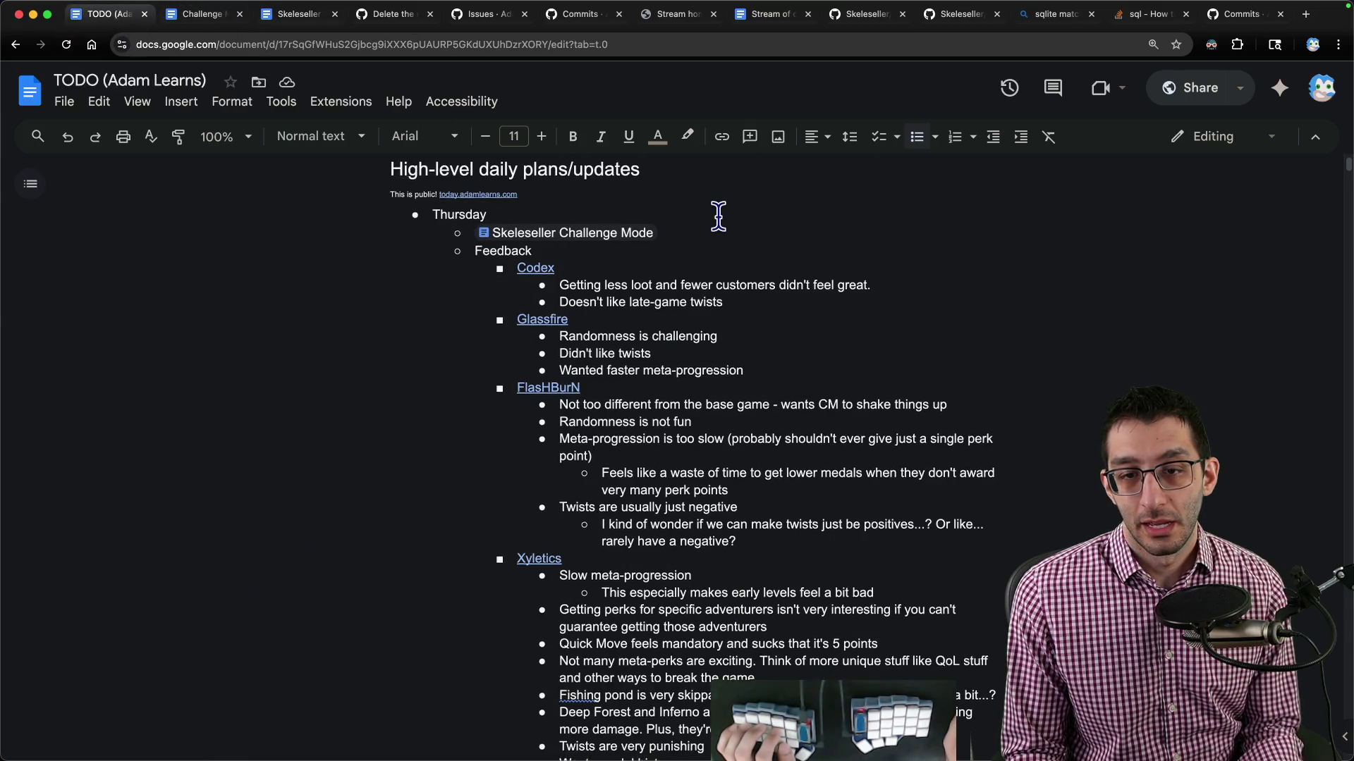
pyautogui.scroll(-8, 716, 219)
pyautogui.scroll(10, 719, 282)
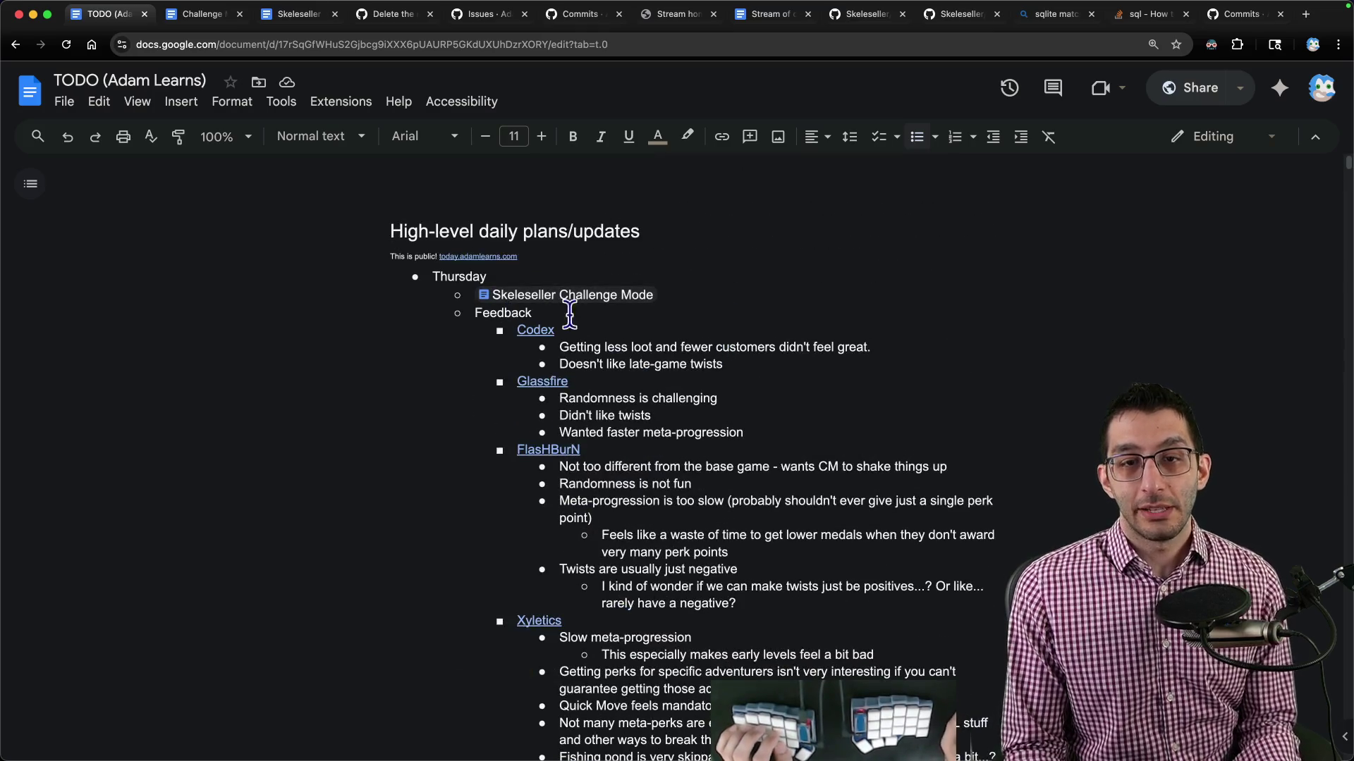
pyautogui.scroll(-2, 532, 324)
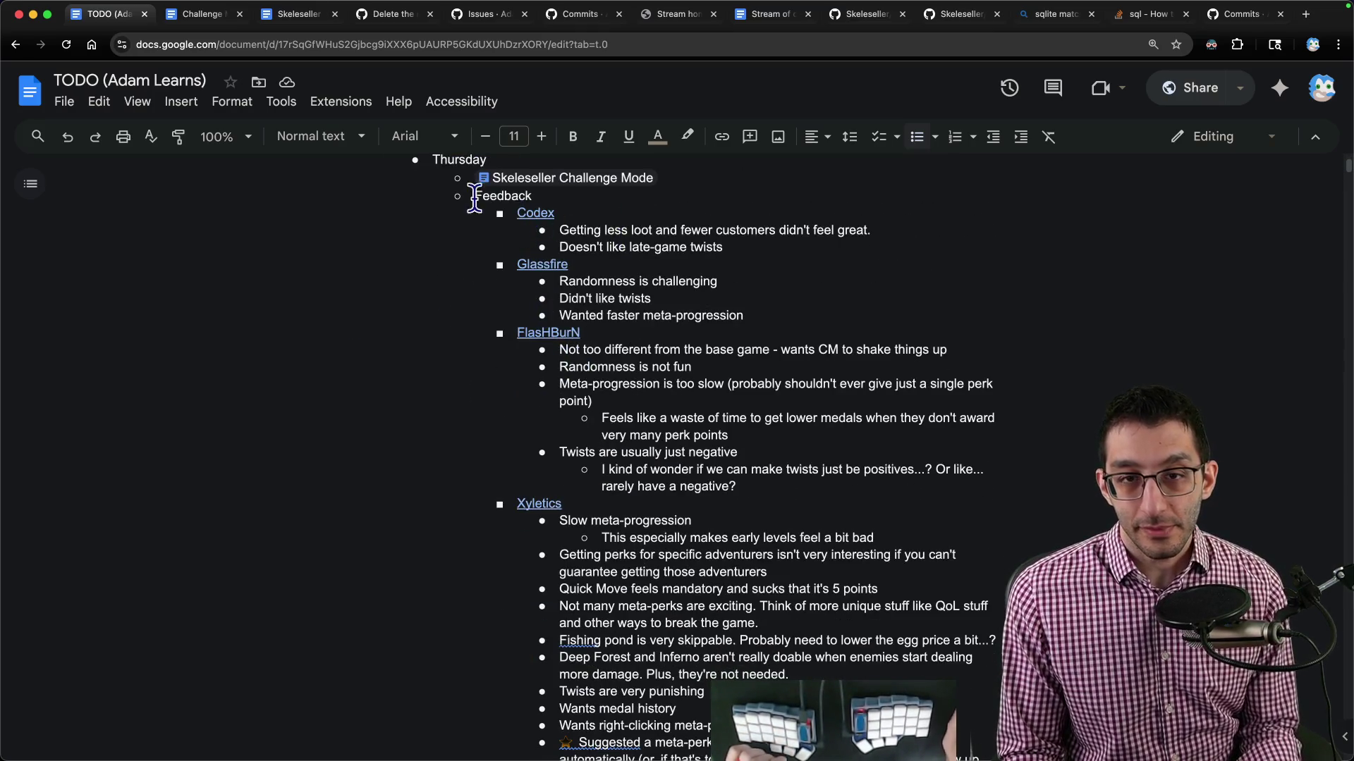
pyautogui.moveTo(476, 198)
pyautogui.mouseDown()
pyautogui.moveTo(705, 540)
pyautogui.moveTo(705, 712)
pyautogui.mouseUp()
pyautogui.hotkey('ctrl', 'c')
pyautogui.click(799, 350)
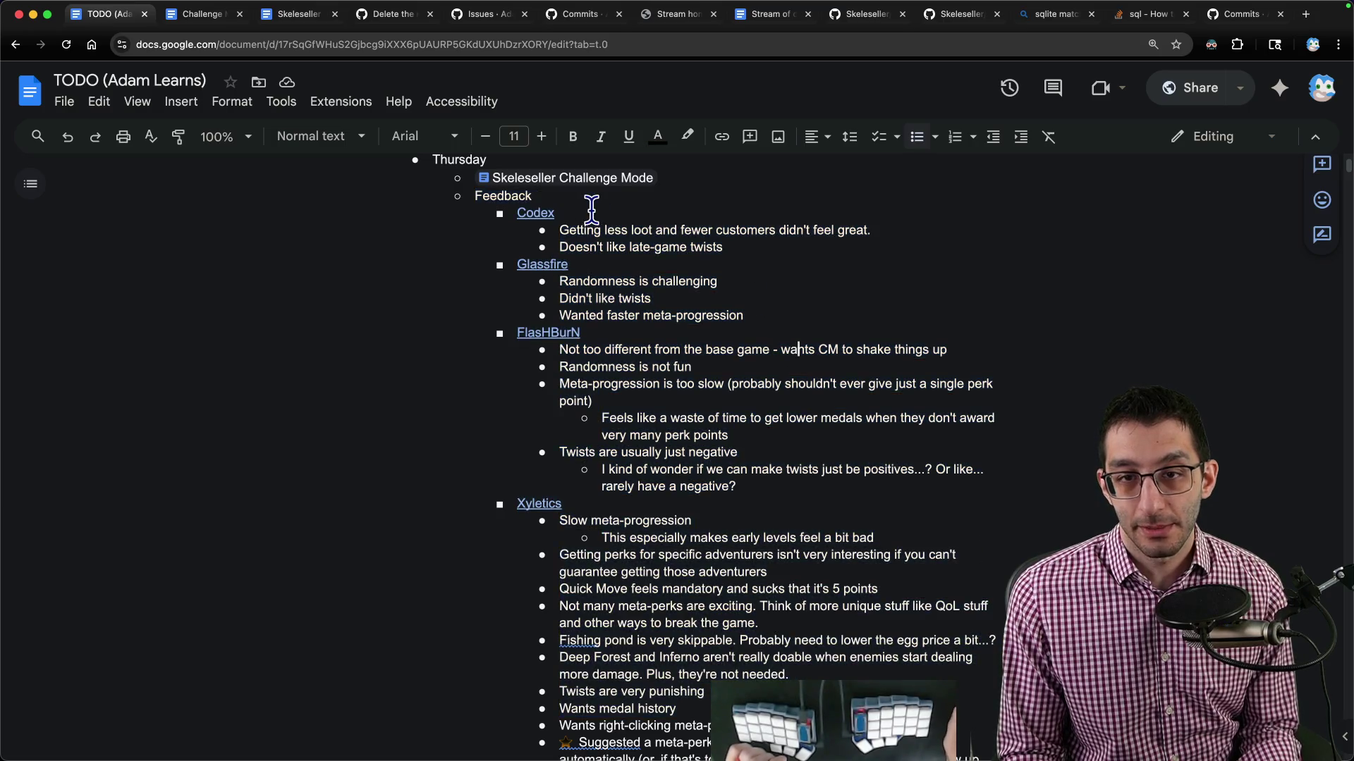
pyautogui.moveTo(560, 230); pyautogui.dragTo(895, 229)
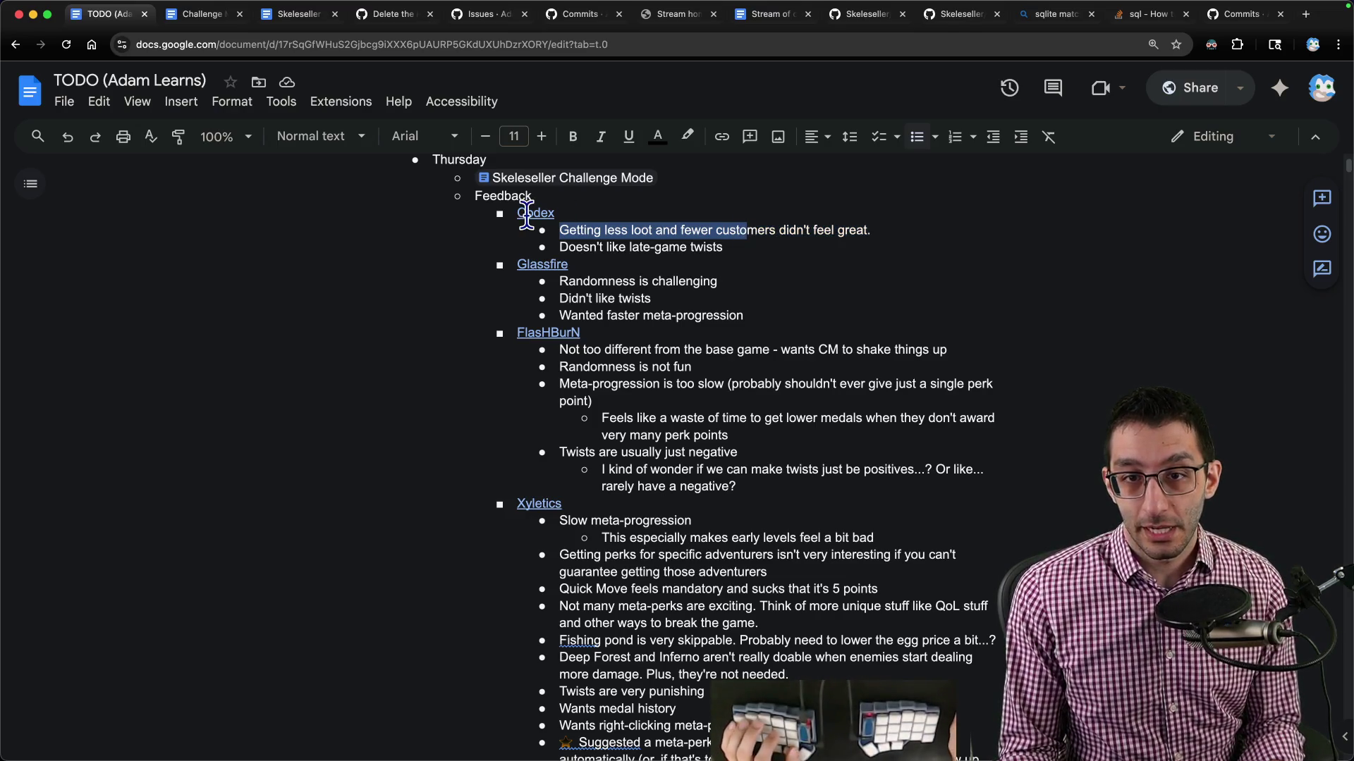
pyautogui.moveTo(560, 213); pyautogui.dragTo(520, 213)
pyautogui.hotkey('shift', 'Down')
pyautogui.hotkey('shift', 'Down')
pyautogui.hotkey('shift', 'Down')
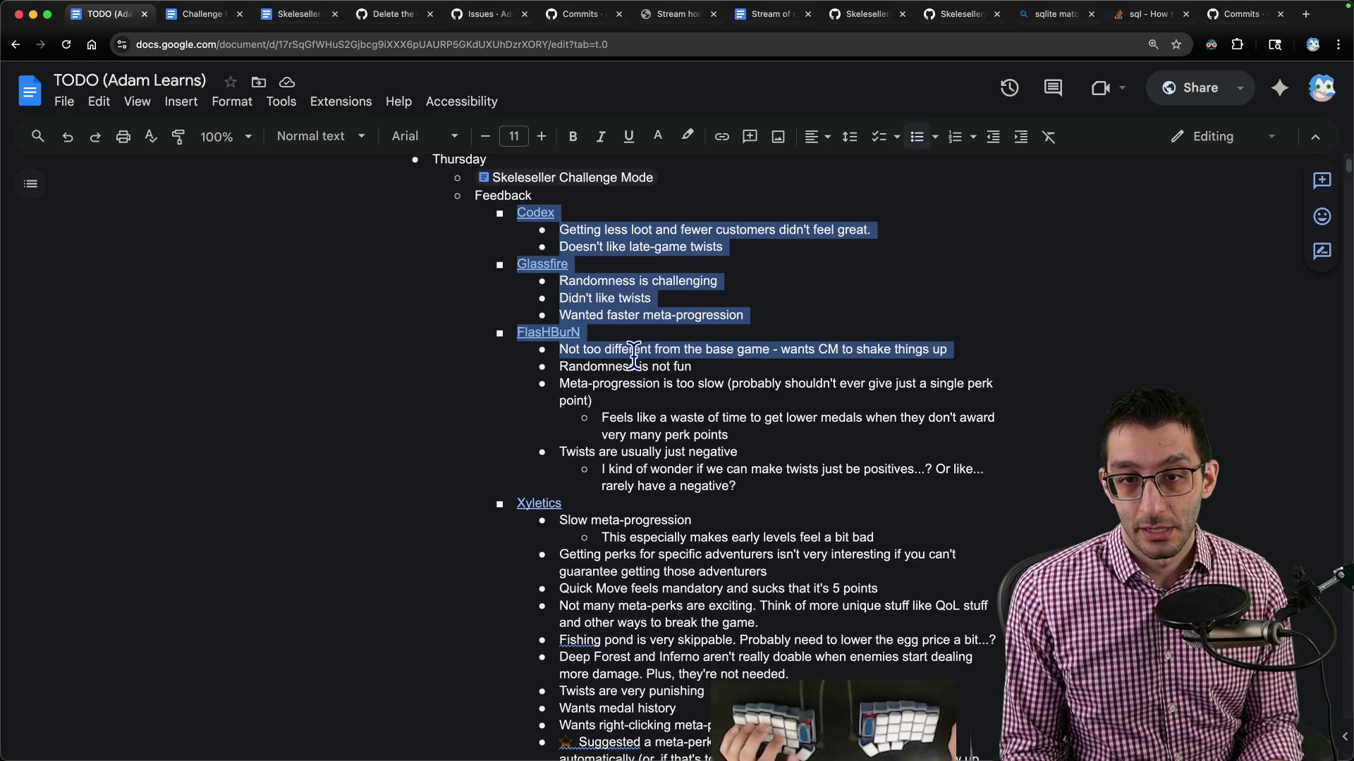
pyautogui.scroll(-1, 556, 198)
pyautogui.click(556, 198)
pyautogui.scroll(-4, 557, 198)
pyautogui.moveTo(518, 200)
pyautogui.mouseDown()
pyautogui.moveTo(762, 324)
pyautogui.moveTo(659, 471)
pyautogui.mouseUp()
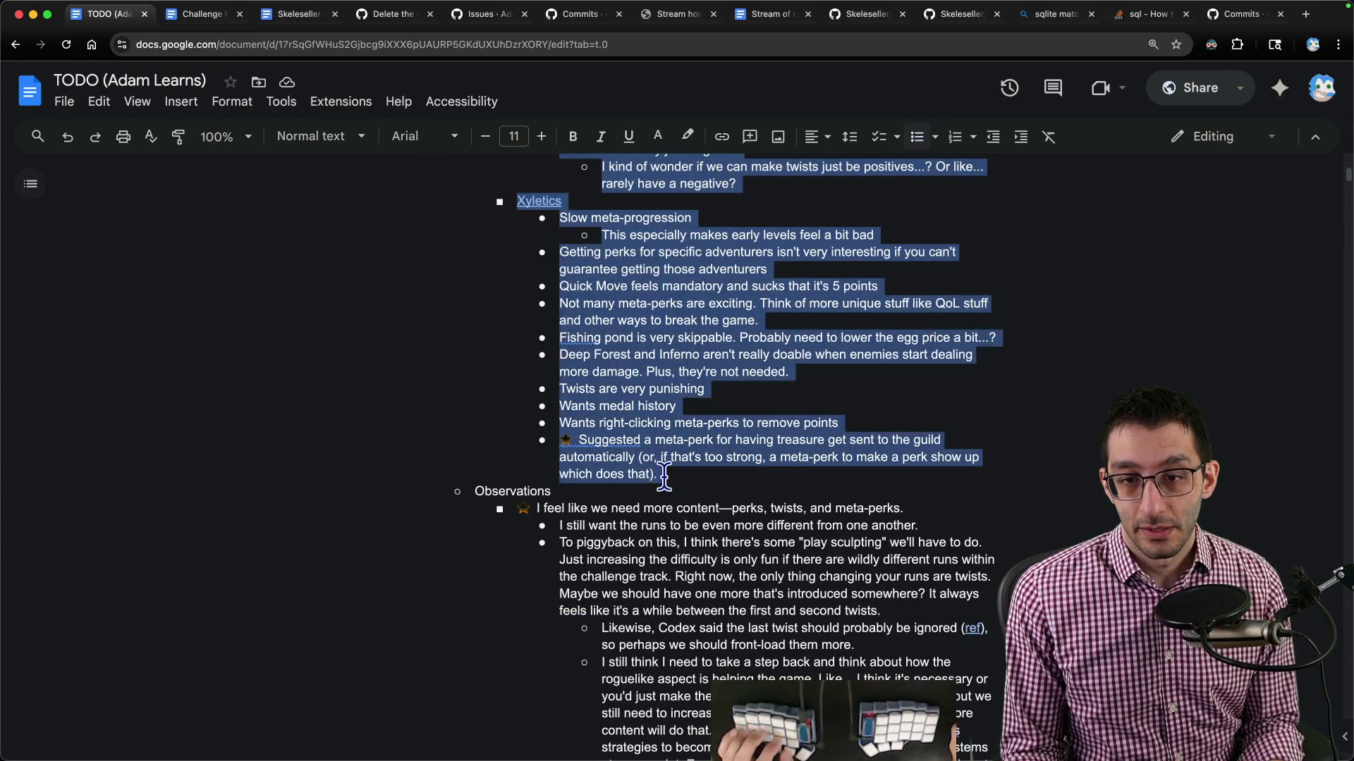
pyautogui.press('BackSpace')
pyautogui.scroll(3, 690, 443)
# Cycle browser tabs back to the Skeleseller Challenge Mode document.
pyautogui.hotkey('ctrl', 'Tab')
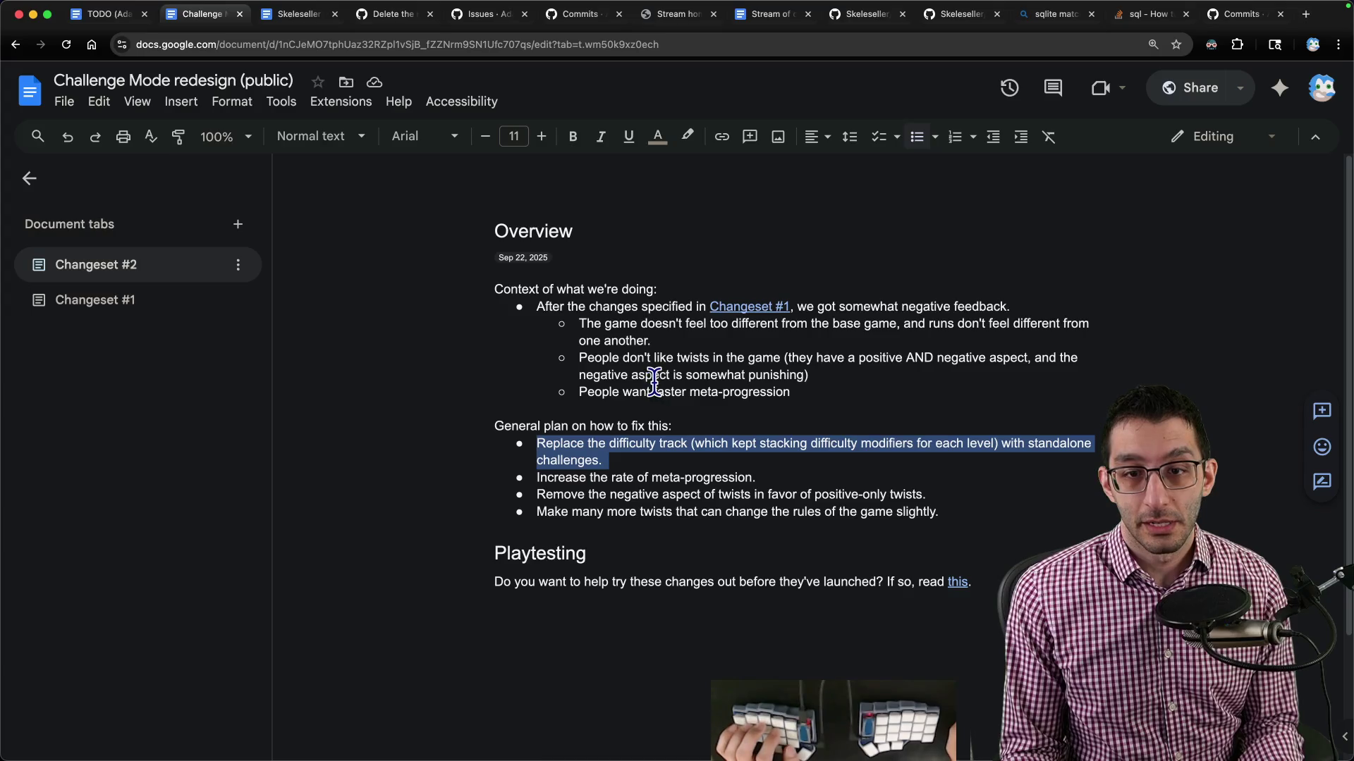
pyautogui.hotkey('ctrl', 'Tab')
pyautogui.hotkey('ctrl', 'shift', 'Tab')
pyautogui.hotkey('ctrl', 'Tab')
pyautogui.hotkey('ctrl', 'Tab')
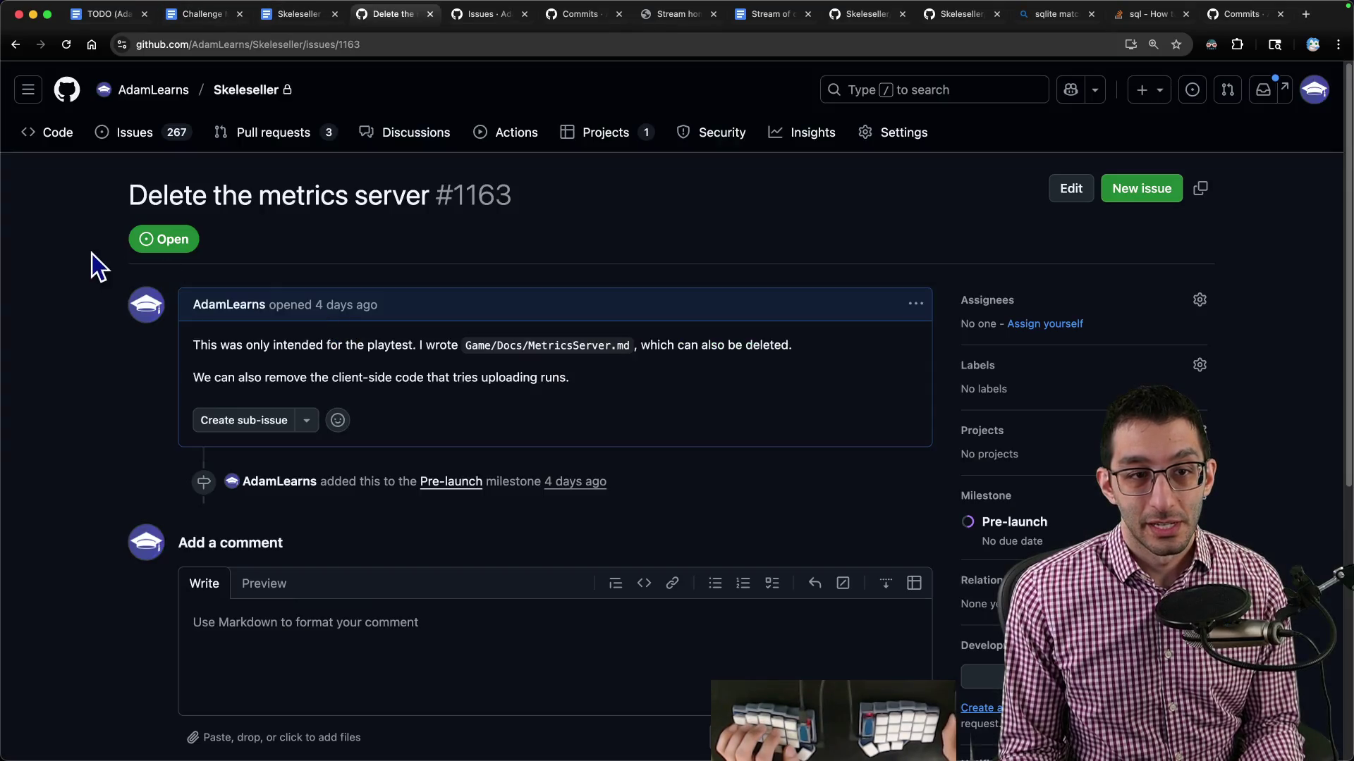
pyautogui.hotkey('ctrl', 'shift', 'Tab')
# Paste the player feedback below the date under the 'Improving Challenge Mode on-stream' heading in Scratch.
pyautogui.click(41, 189)
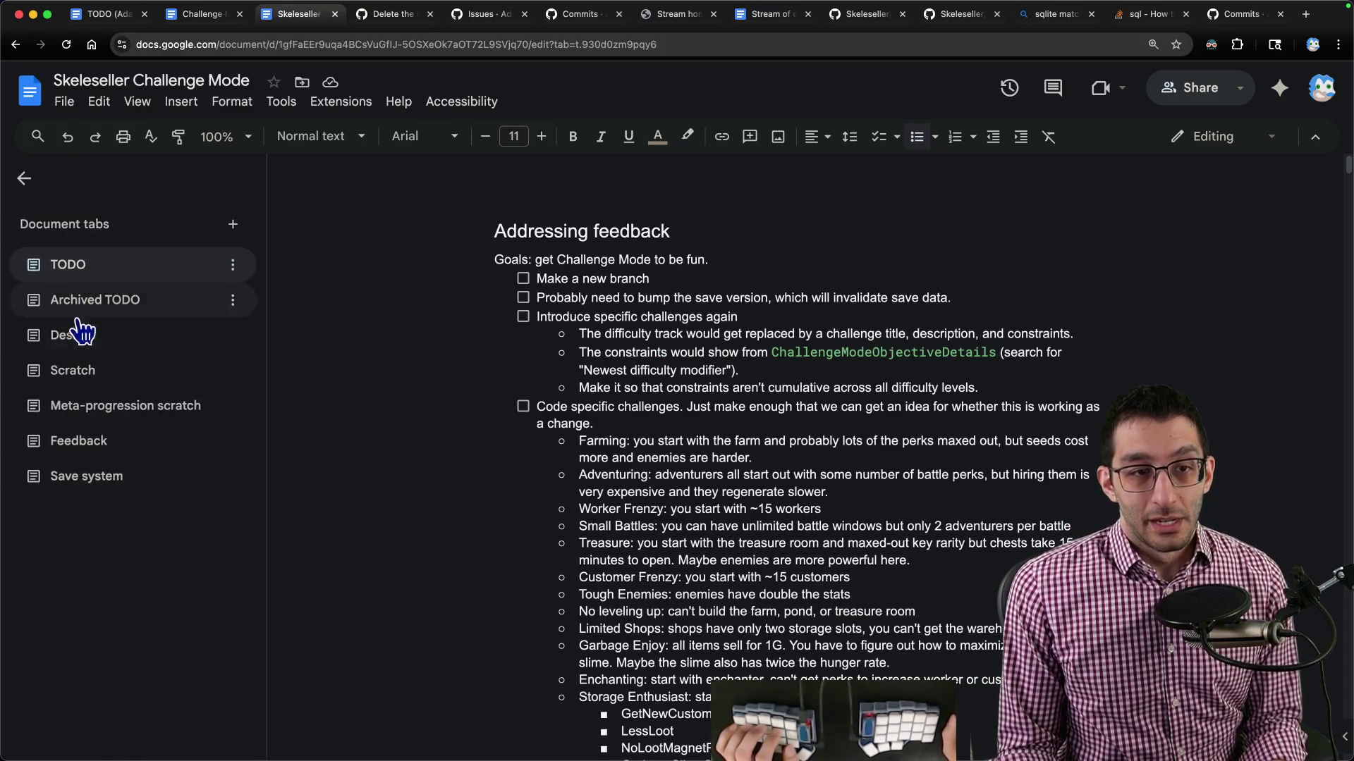
pyautogui.click(106, 374)
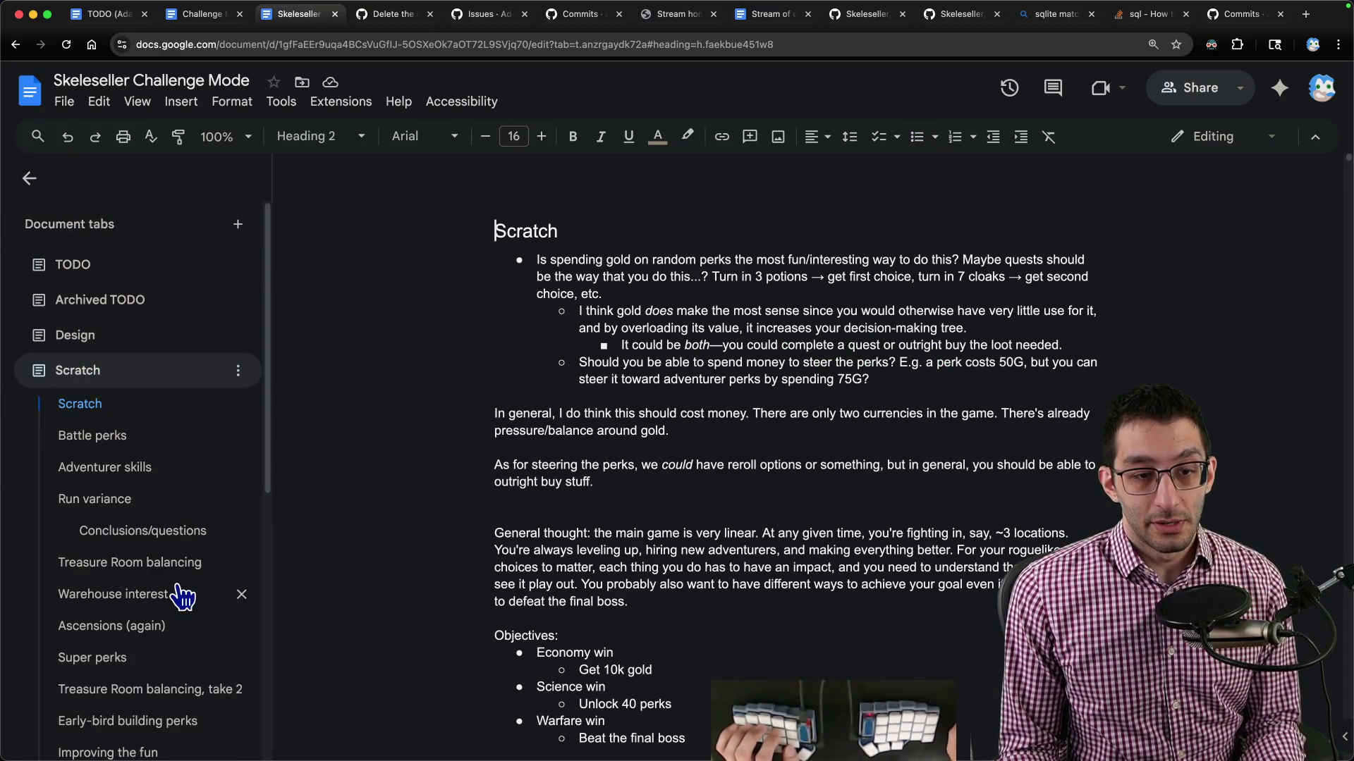
pyautogui.scroll(-6, 176, 593)
pyautogui.click(137, 629)
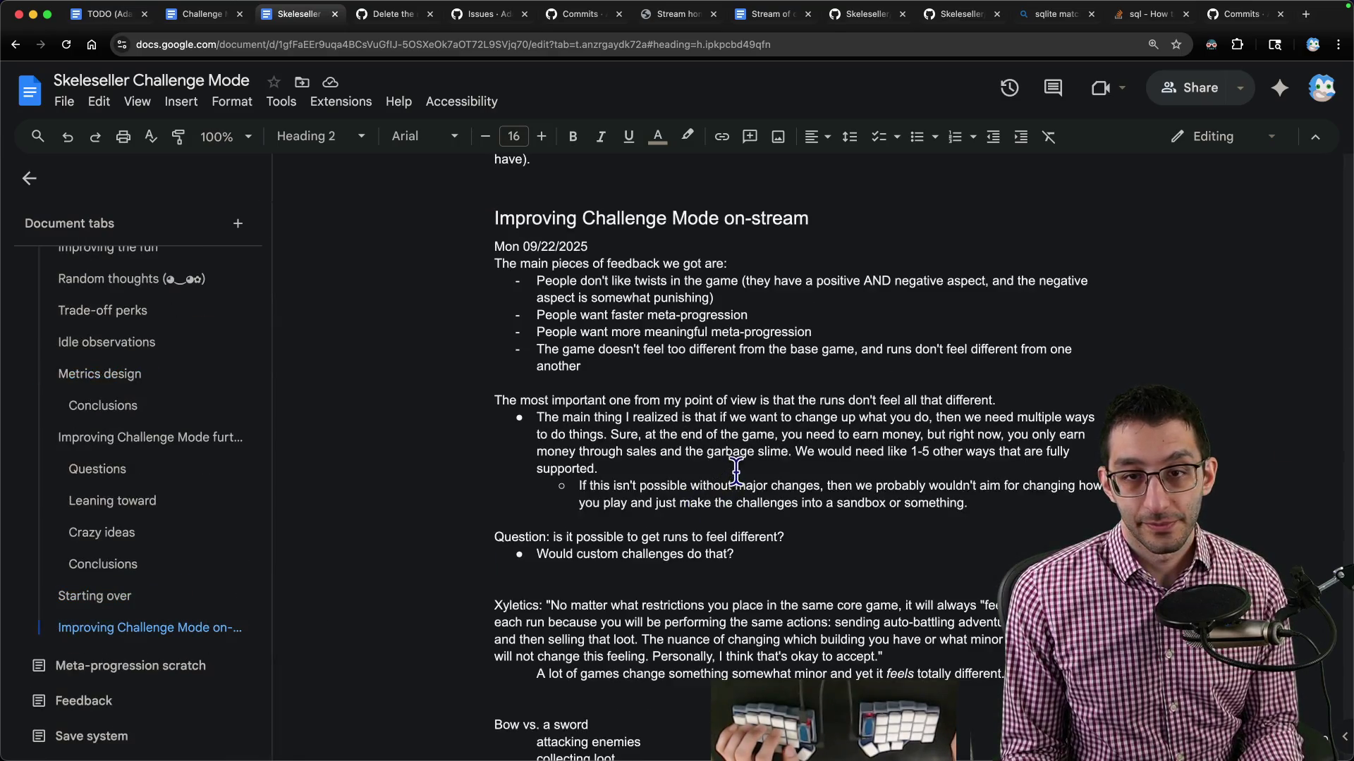
pyautogui.click(839, 258)
pyautogui.press('Return')
pyautogui.press('Return')
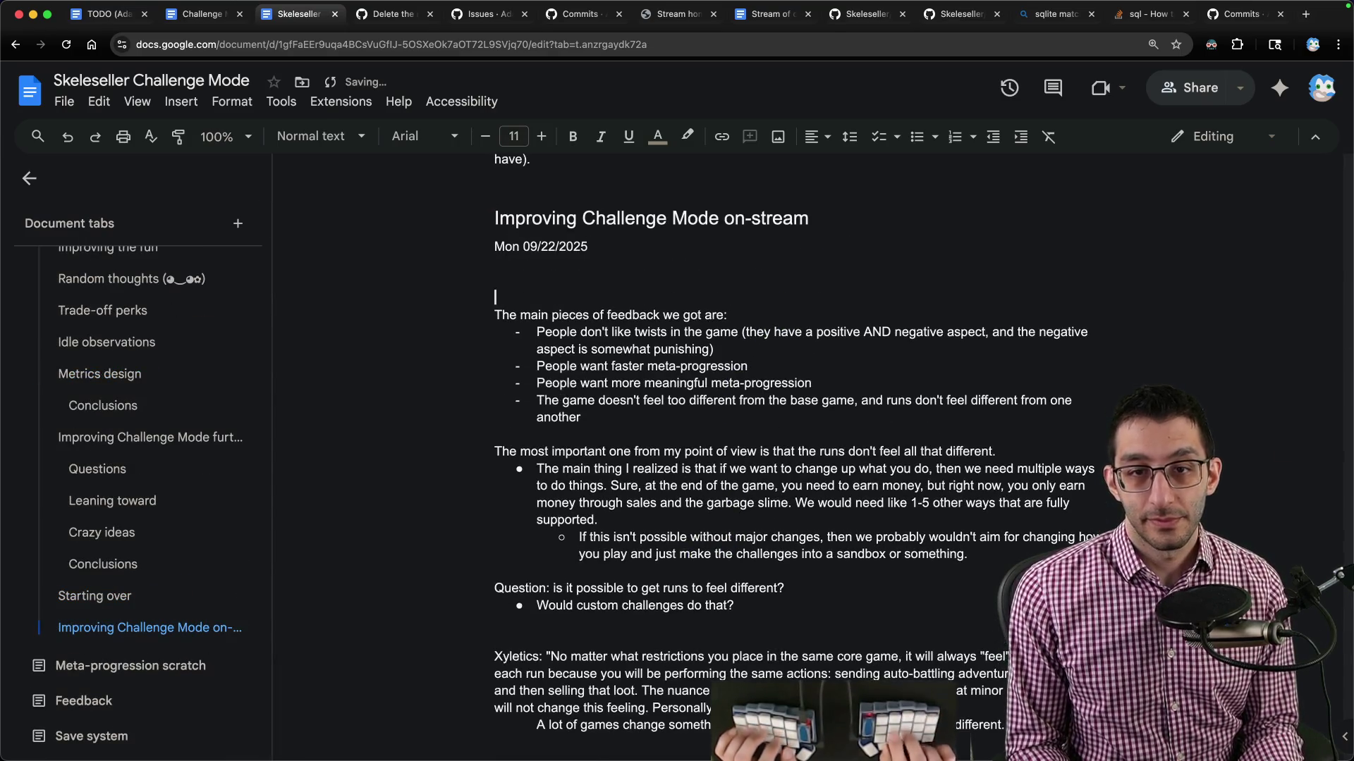
pyautogui.hotkey('ctrl', 'v')
# Review the pasted feedback, highlighting lines on loot, twists, randomness and progression.
pyautogui.scroll(3, 822, 260)
pyautogui.tripleClick(686, 263)
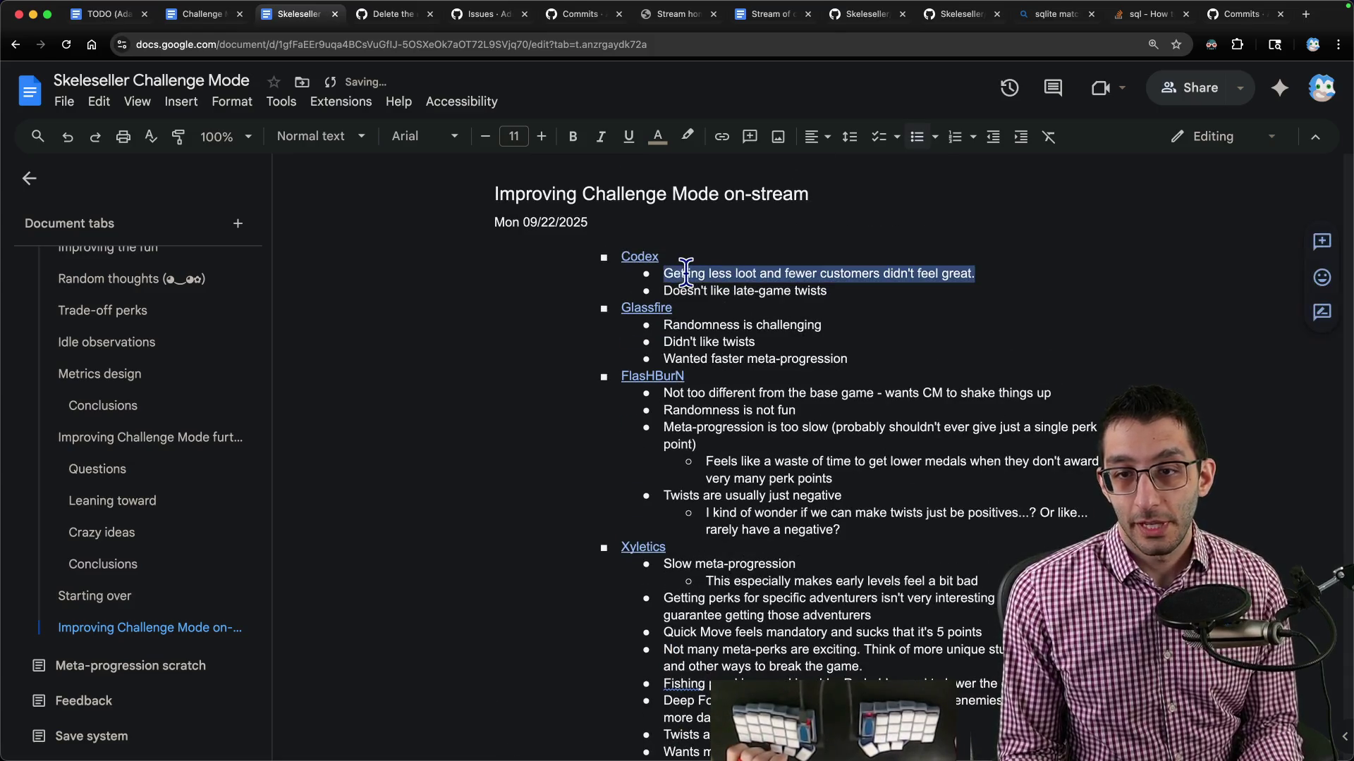
pyautogui.tripleClick(682, 289)
pyautogui.click(816, 290)
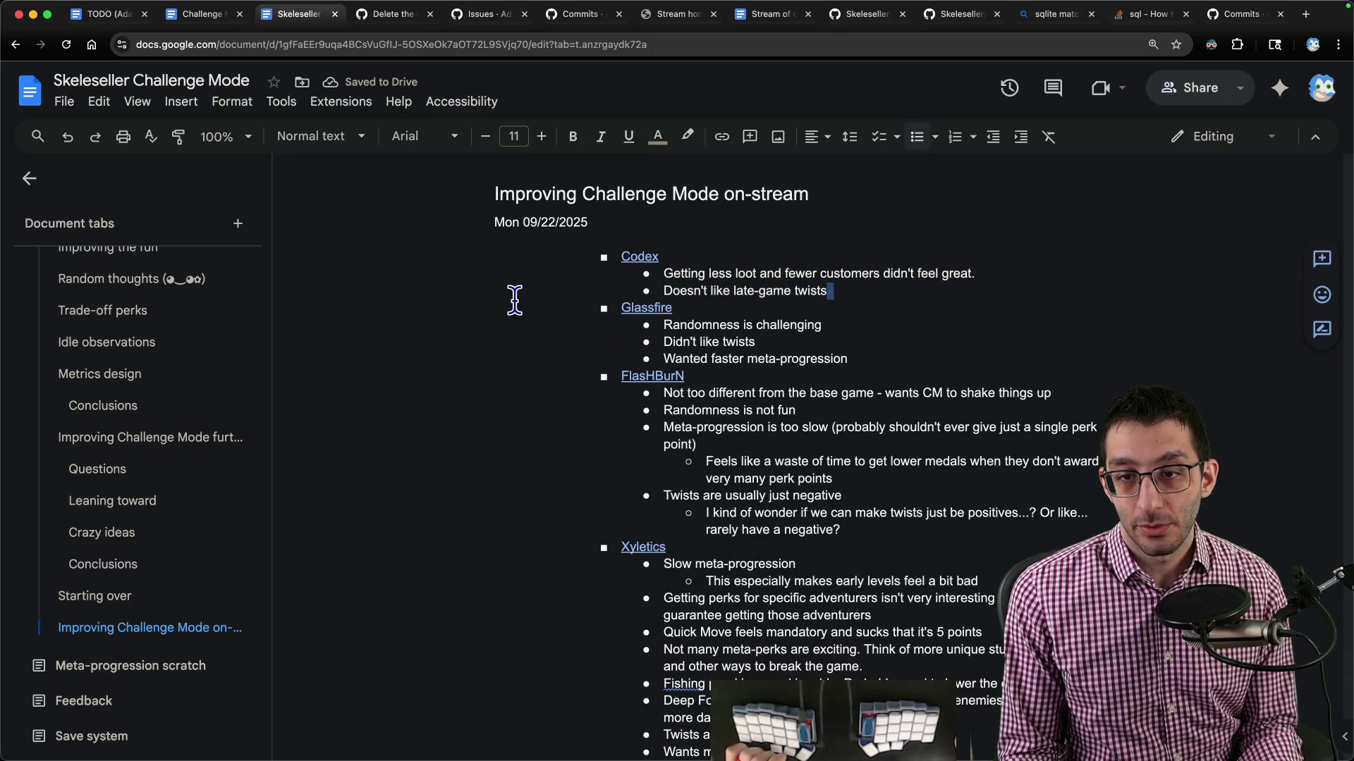
pyautogui.click(786, 346)
pyautogui.tripleClick(786, 346)
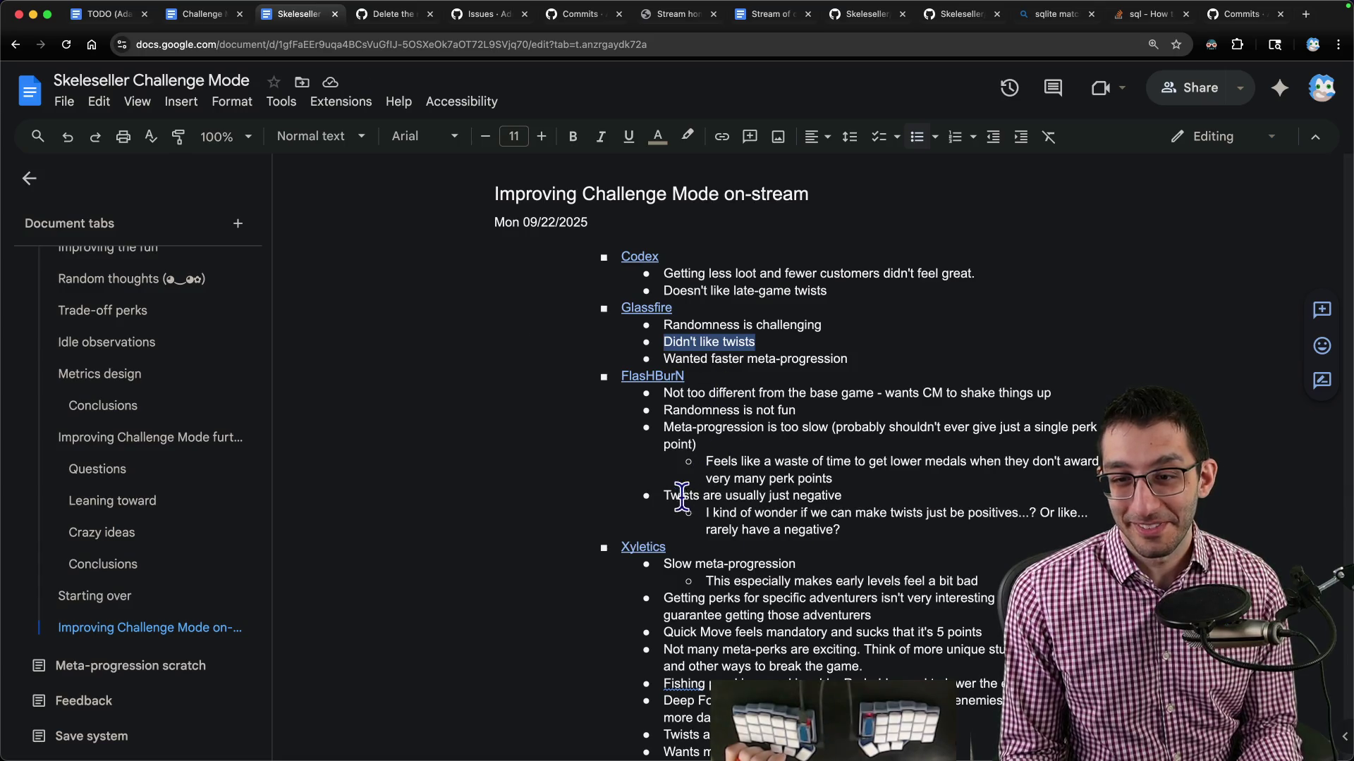
pyautogui.moveTo(671, 496); pyautogui.dragTo(898, 489)
pyautogui.scroll(-3, 818, 486)
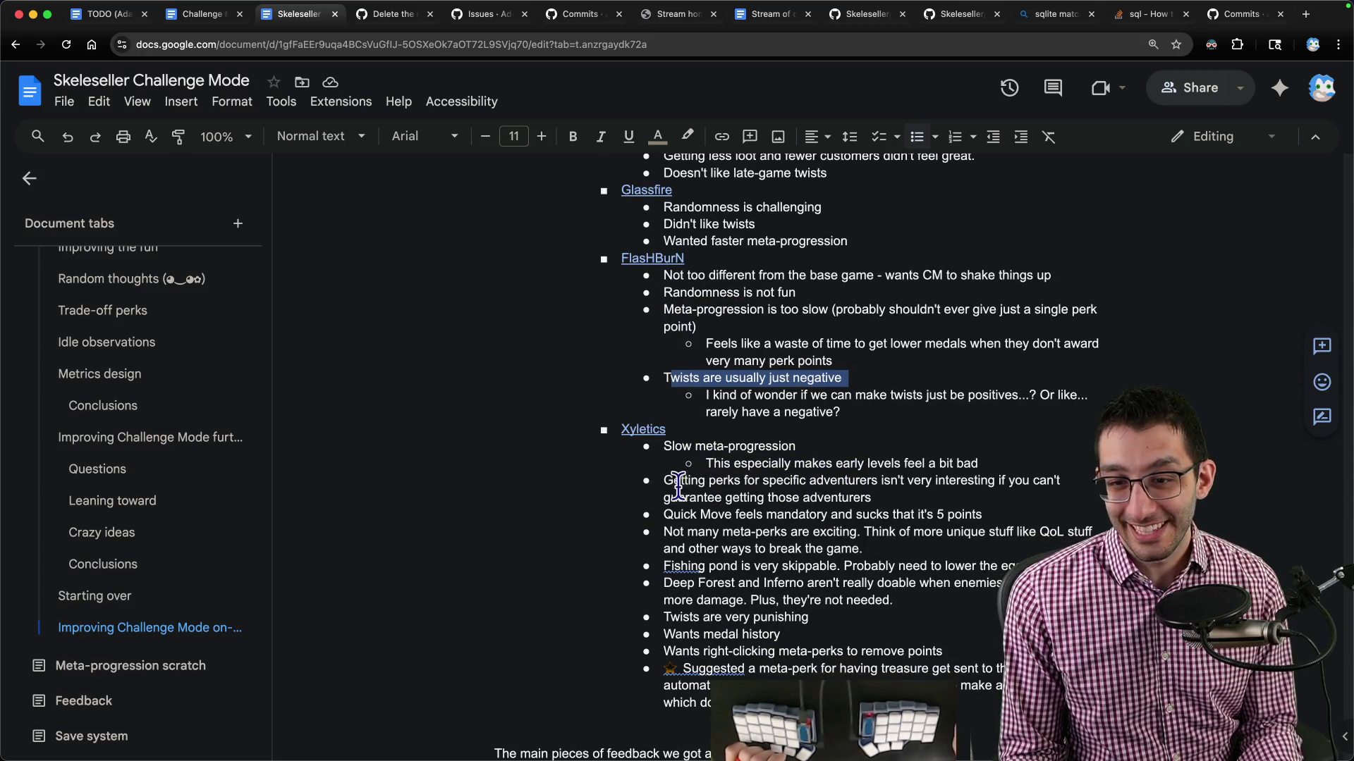
pyautogui.moveTo(665, 617); pyautogui.dragTo(875, 627)
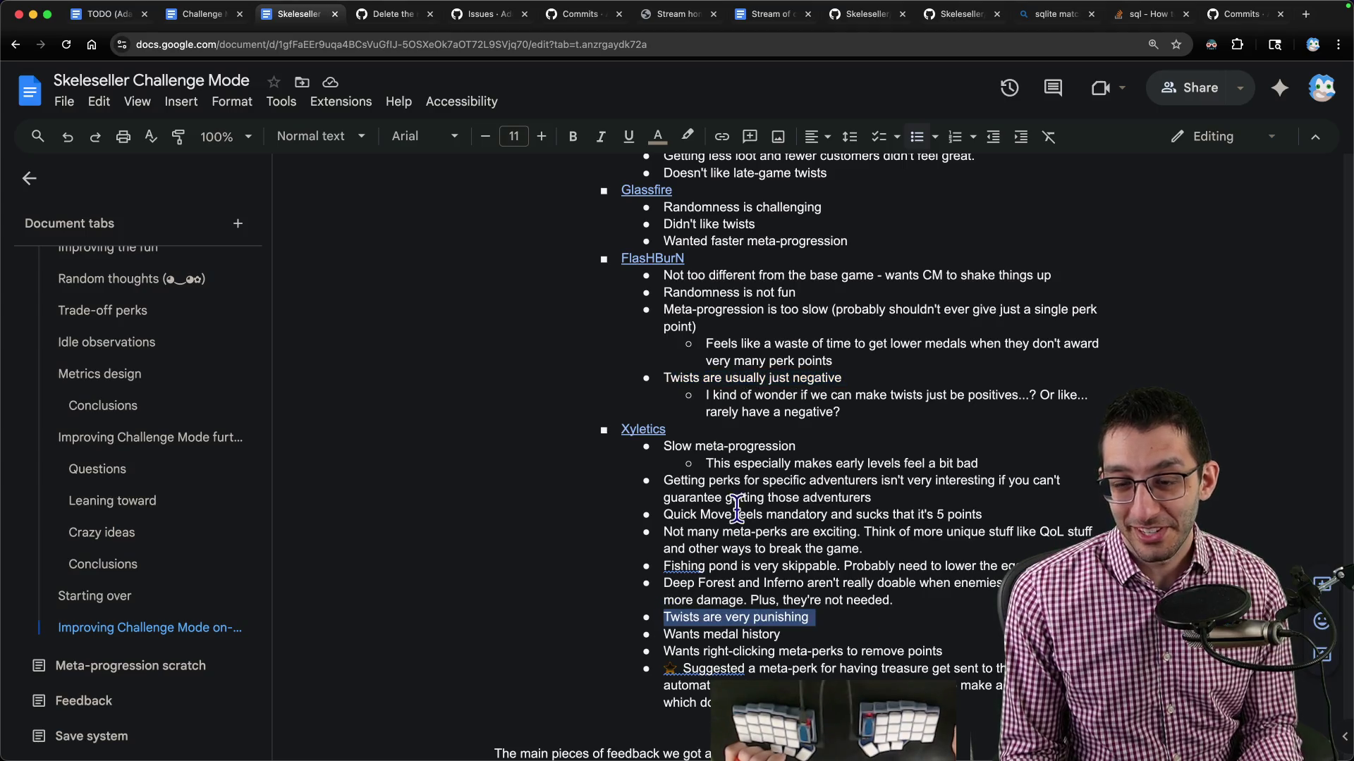
pyautogui.scroll(3, 736, 508)
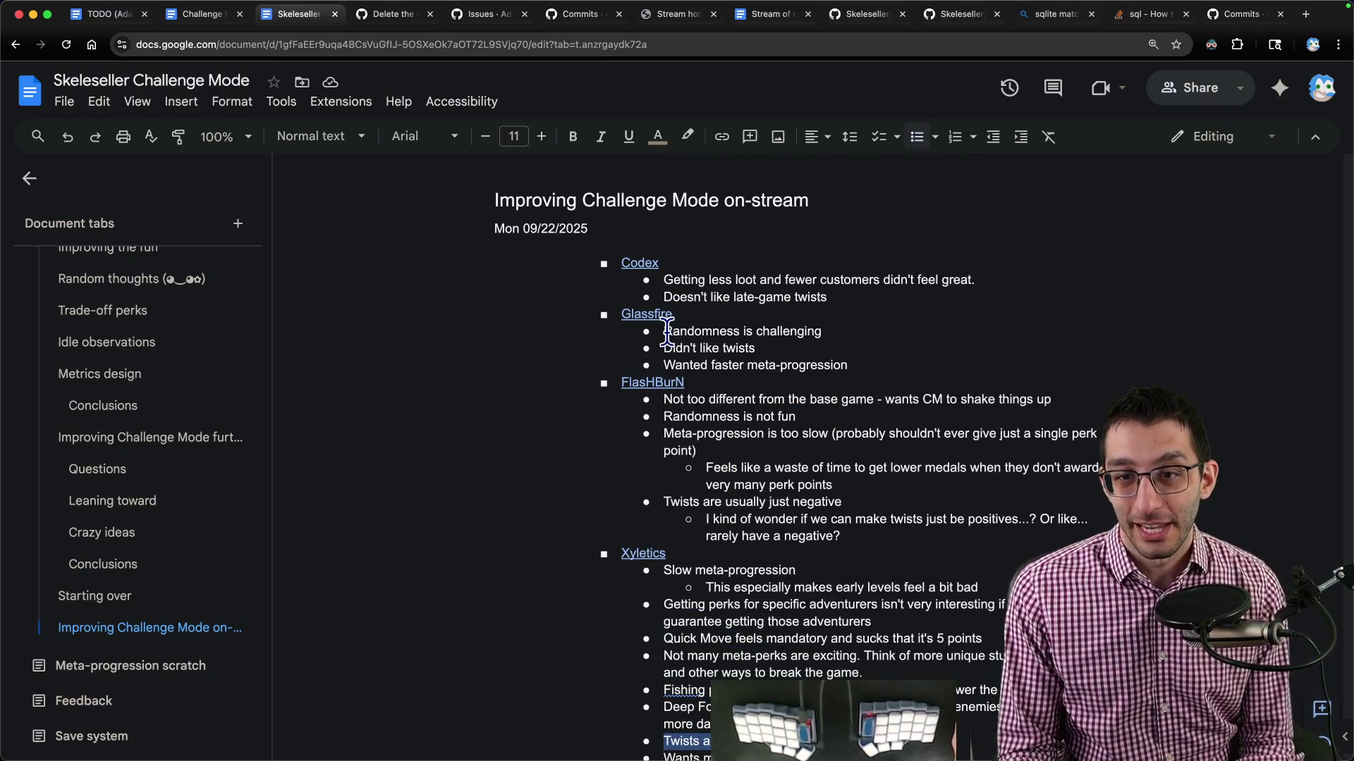
pyautogui.moveTo(663, 331); pyautogui.dragTo(911, 339)
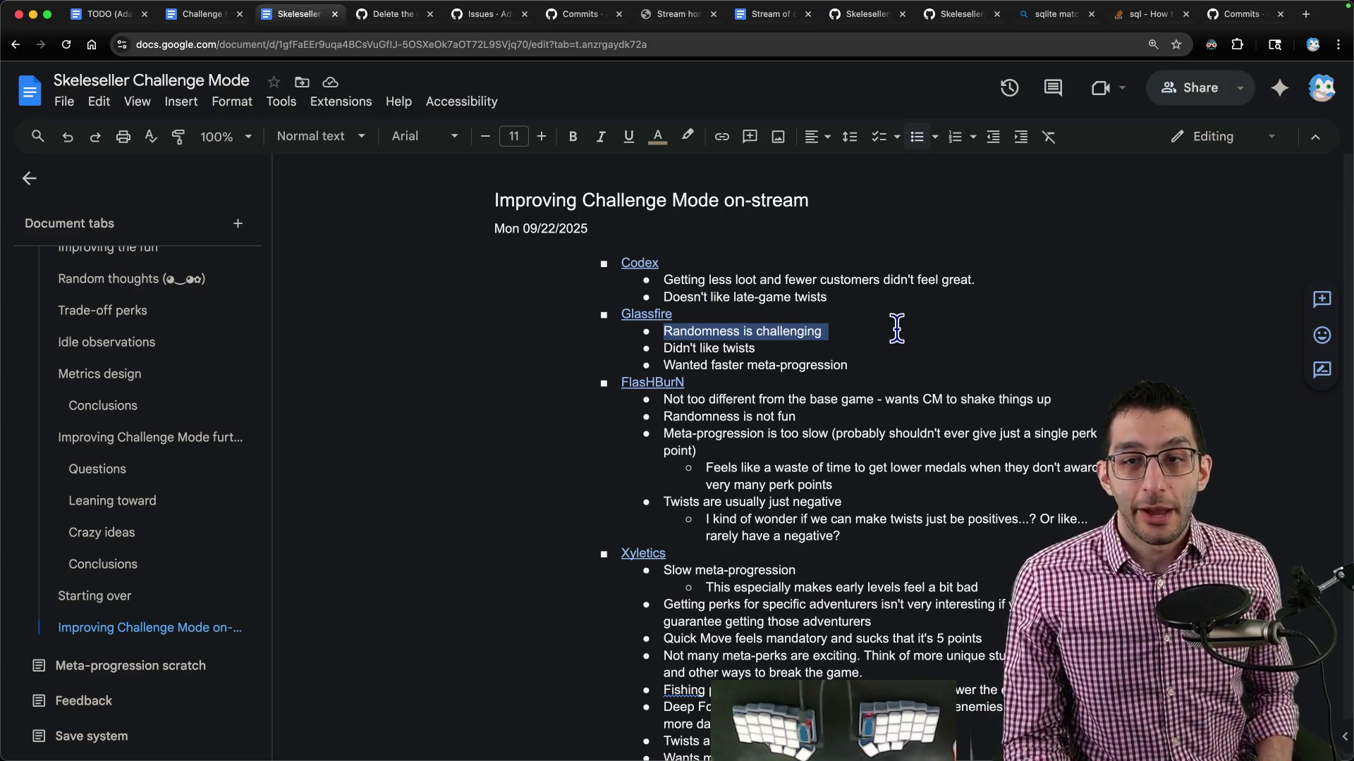
pyautogui.doubleClick(830, 361)
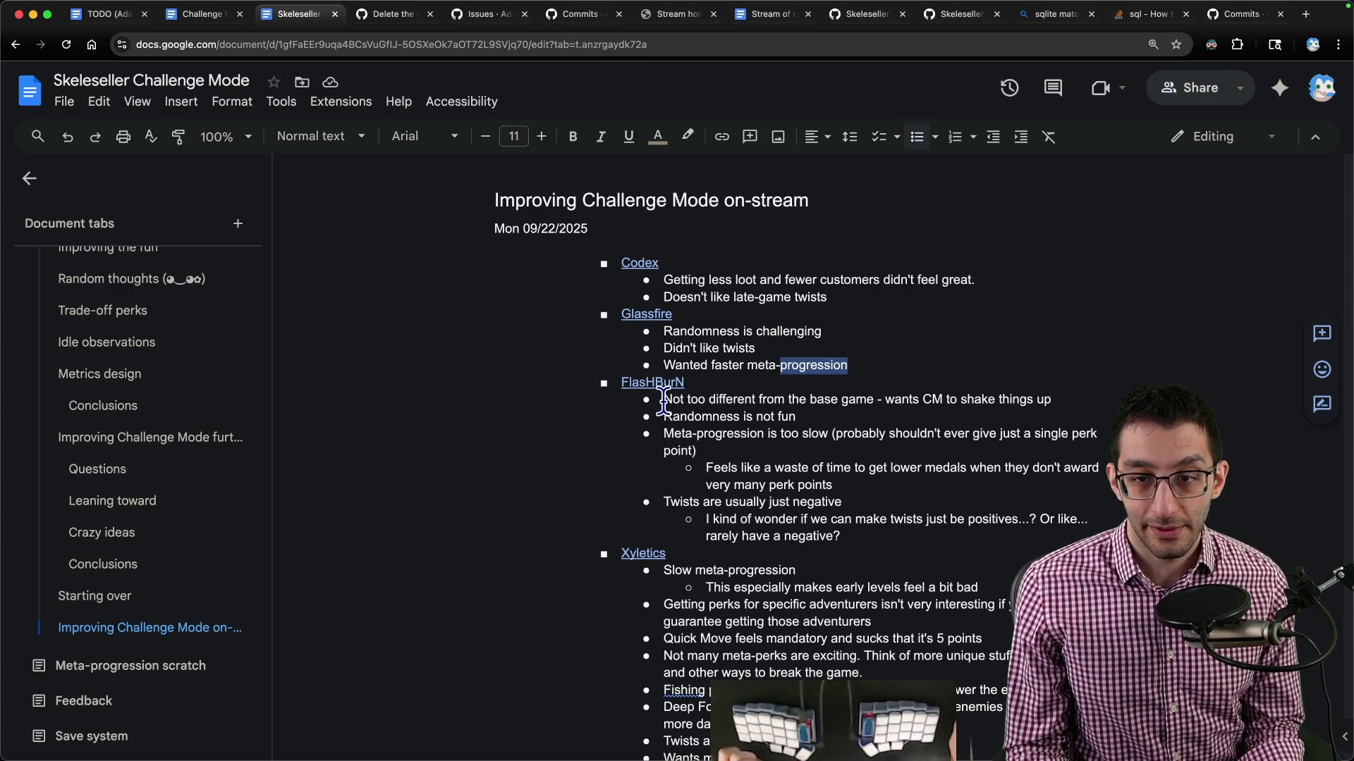
pyautogui.moveTo(663, 403); pyautogui.dragTo(1143, 386)
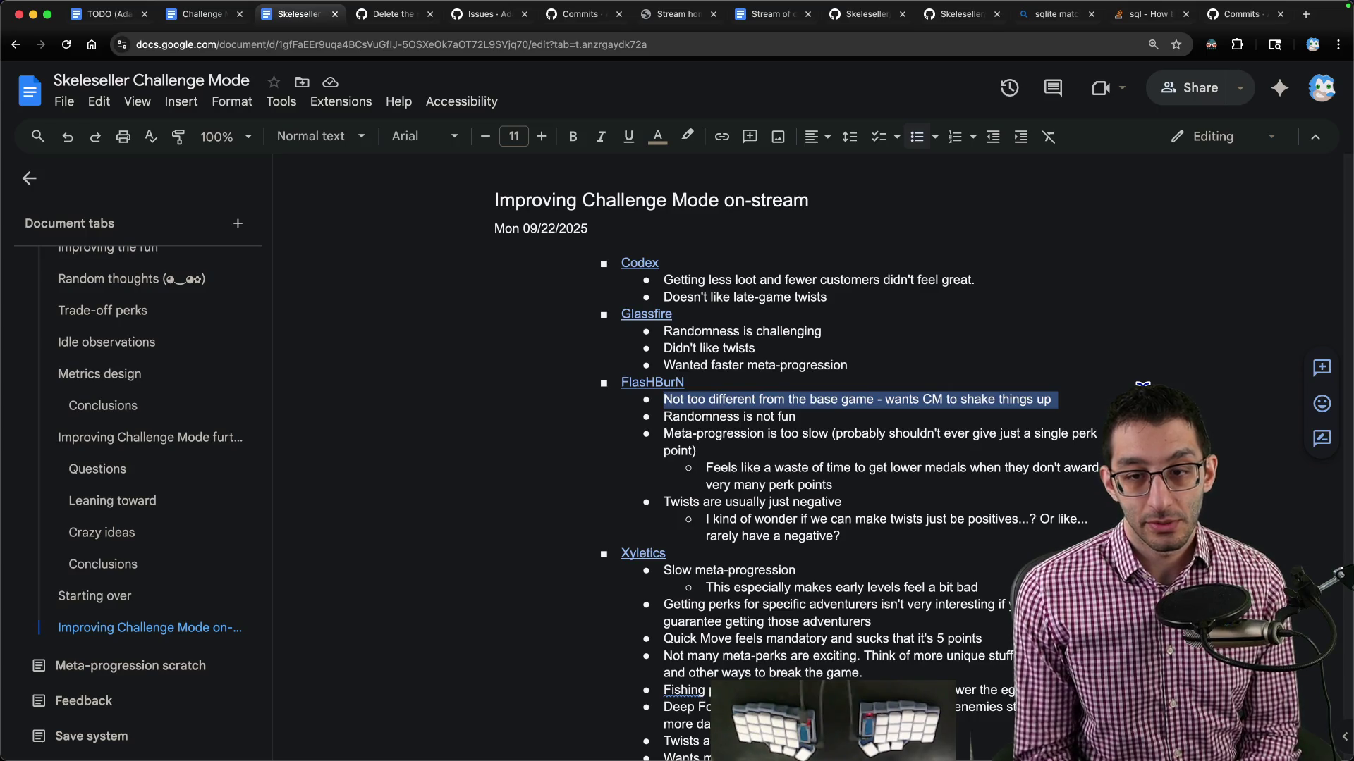
# Review the remaining feedback on adventurer perks, Quick Move, meta-perks and the fishing pond.
pyautogui.scroll(-5, 1029, 384)
pyautogui.click(799, 379)
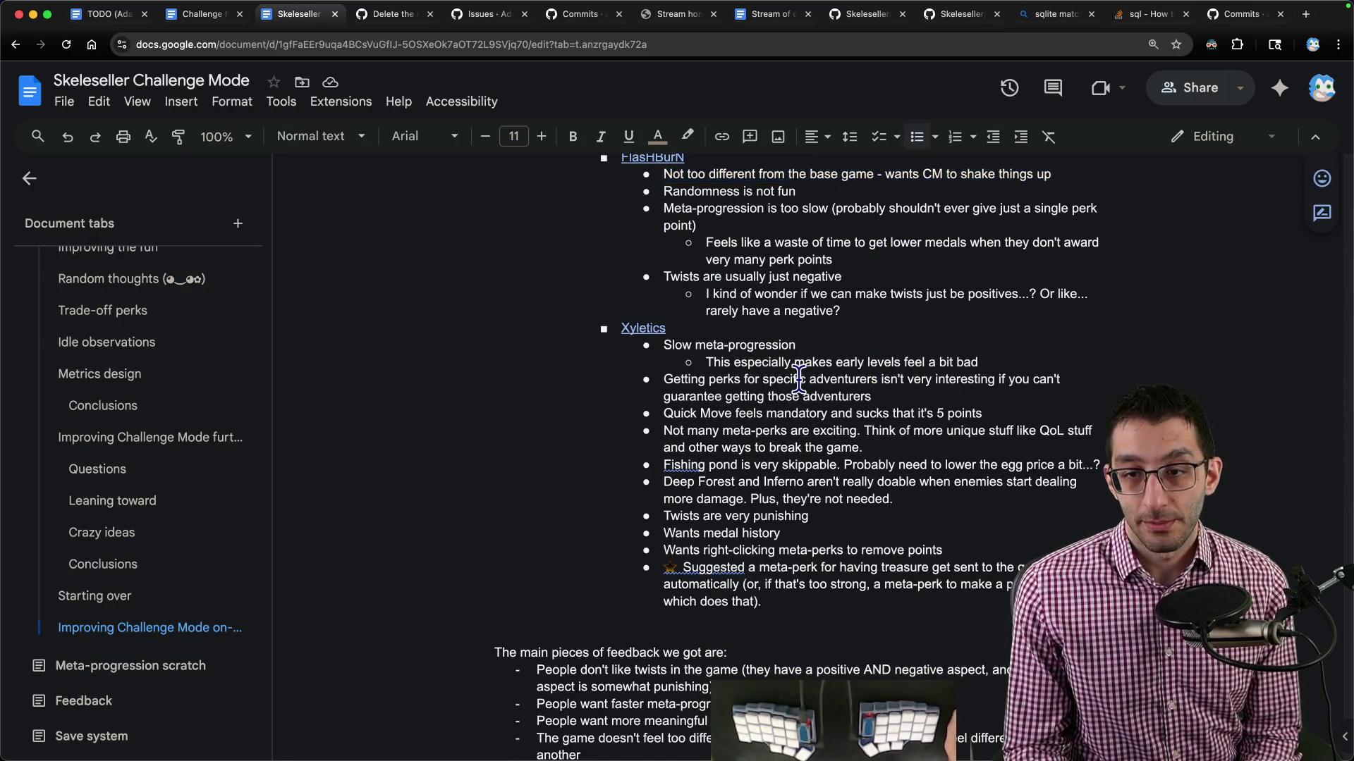
pyautogui.tripleClick(799, 380)
pyautogui.tripleClick(793, 416)
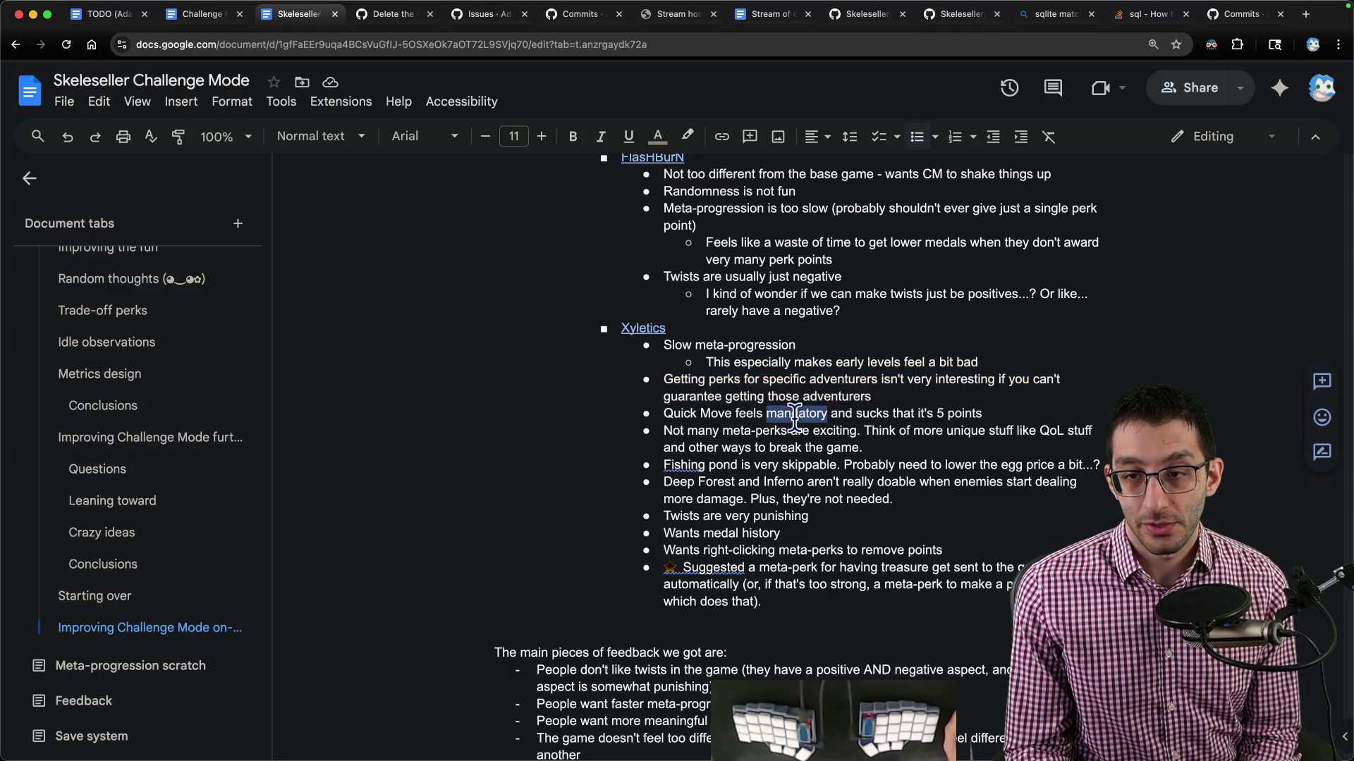
pyautogui.tripleClick(671, 432)
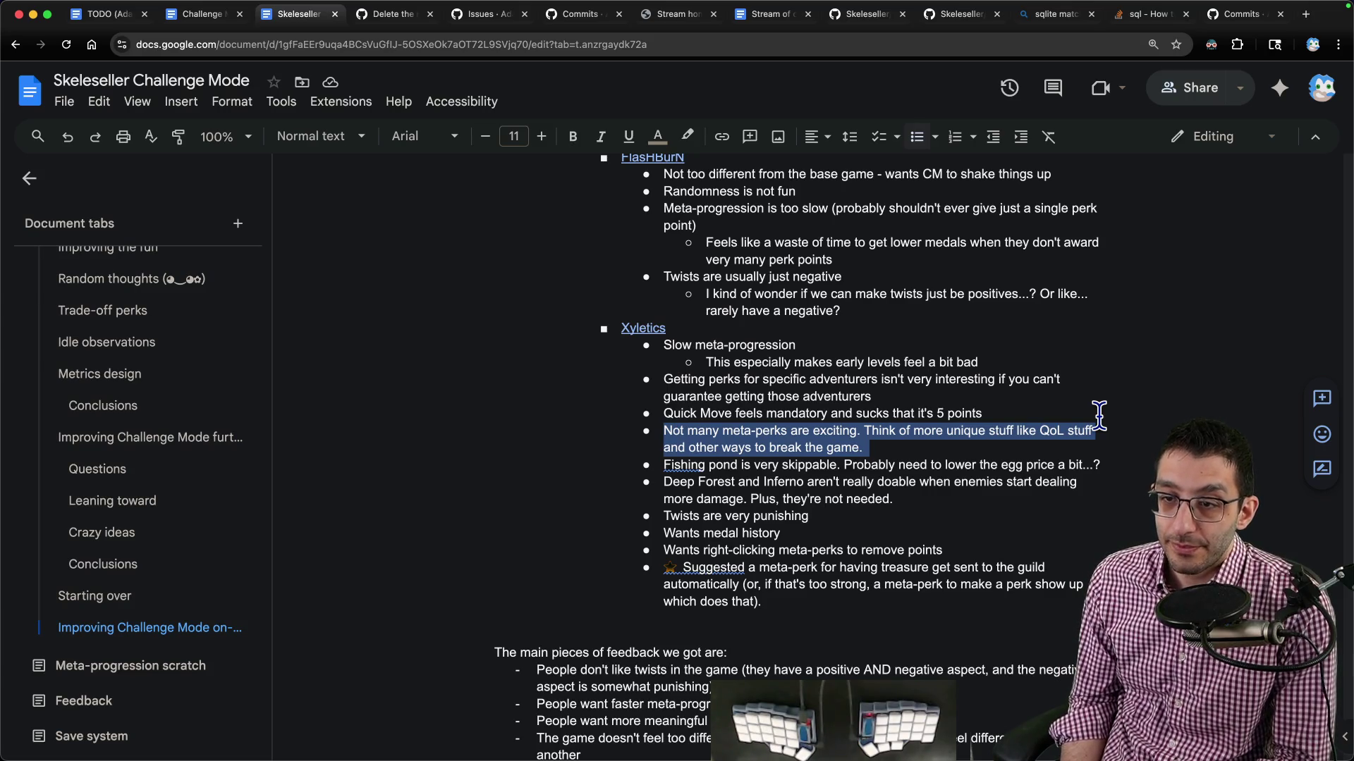
pyautogui.moveTo(664, 465); pyautogui.dragTo(1082, 465)
pyautogui.hotkey('ctrl', 'shift', 'Tab')
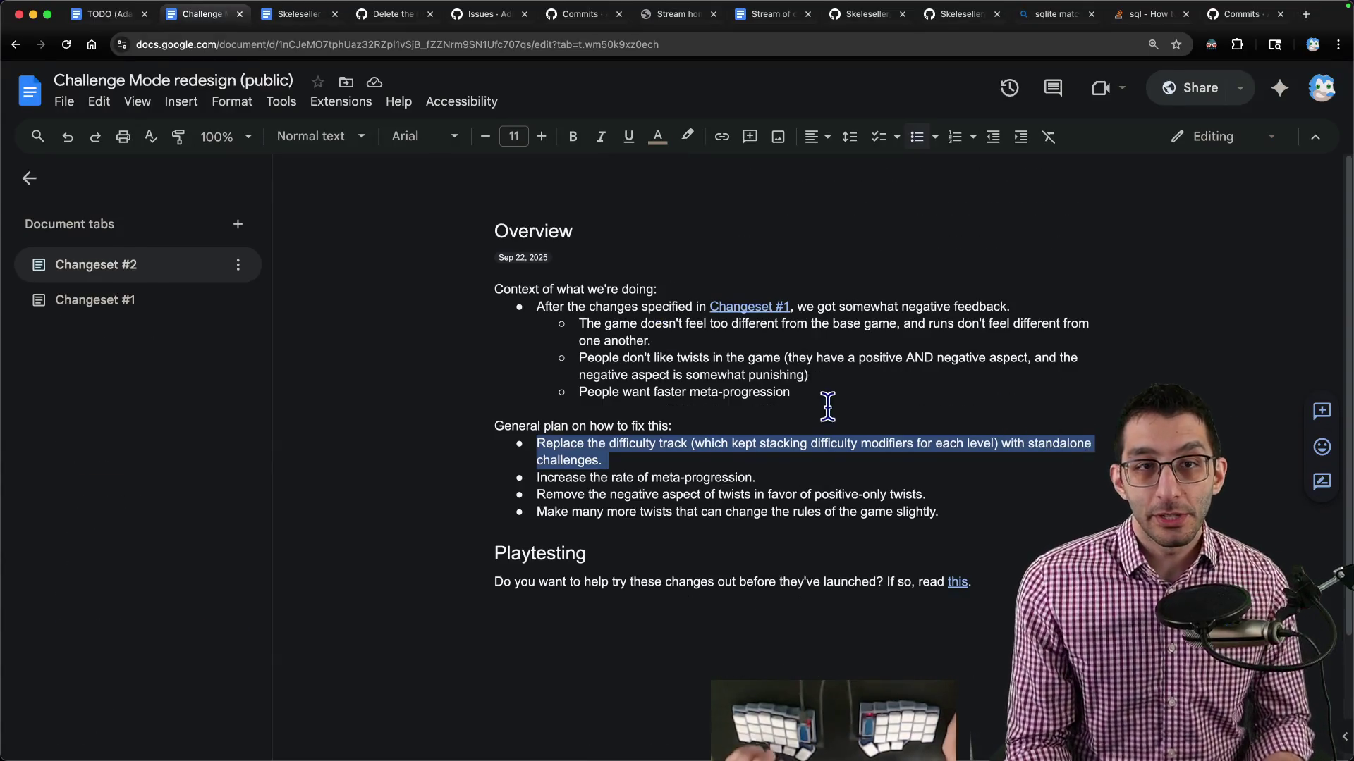
pyautogui.hotkey('ctrl', 'Tab')
pyautogui.scroll(7, 183, 444)
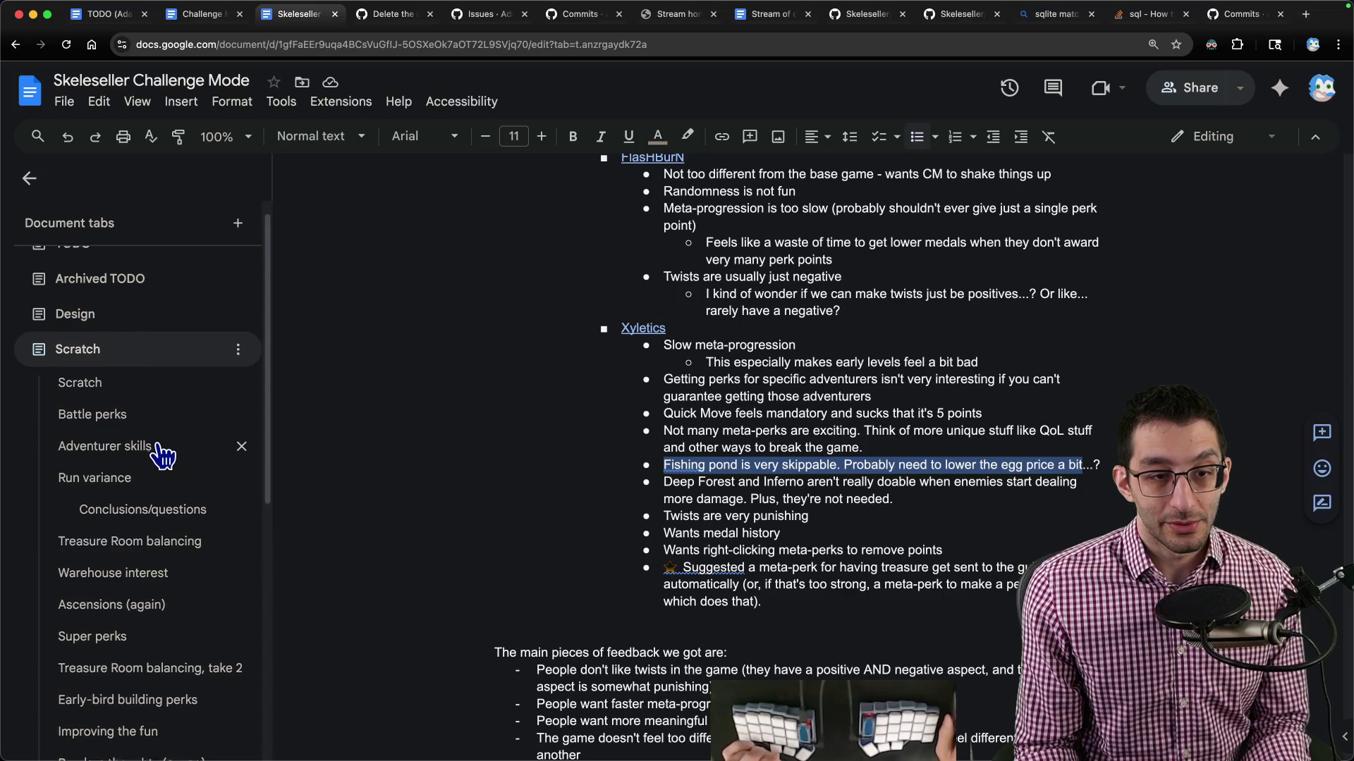
pyautogui.scroll(-1, 169, 447)
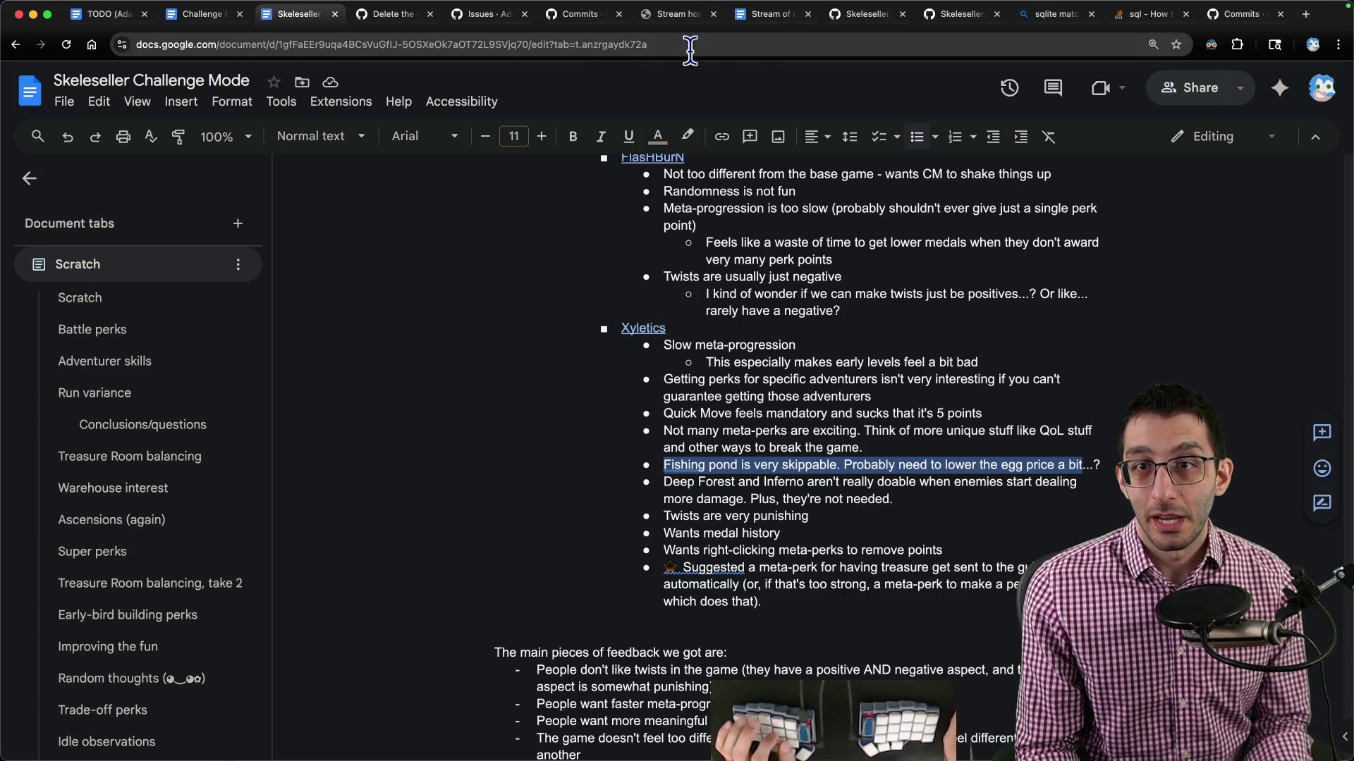
pyautogui.click(749, 20)
# In the TODO tab, start a Balancing sub-bullet on Eggstraction below the gold medal item.
pyautogui.click(293, 24)
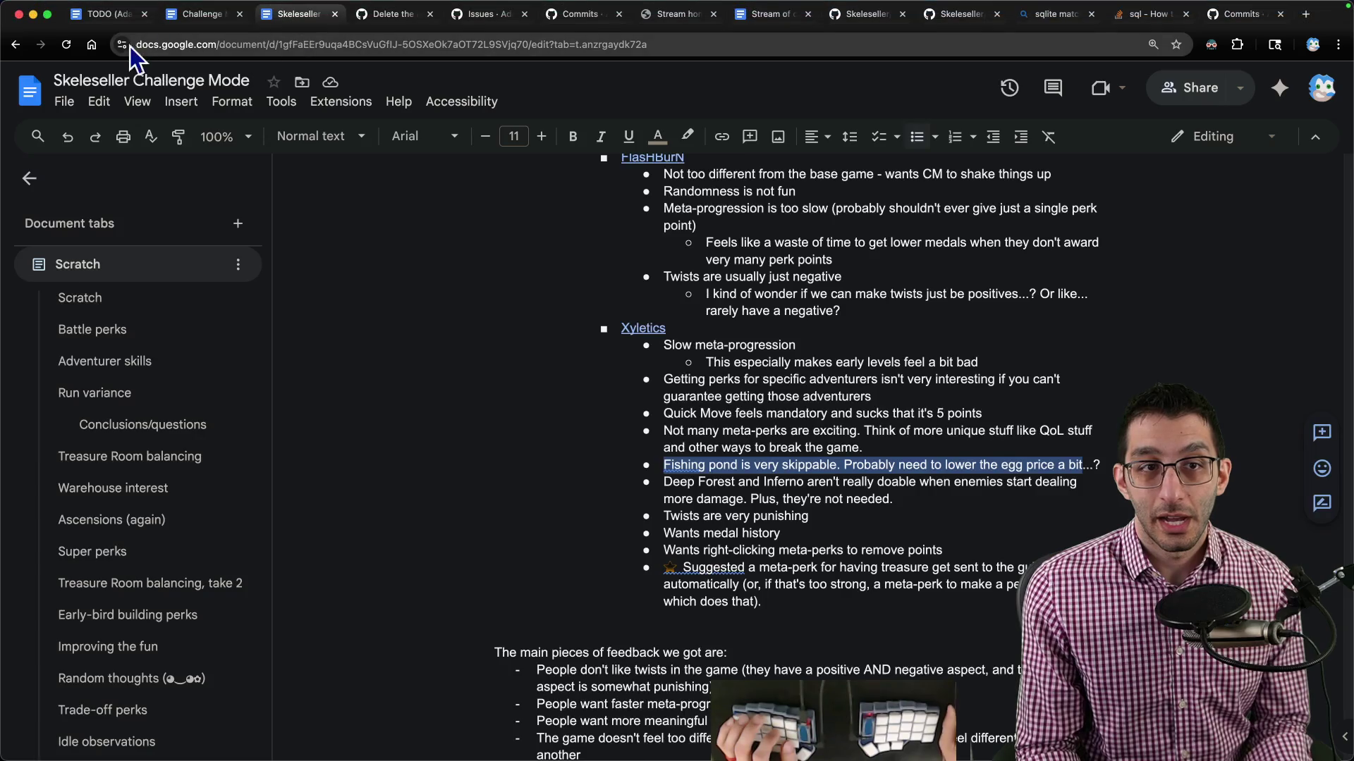
pyautogui.click(371, 22)
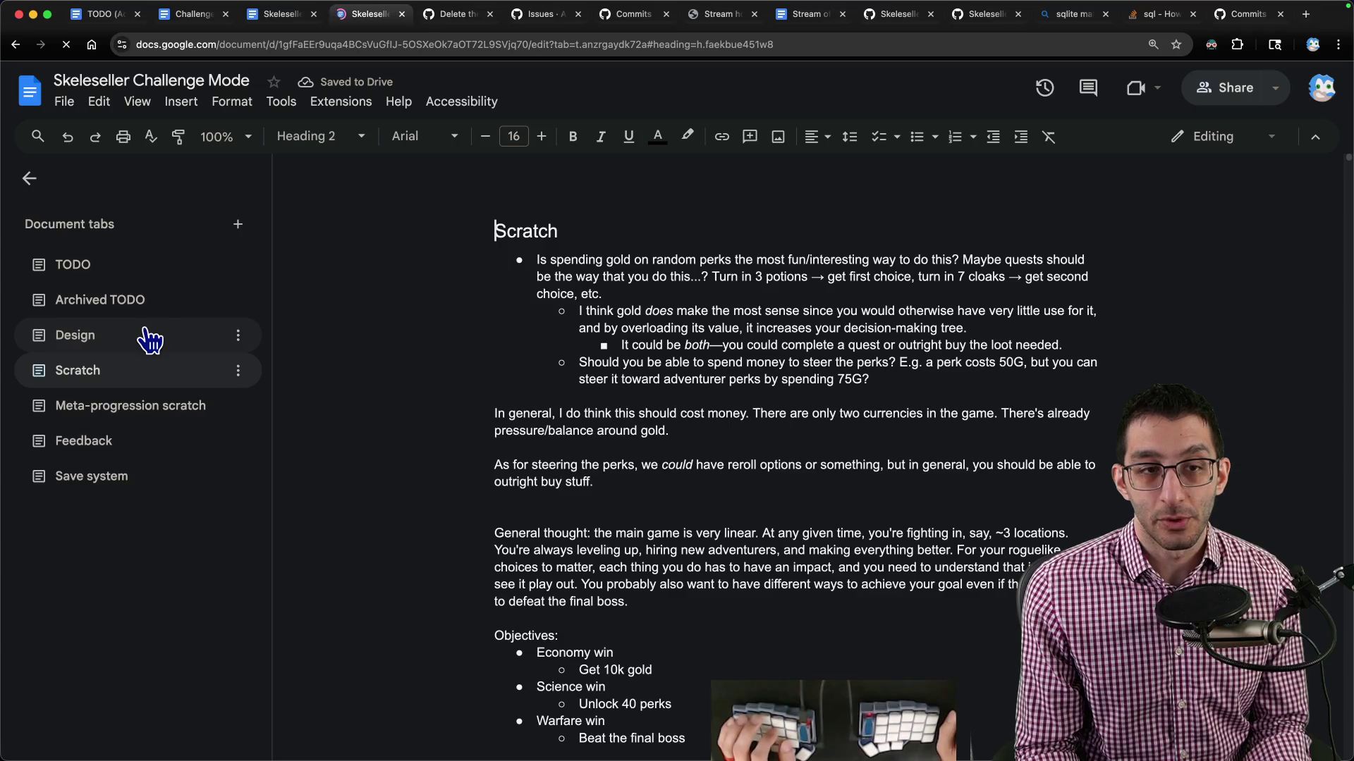
pyautogui.click(115, 268)
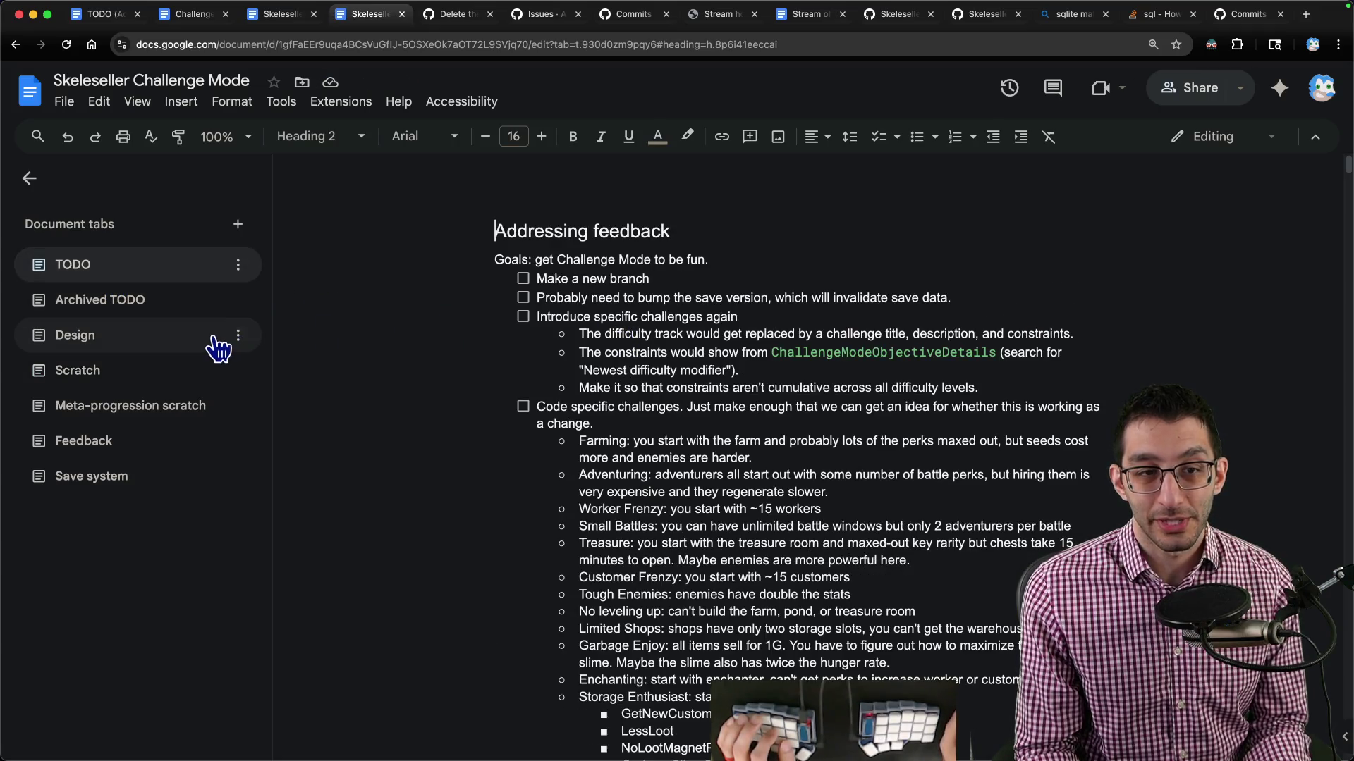
pyautogui.scroll(-10, 453, 368)
pyautogui.scroll(-1, 560, 384)
pyautogui.click(1061, 542)
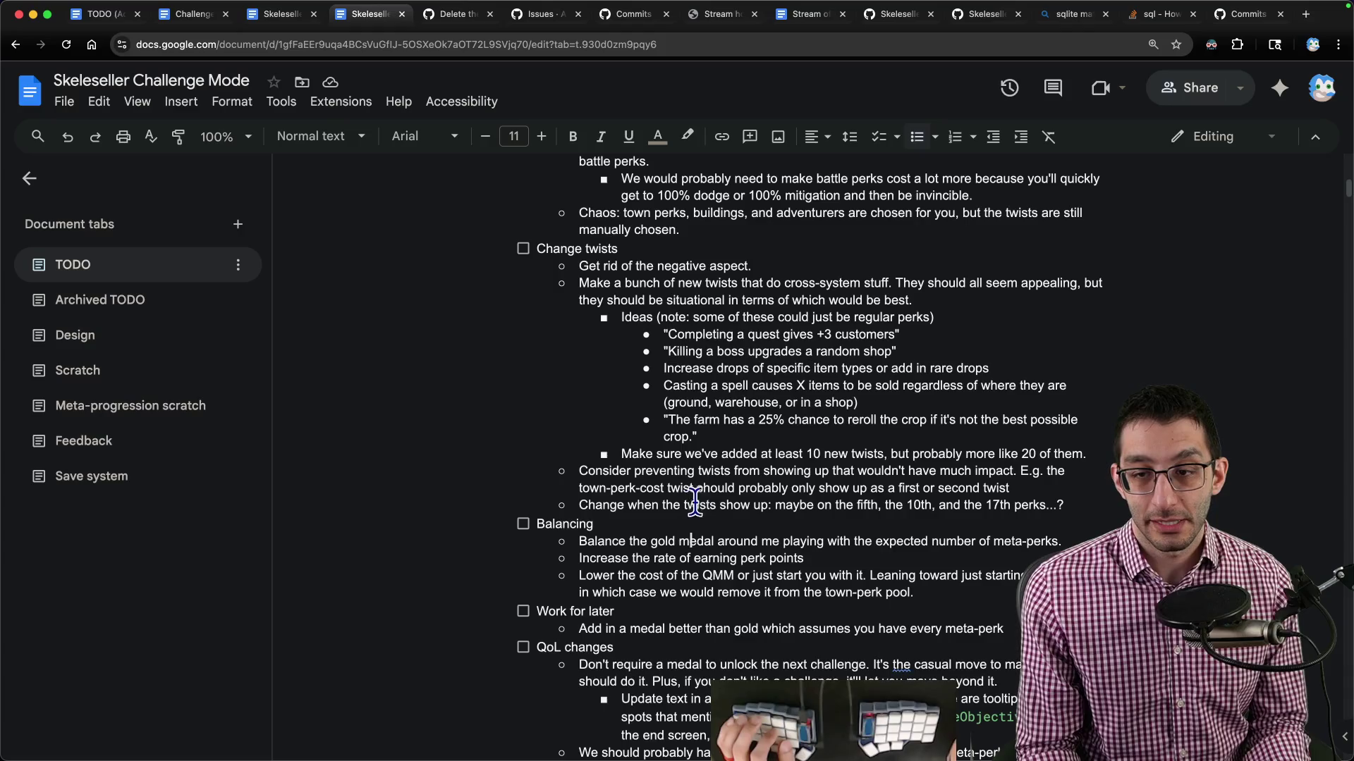
pyautogui.press('Return')
pyautogui.write('The fishing pond may need to be slightly better. Maybe lower the egg cost or cha')
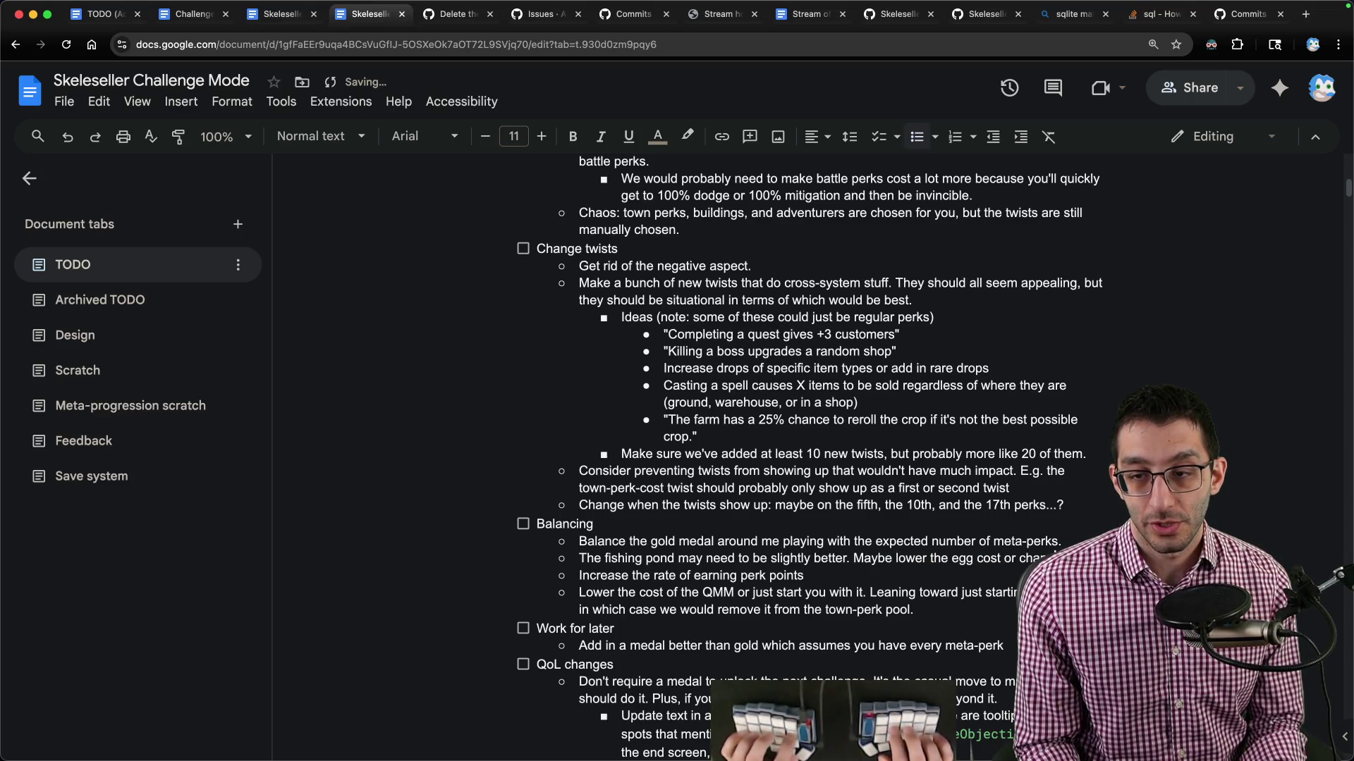
pyautogui.write('Eggstraction to start out better...? Xyletics said they were skipping it in practic')
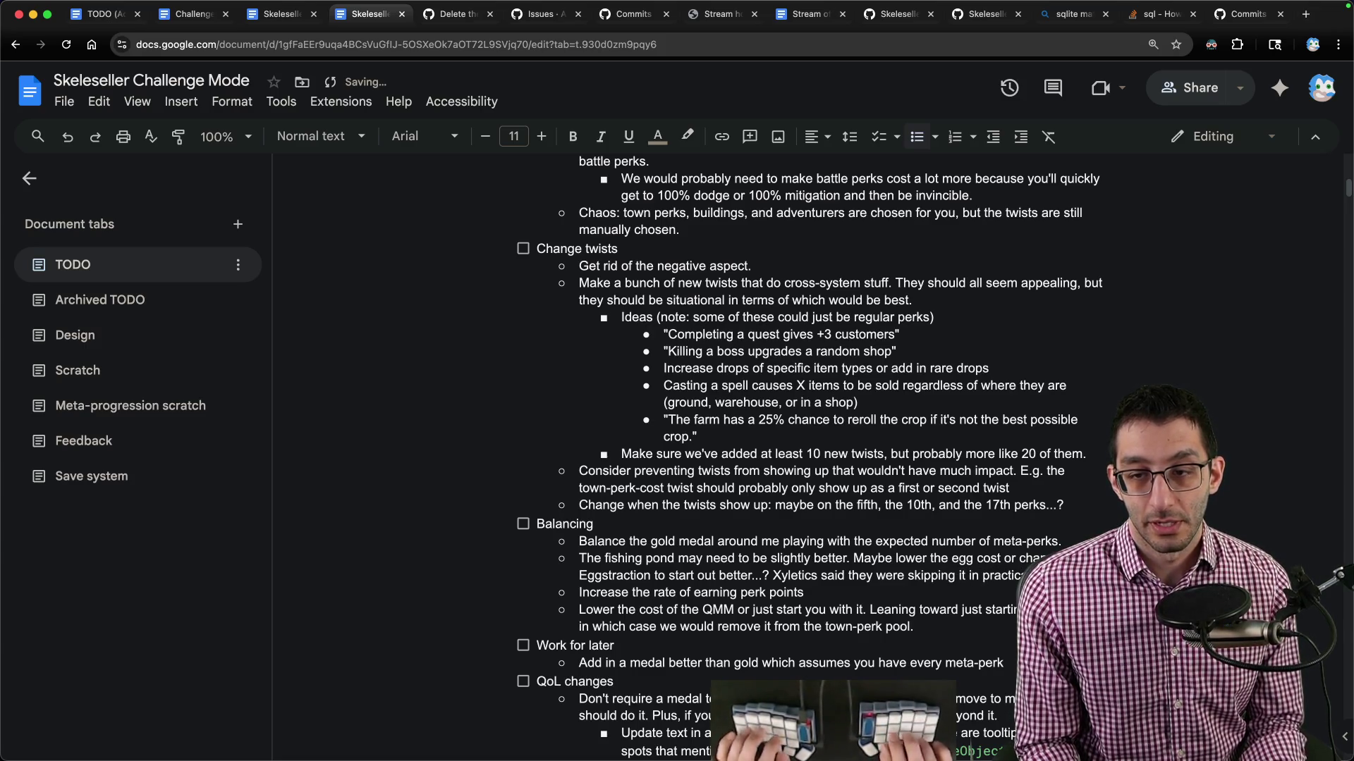
pyautogui.hotkey('ctrl', 'shift', 'Tab')
# Select the playtester's suggested meta-perk sentence in the feedback notes.
pyautogui.tripleClick(715, 487)
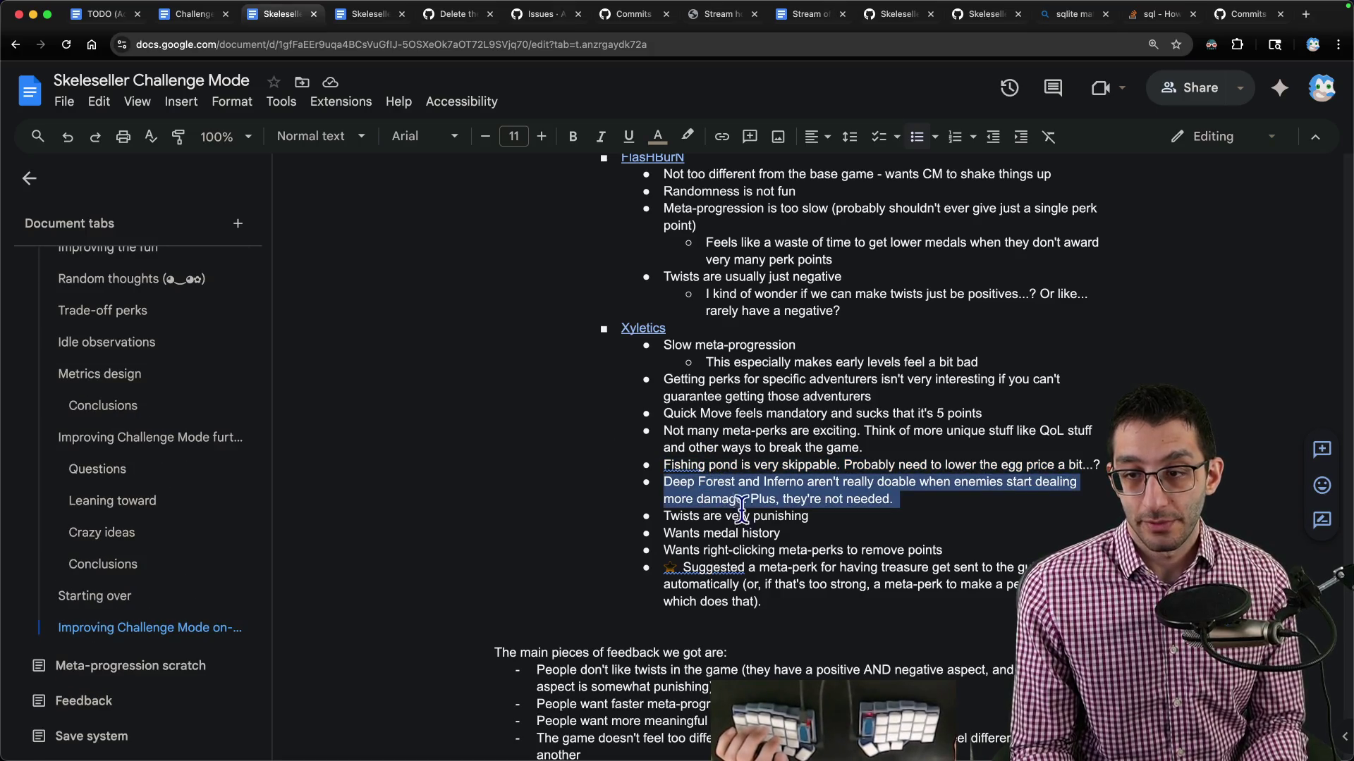
pyautogui.tripleClick(710, 518)
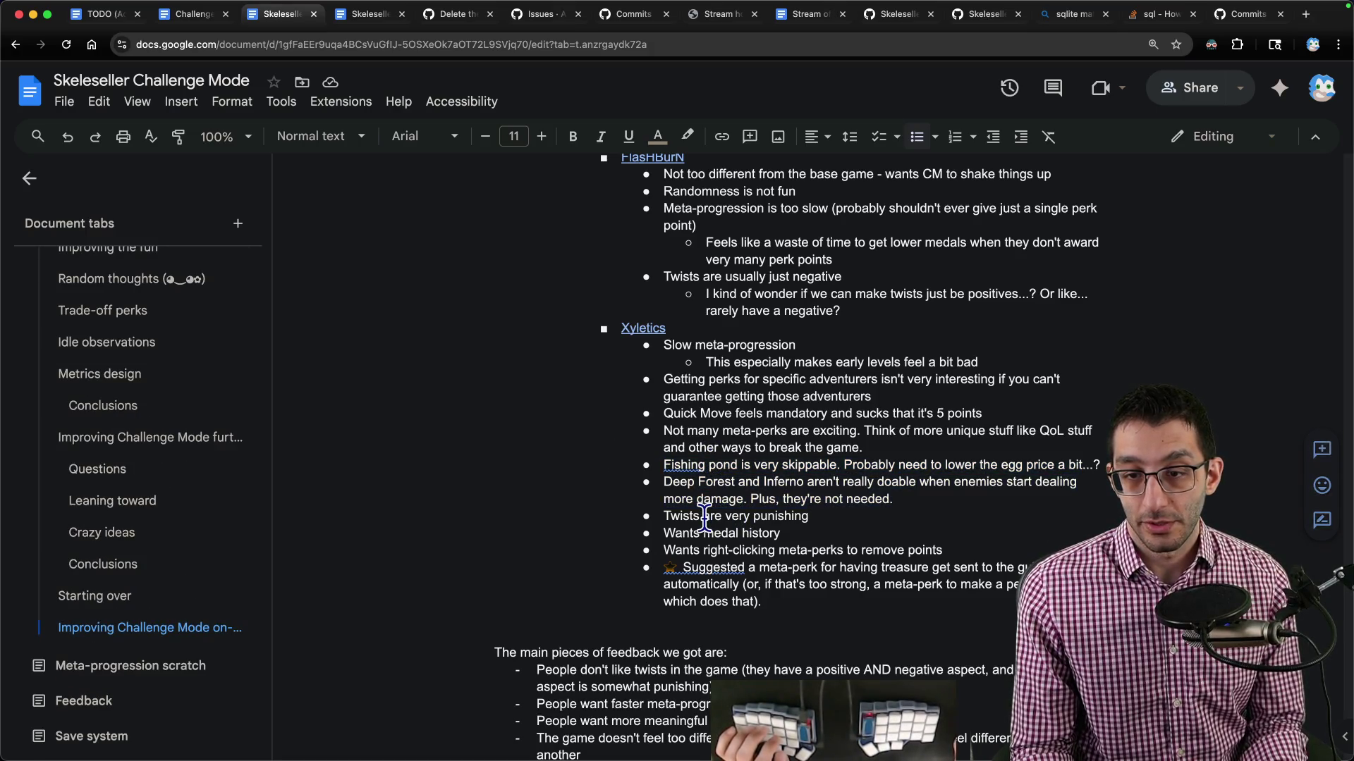
pyautogui.doubleClick(753, 534)
pyautogui.click(753, 537)
pyautogui.hotkey('ctrl', 'shift', 'Tab')
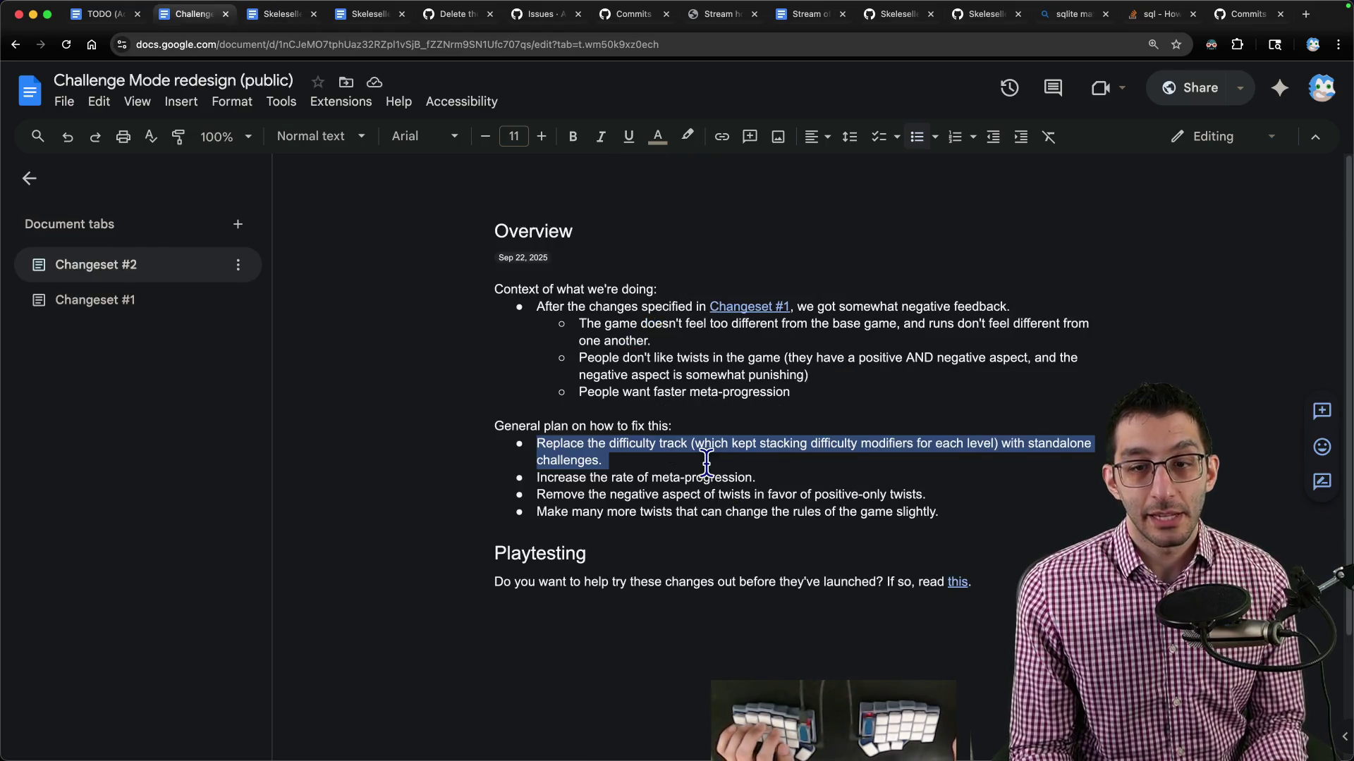
pyautogui.hotkey('ctrl', 'Tab')
pyautogui.click(669, 554)
pyautogui.moveTo(666, 551)
pyautogui.mouseDown()
pyautogui.moveTo(938, 571)
pyautogui.moveTo(948, 551)
pyautogui.mouseUp()
pyautogui.moveTo(684, 568)
pyautogui.mouseDown()
pyautogui.moveTo(1004, 575)
pyautogui.moveTo(1015, 605)
pyautogui.mouseUp()
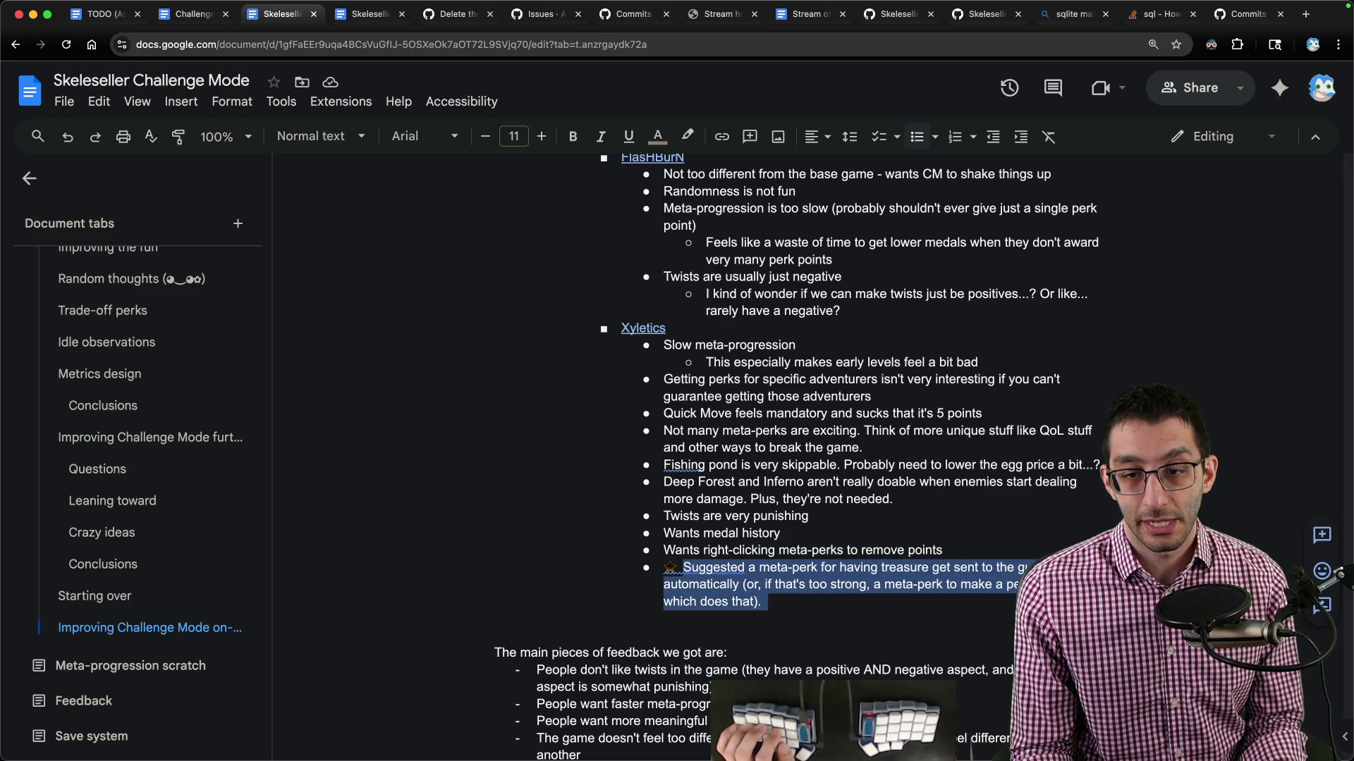
pyautogui.moveTo(825, 604); pyautogui.dragTo(687, 573)
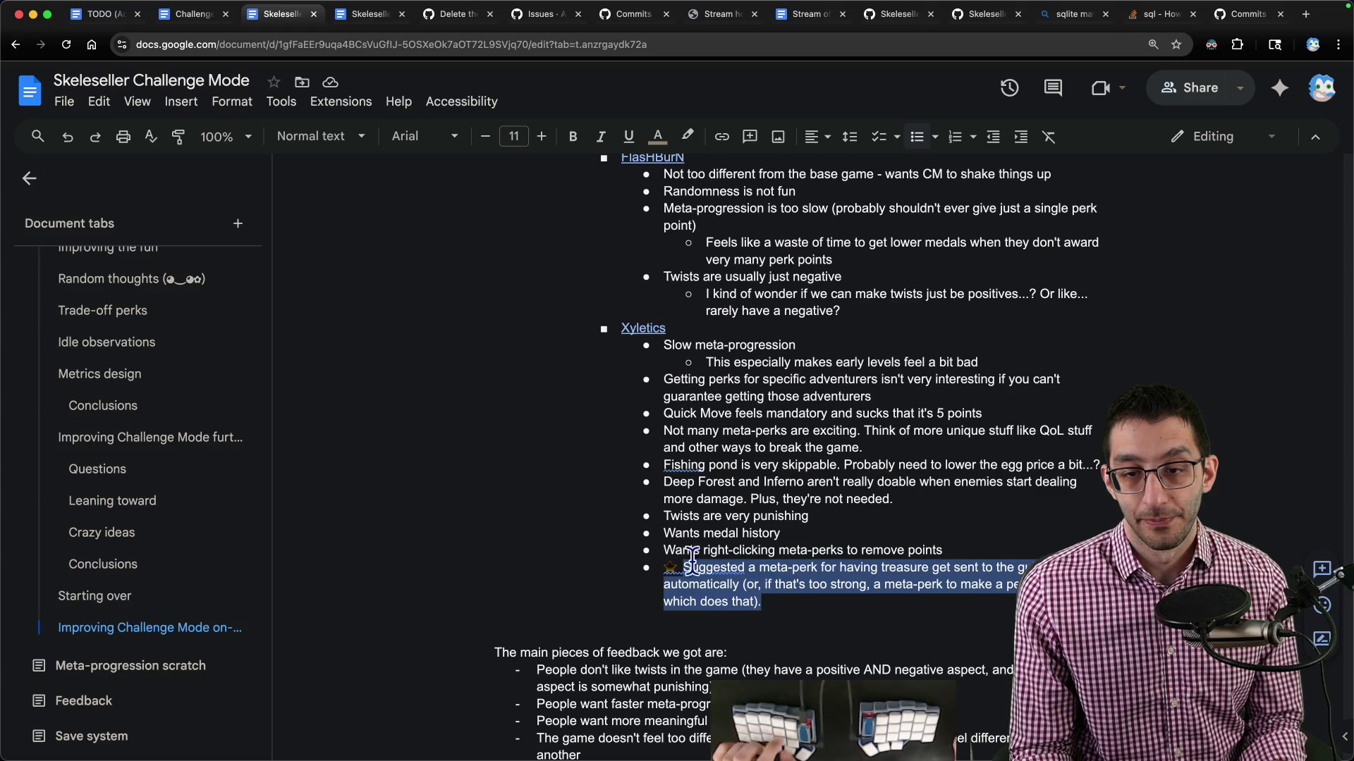
# Add a Meta-perks checklist item with the pasted suggestion as a sub-bullet credited to the tester.
pyautogui.hotkey('ctrl', 'Tab')
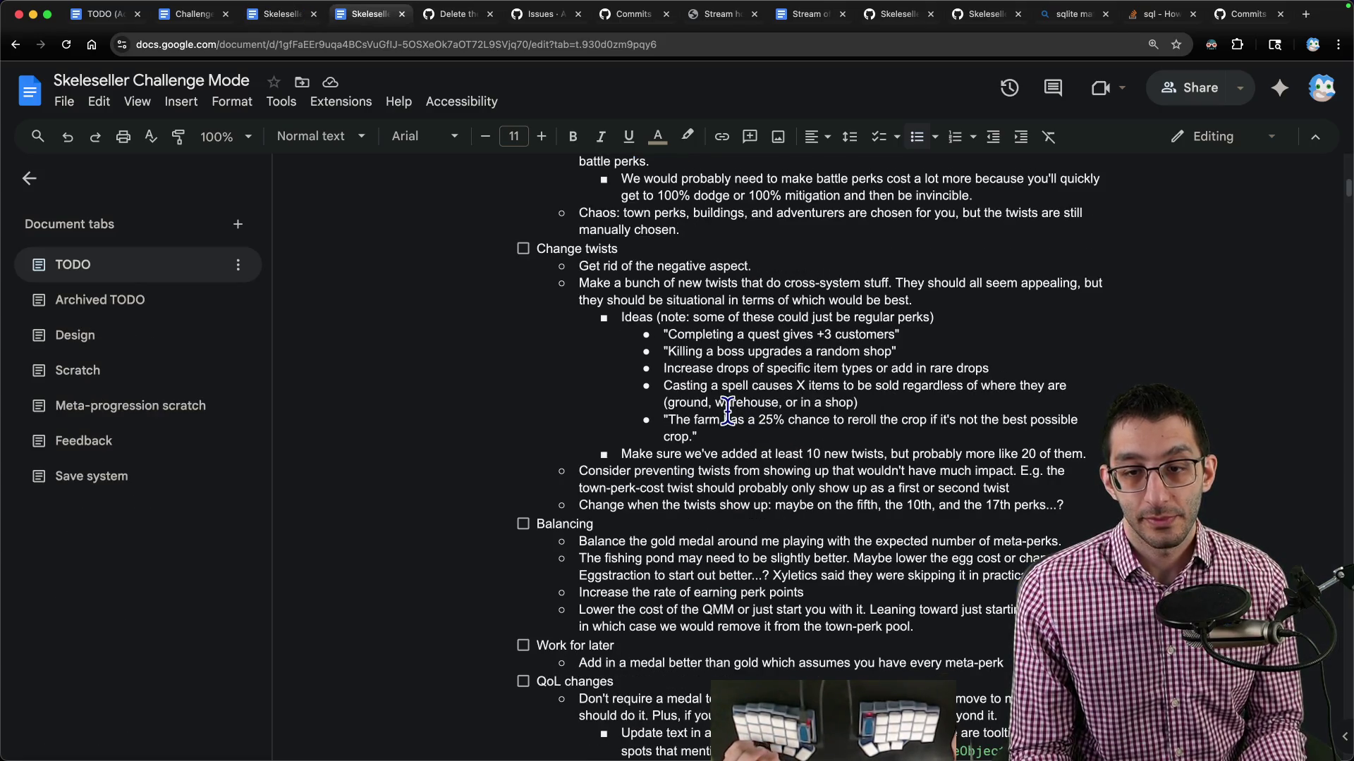
pyautogui.scroll(-1, 721, 410)
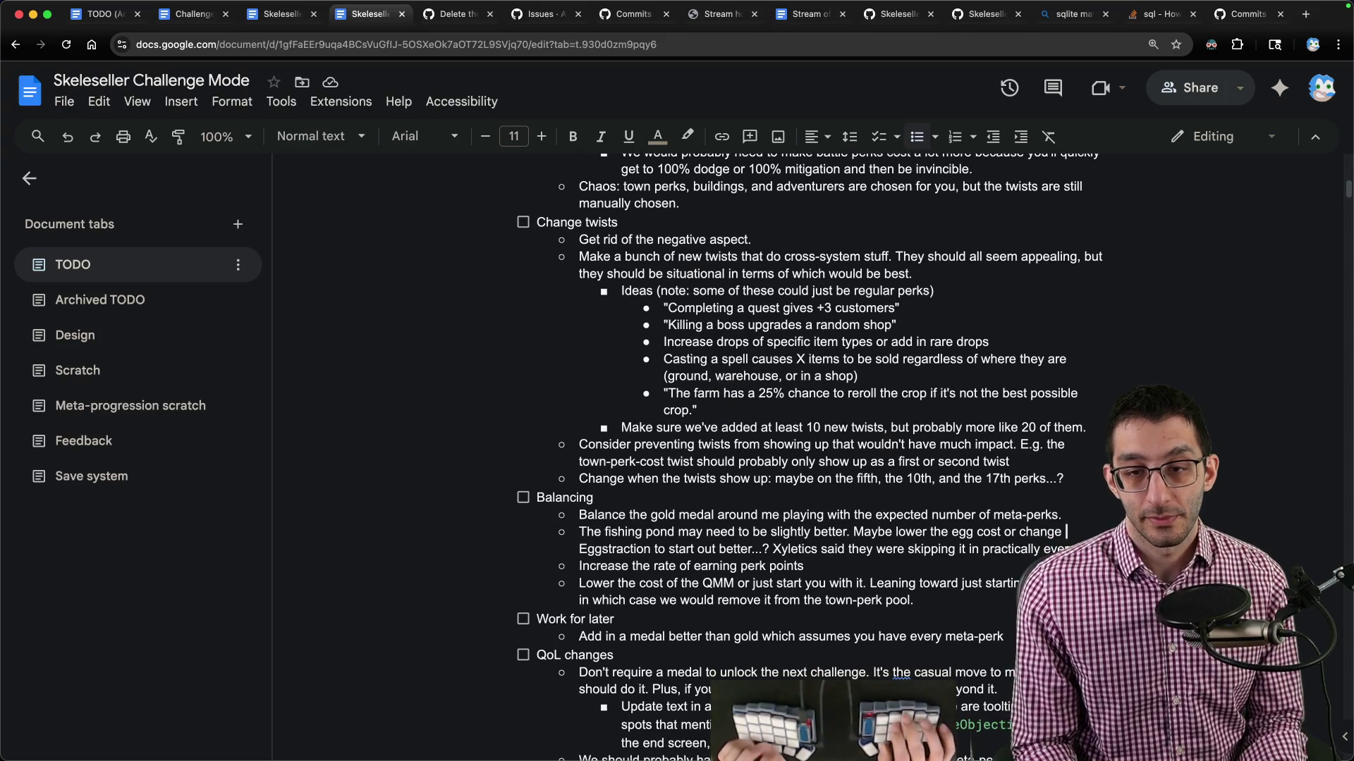
pyautogui.press('Return')
pyautogui.hotkey('shift', 'Tab')
pyautogui.write('Meta-perks')
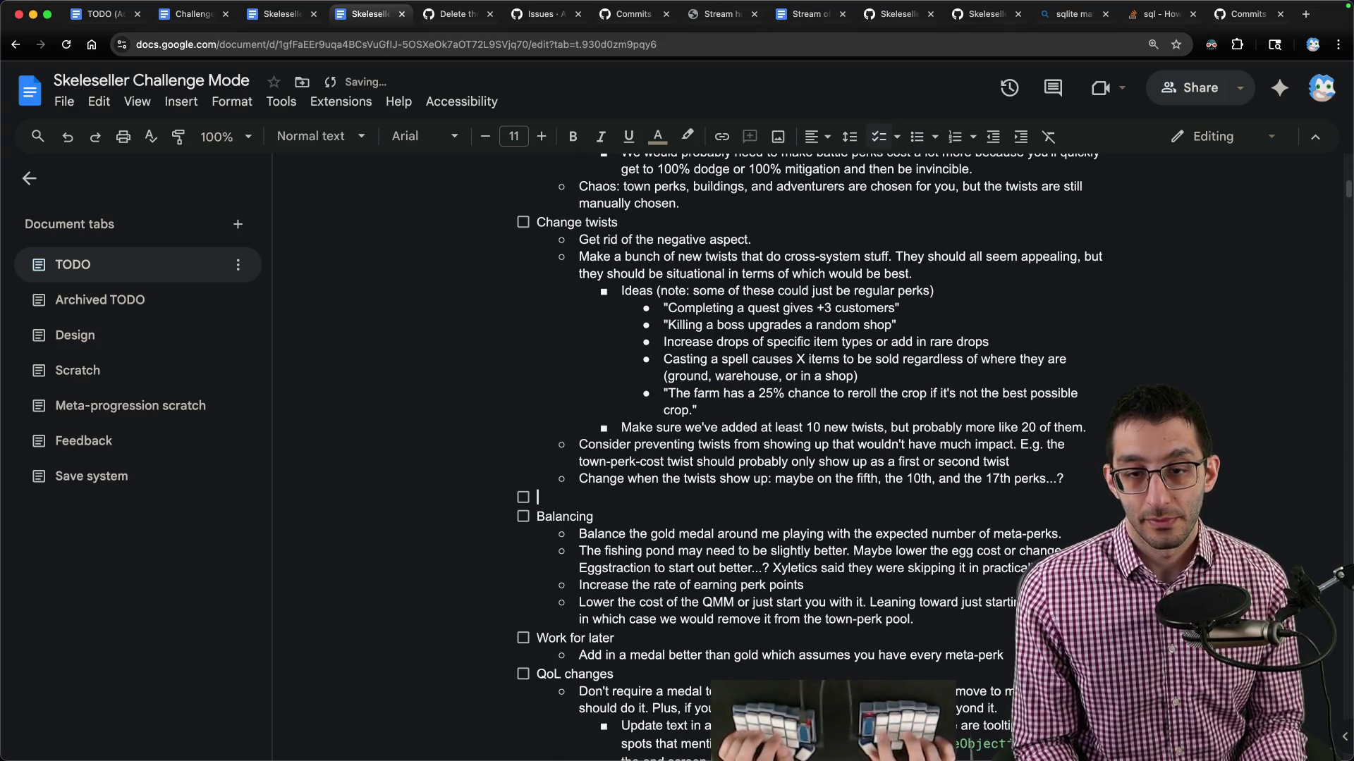
pyautogui.press('Return')
pyautogui.press('Tab')
pyautogui.write("Suggested a meta-perk for having treasure get sent to the guild automatically (or, if that's too strong, a meta-perk to make a perk show up which does that).")
pyautogui.press('Home')
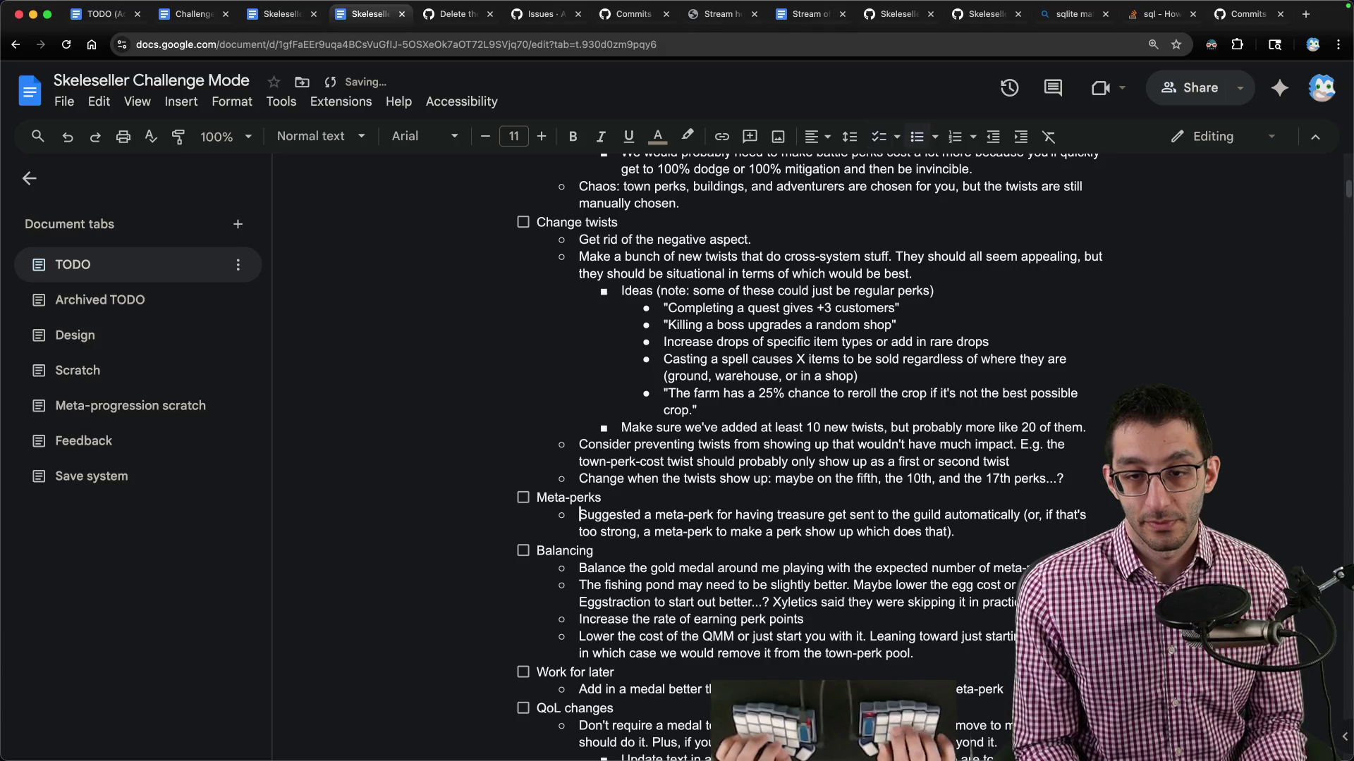
pyautogui.write('Xyletics')
pyautogui.press('Delete')
pyautogui.write('s')
pyautogui.press('Down')
pyautogui.press('End')
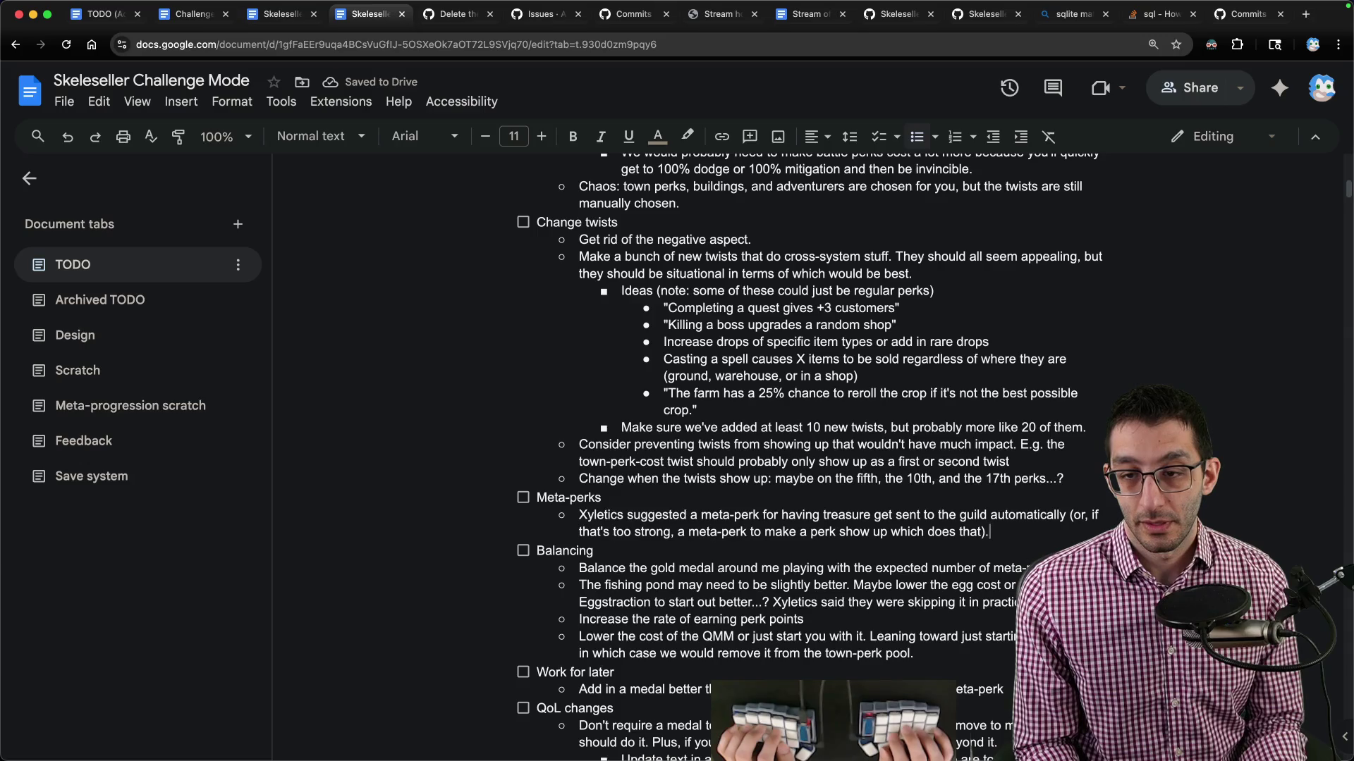
# In the daily plans document, highlight the lines about needing more content and runs feeling different.
pyautogui.hotkey('ctrl', 'shift', 'Tab')
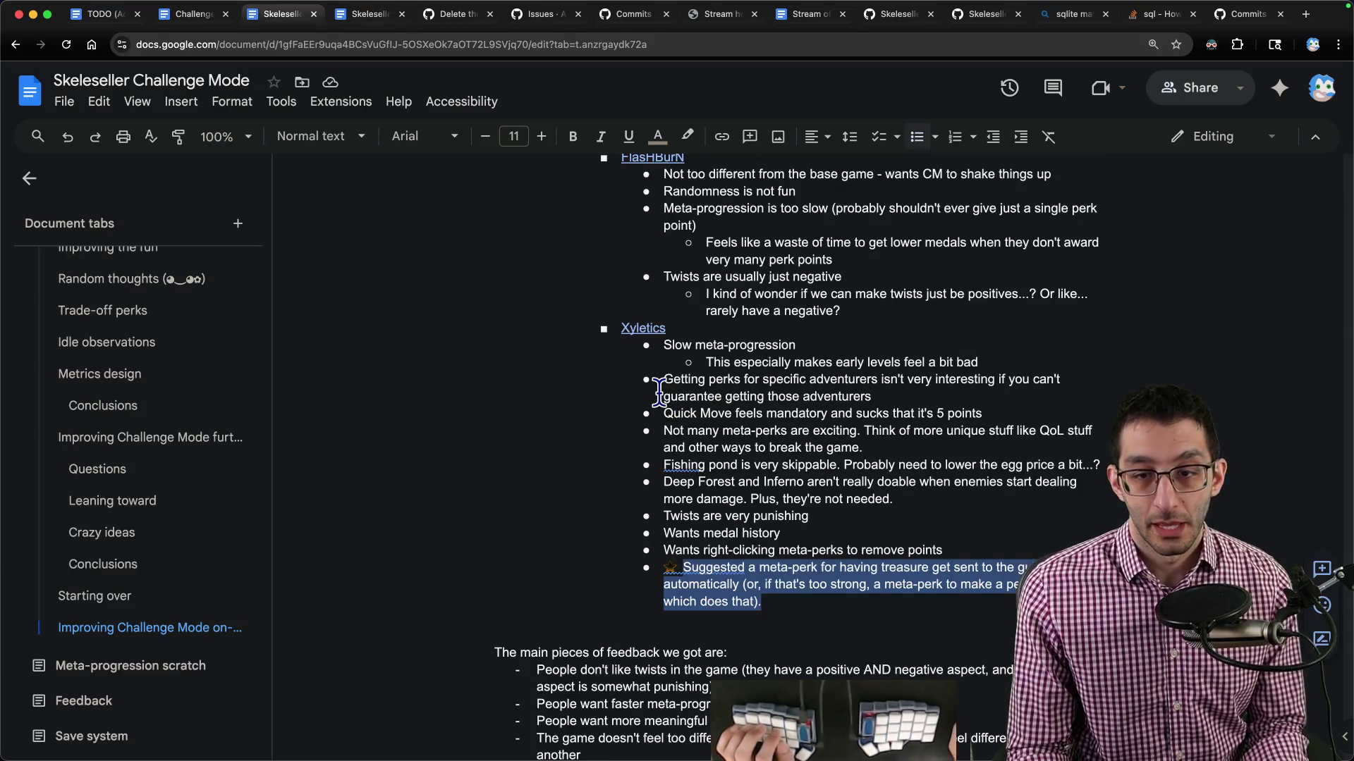
pyautogui.scroll(-5, 661, 392)
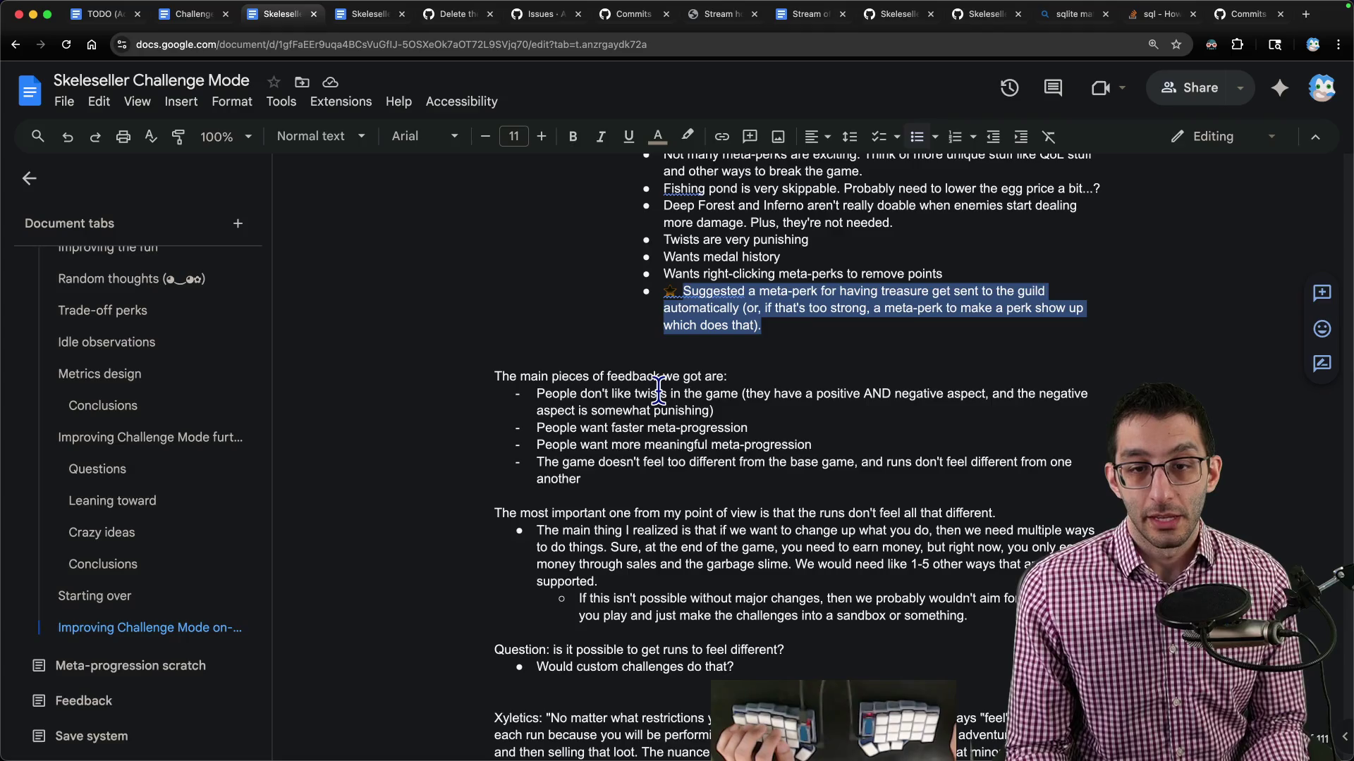
pyautogui.hotkey('ctrl', 'shift', 'Tab')
pyautogui.hotkey('ctrl', 'shift', 'Tab')
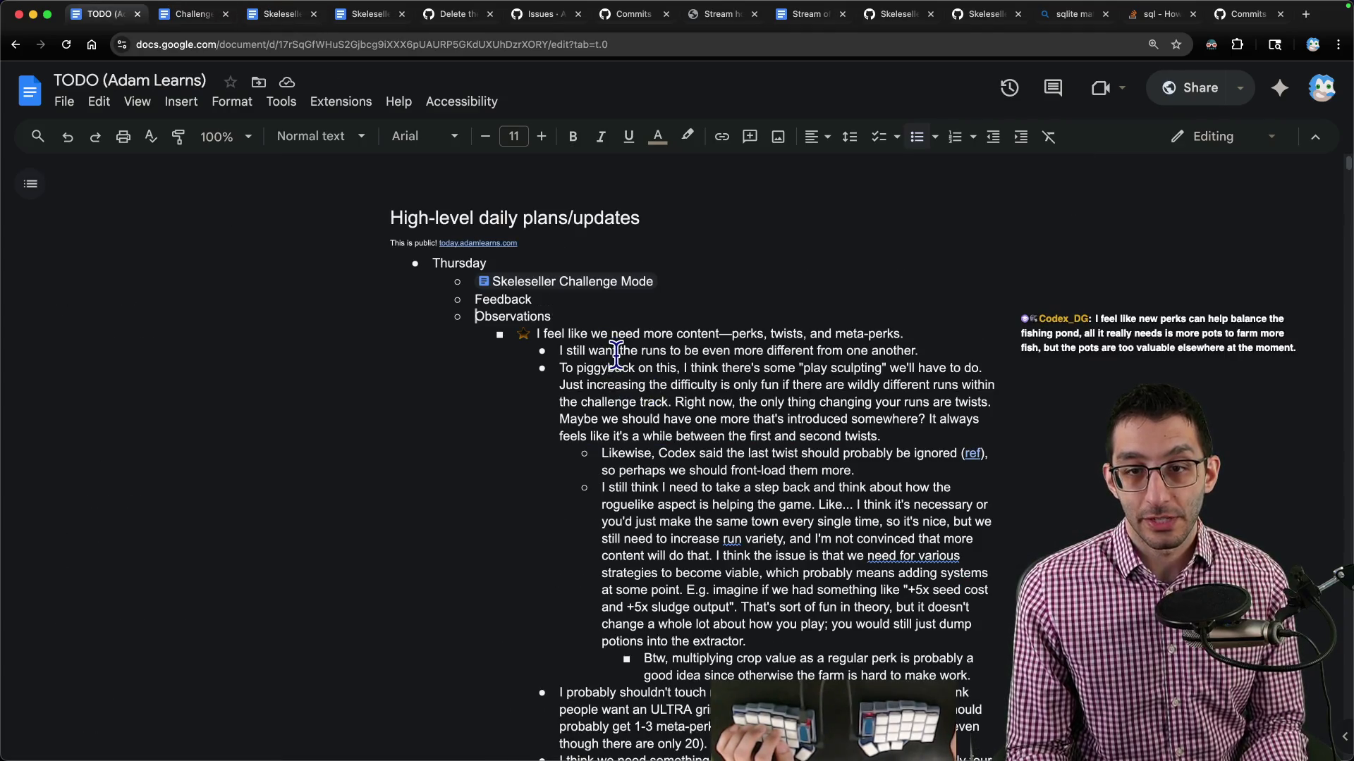
pyautogui.moveTo(537, 334); pyautogui.dragTo(912, 341)
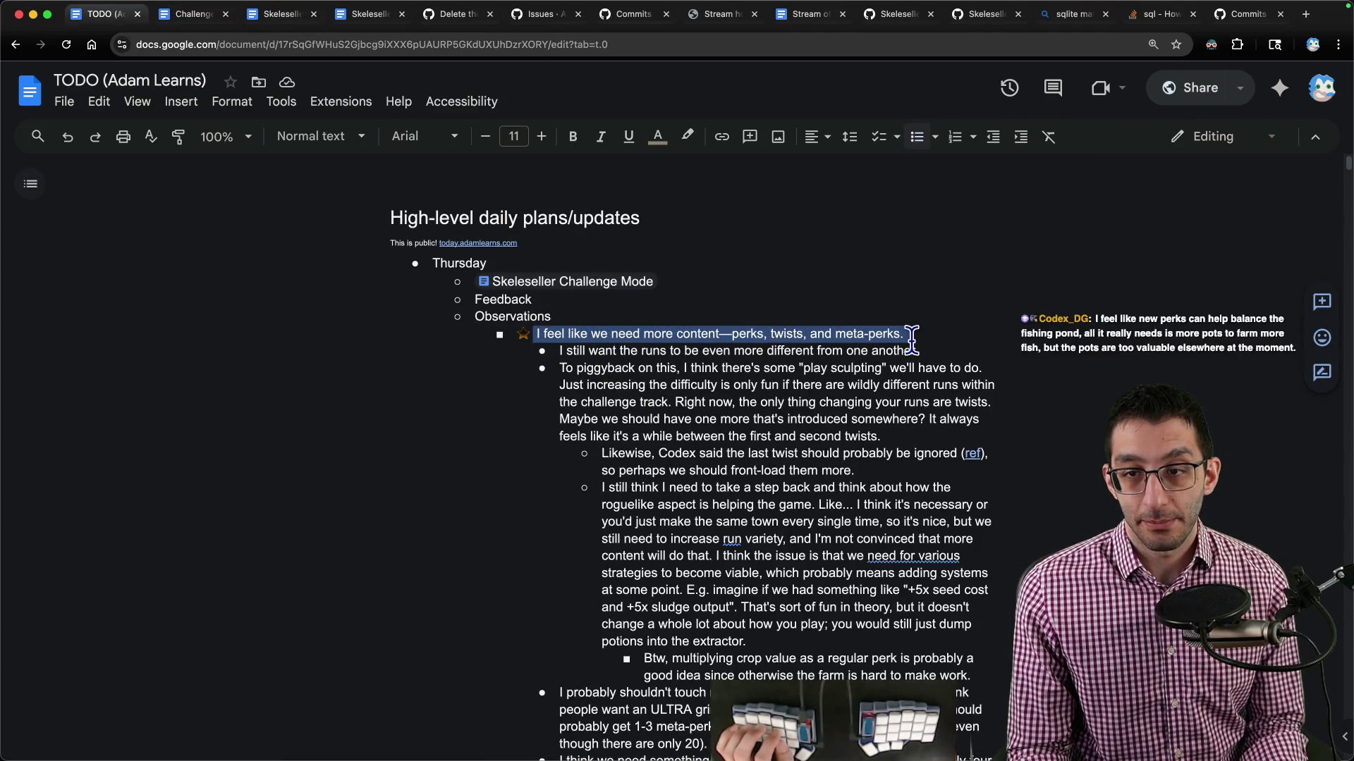
pyautogui.moveTo(559, 351); pyautogui.dragTo(980, 346)
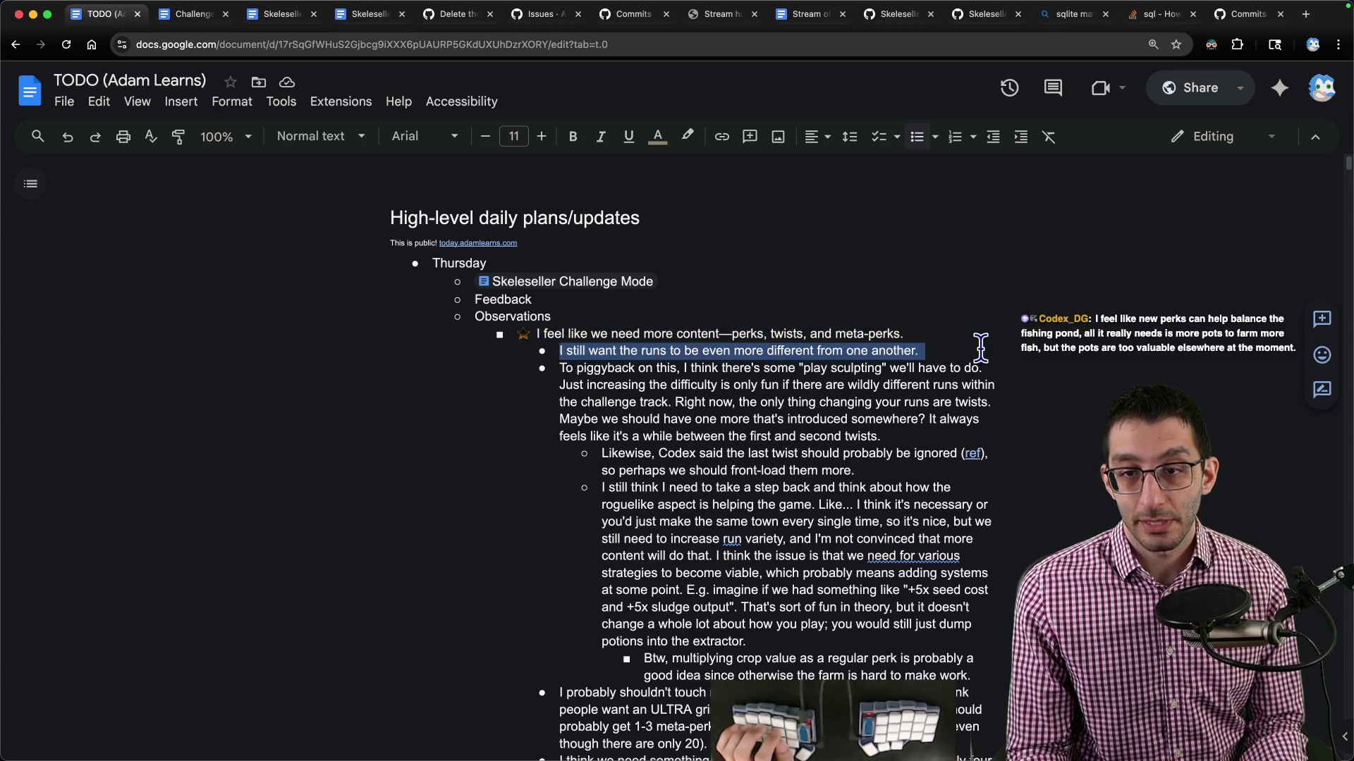
pyautogui.click(954, 352)
pyautogui.tripleClick(910, 351)
# Switch back to the Skeleseller TODO tab showing the Merge and release item.
pyautogui.hotkey('ctrl', 'Tab')
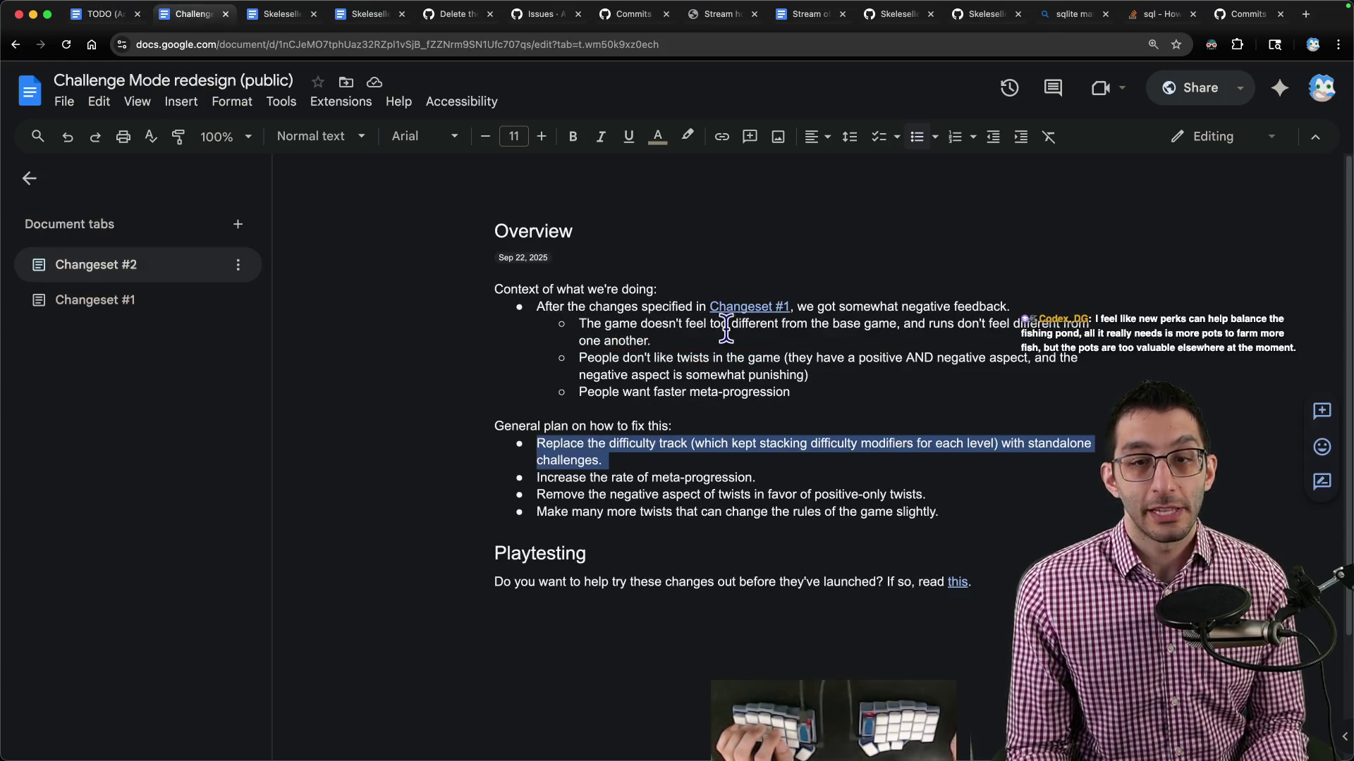
pyautogui.hotkey('ctrl', 'Tab')
pyautogui.scroll(-3, 775, 377)
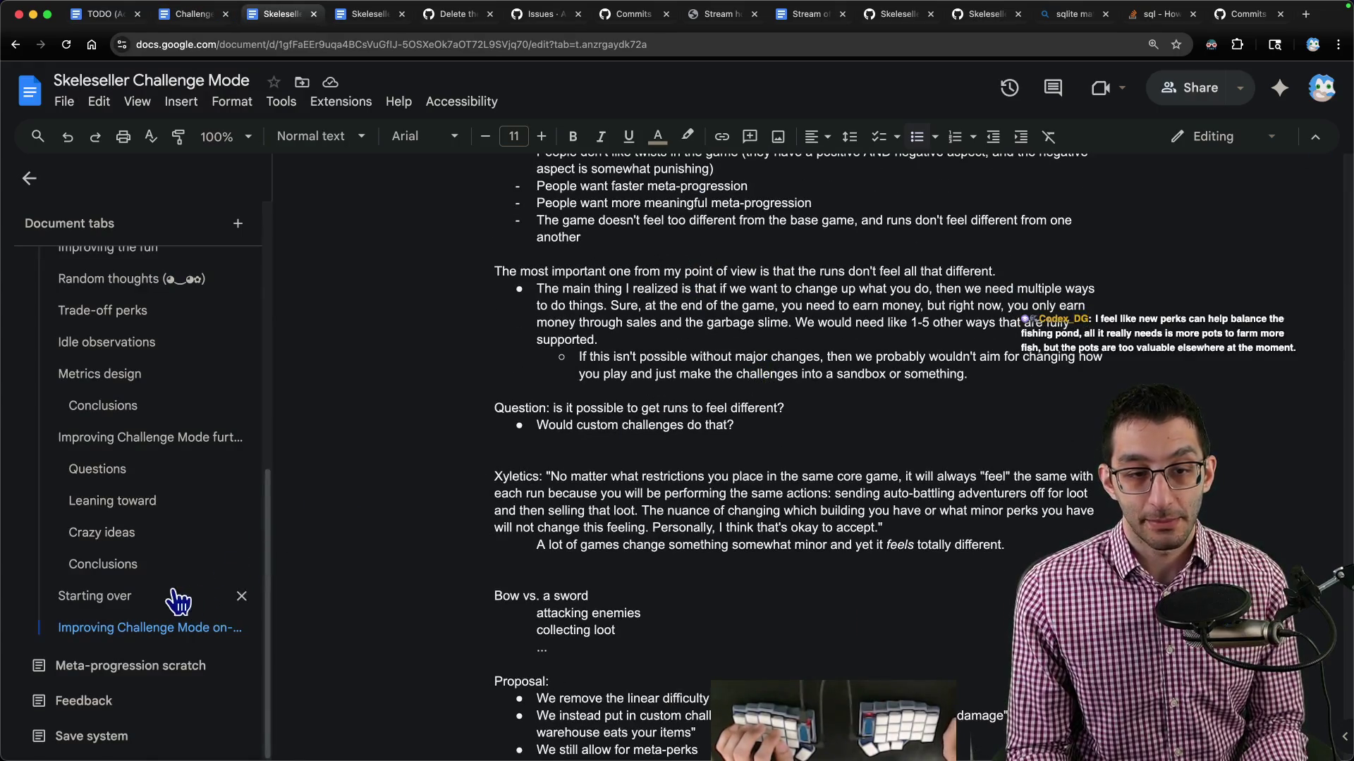
pyautogui.scroll(4, 190, 574)
pyautogui.scroll(3, 187, 550)
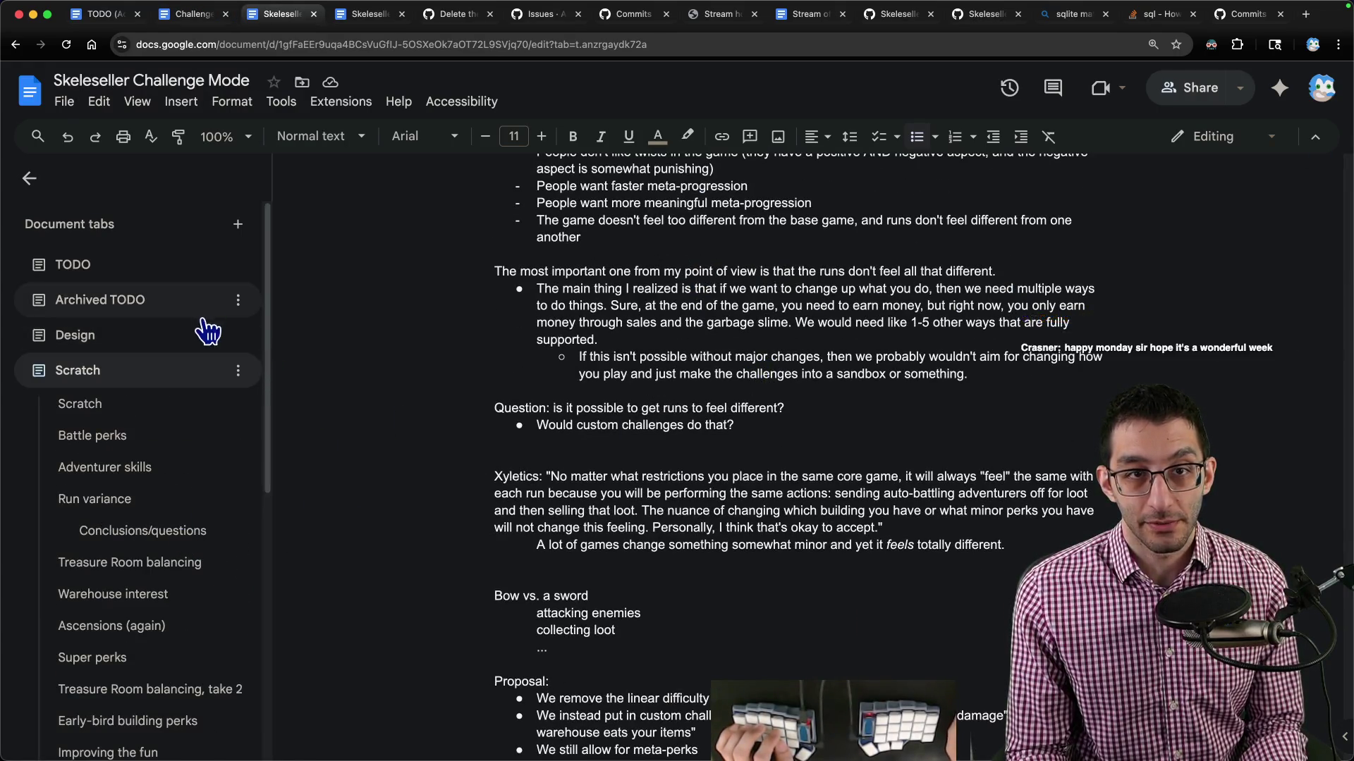
pyautogui.hotkey('ctrl', 'shift', 'Tab')
pyautogui.hotkey('ctrl', 'Tab')
# Add the bullet 'Biggest question: do runs feel different? Am I having fun when I play?'.
pyautogui.scroll(-7, 620, 493)
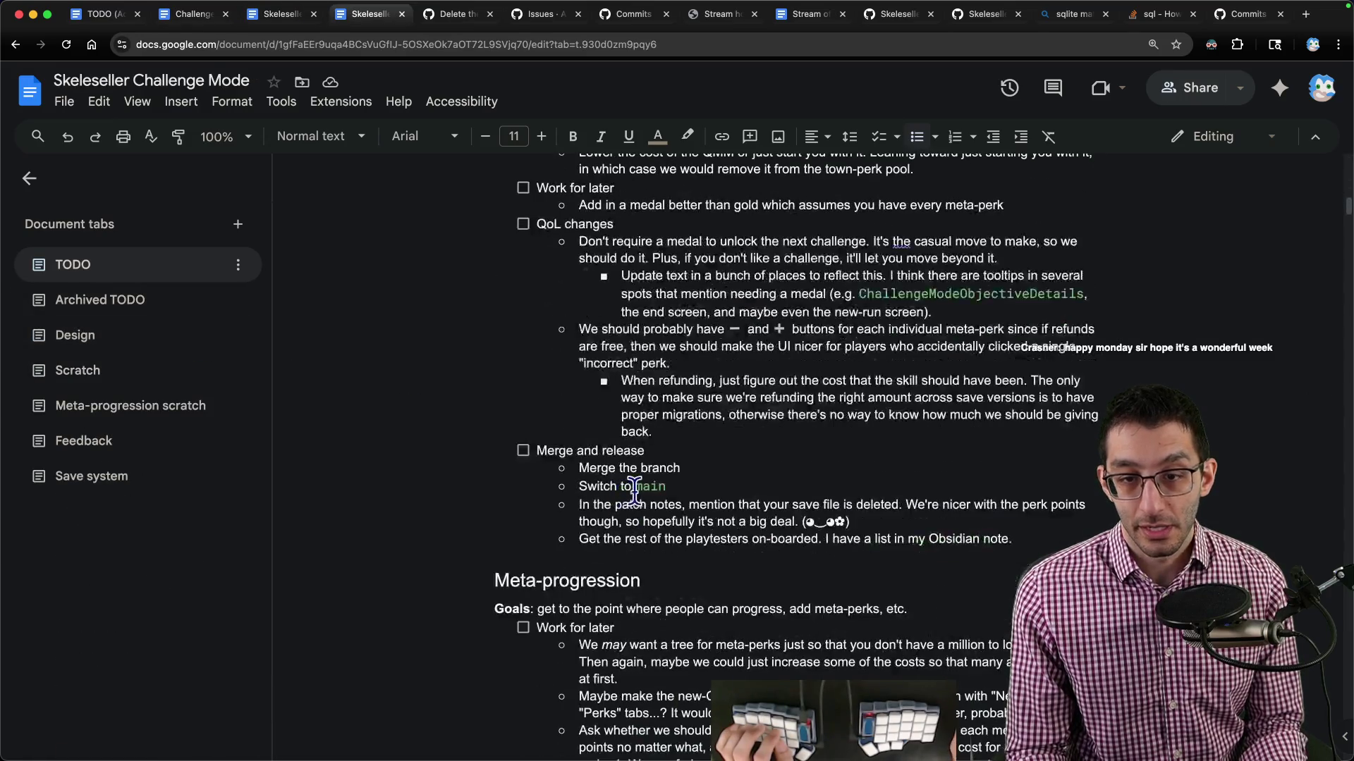
pyautogui.press('Return')
pyautogui.write('Bigg')
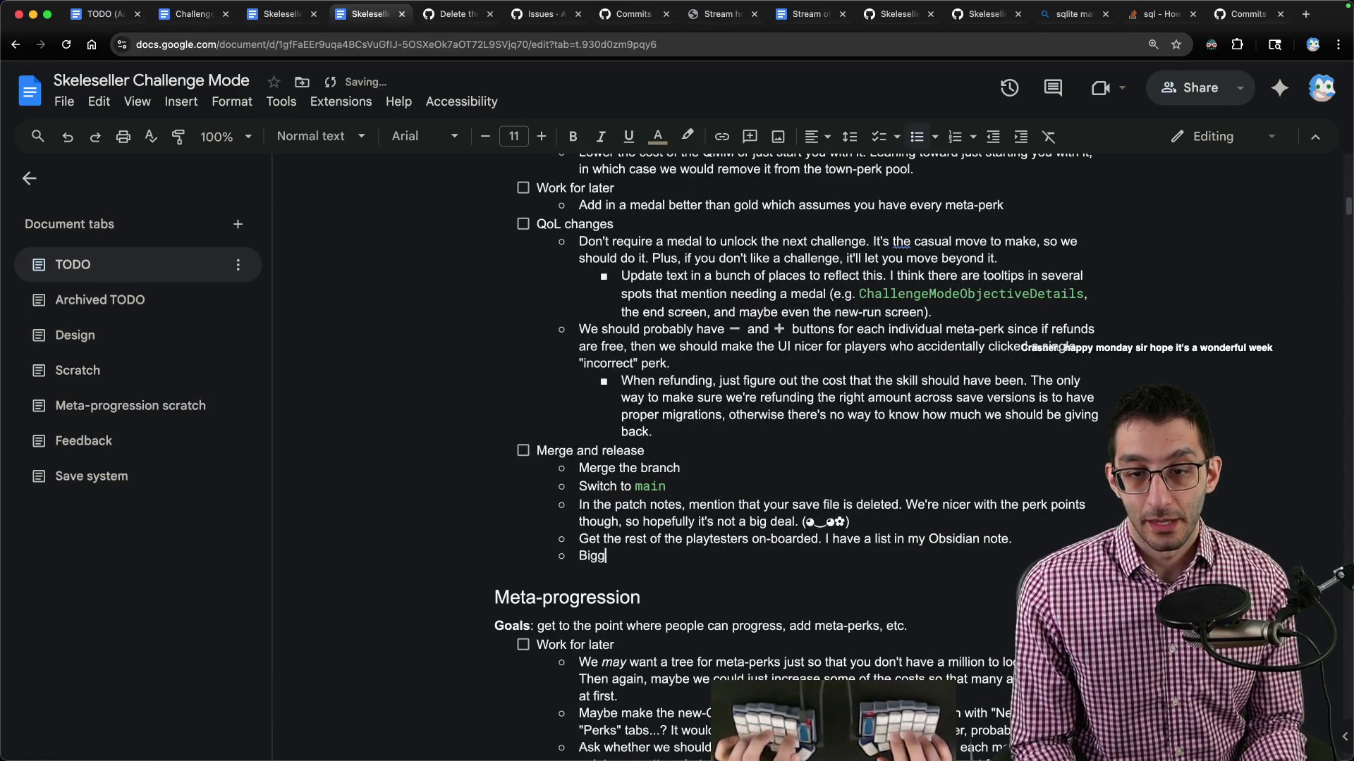
pyautogui.write('est question: do ')
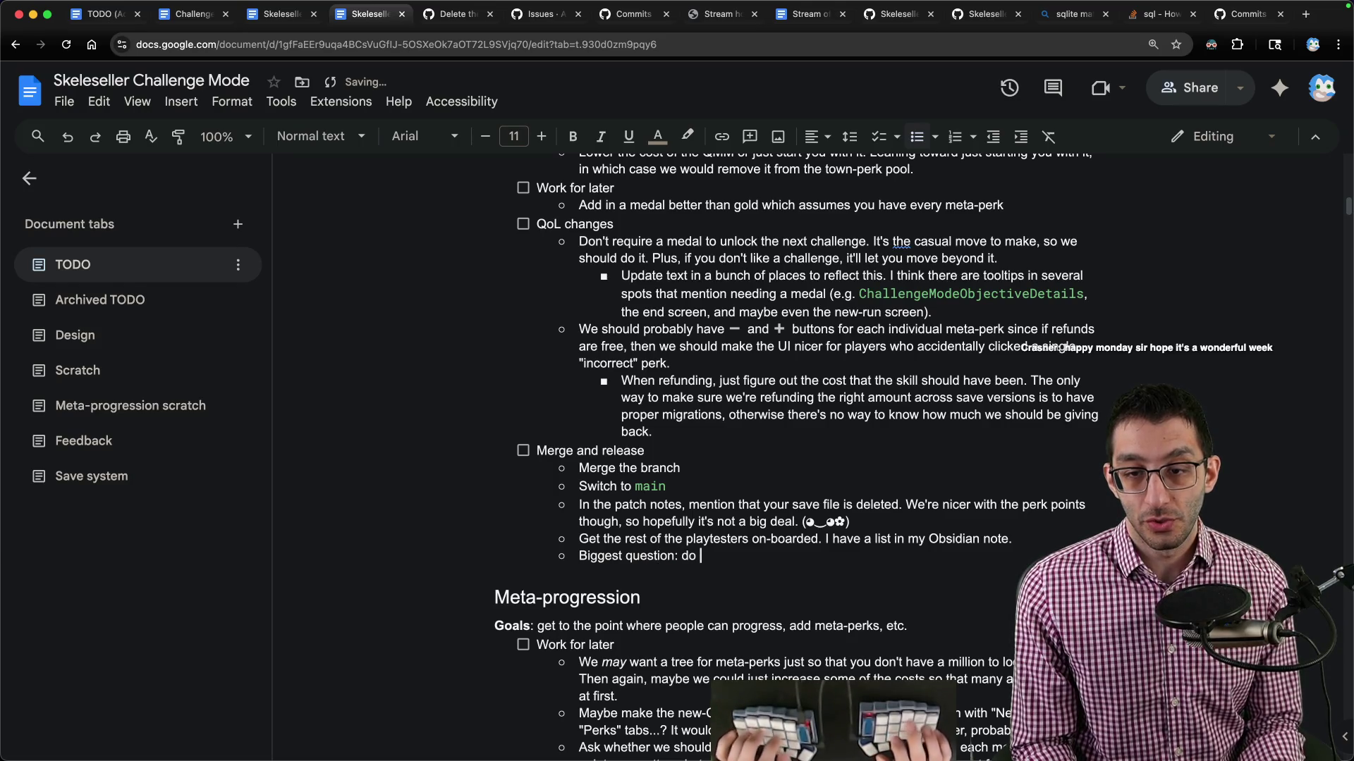
pyautogui.write('runs feel differe')
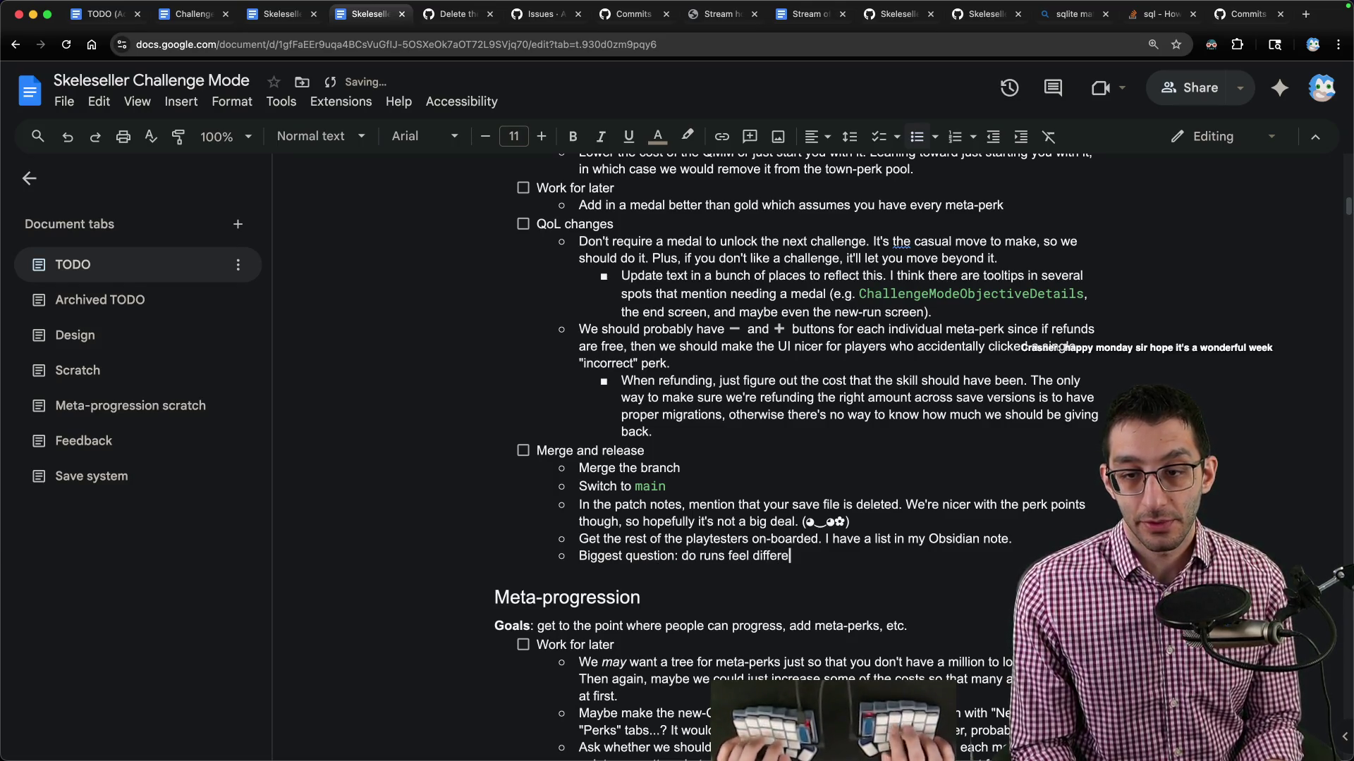
pyautogui.write('nt? Am I having fu')
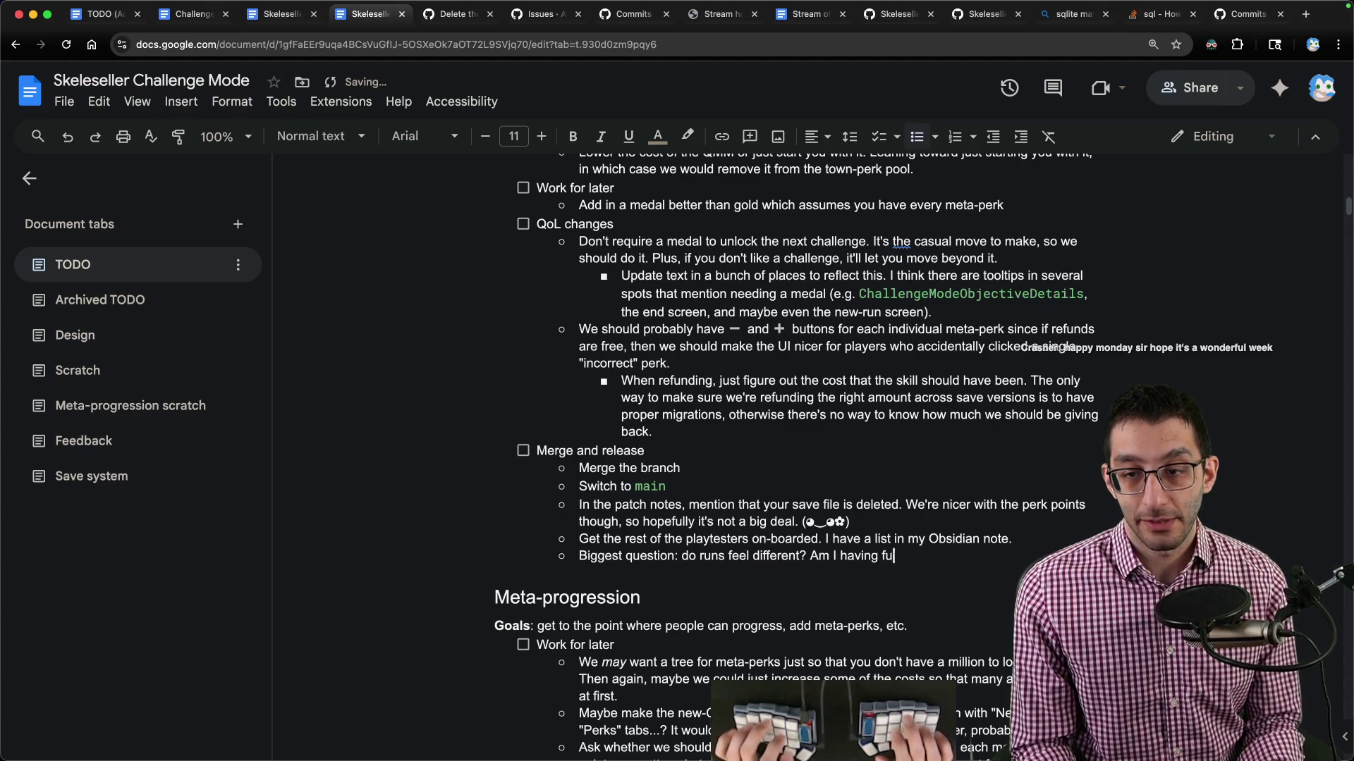
pyautogui.write('n when I play?')
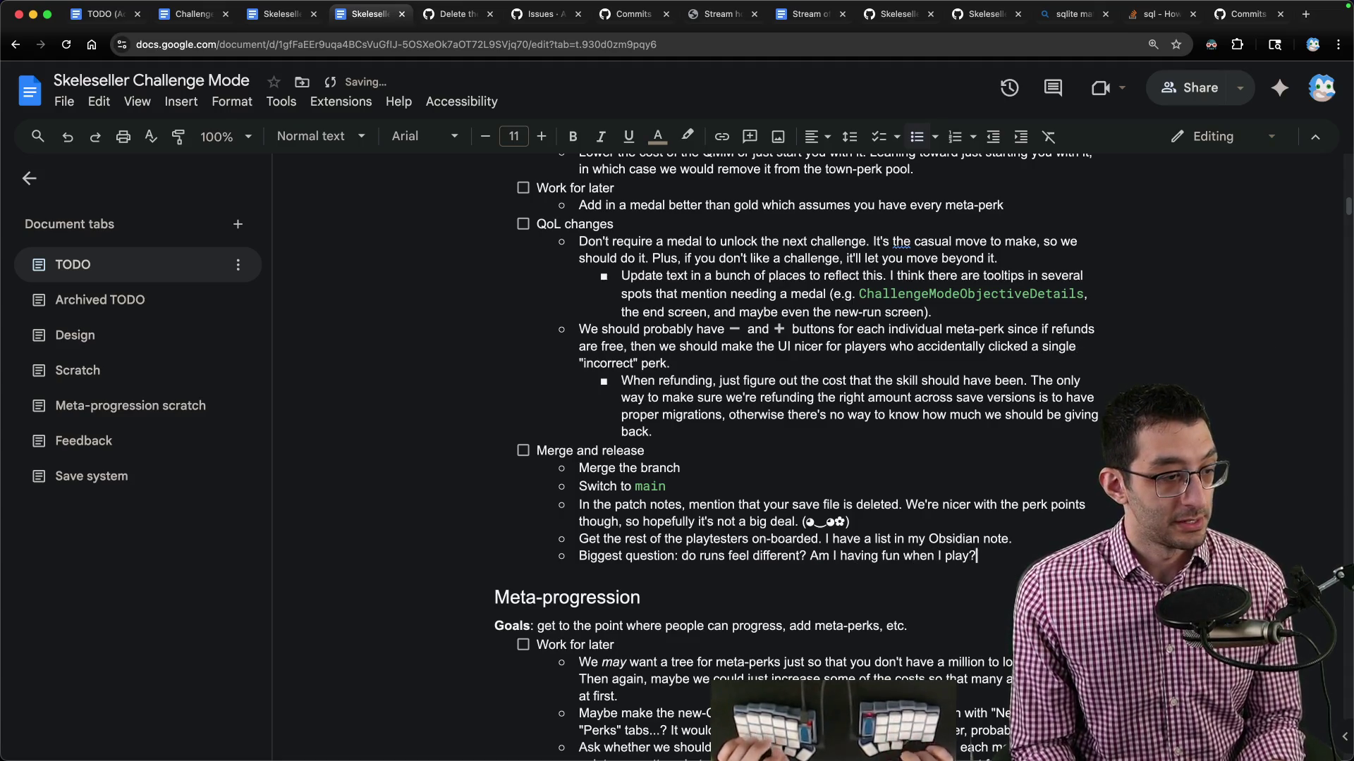
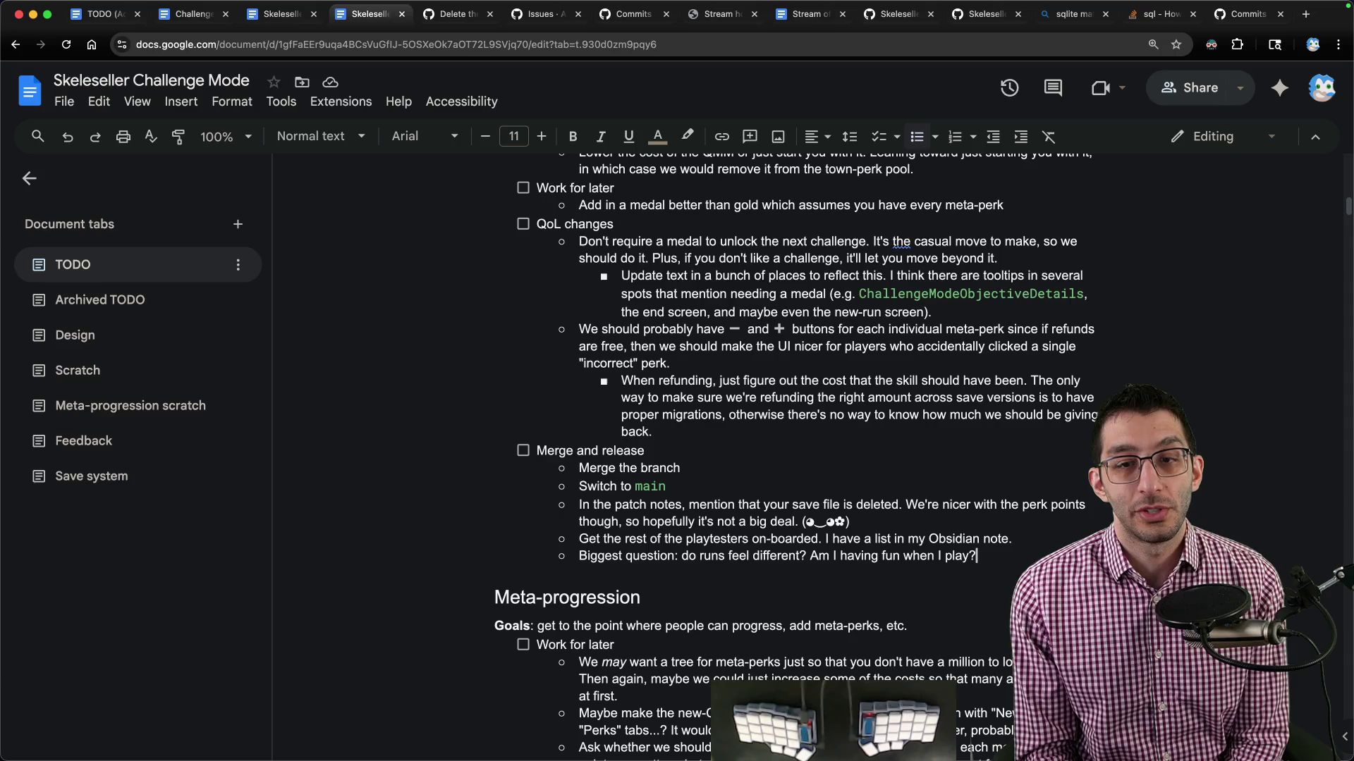
# Scroll up the TODO tab to show the Meta-perks and Balancing sections.
pyautogui.scroll(4, 849, 421)
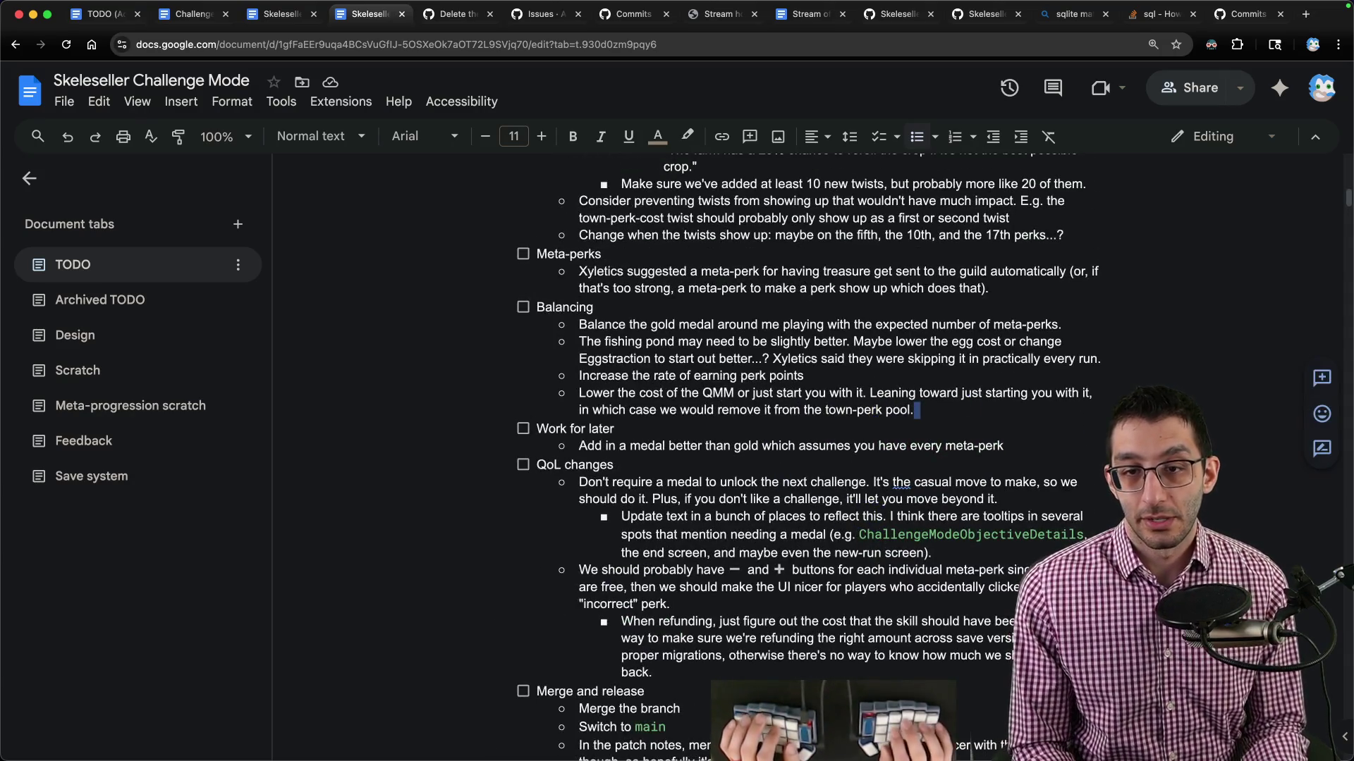
# Nest a note under the fishing pond item suggesting it match the farm's rate, e.g. a seed is 2G.
pyautogui.press('Return')
pyautogui.press('Tab')
pyautogui.press('BackSpace')
pyautogui.press('BackSpace')
pyautogui.press('Up')
pyautogui.press('End')
pyautogui.press('Return')
pyautogui.press('Tab')
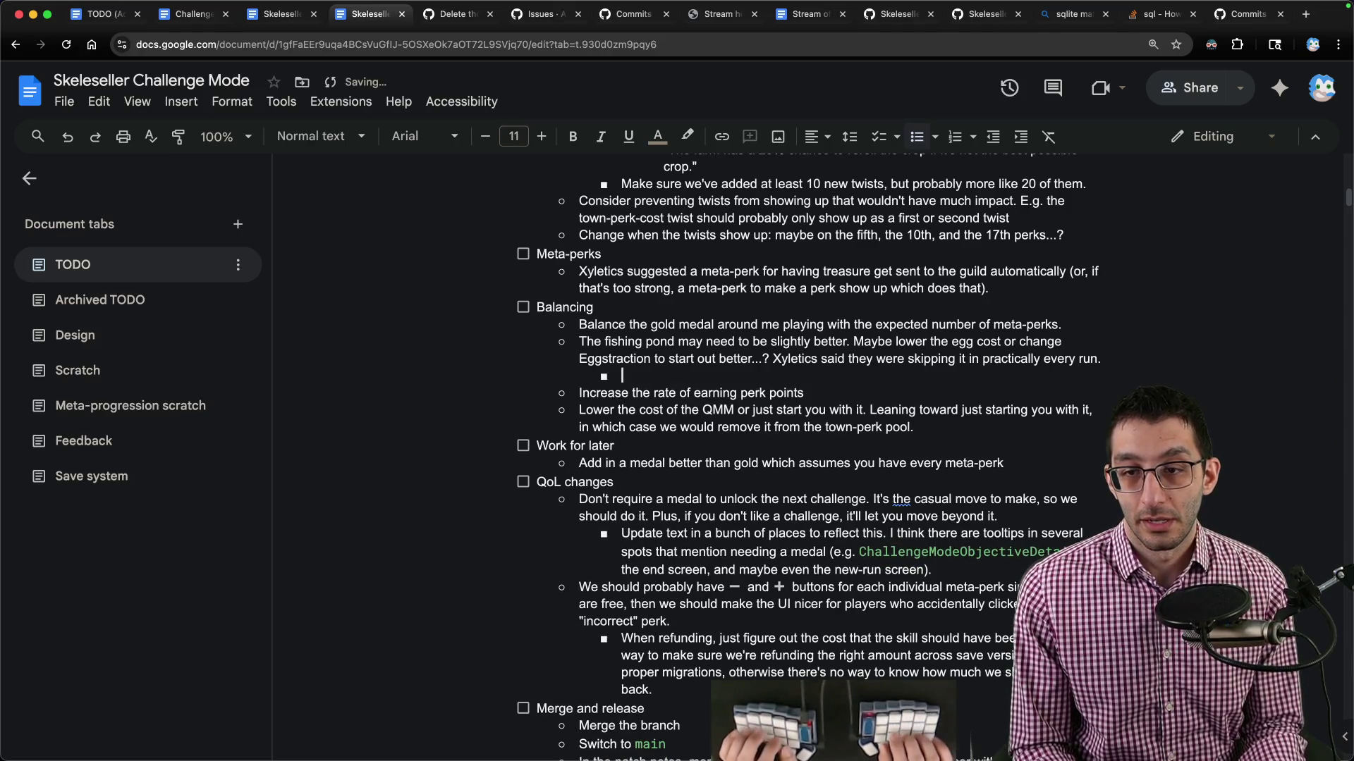
pyautogui.write('We could change this to match the ra')
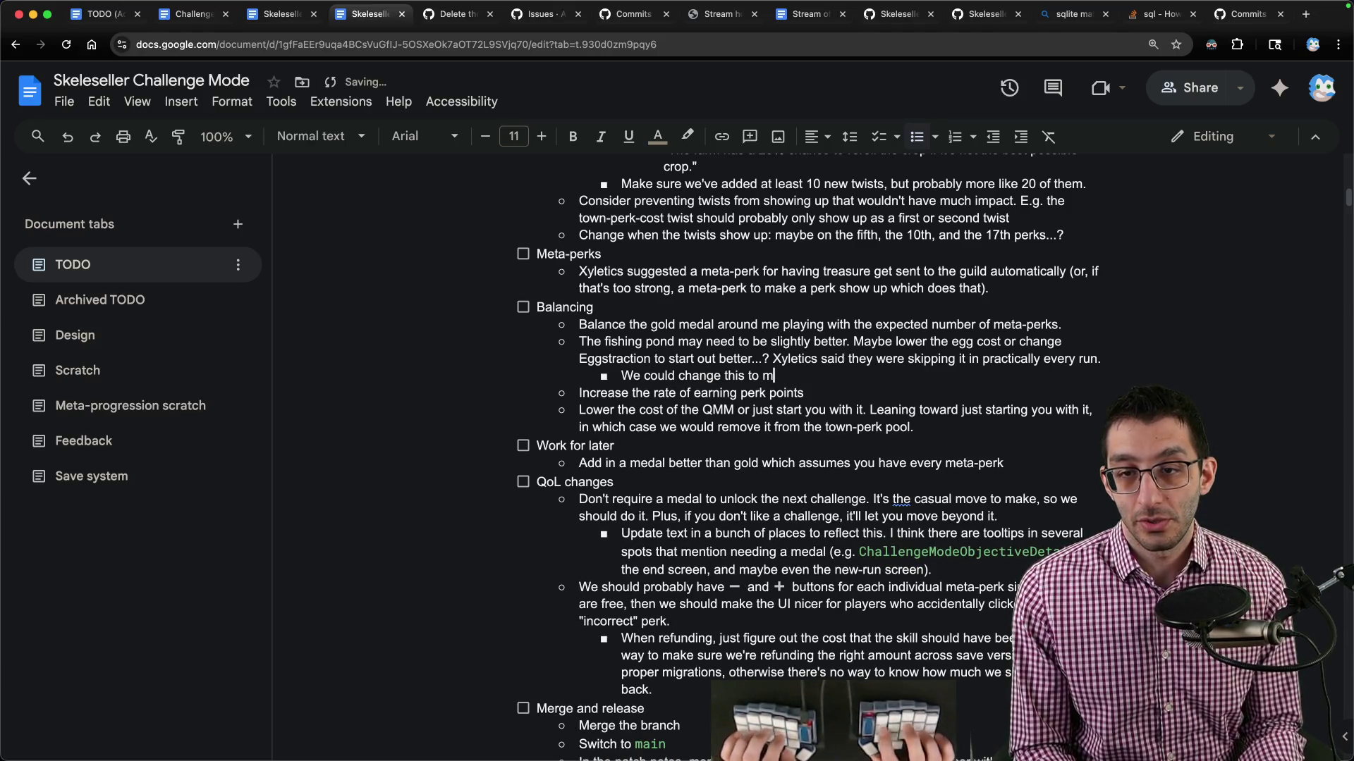
pyautogui.write('te of the farm better. E.g. ')
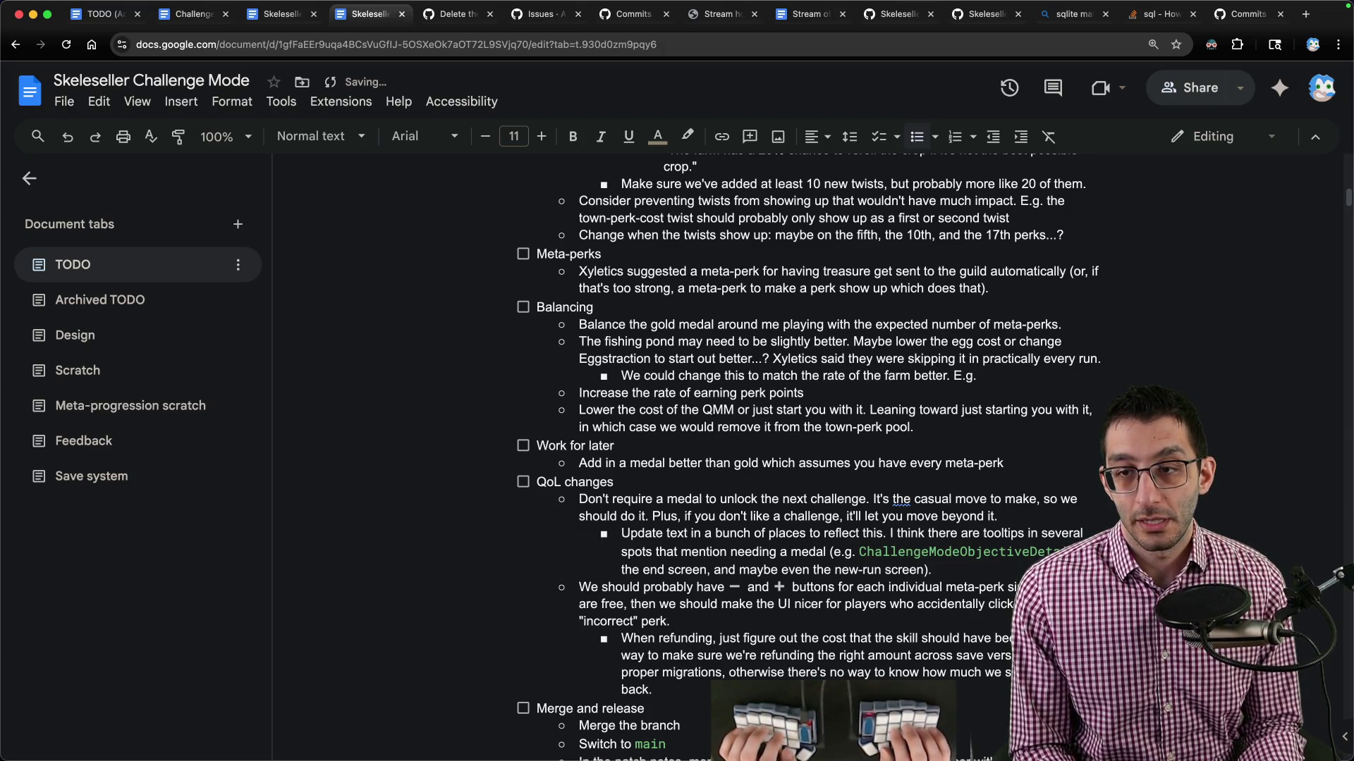
pyautogui.write('a seed is 2G')
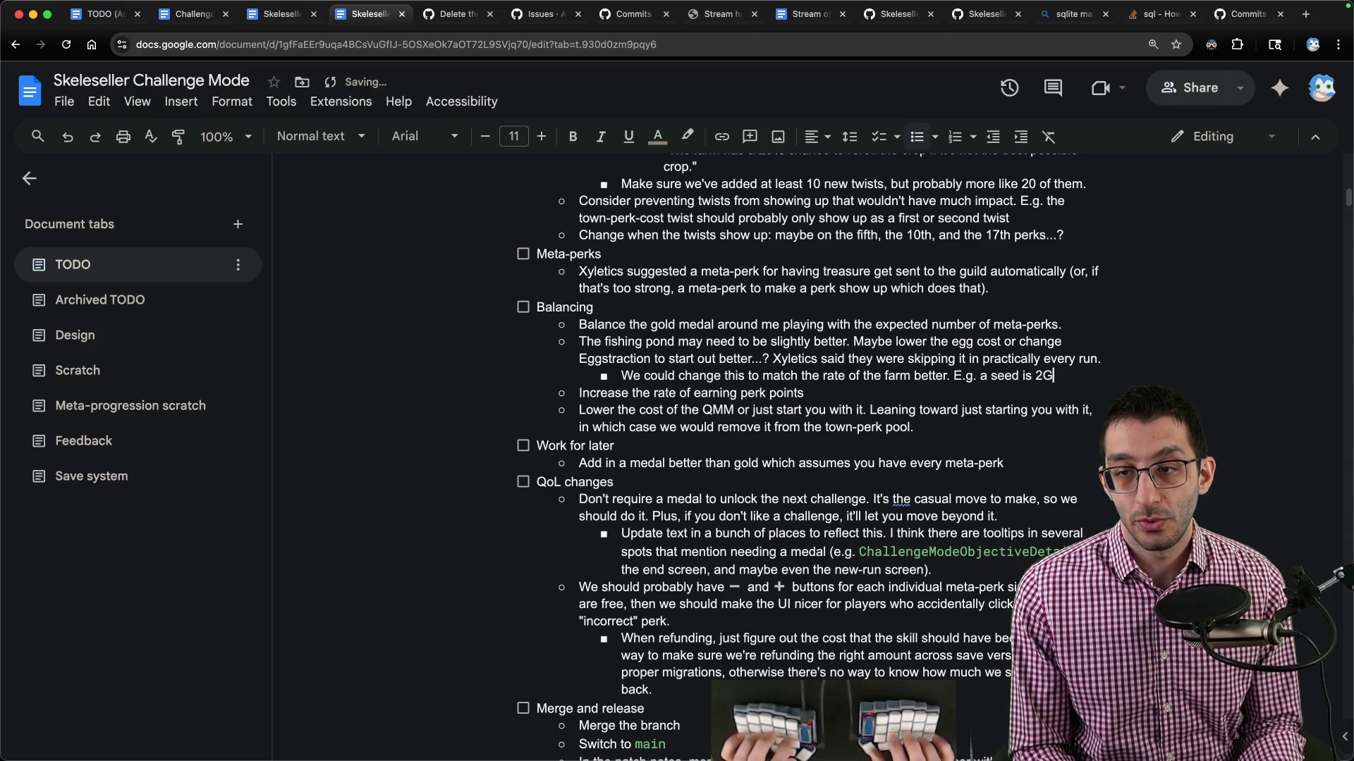
pyautogui.write('. We could make a fish cost 5G')
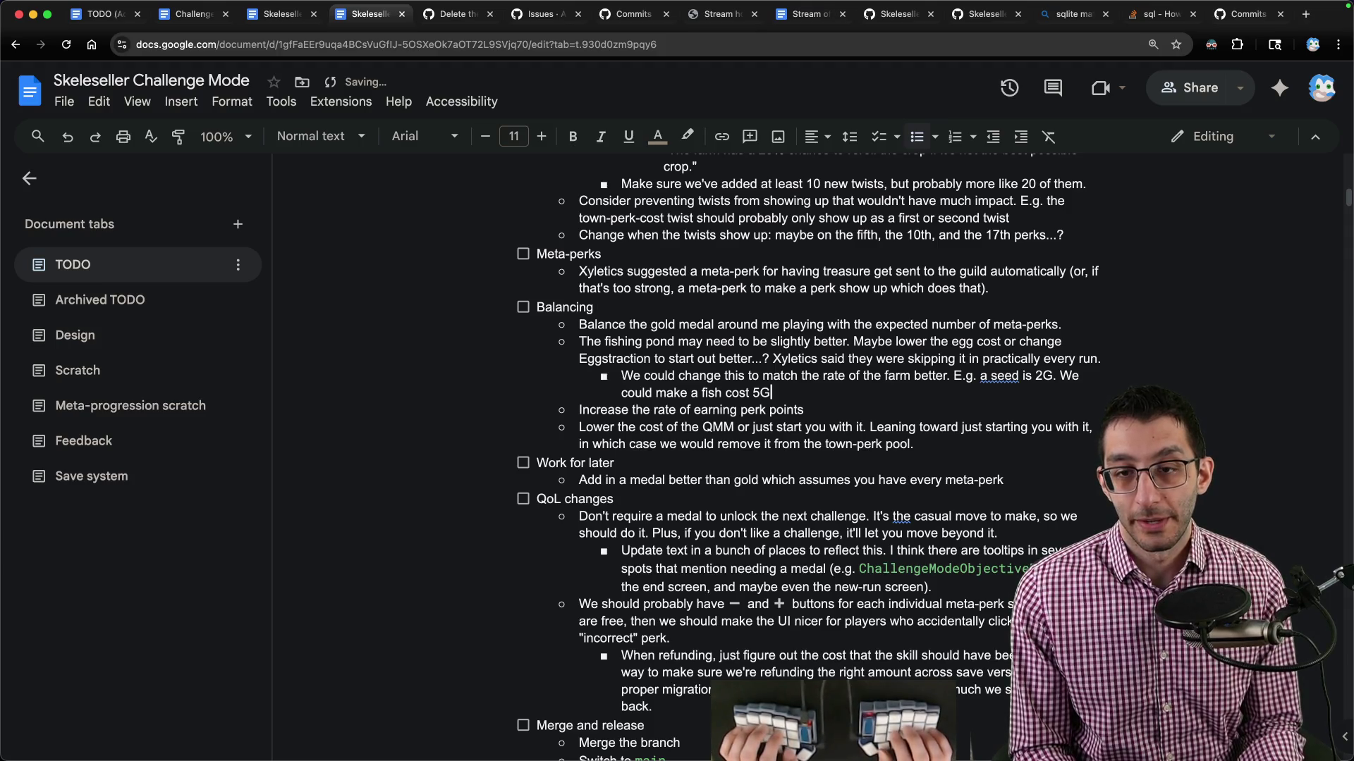
pyautogui.write(' and give less slu')
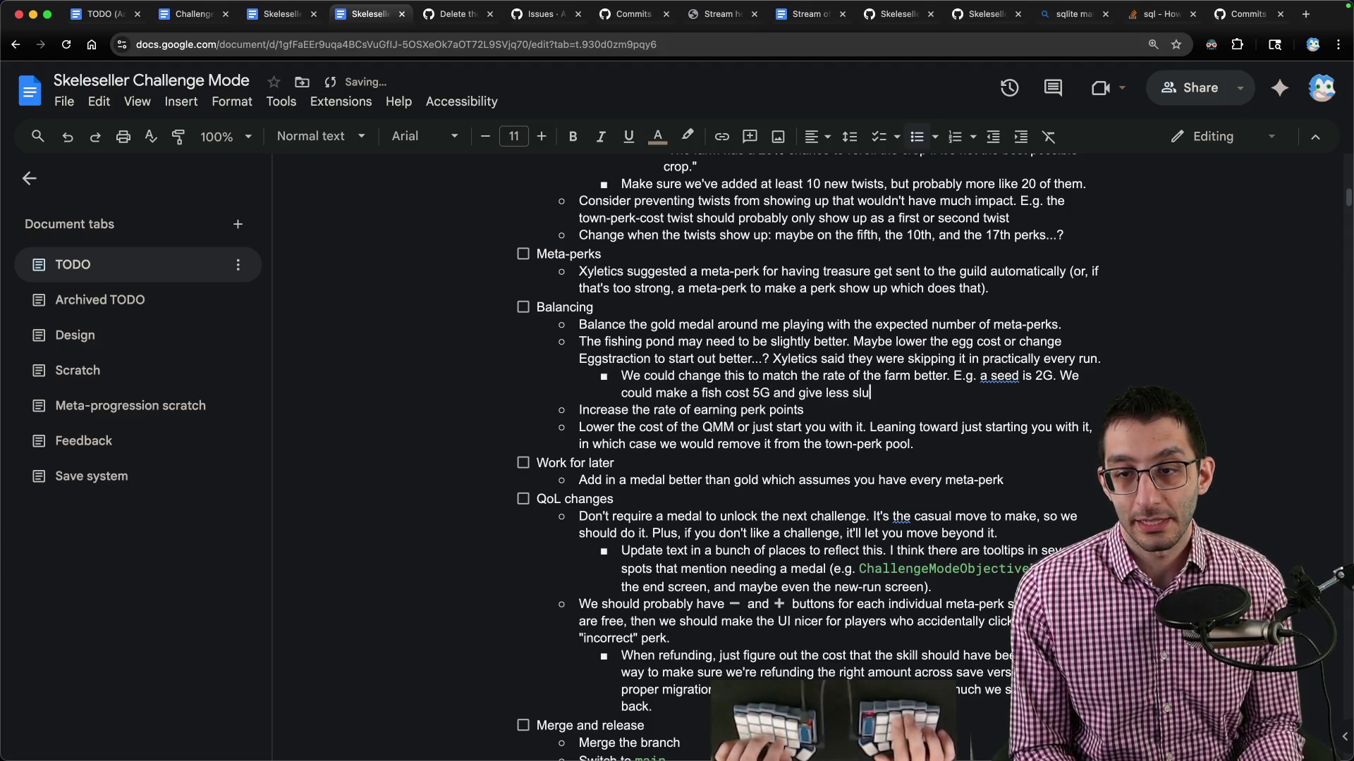
pyautogui.write('dge and have less HP')
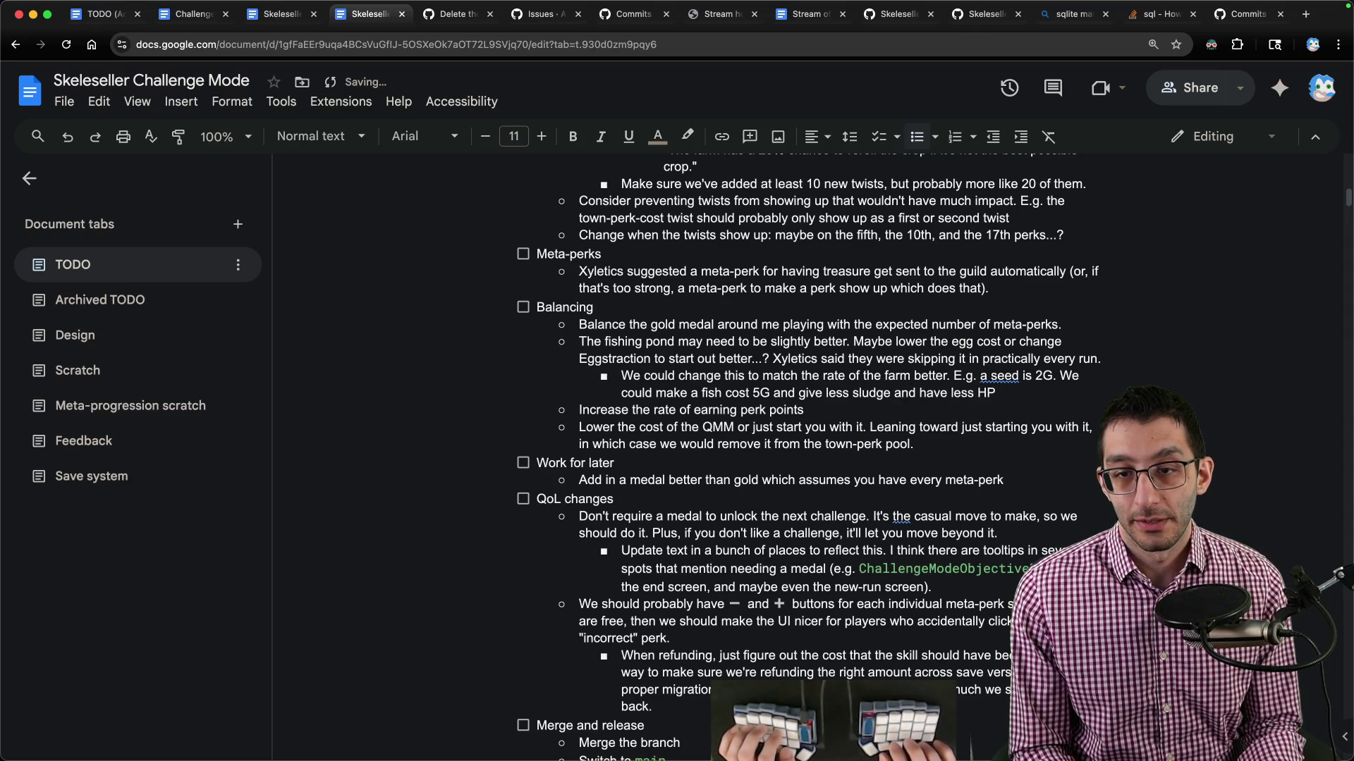
pyautogui.write('.')
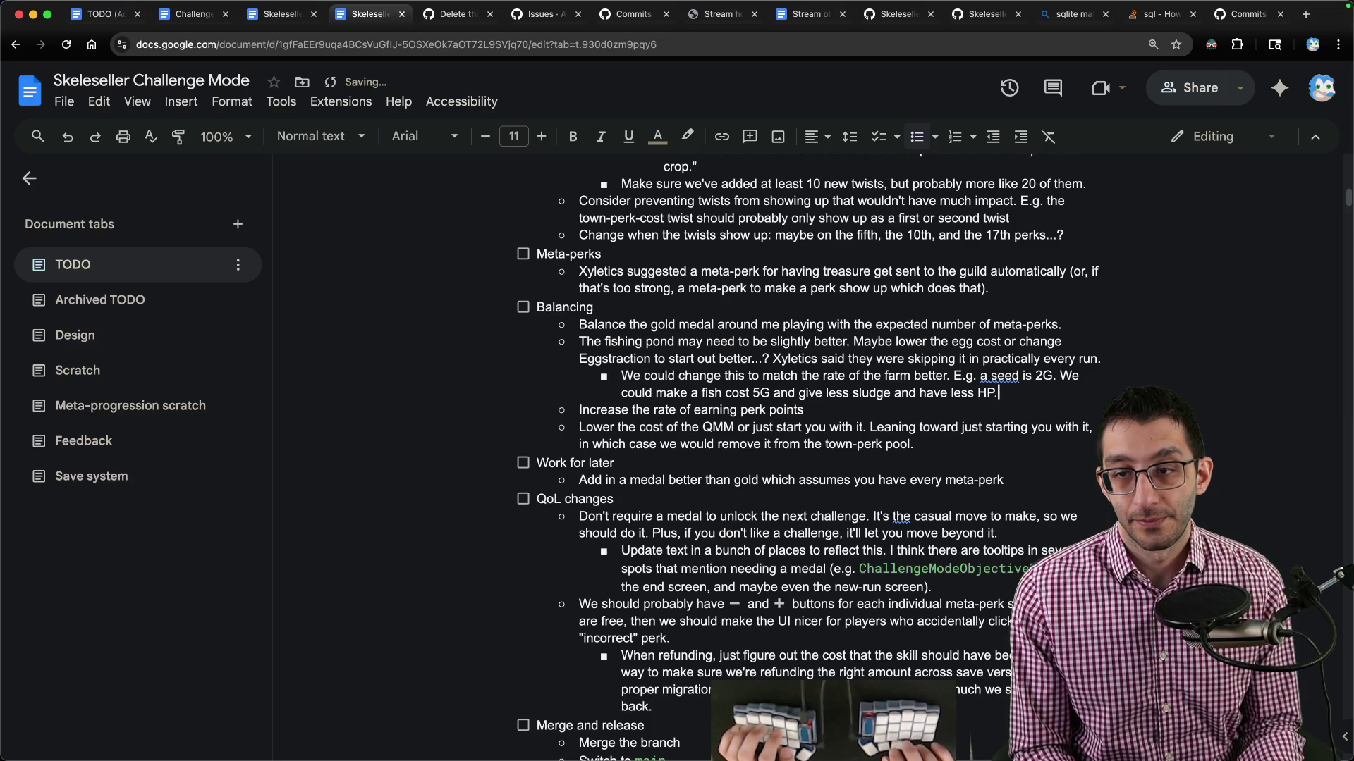
pyautogui.write(" I'm")
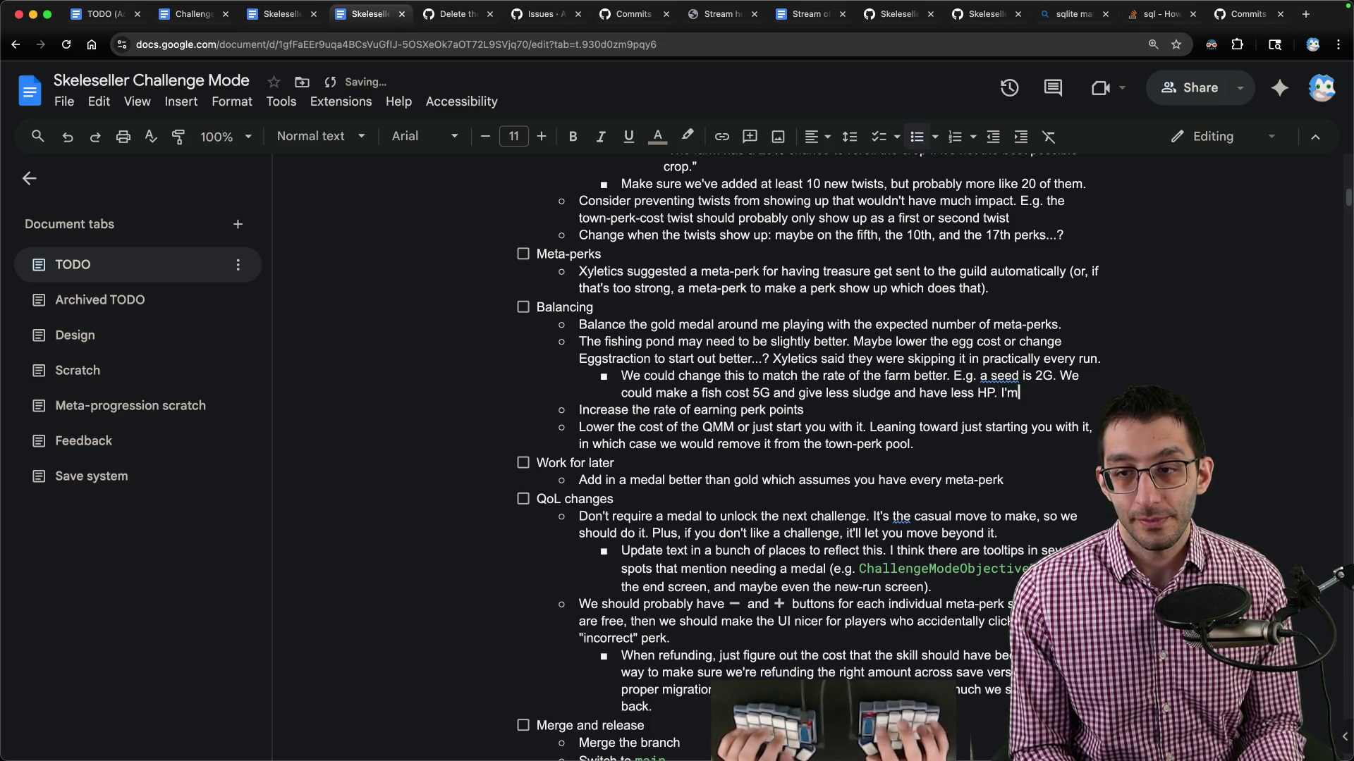
pyautogui.write(' not sure I want to do that though.')
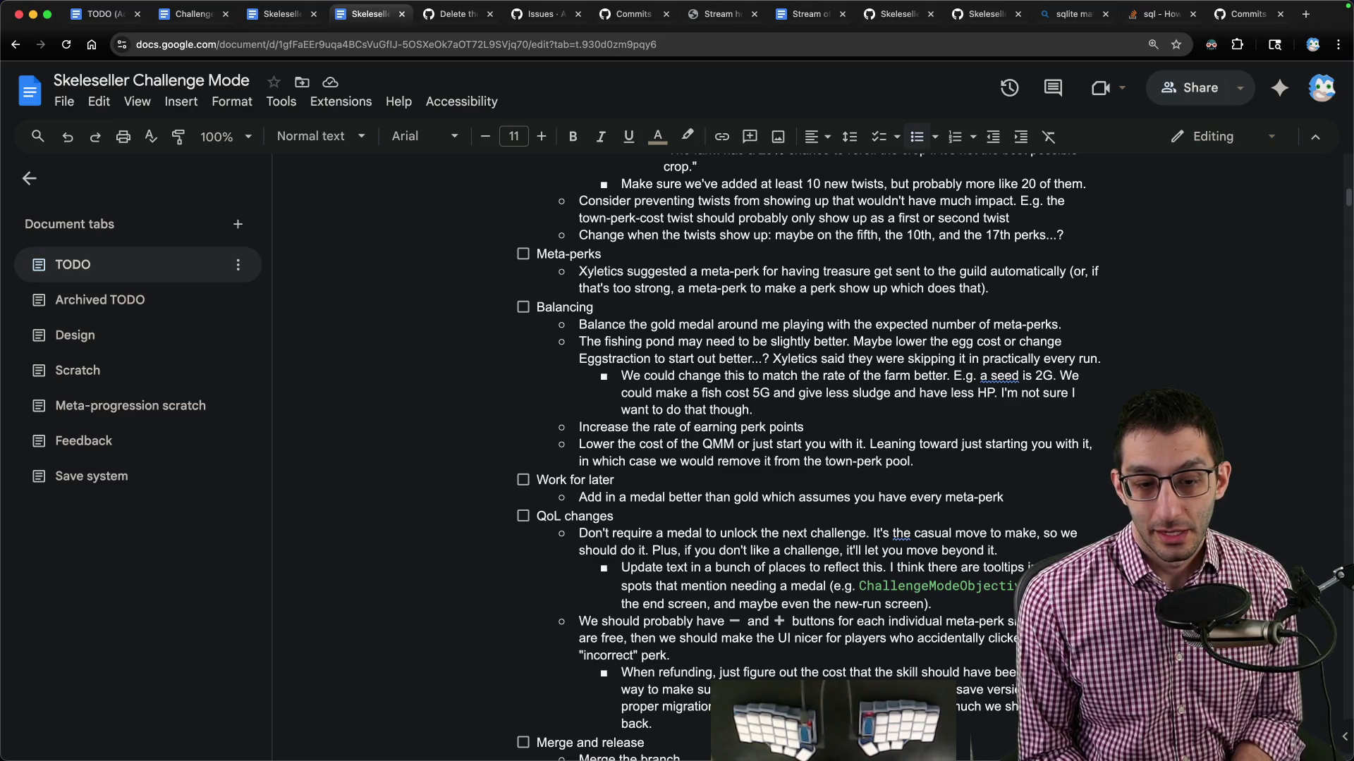
# Start a new untitled note in VS Code titled 'my classic problem'.
pyautogui.press('super+Tab')
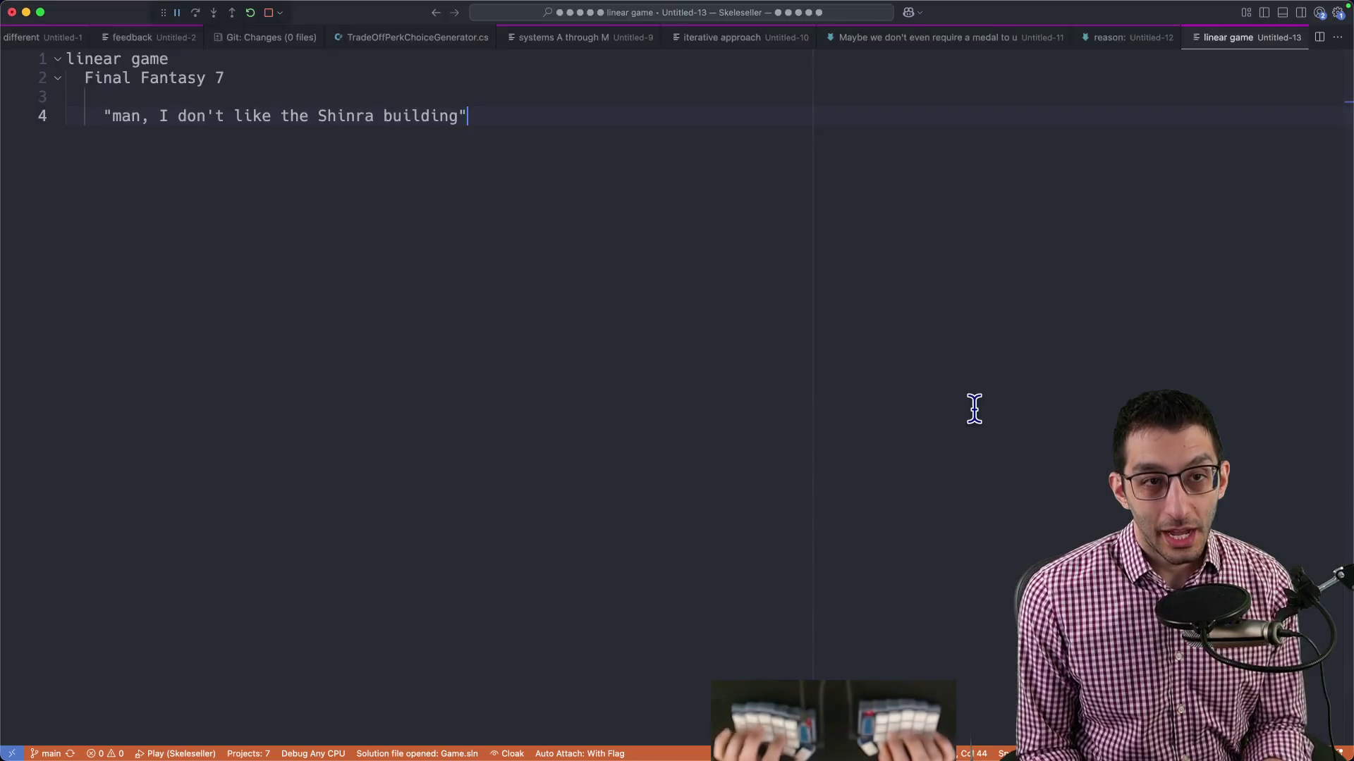
pyautogui.press('super+n')
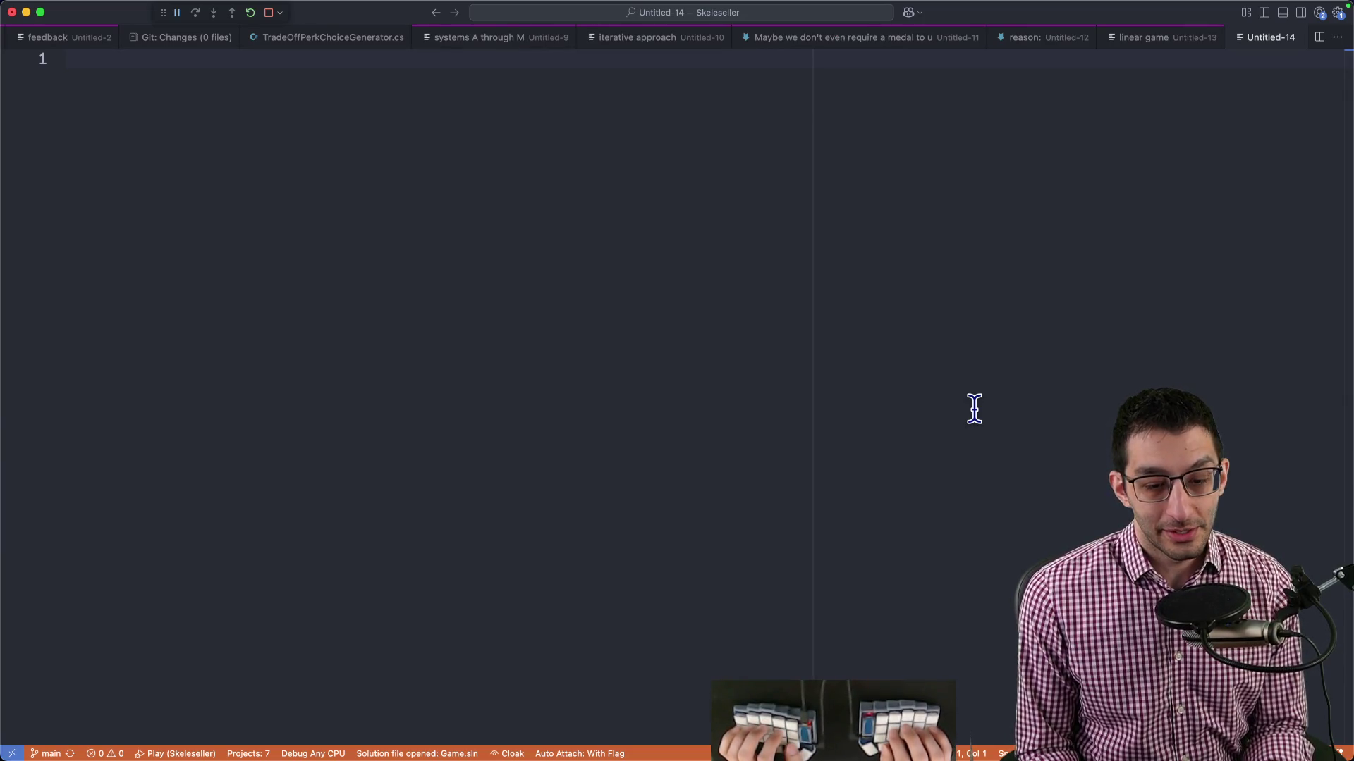
pyautogui.write('my classi cproblem')
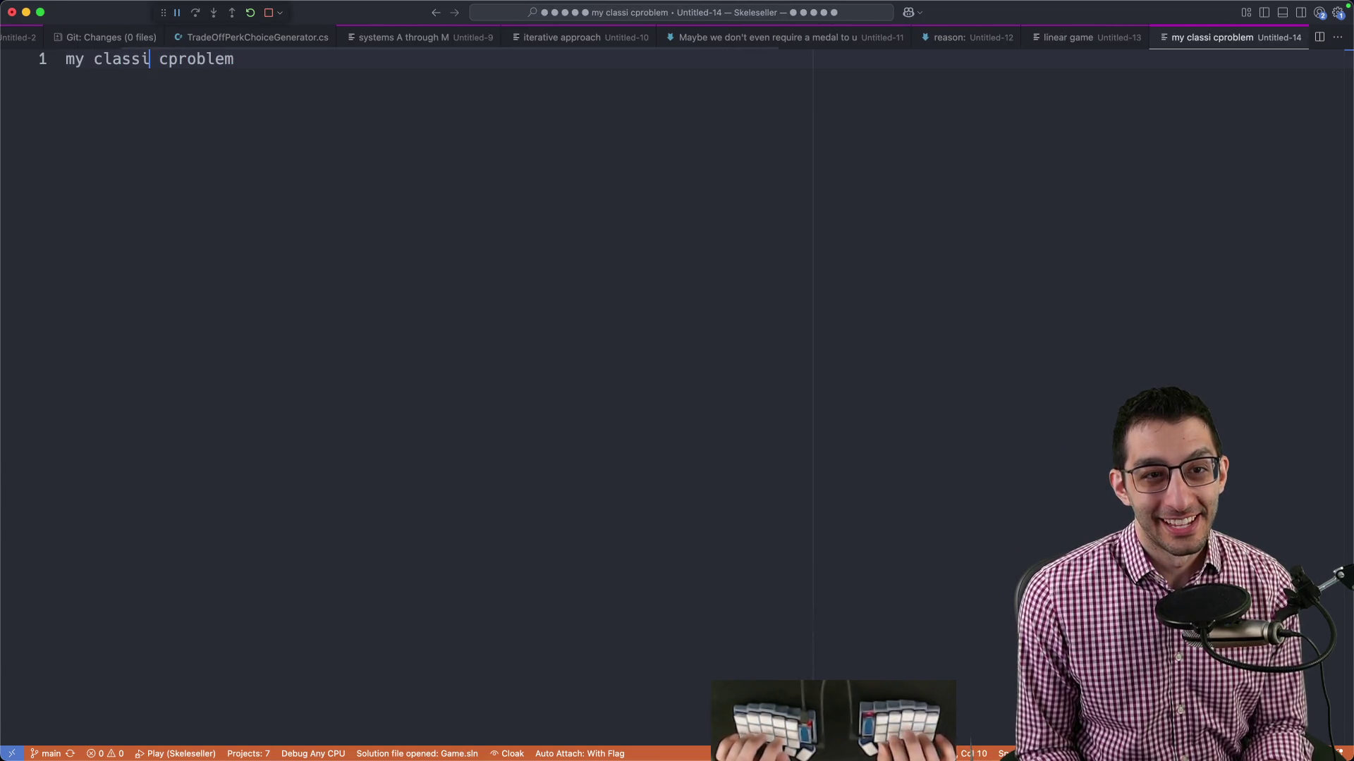
pyautogui.press('Delete')
pyautogui.press('Right')
# List five indented steps: work on something, hit a problem, think all hope is lost, eventually get over it, repeat.
pyautogui.press('Return')
pyautogui.press('Return')
pyautogui.press('Tab')
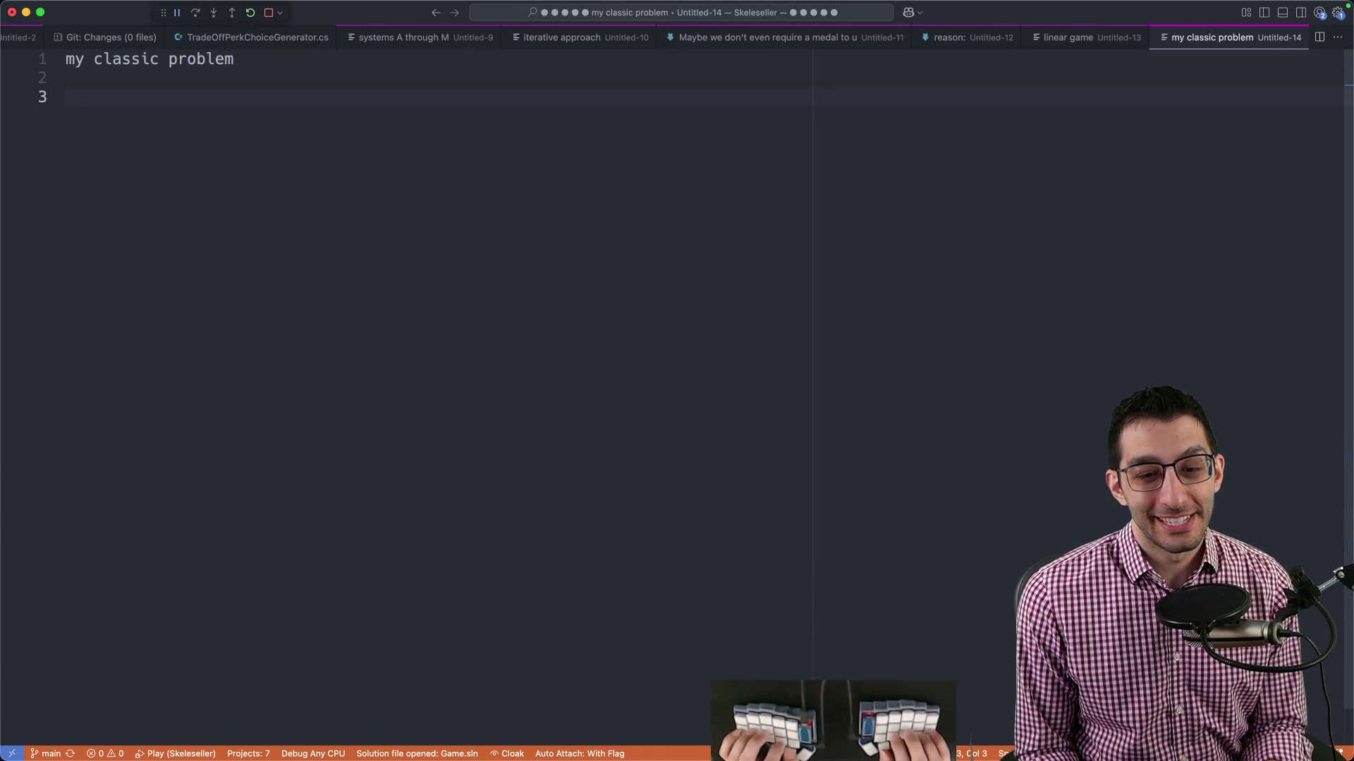
pyautogui.write('work on something')
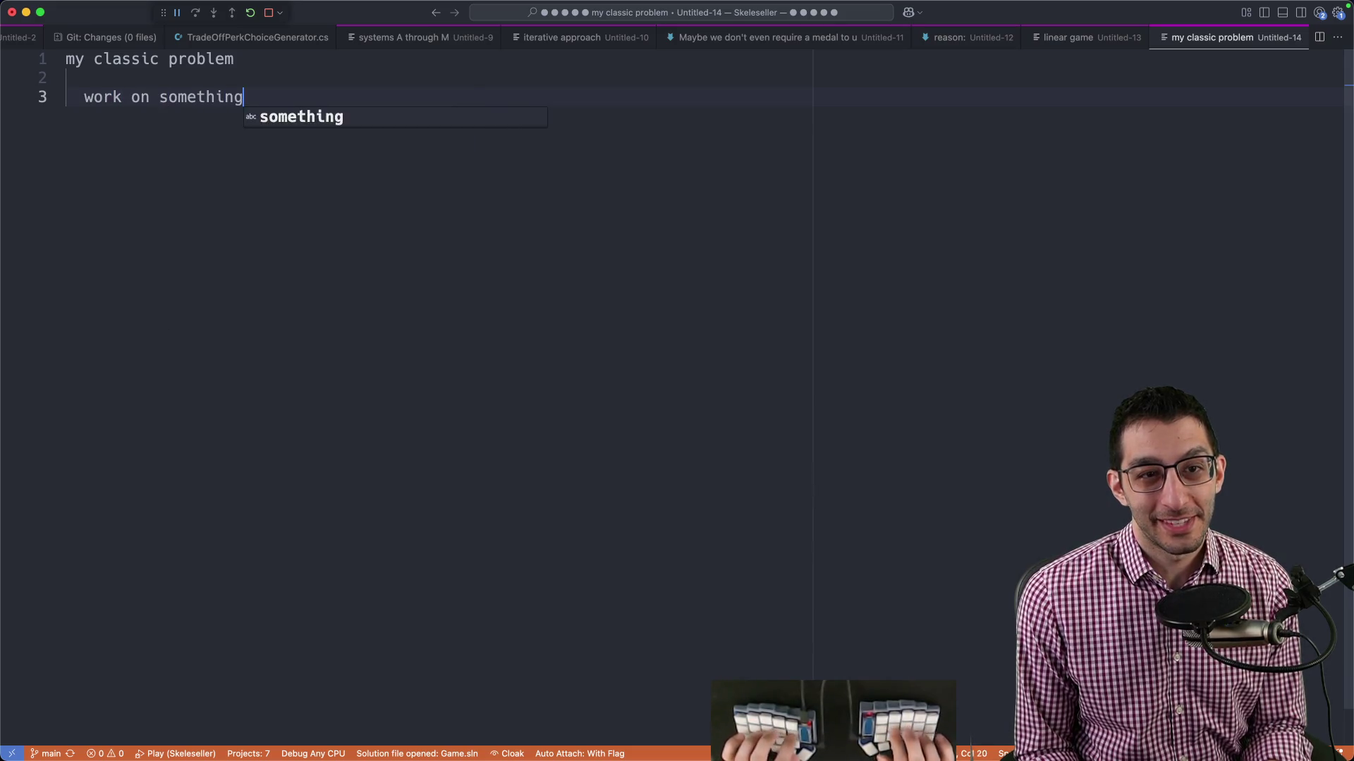
pyautogui.press('Return')
pyautogui.write('hit a problemk')
pyautogui.press('Return')
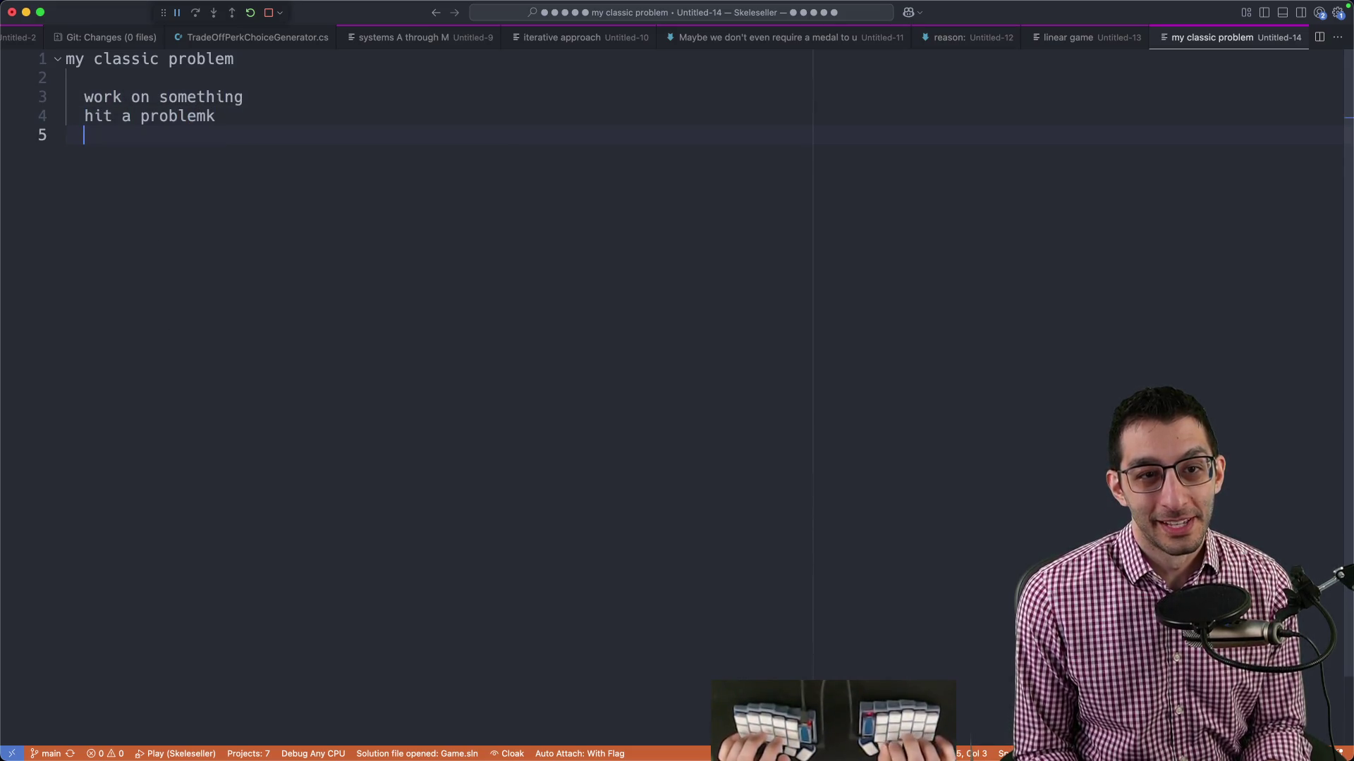
pyautogui.write('think all hope is lost')
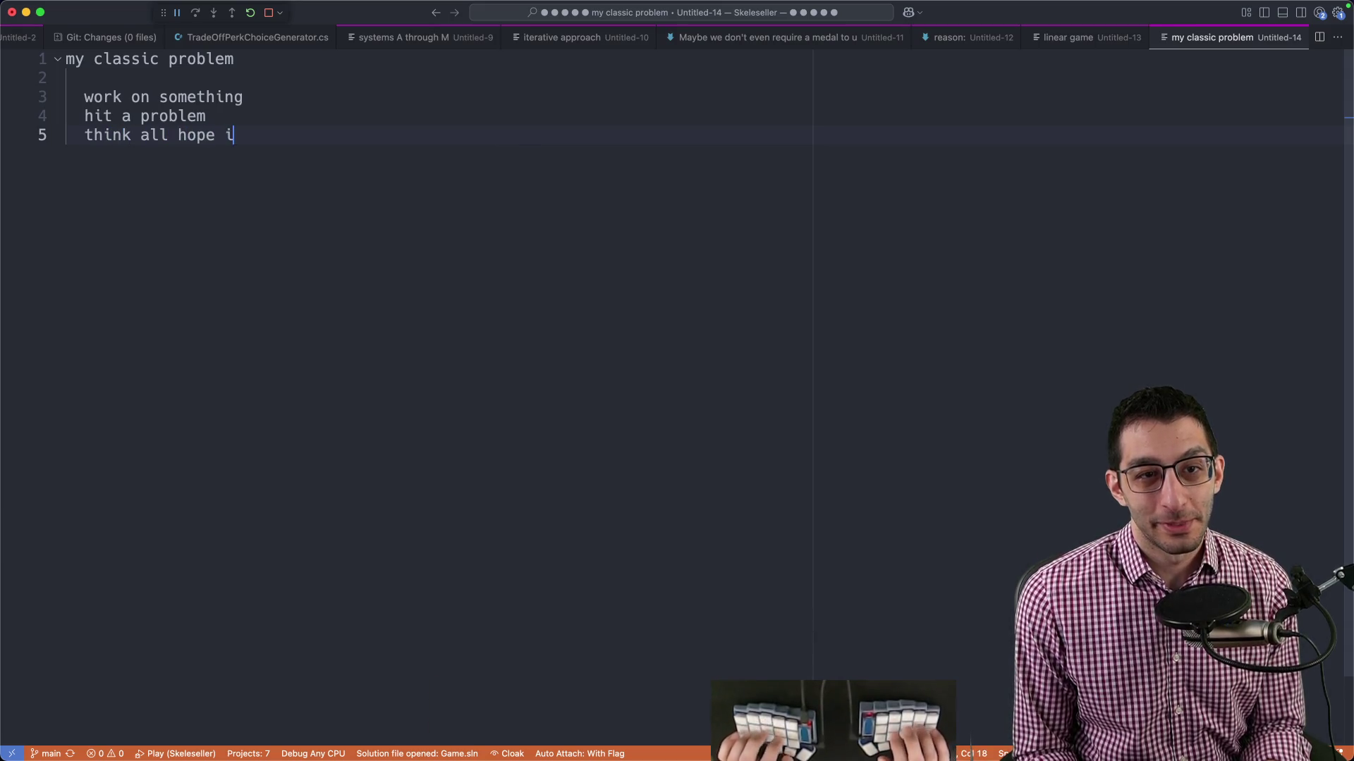
pyautogui.press('Return')
pyautogui.write('eventually get')
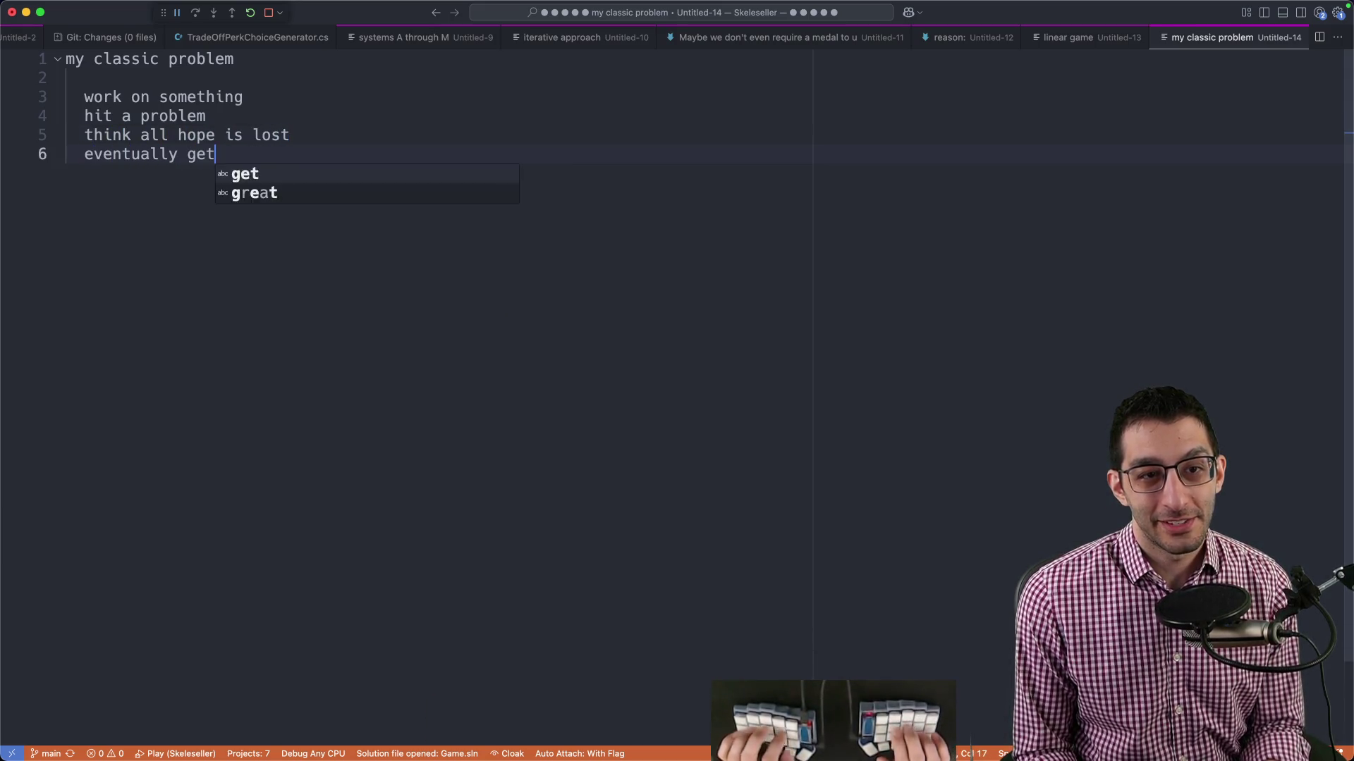
pyautogui.write(' over it')
pyautogui.press('Return')
pyautogui.write('repeat')
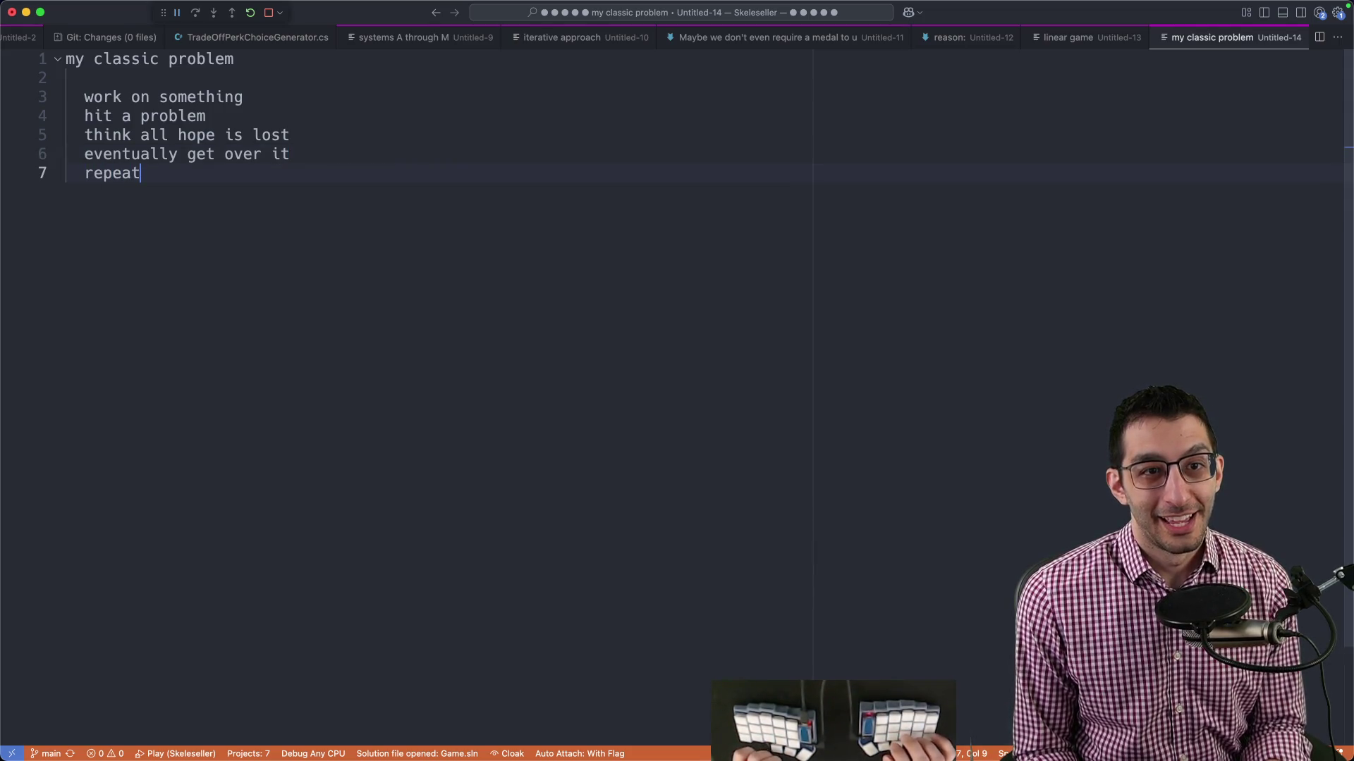
# Review the list line by line, then add an unindented blank line after 'repeat'.
pyautogui.press('Up')
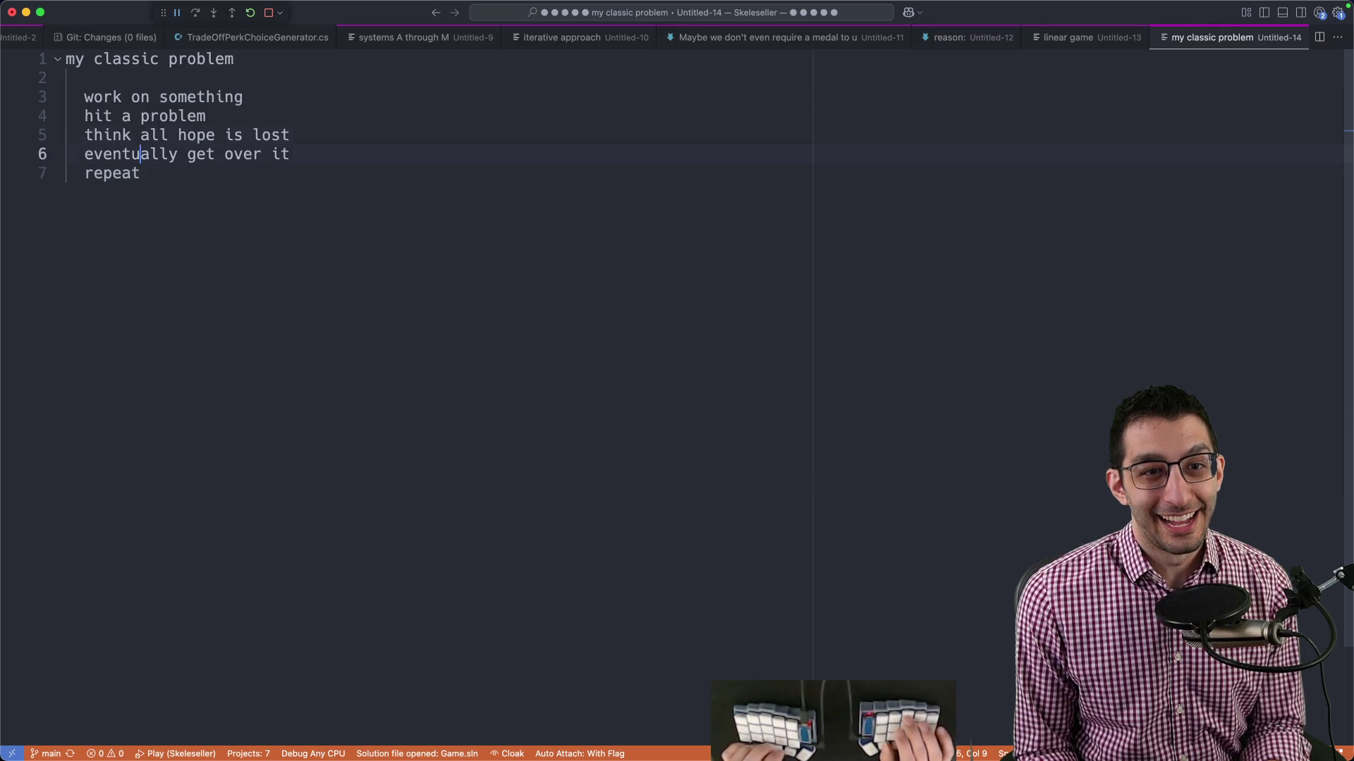
pyautogui.press('Up')
pyautogui.press('End')
pyautogui.hotkey('shift', 'Home')
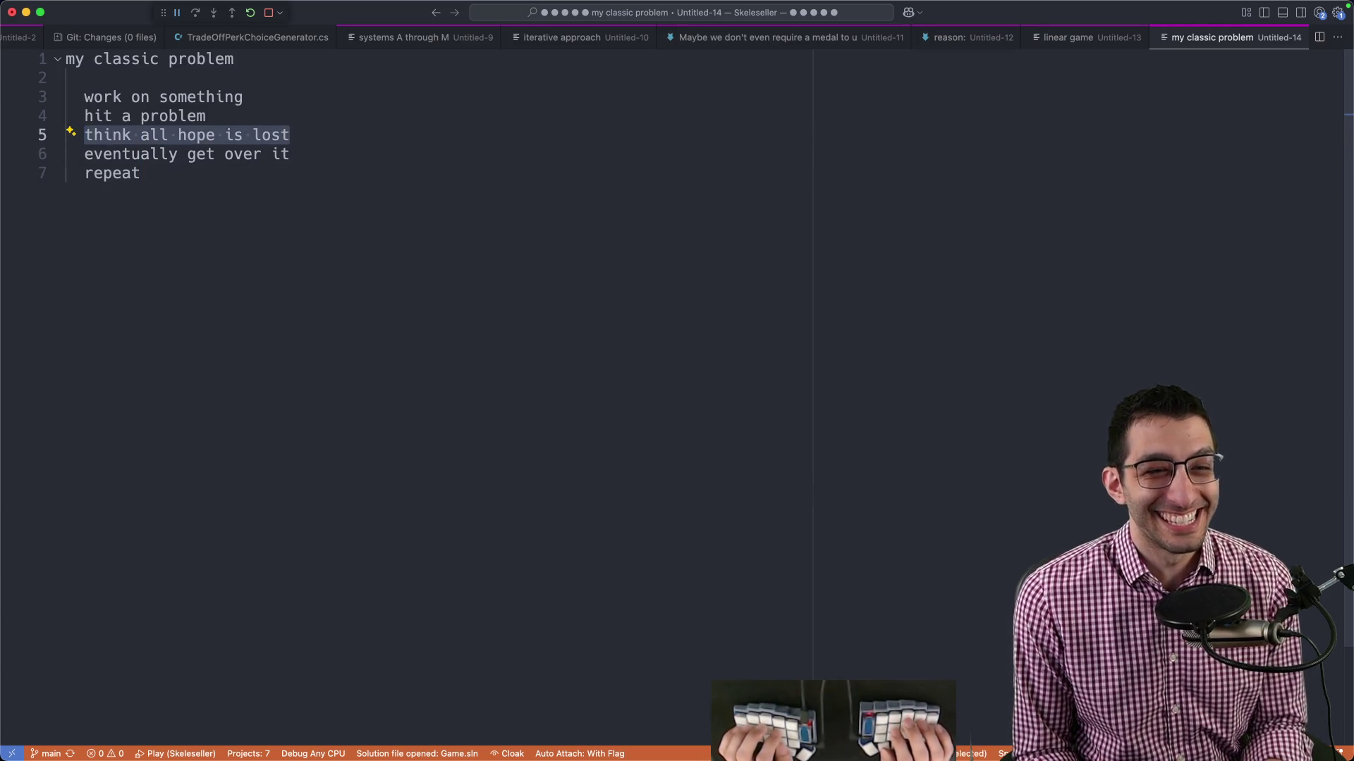
pyautogui.press('Down')
pyautogui.press('End')
pyautogui.hotkey('shift', 'Home')
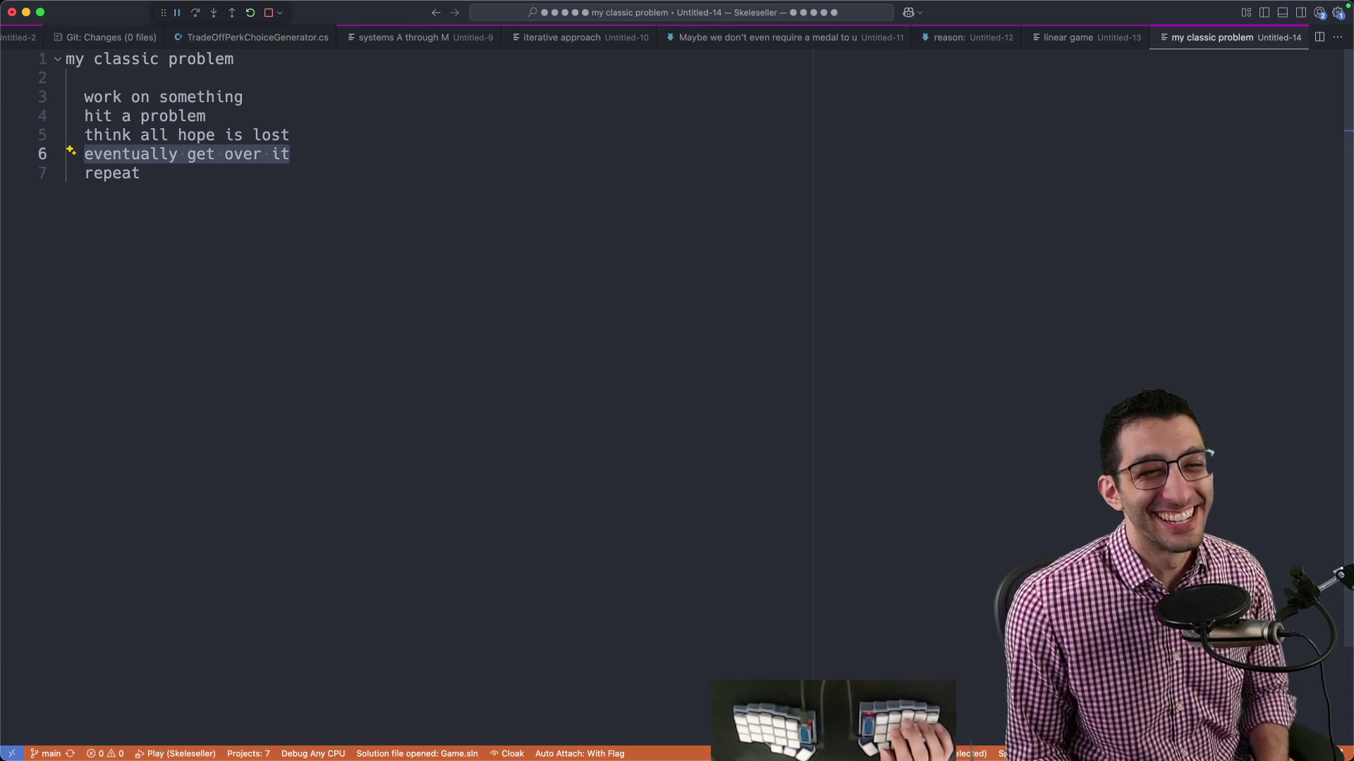
pyautogui.moveTo(84, 96); pyautogui.dragTo(403, 98)
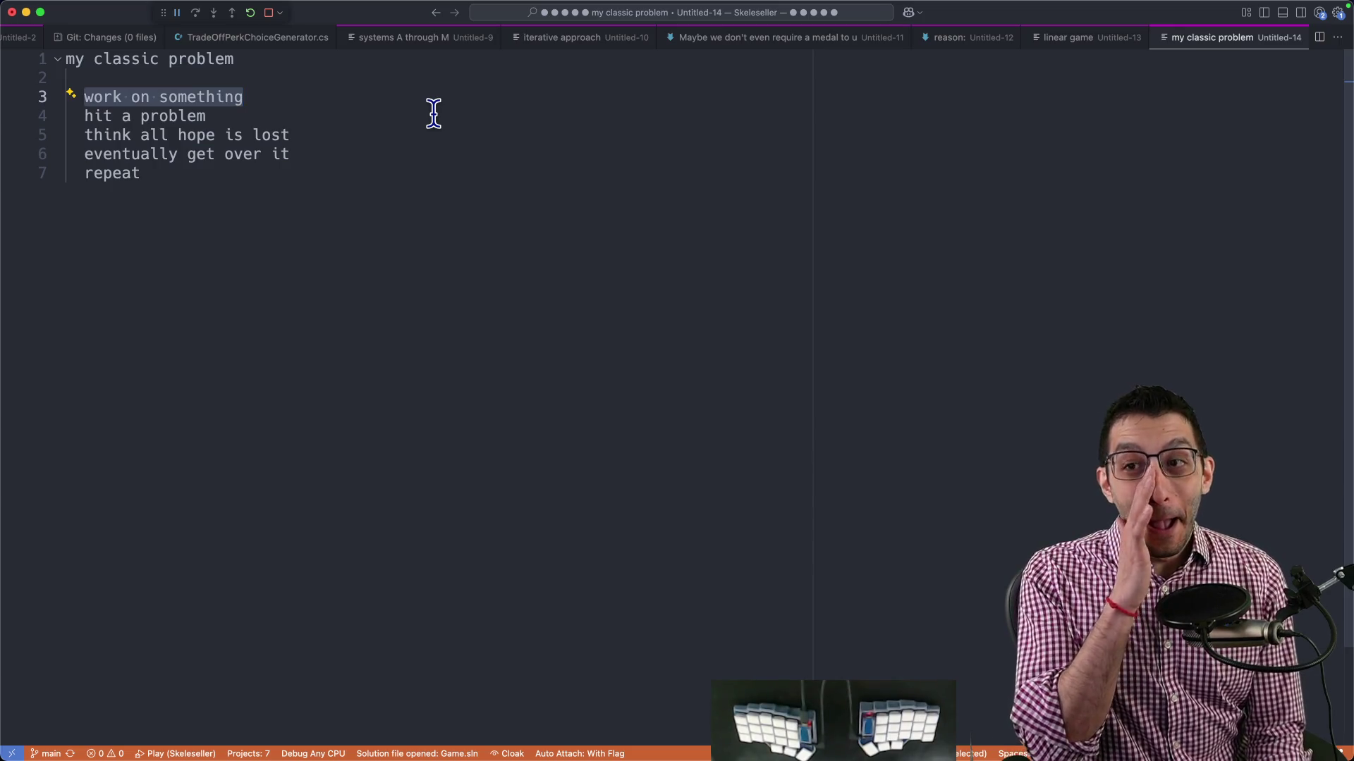
pyautogui.moveTo(230, 99)
pyautogui.mouseDown()
pyautogui.moveTo(60, 105)
pyautogui.moveTo(63, 117)
pyautogui.mouseUp()
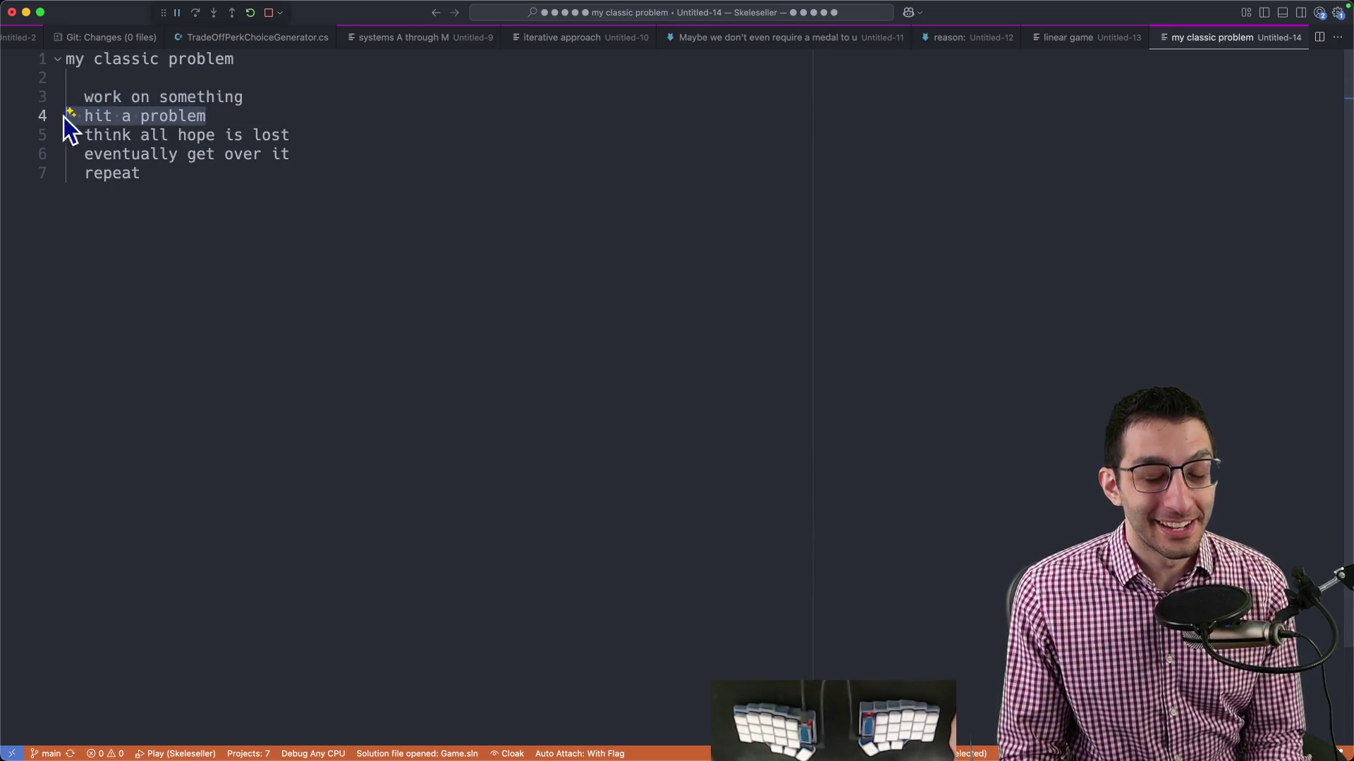
pyautogui.click(410, 165)
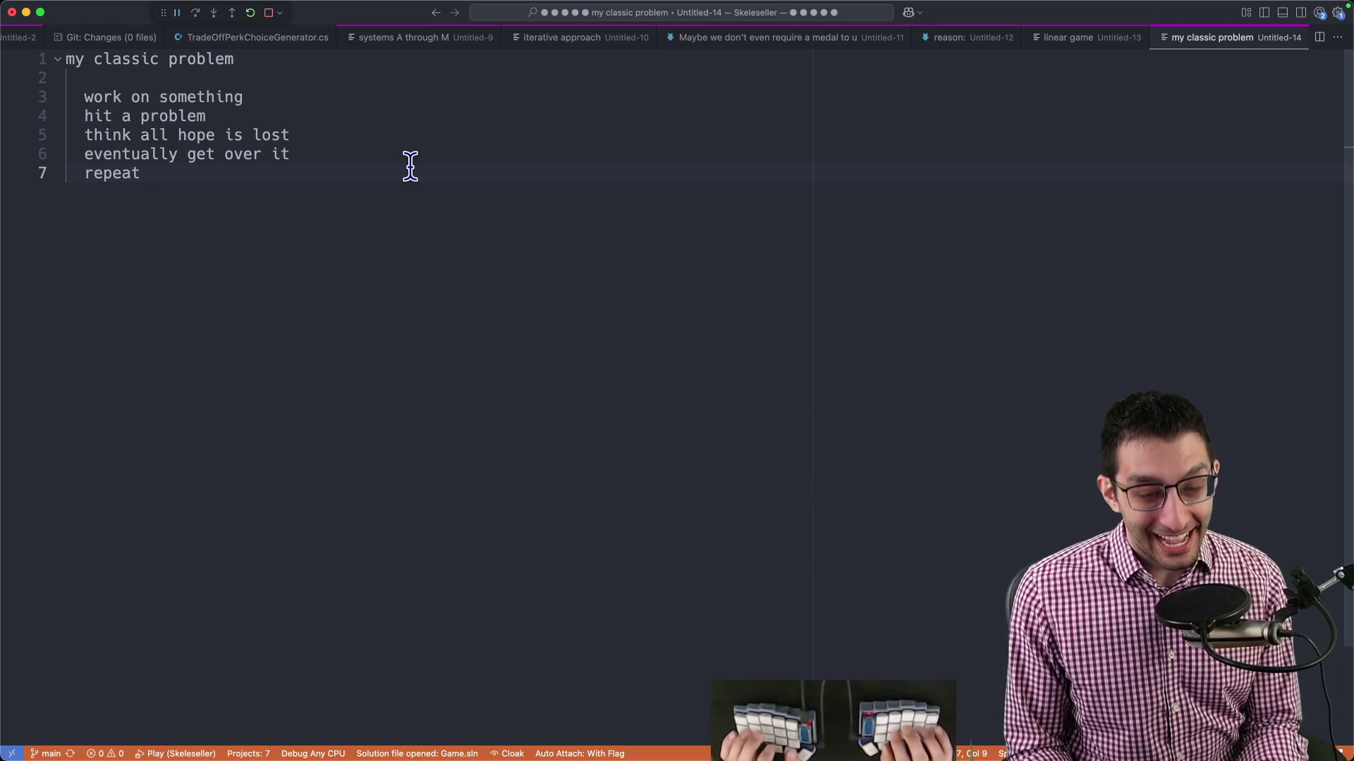
pyautogui.press('Return')
pyautogui.press('Return')
pyautogui.press('Return')
pyautogui.press('BackSpace')
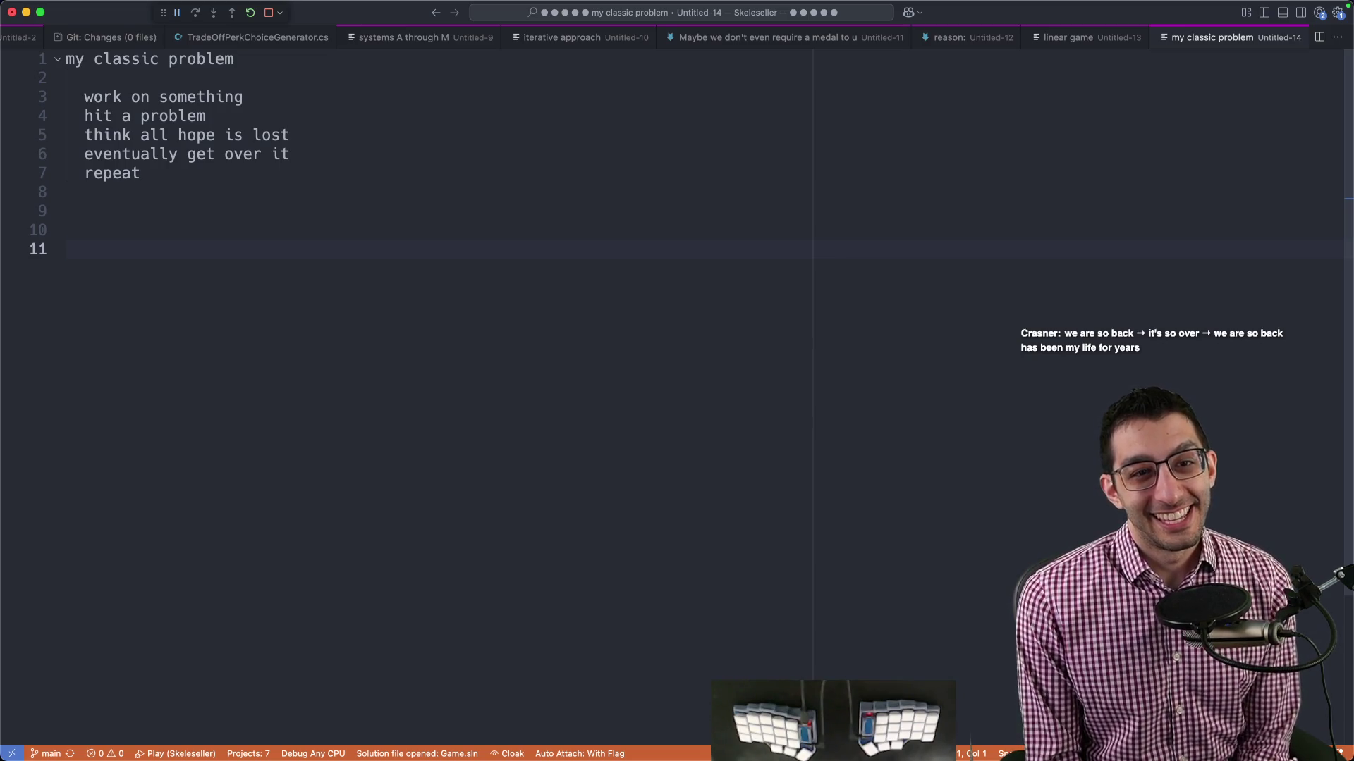
# Add an indented sub-note under 'think all hope is lost': '↑ when in this state, realize that it'll get better'.
pyautogui.click(330, 136)
pyautogui.press('Return')
pyautogui.press('Tab')
pyautogui.write('↑ when in this st')
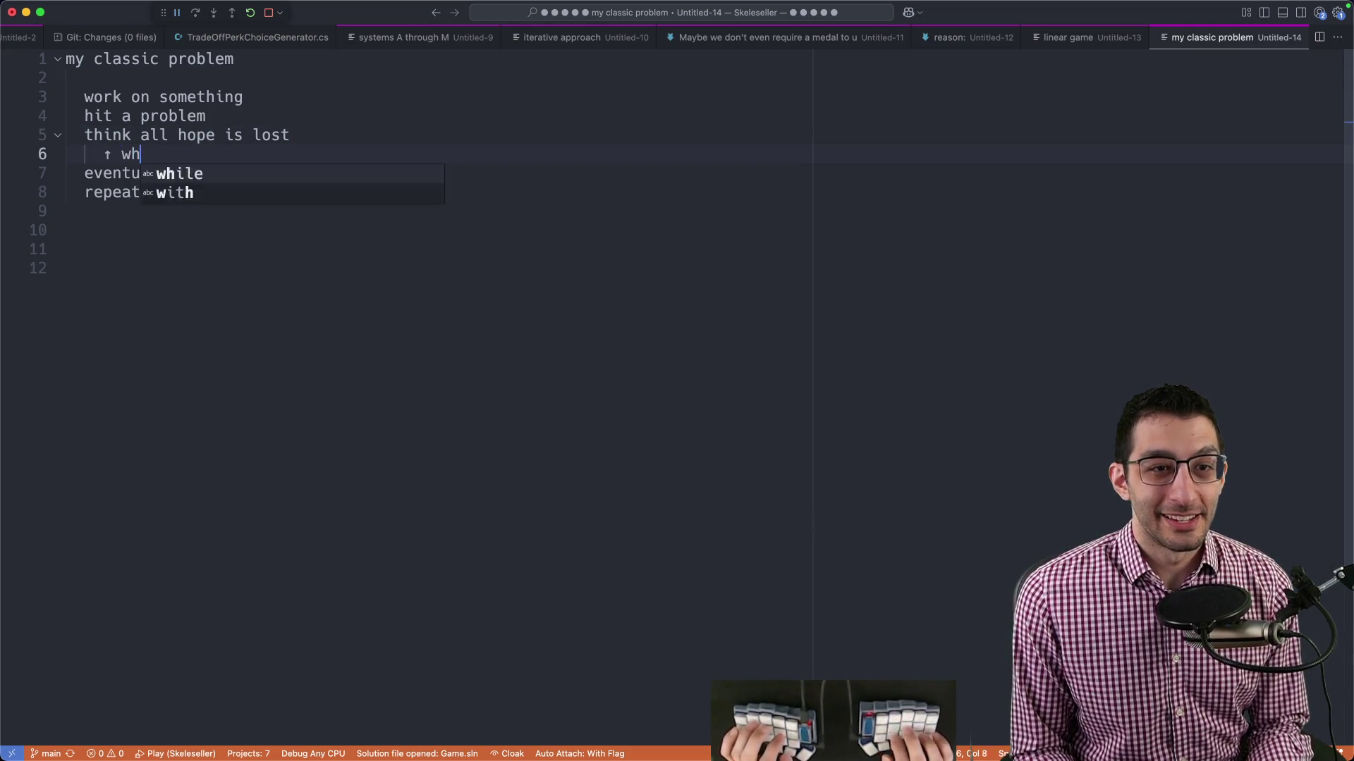
pyautogui.write('ate, realize')
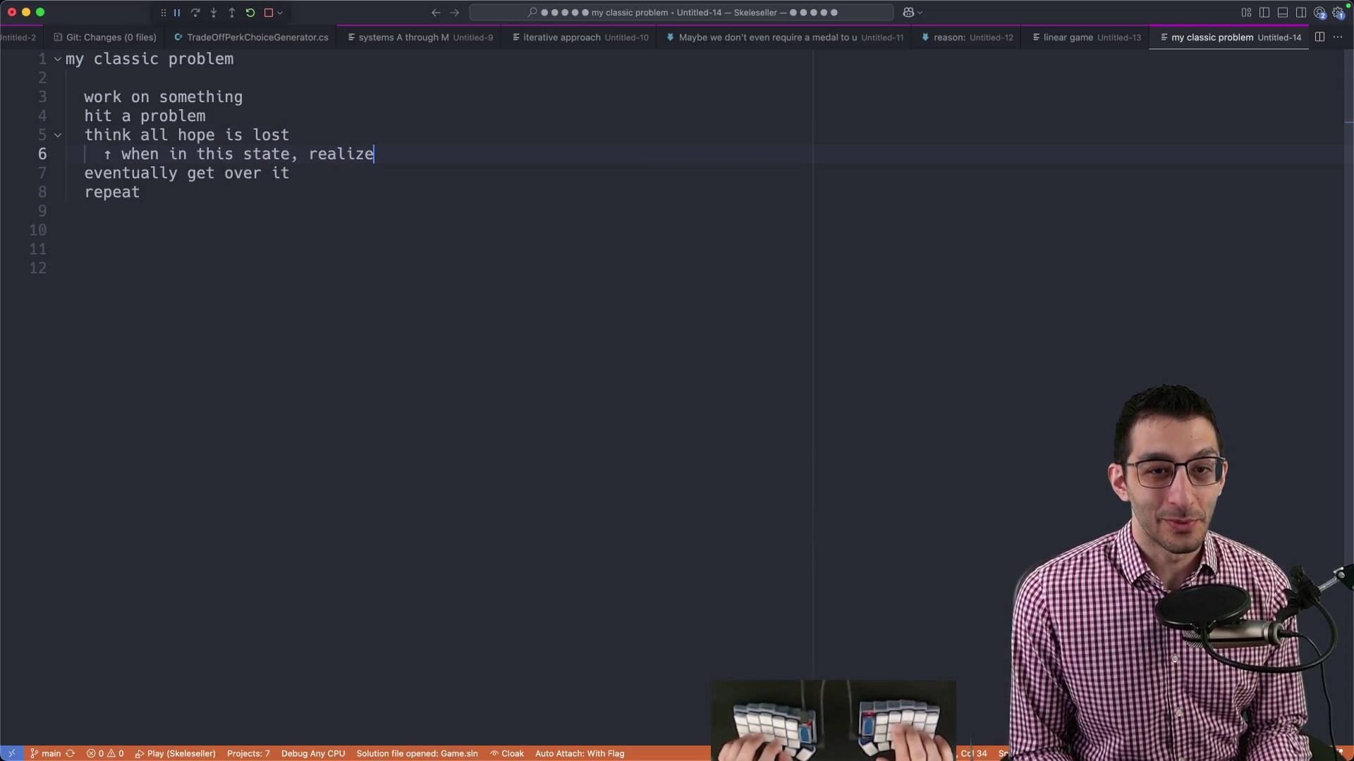
pyautogui.write(" that it'll get better")
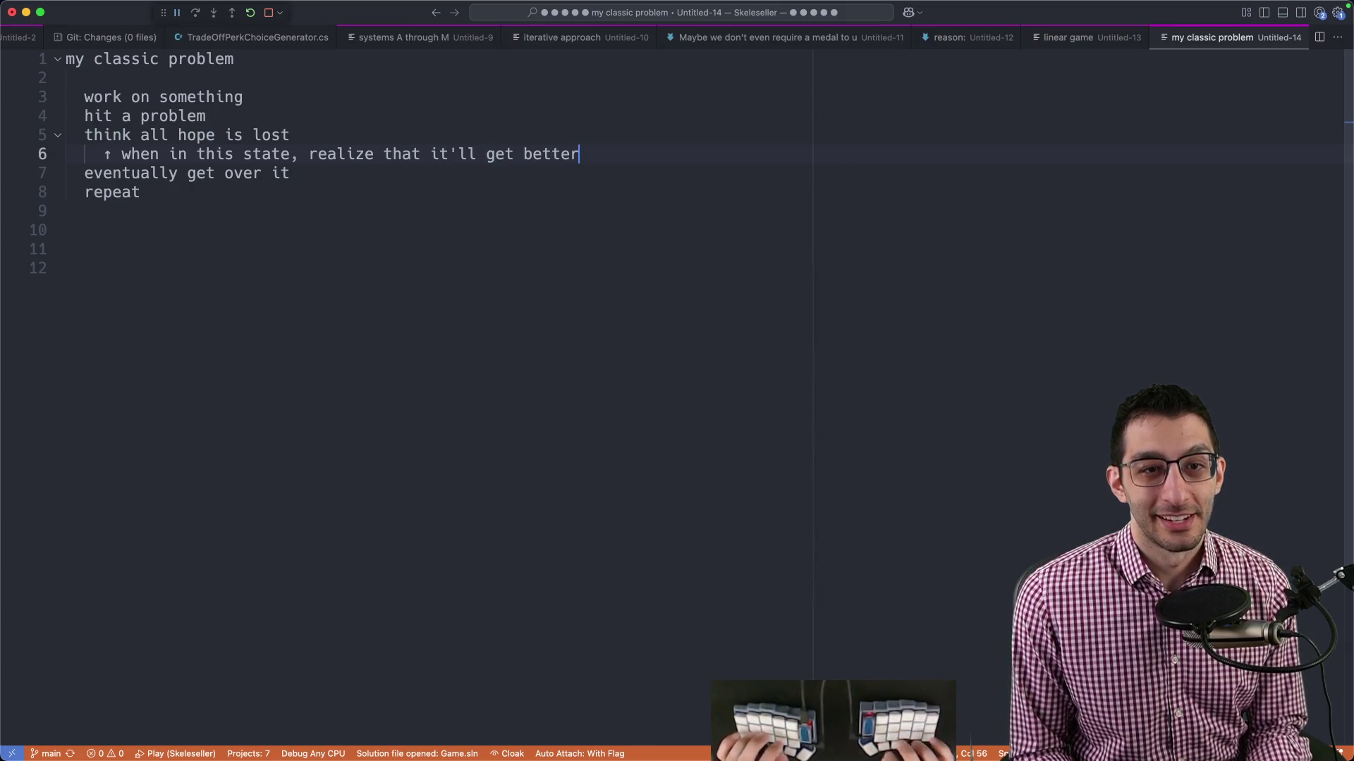
# Reword the sub-note to 'have some trust in yourself that it'll get better' and return to Google Docs.
pyautogui.hotkey('alt', 'Left')
pyautogui.hotkey('alt', 'Left')
pyautogui.hotkey('alt', 'Left')
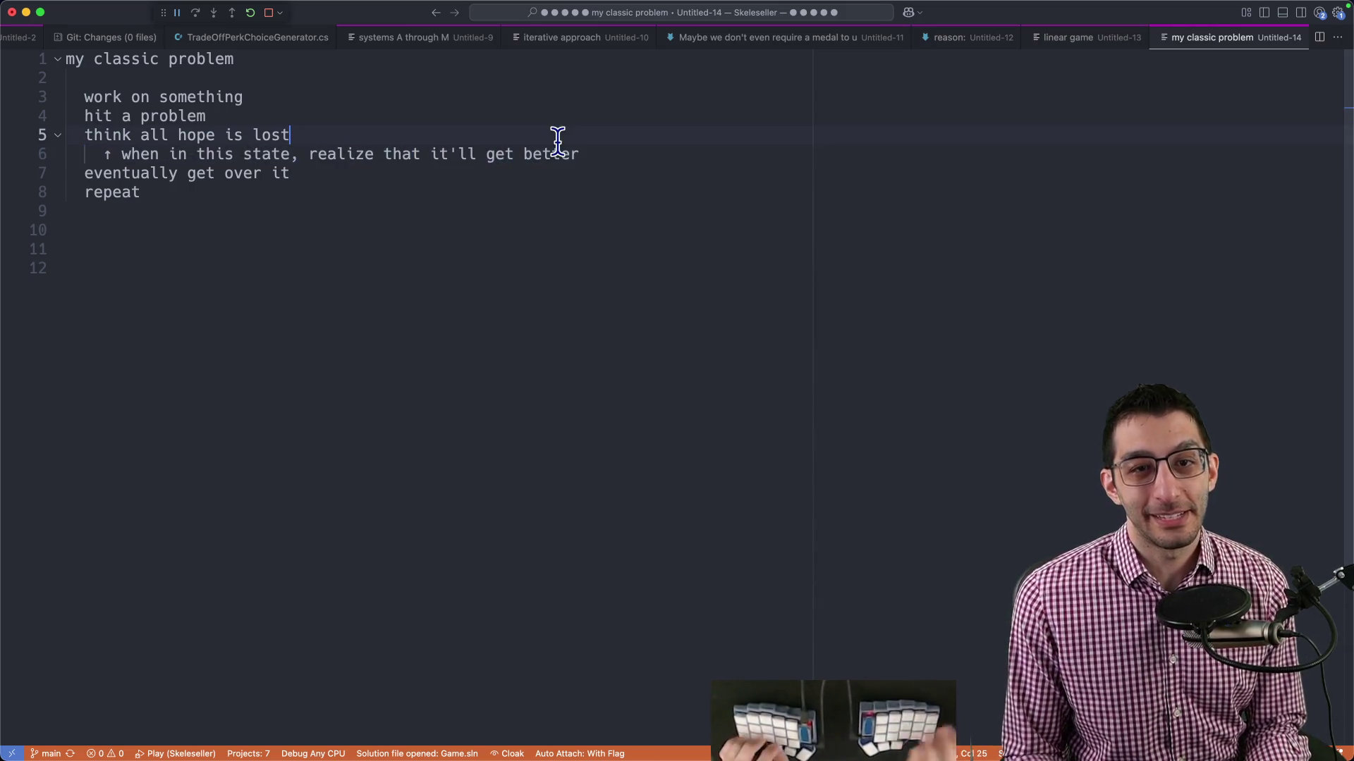
pyautogui.write('have some trust in y')
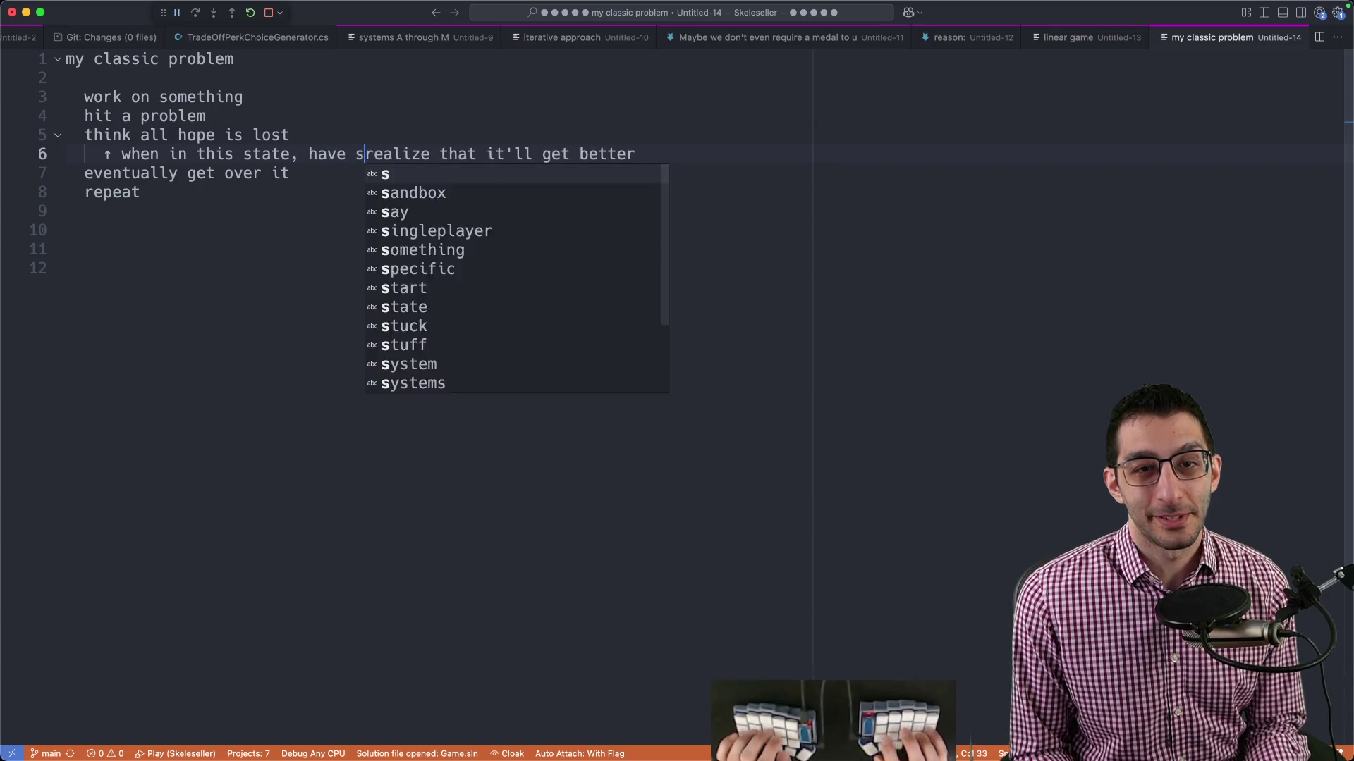
pyautogui.write('ourself that')
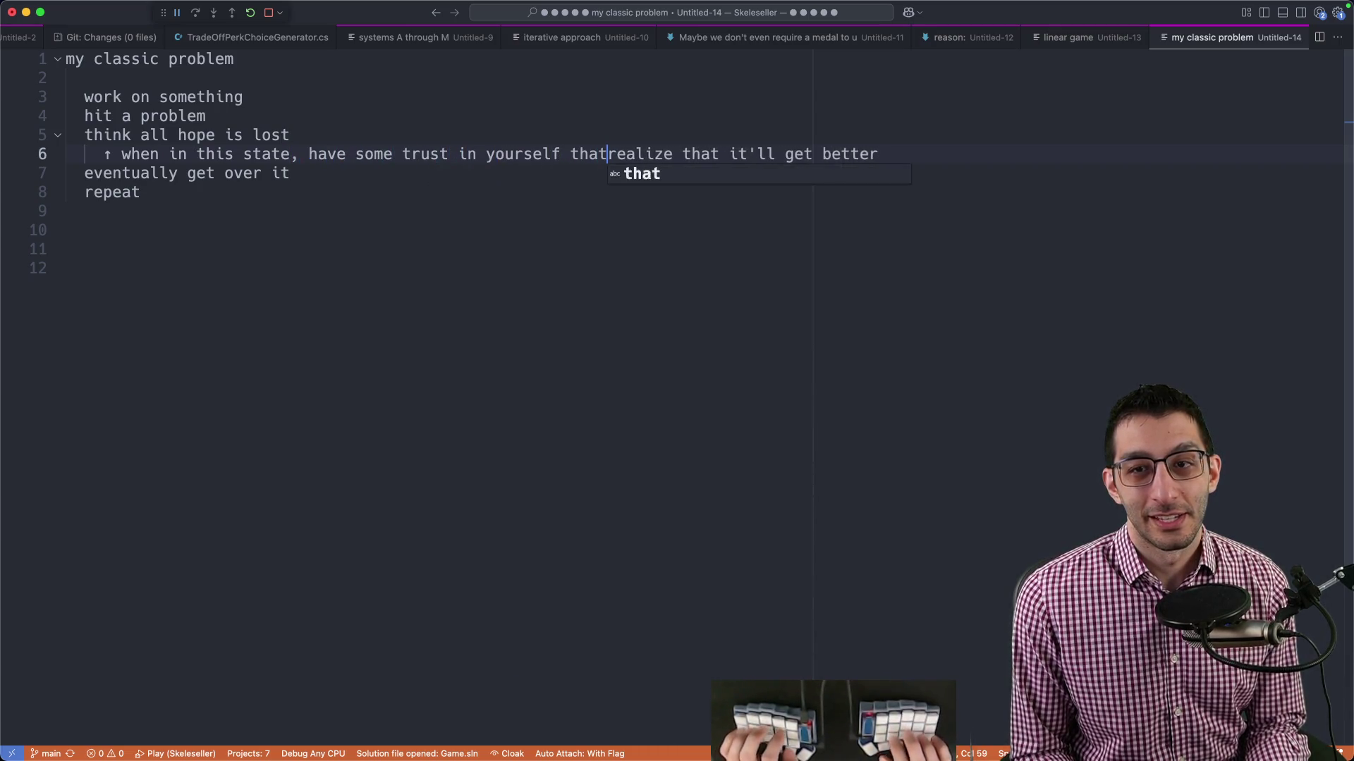
pyautogui.hotkey('alt', 'Delete')
pyautogui.hotkey('alt', 'Delete')
pyautogui.press('Delete')
pyautogui.press('End')
pyautogui.hotkey('shift', 'Home')
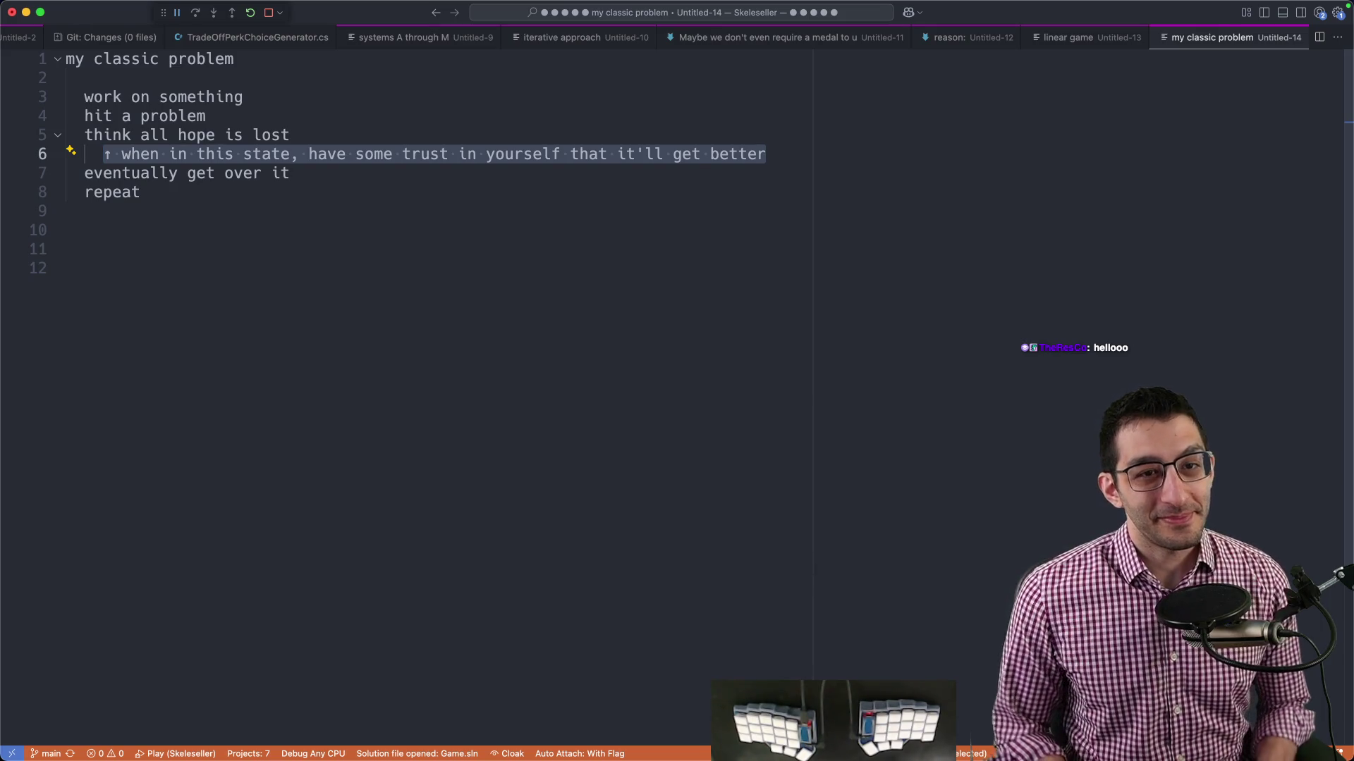
pyautogui.press('super+Tab')
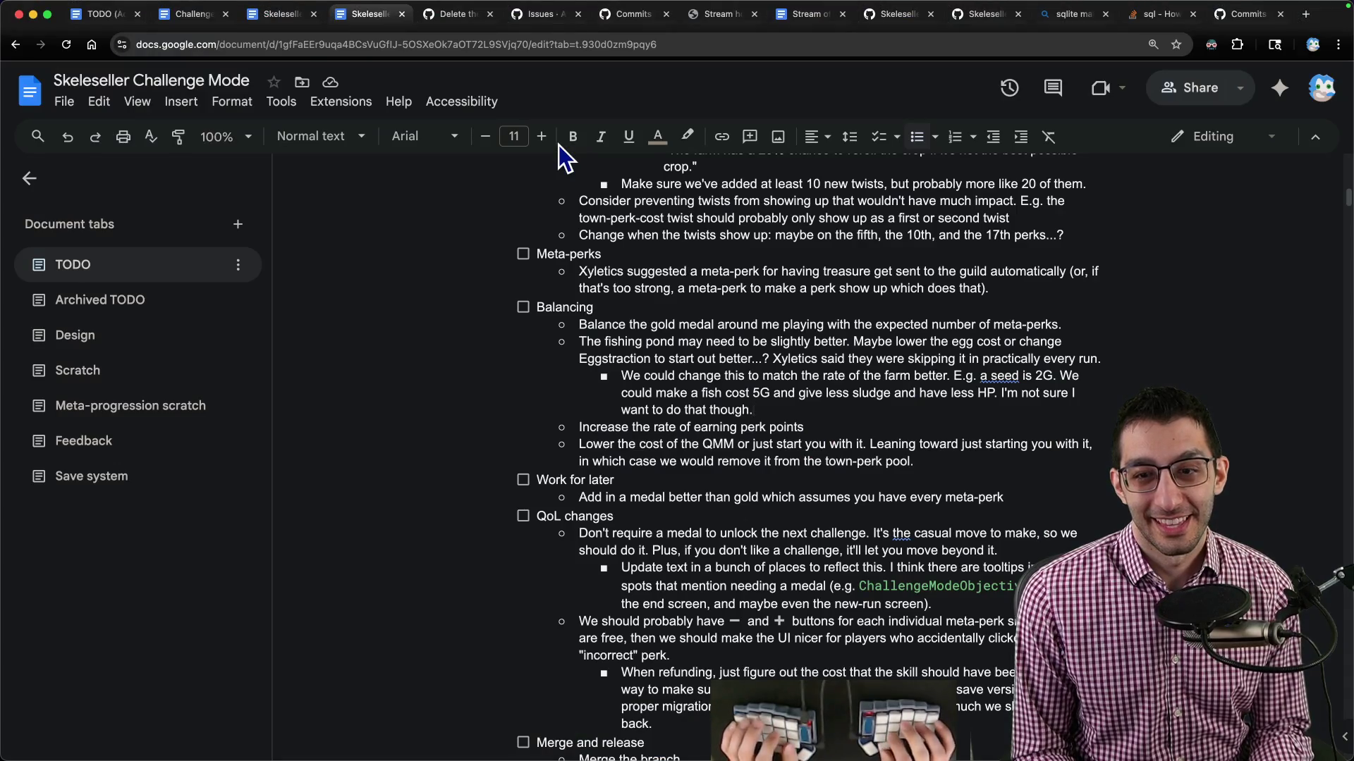
# Switch back two tabs and read the observations on needing more perks, twists and meta-perks.
pyautogui.hotkey('ctrl', 'shift', 'Tab')
pyautogui.hotkey('ctrl', 'shift', 'Tab')
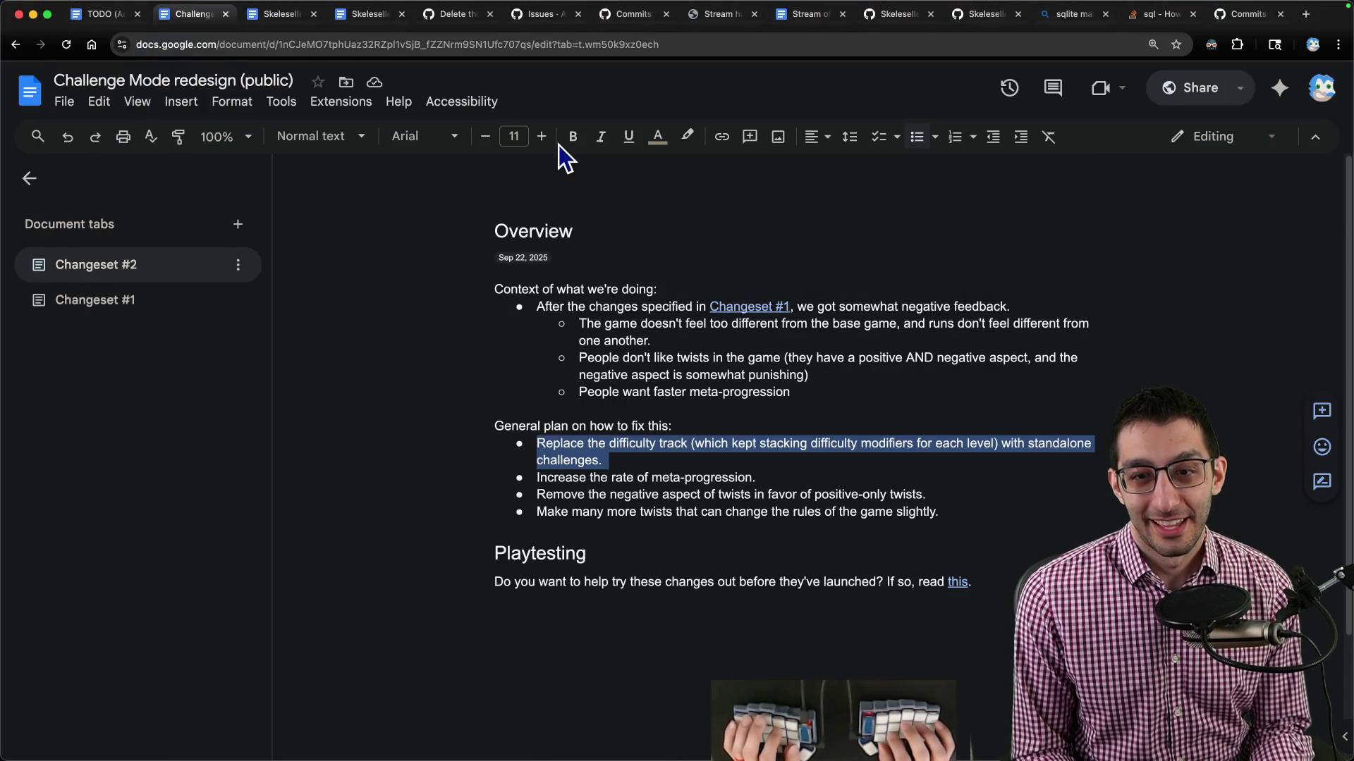
pyautogui.hotkey('ctrl', 'shift', 'Tab')
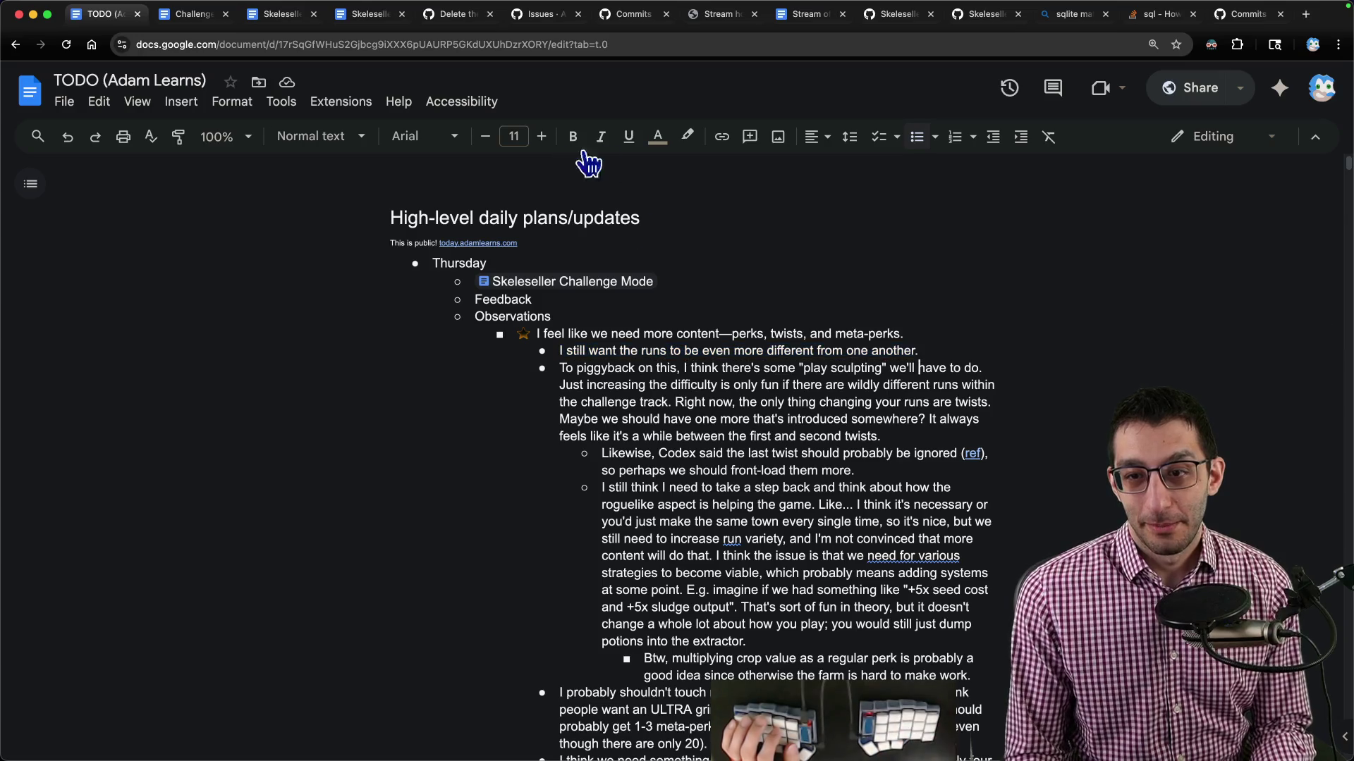
pyautogui.scroll(-1, 613, 232)
pyautogui.moveTo(704, 343); pyautogui.dragTo(978, 342)
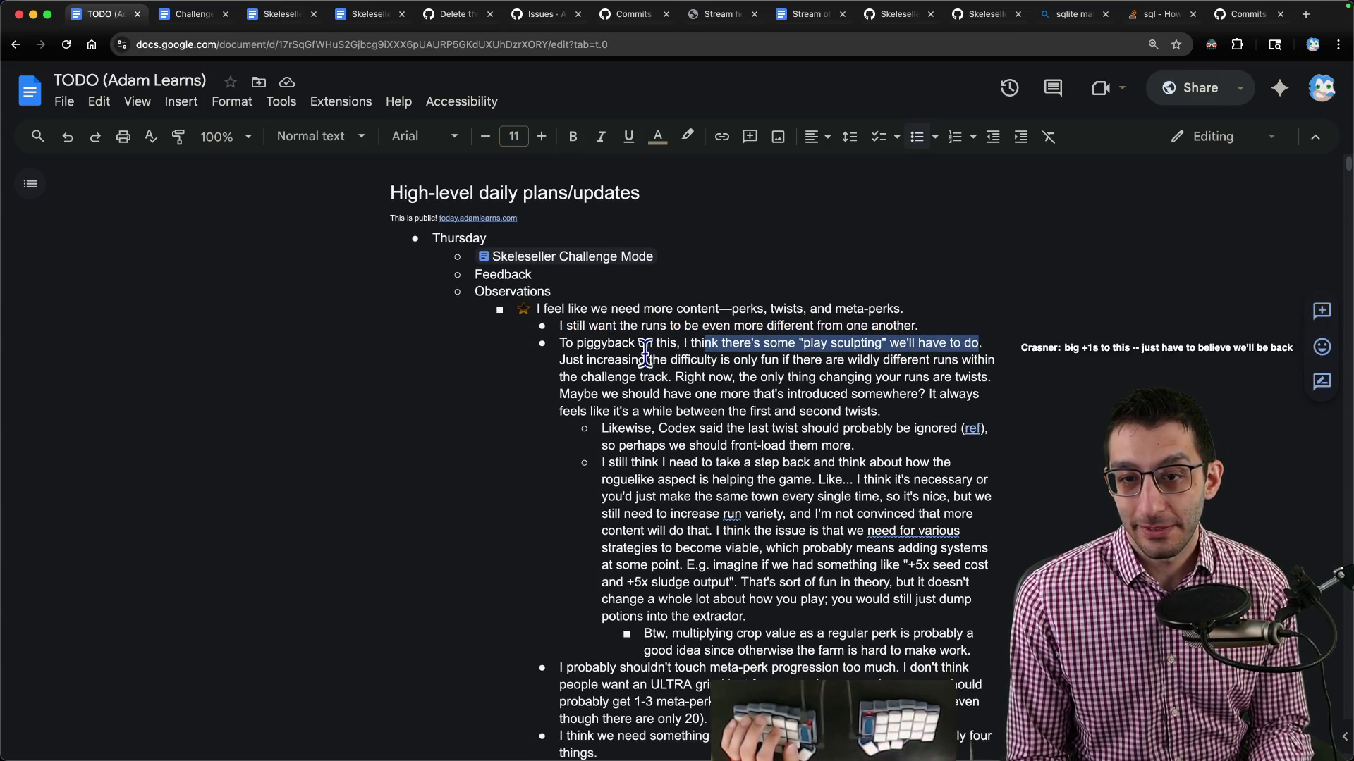
pyautogui.moveTo(564, 359)
pyautogui.mouseDown()
pyautogui.moveTo(994, 360)
pyautogui.moveTo(596, 361)
pyautogui.moveTo(649, 378)
pyautogui.moveTo(994, 378)
pyautogui.moveTo(562, 399)
pyautogui.moveTo(924, 395)
pyautogui.moveTo(570, 410)
pyautogui.moveTo(881, 413)
pyautogui.mouseUp()
pyautogui.scroll(-3, 781, 402)
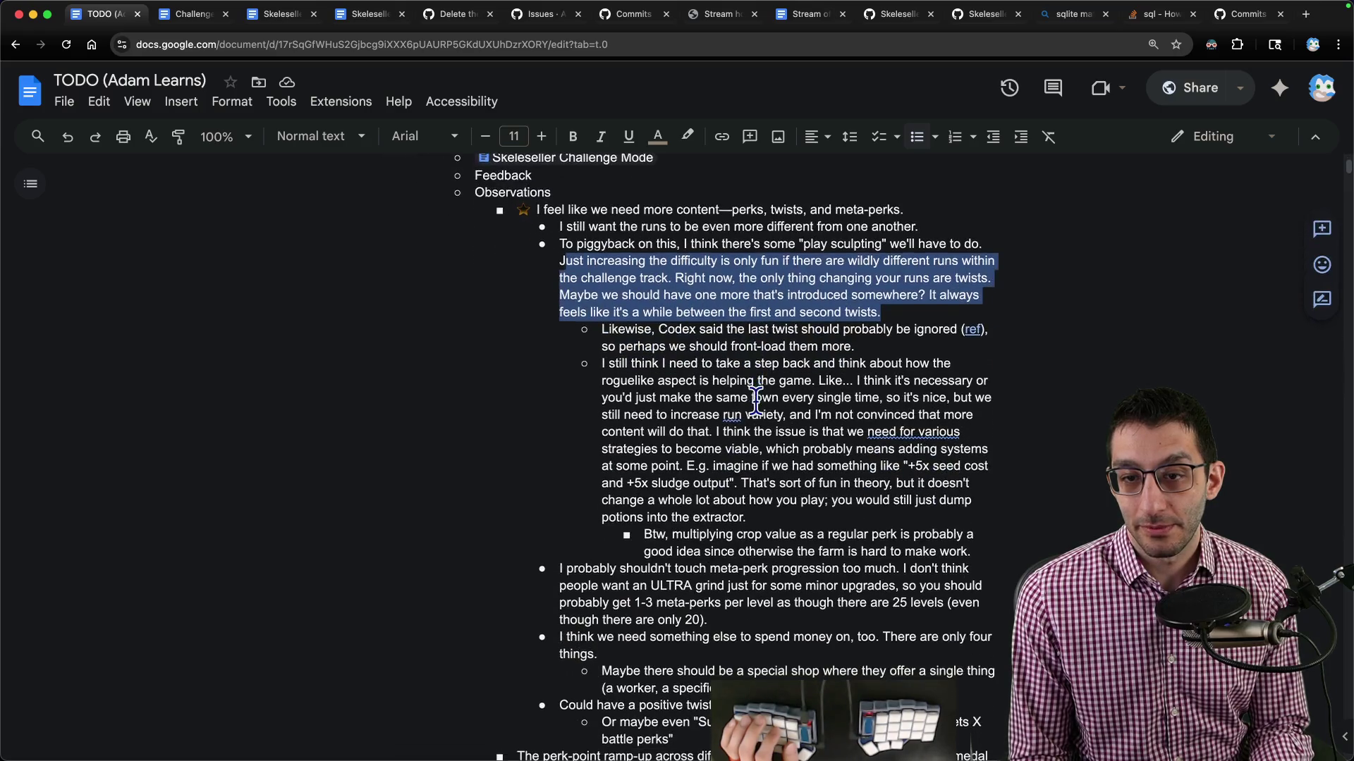
pyautogui.tripleClick(608, 337)
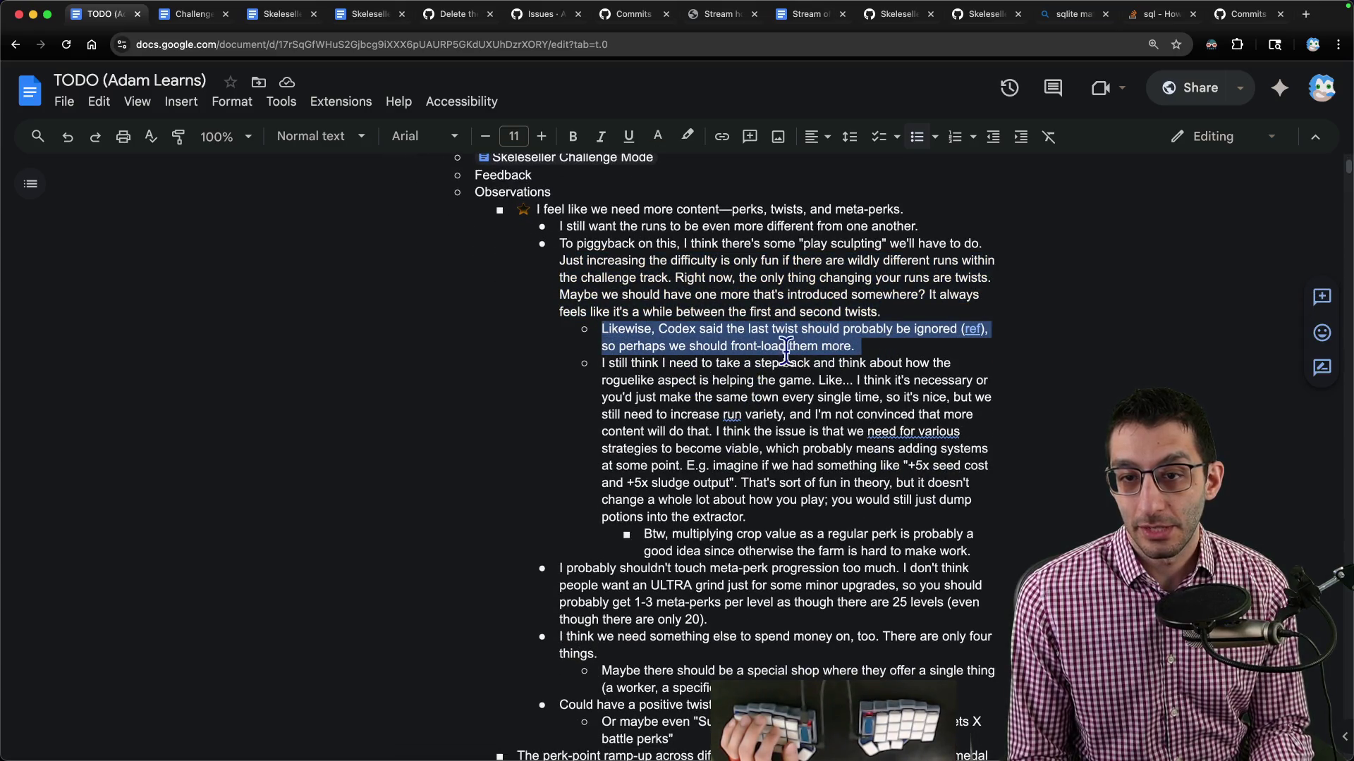
pyautogui.moveTo(602, 363)
pyautogui.mouseDown()
pyautogui.moveTo(949, 365)
pyautogui.moveTo(931, 368)
pyautogui.moveTo(936, 381)
pyautogui.moveTo(723, 398)
pyautogui.moveTo(953, 399)
pyautogui.moveTo(769, 416)
pyautogui.moveTo(858, 414)
pyautogui.moveTo(734, 483)
pyautogui.moveTo(818, 550)
pyautogui.mouseUp()
# Copy the 'Btw, multiplying crop value…' bullet and move to the Skeleseller Challenge Mode doc.
pyautogui.click(818, 547)
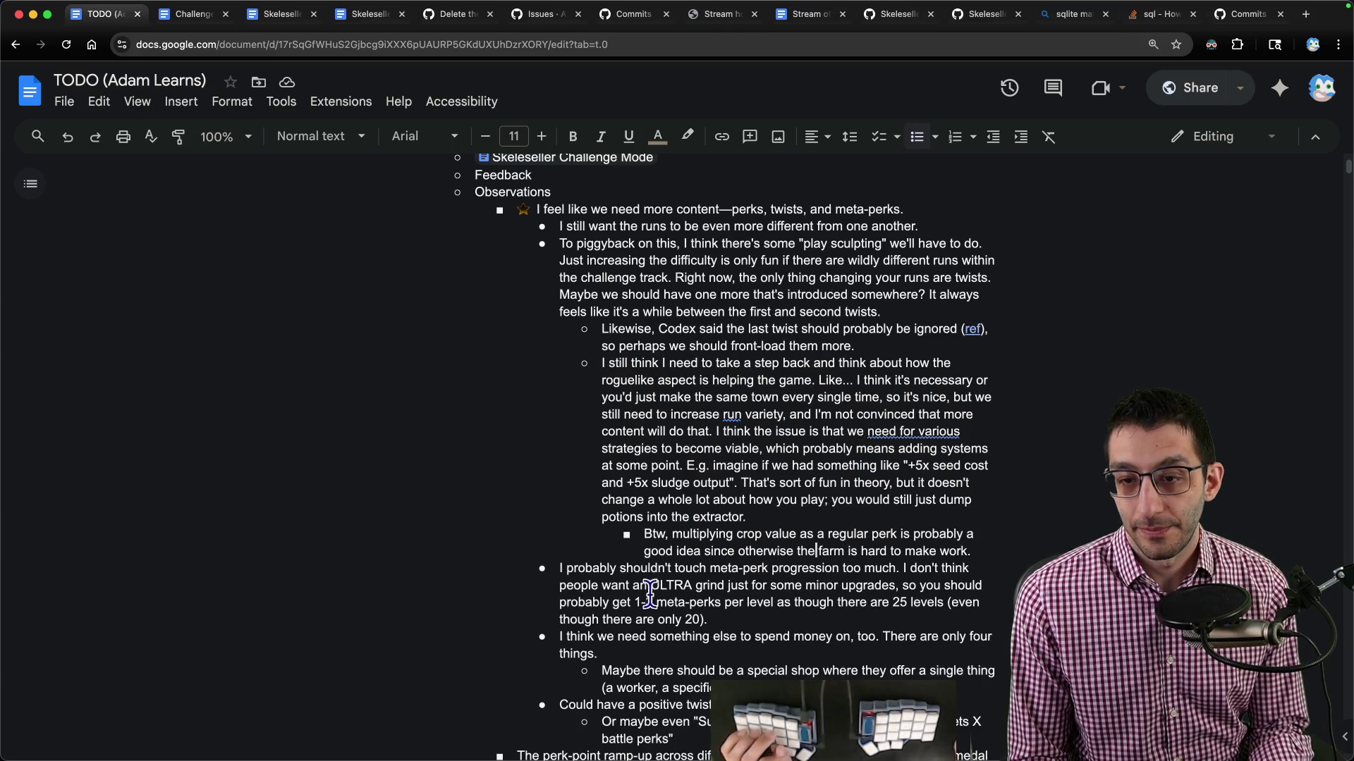
pyautogui.tripleClick(727, 538)
pyautogui.hotkey('ctrl', 'c')
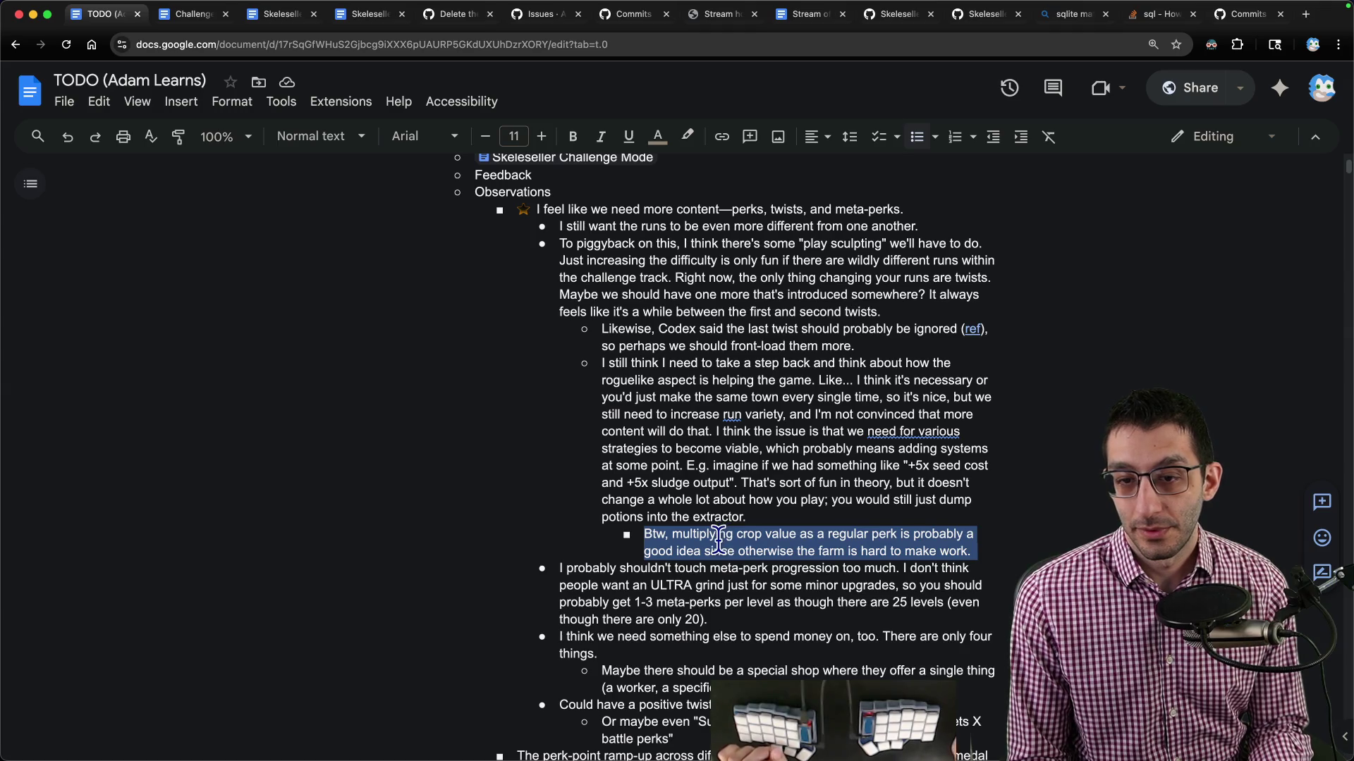
pyautogui.hotkey('ctrl', 'Tab')
pyautogui.hotkey('ctrl', 'Tab')
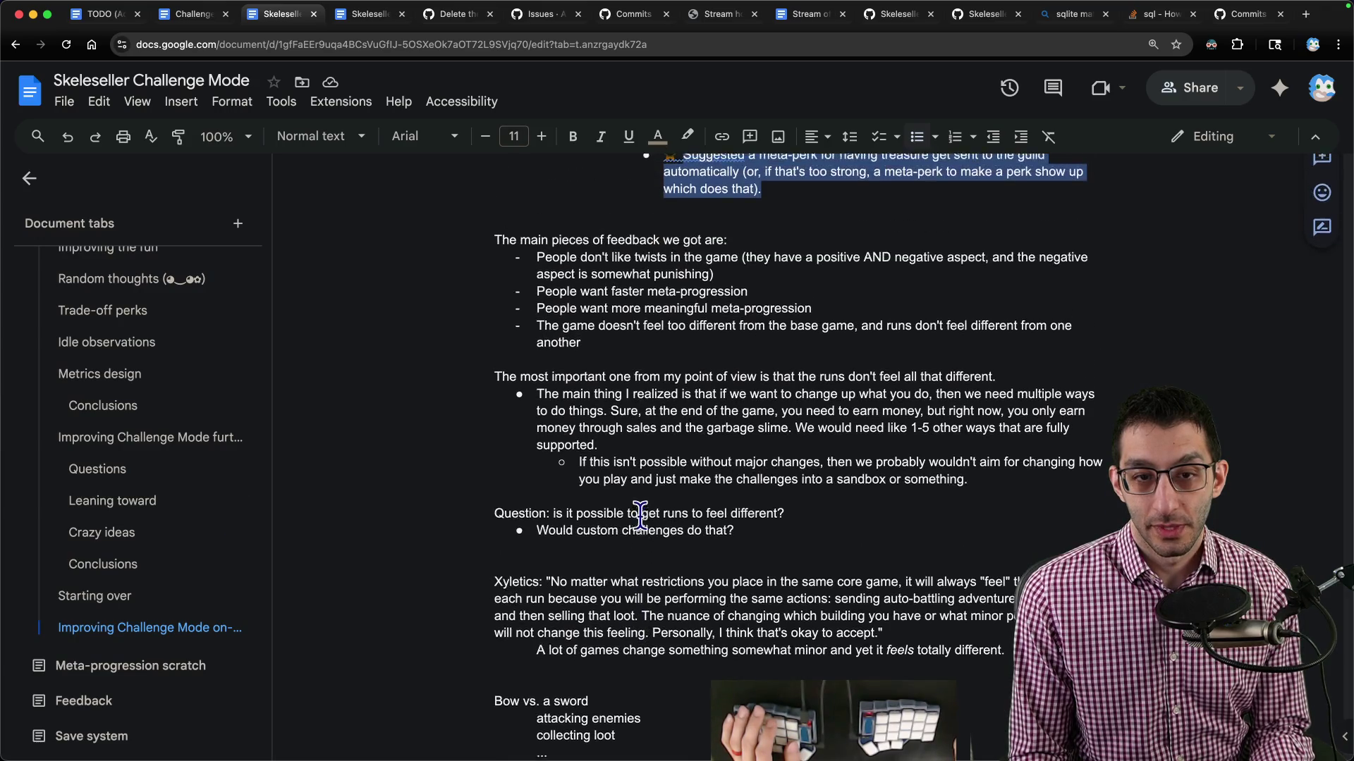
# Paste the crop-value note under Balancing and reword it to 'Multiplying the crop value is probably a good idea…'.
pyautogui.hotkey('ctrl', 'Tab')
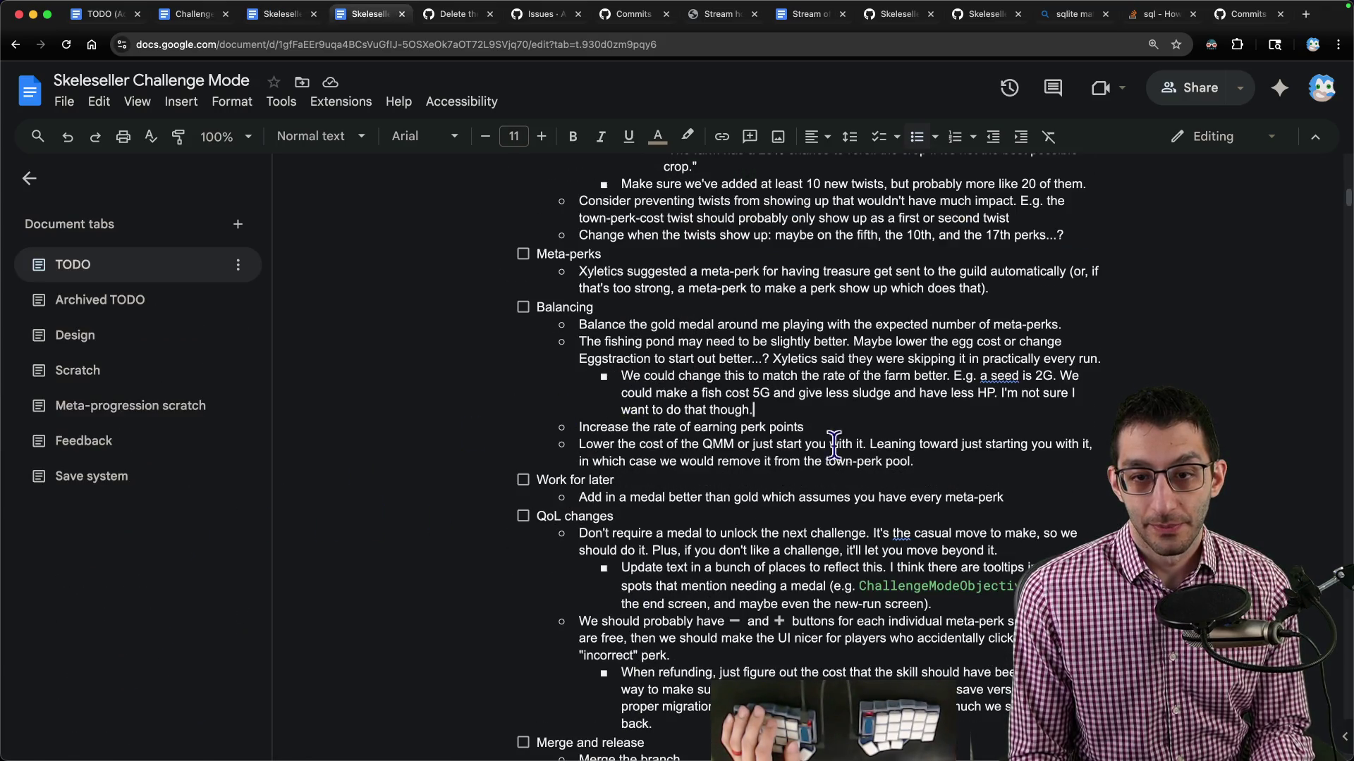
pyautogui.hotkey('shift', 'Tab')
pyautogui.hotkey('ctrl', 'v')
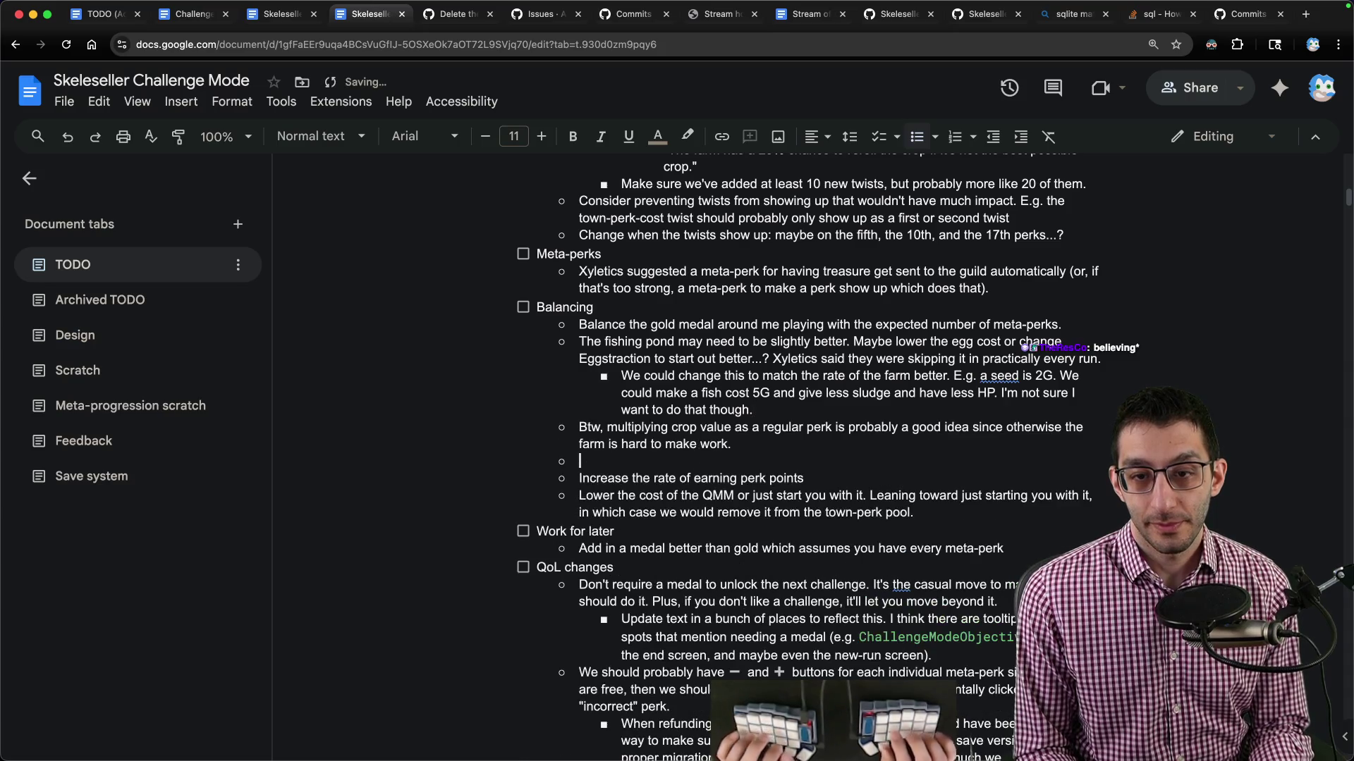
pyautogui.press('Up')
pyautogui.press('Up')
pyautogui.press('Delete')
pyautogui.press('Delete')
pyautogui.press('Delete')
pyautogui.write('M')
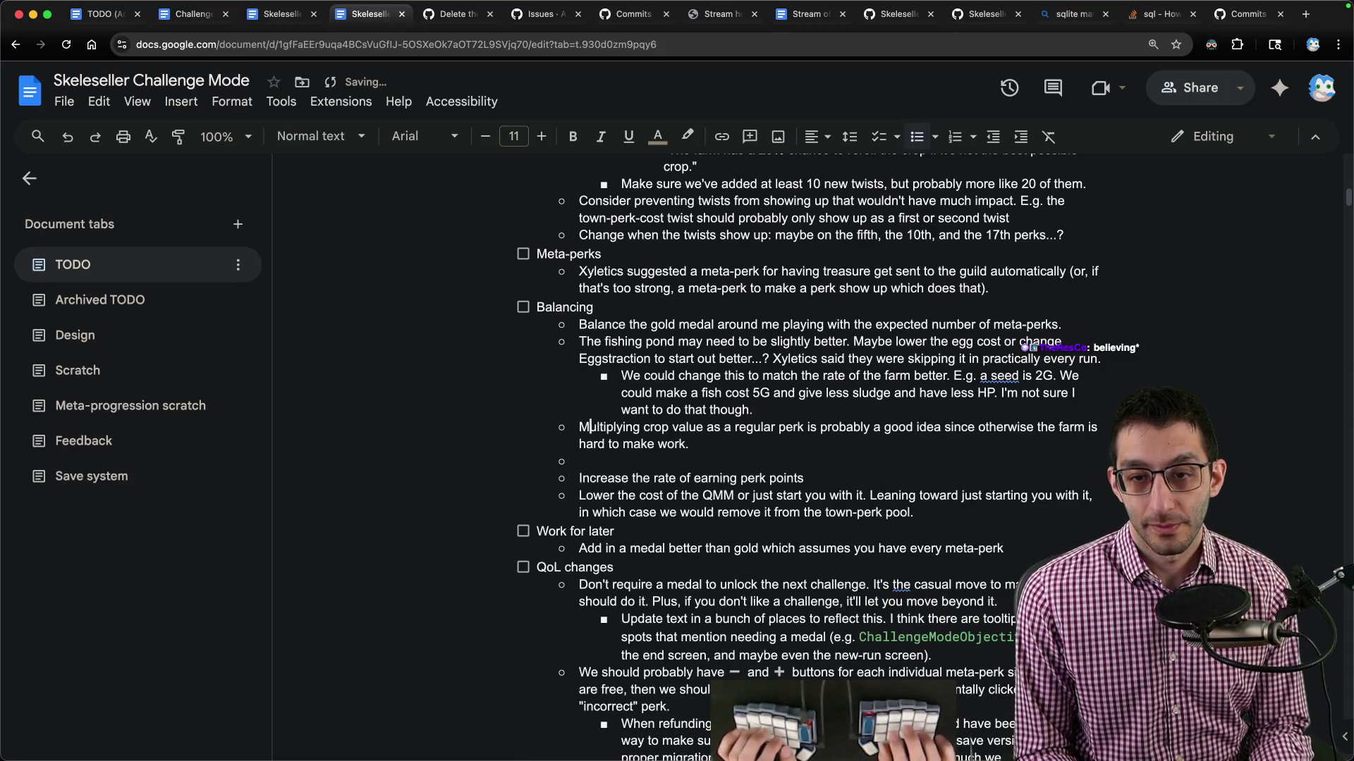
pyautogui.hotkey('alt', 'Right')
pyautogui.write('the')
pyautogui.hotkey('alt', 'Right')
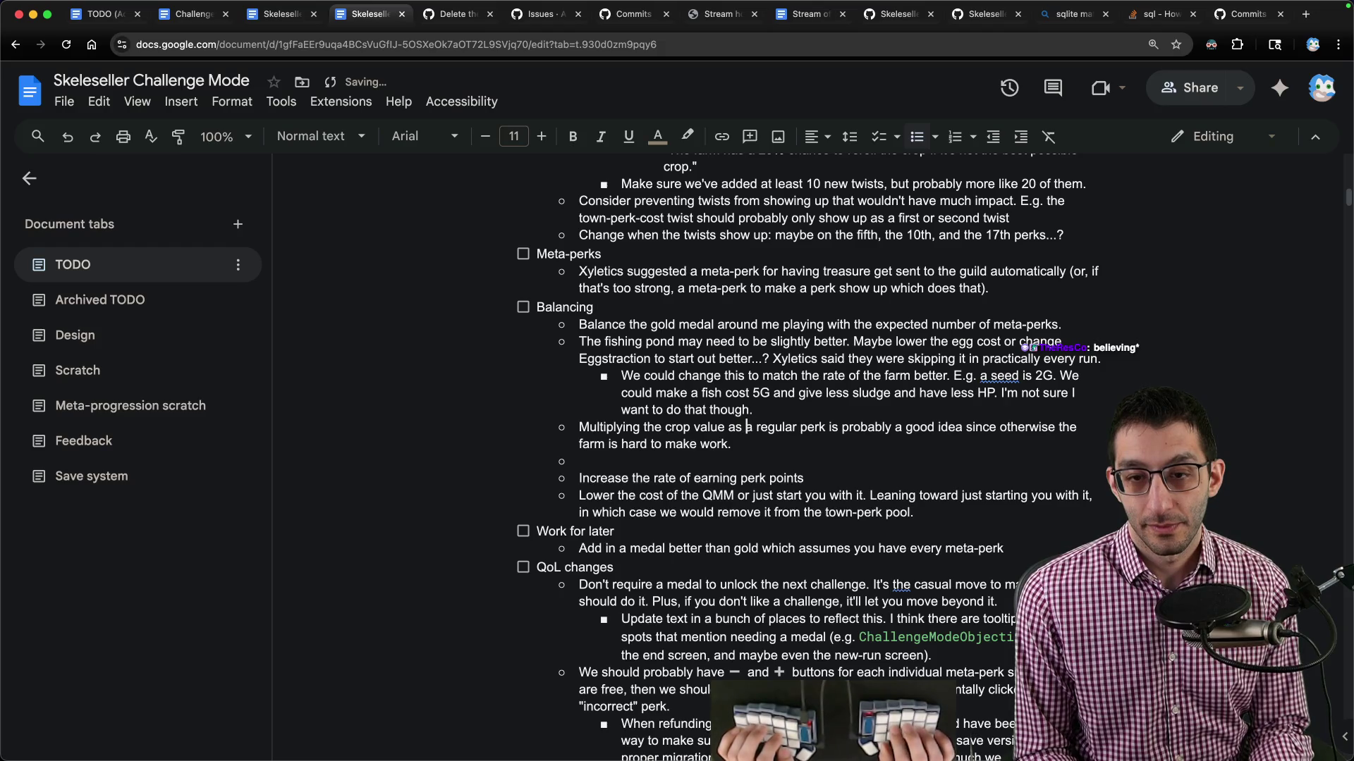
pyautogui.write('is probably a good idea')
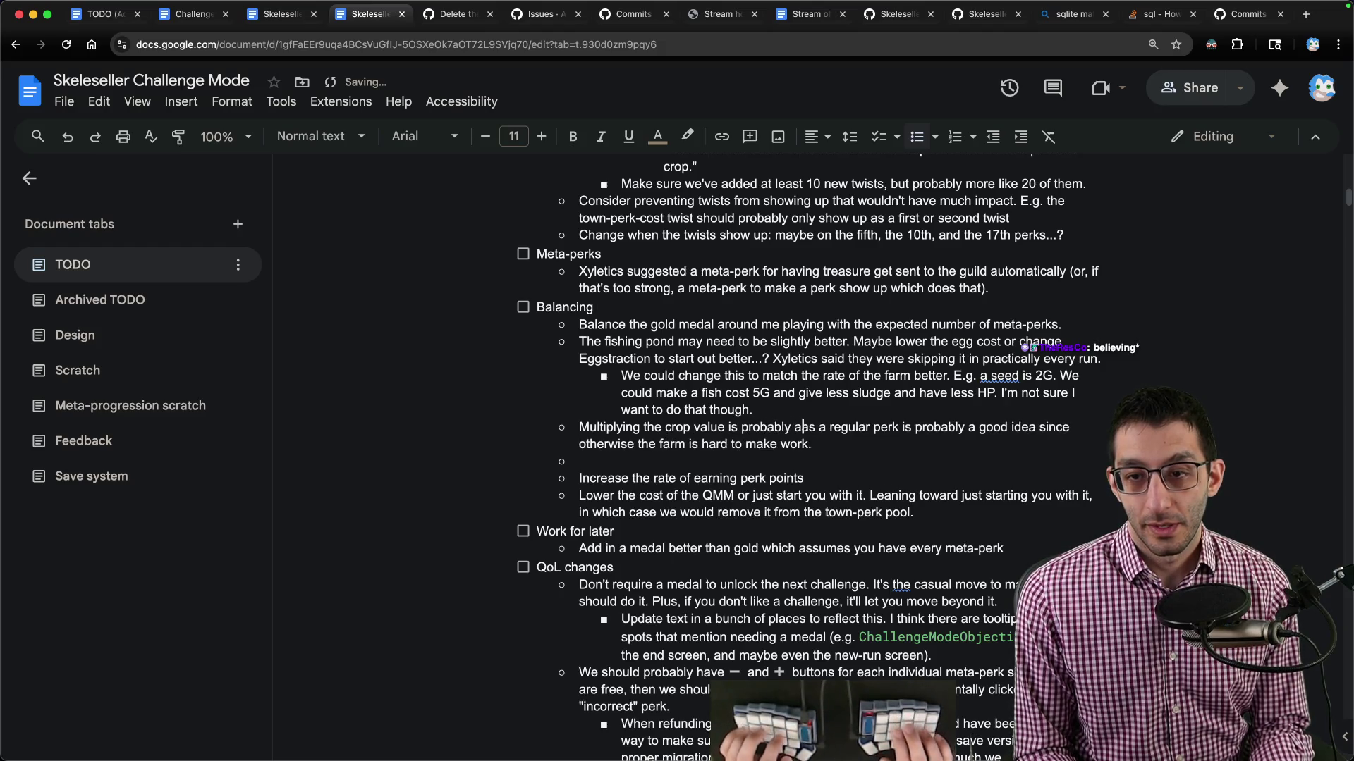
pyautogui.press('BackSpace')
pyautogui.press('BackSpace')
pyautogui.write('ea')
pyautogui.hotkey('alt', 'Right')
pyautogui.hotkey('alt', 'Right')
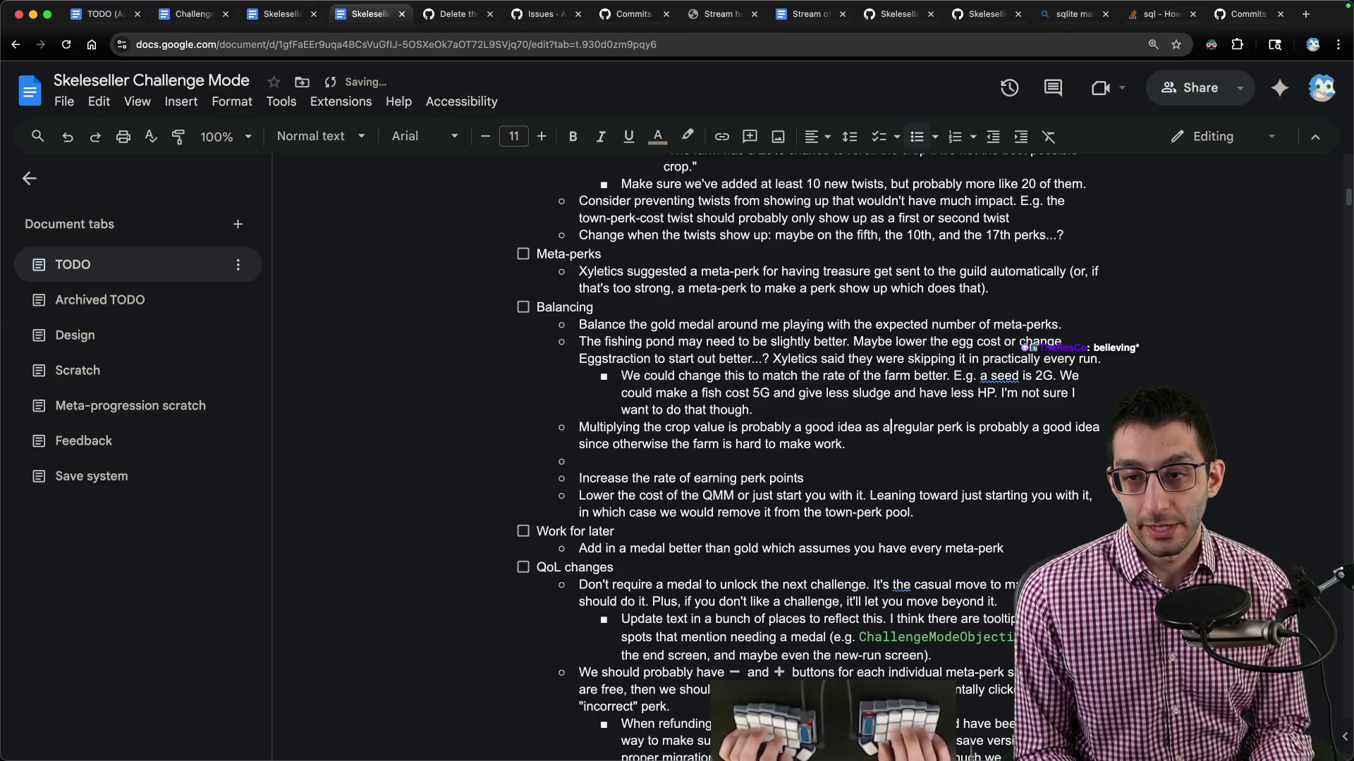
pyautogui.hotkey('alt', 'shift', 'Right')
pyautogui.hotkey('alt', 'shift', 'Right')
pyautogui.hotkey('alt', 'shift', 'Right')
pyautogui.press('BackSpace')
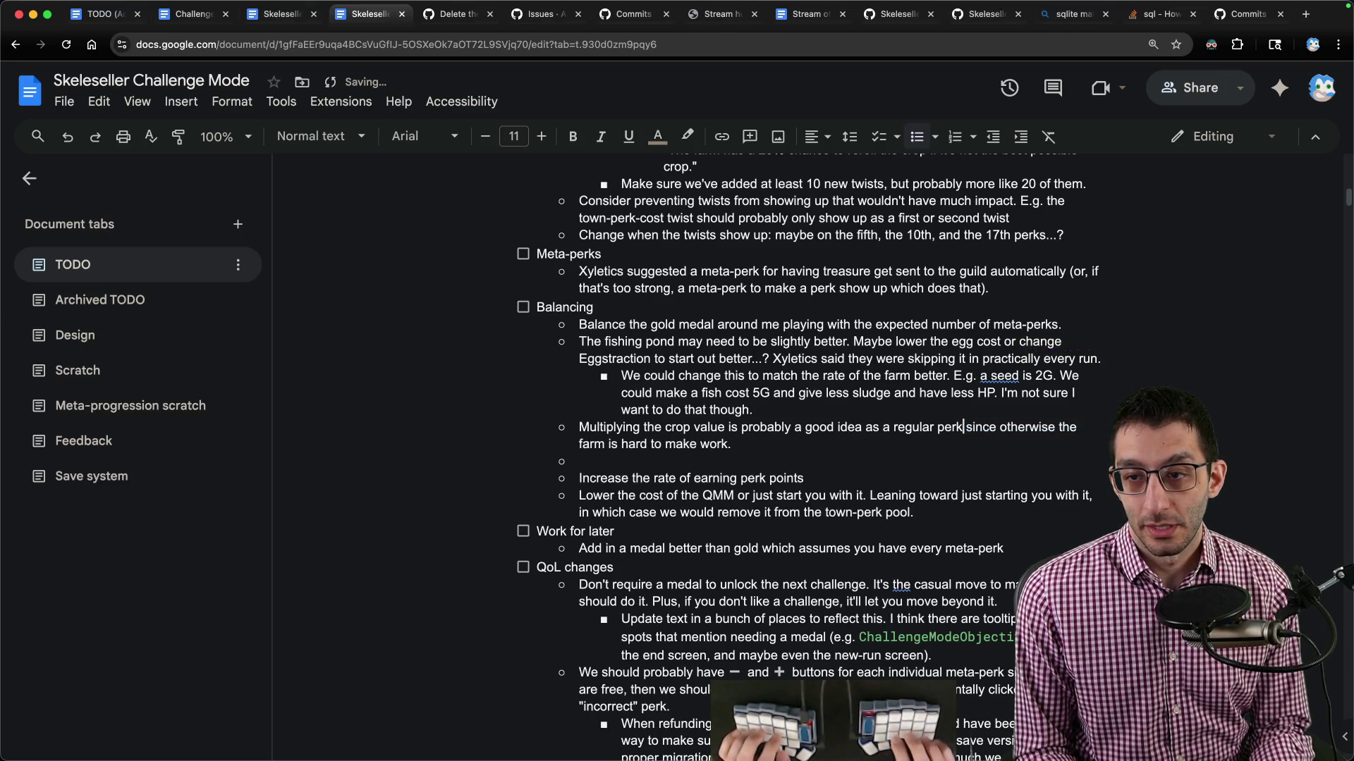
# Remove the empty bullet below the new note and cycle back through the open doc tabs.
pyautogui.press('Down')
pyautogui.press('BackSpace')
pyautogui.press('BackSpace')
pyautogui.hotkey('ctrl', 'shift', 'Tab')
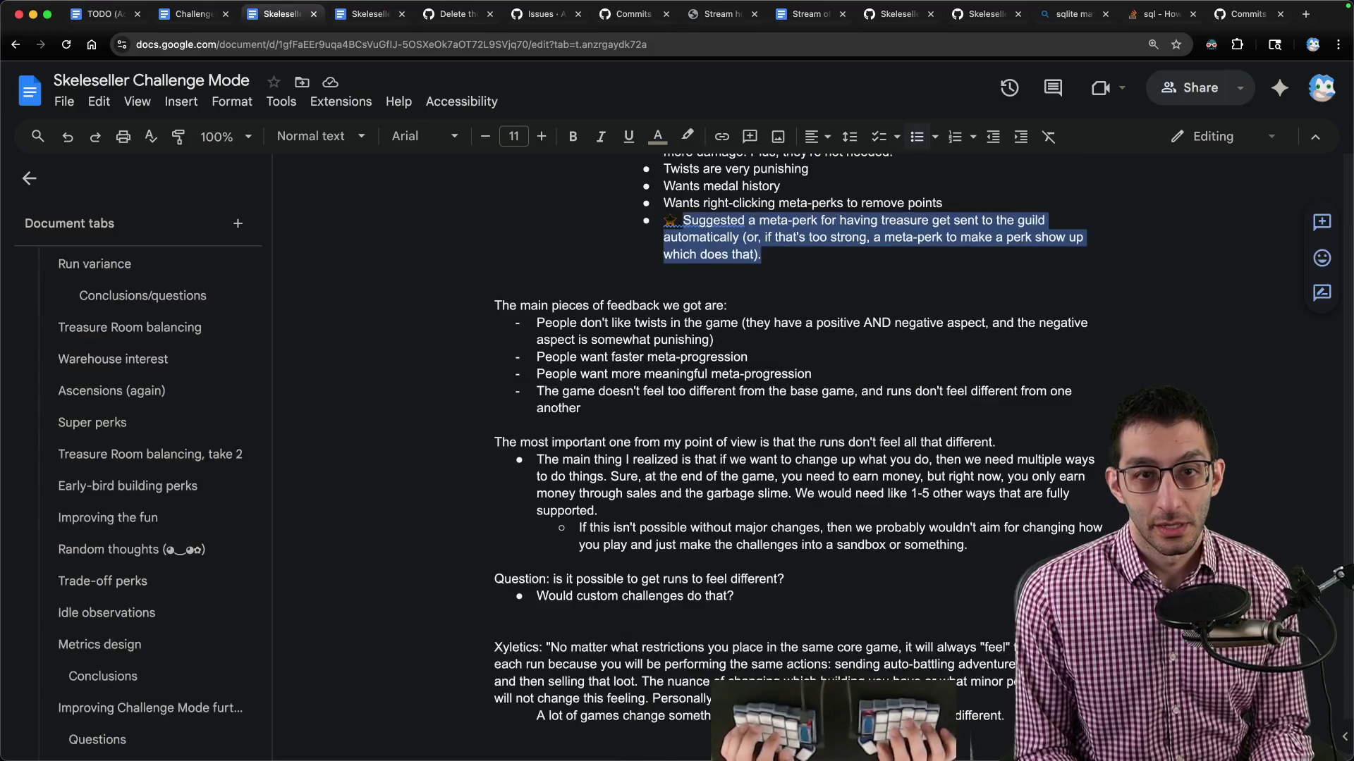
pyautogui.hotkey('ctrl', 'shift', 'Tab')
pyautogui.hotkey('ctrl', 'shift', 'Tab')
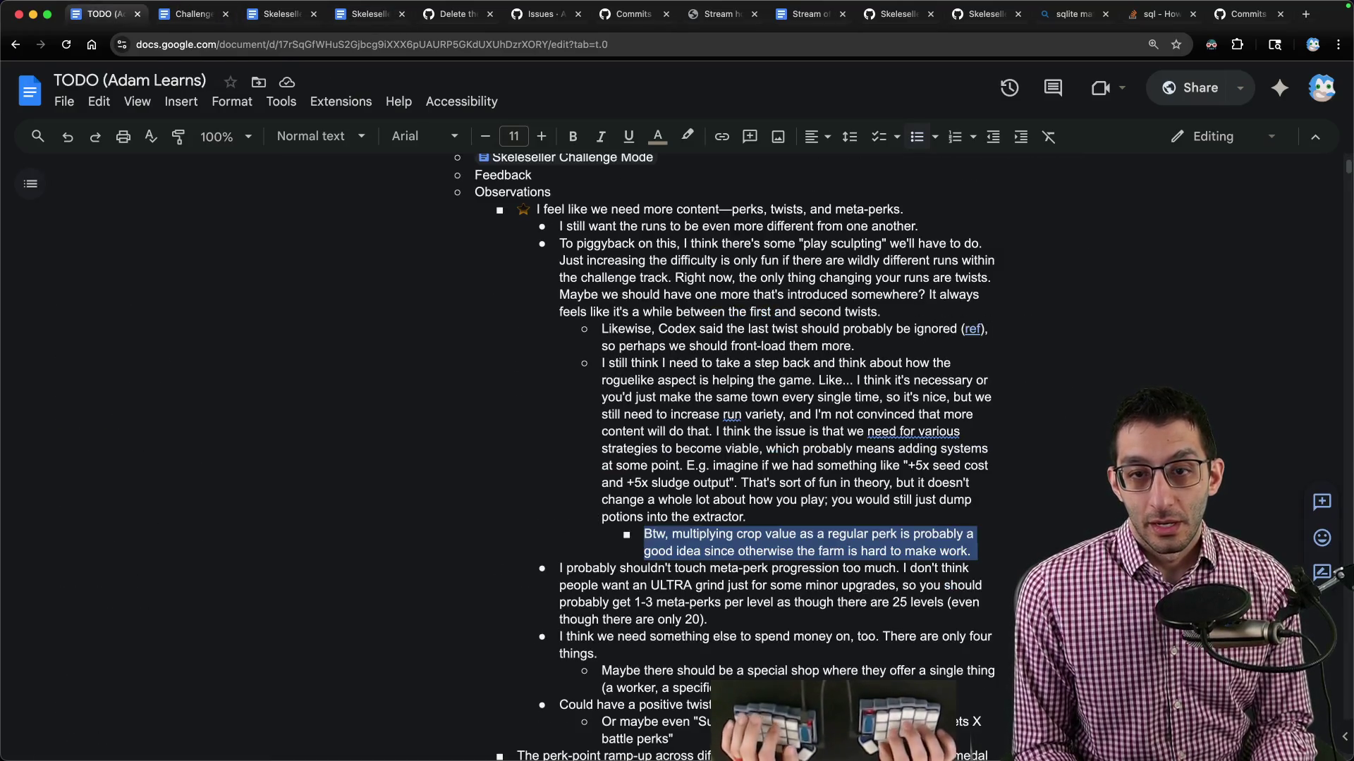
pyautogui.hotkey('ctrl', 'Tab')
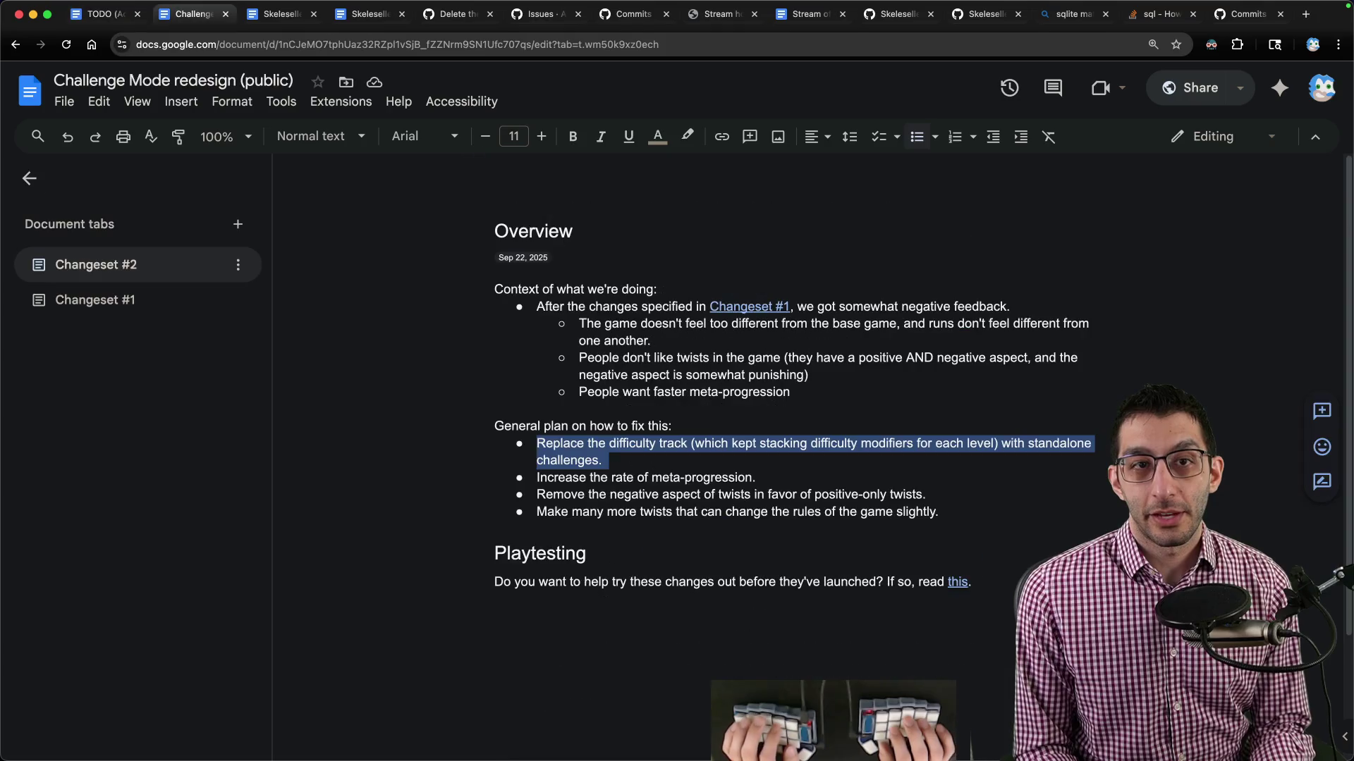
pyautogui.hotkey('ctrl', 'Tab')
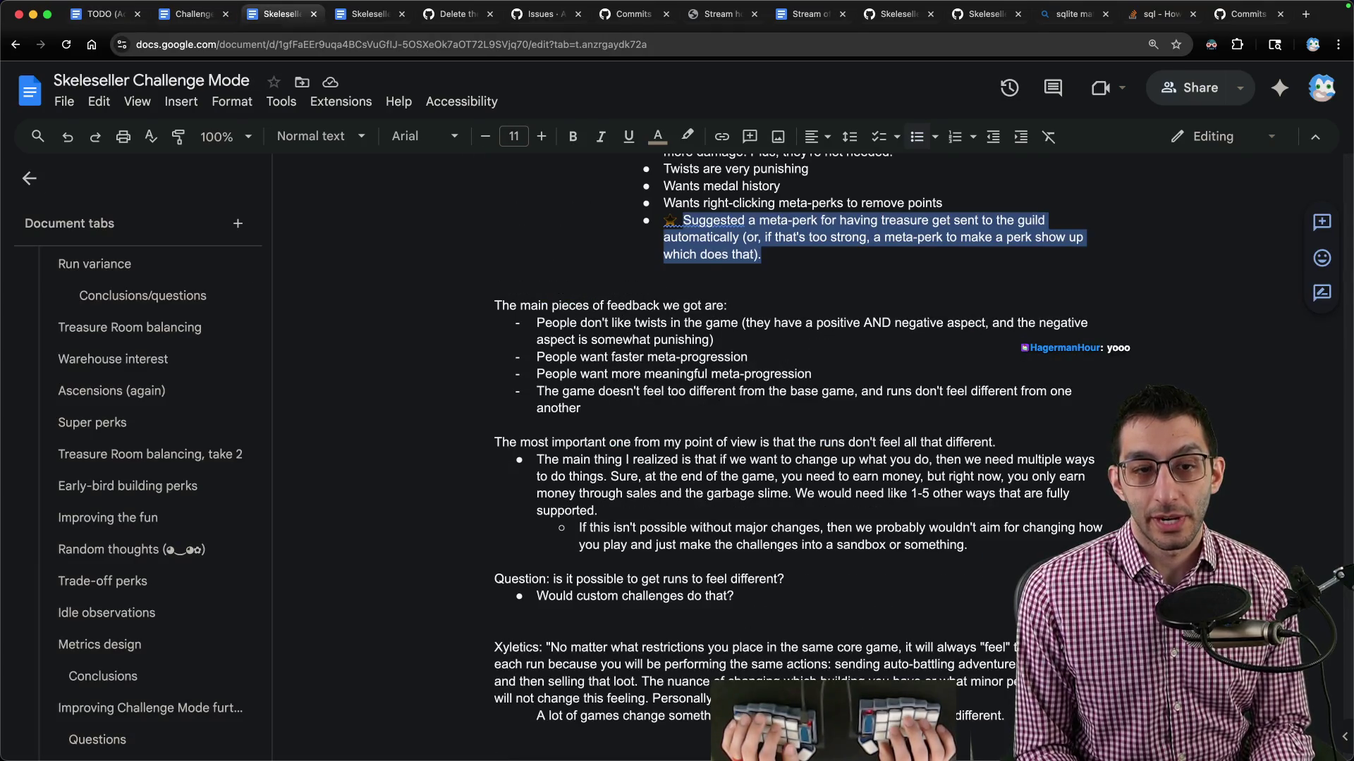
pyautogui.hotkey('ctrl', 'Tab')
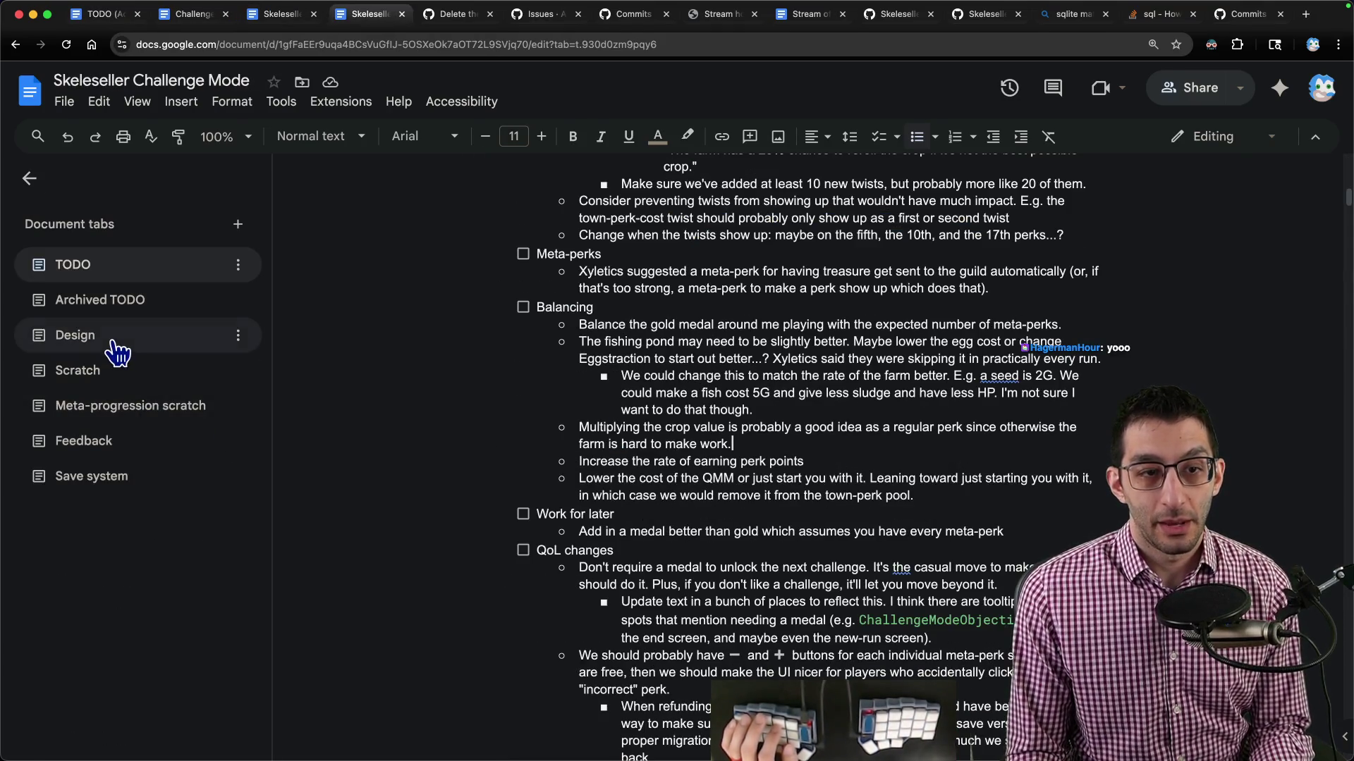
# Go to the Design tab's Increased difficulty (BONE System) section and place the cursor after its rationale.
pyautogui.click(117, 350)
pyautogui.scroll(-4, 144, 501)
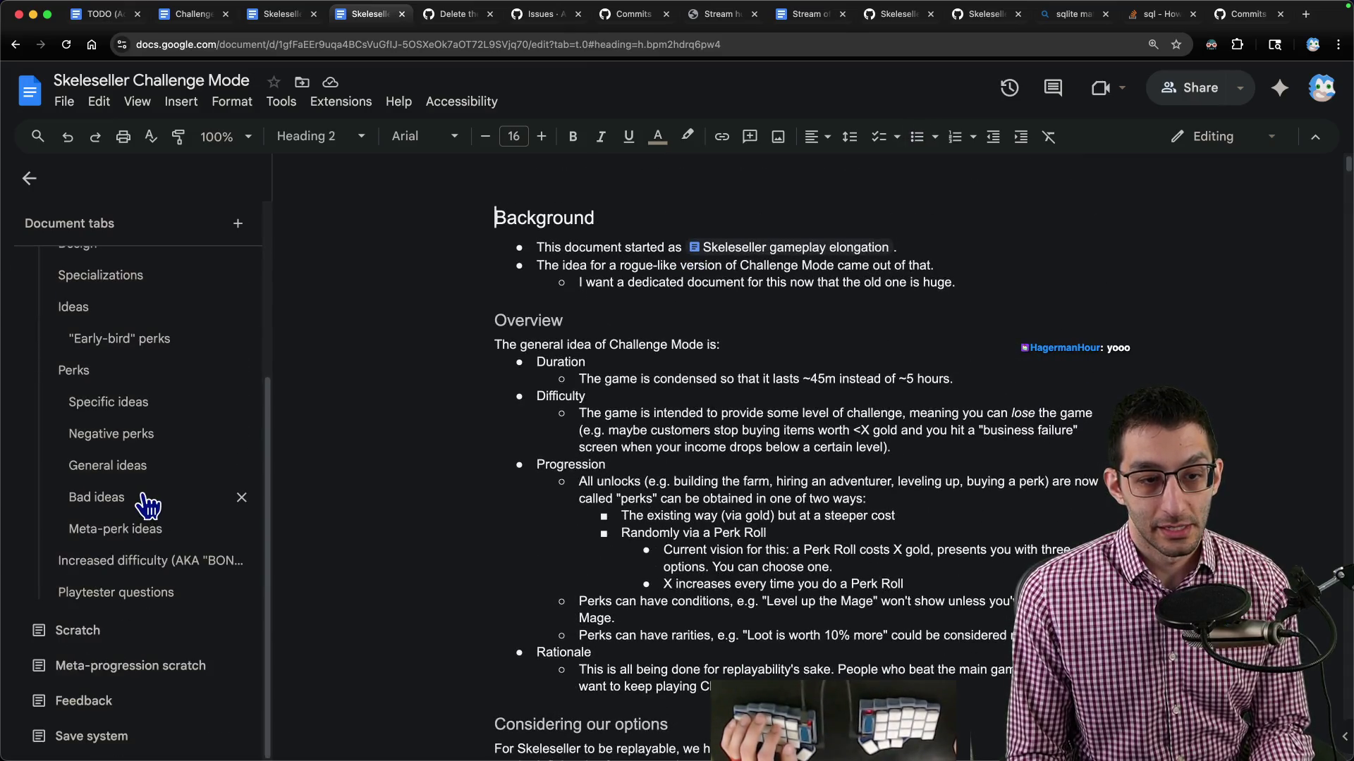
pyautogui.click(141, 562)
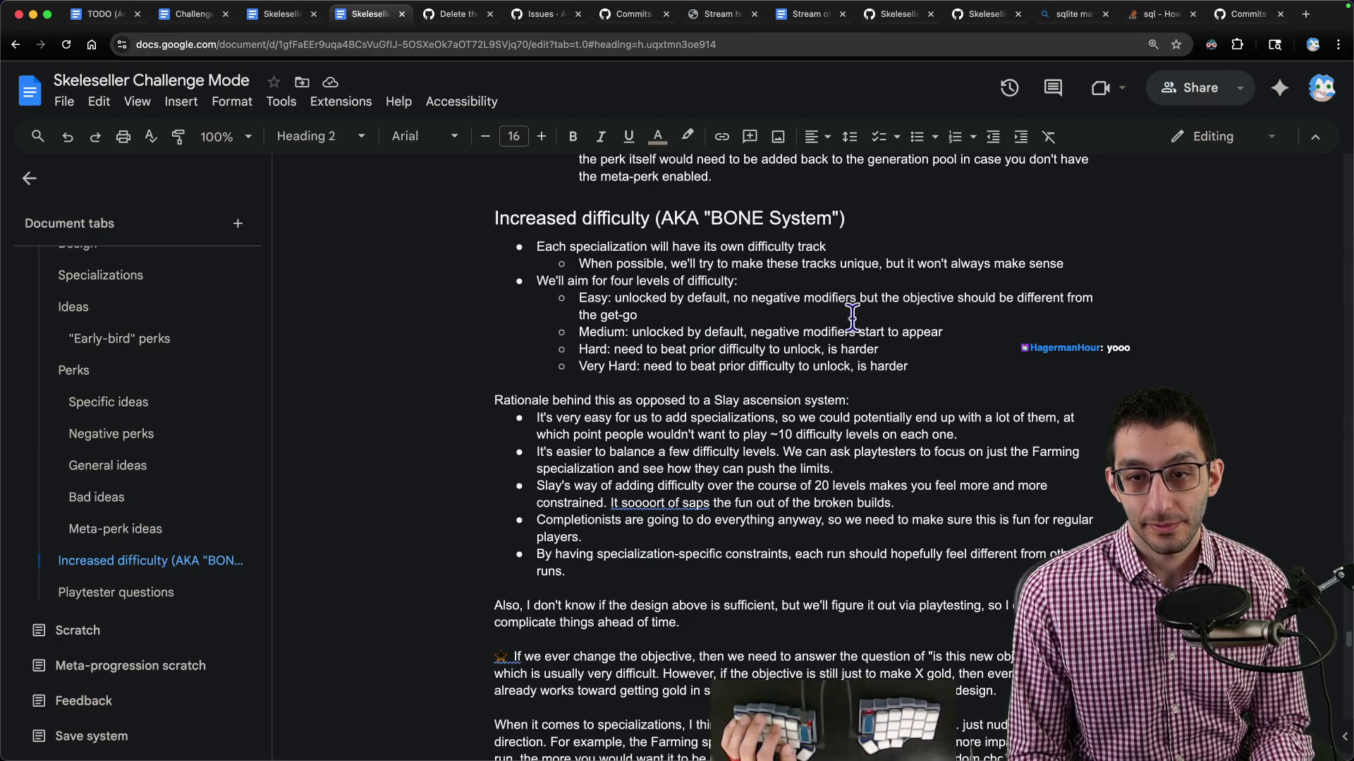
pyautogui.moveTo(487, 399)
pyautogui.mouseDown()
pyautogui.moveTo(635, 434)
pyautogui.moveTo(846, 571)
pyautogui.mouseUp()
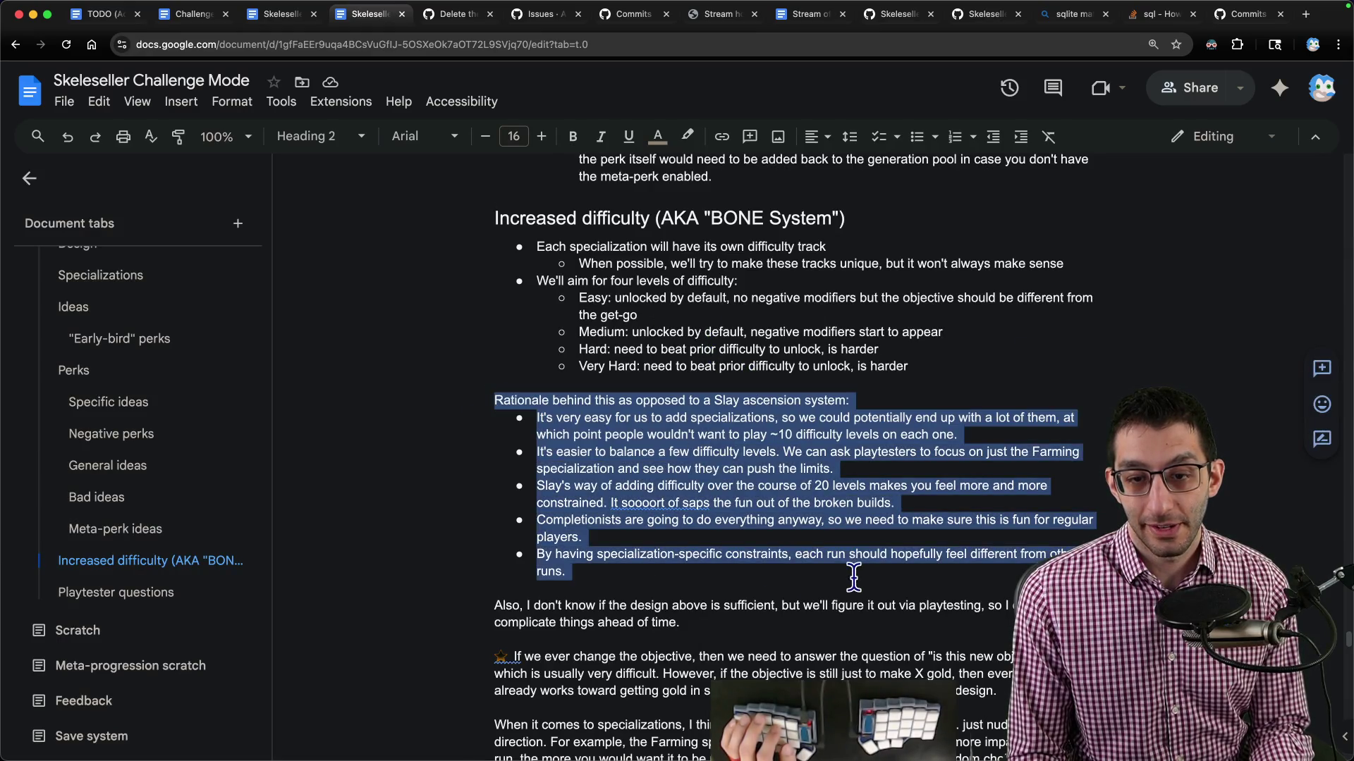
pyautogui.scroll(-4, 811, 550)
pyautogui.scroll(4, 783, 533)
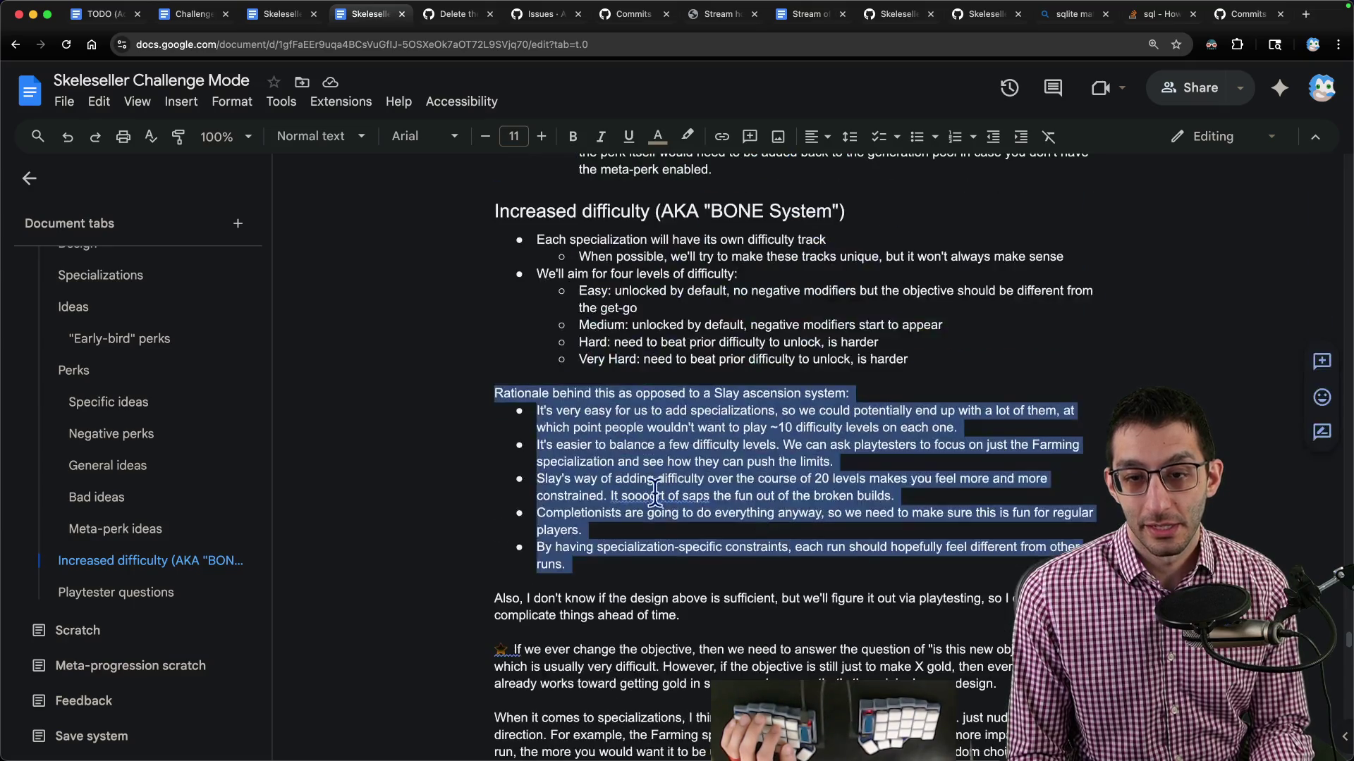
pyautogui.click(612, 567)
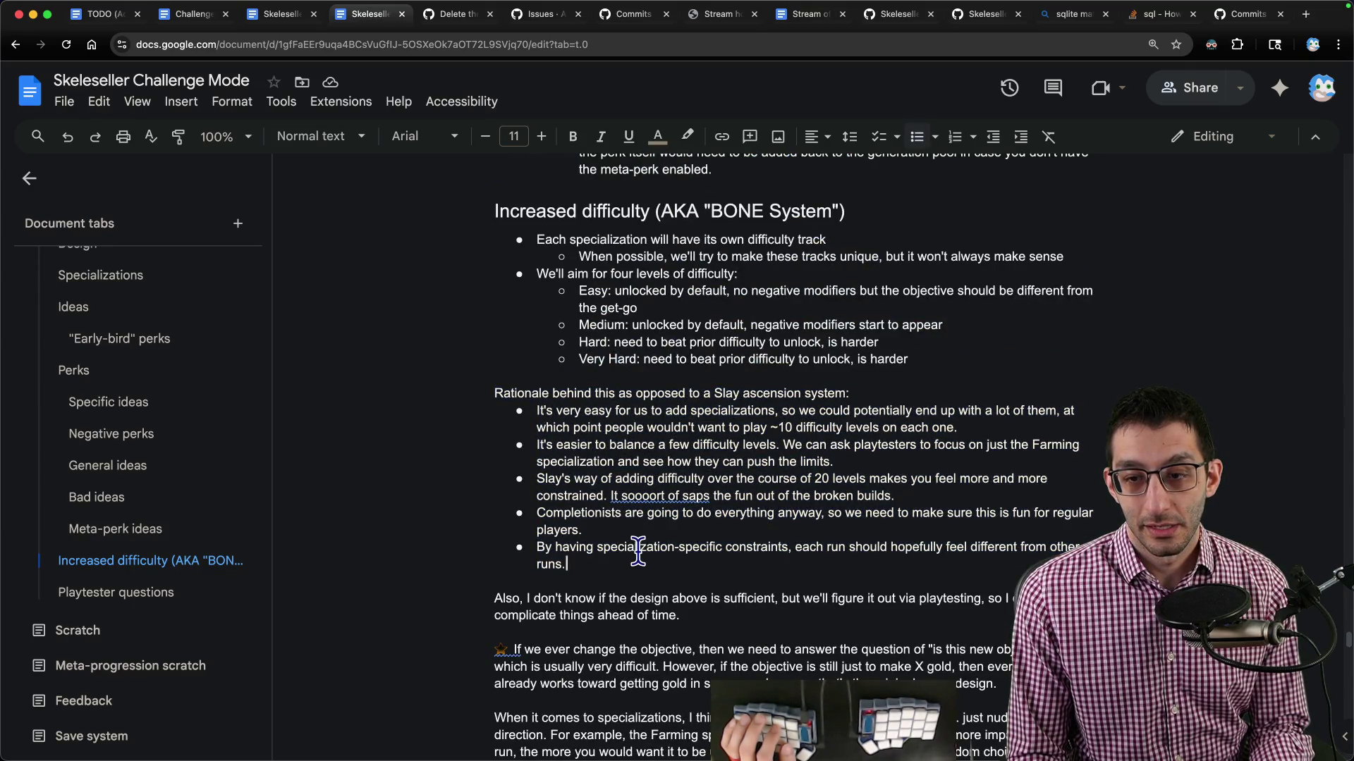
pyautogui.scroll(-3, 634, 553)
pyautogui.click(710, 385)
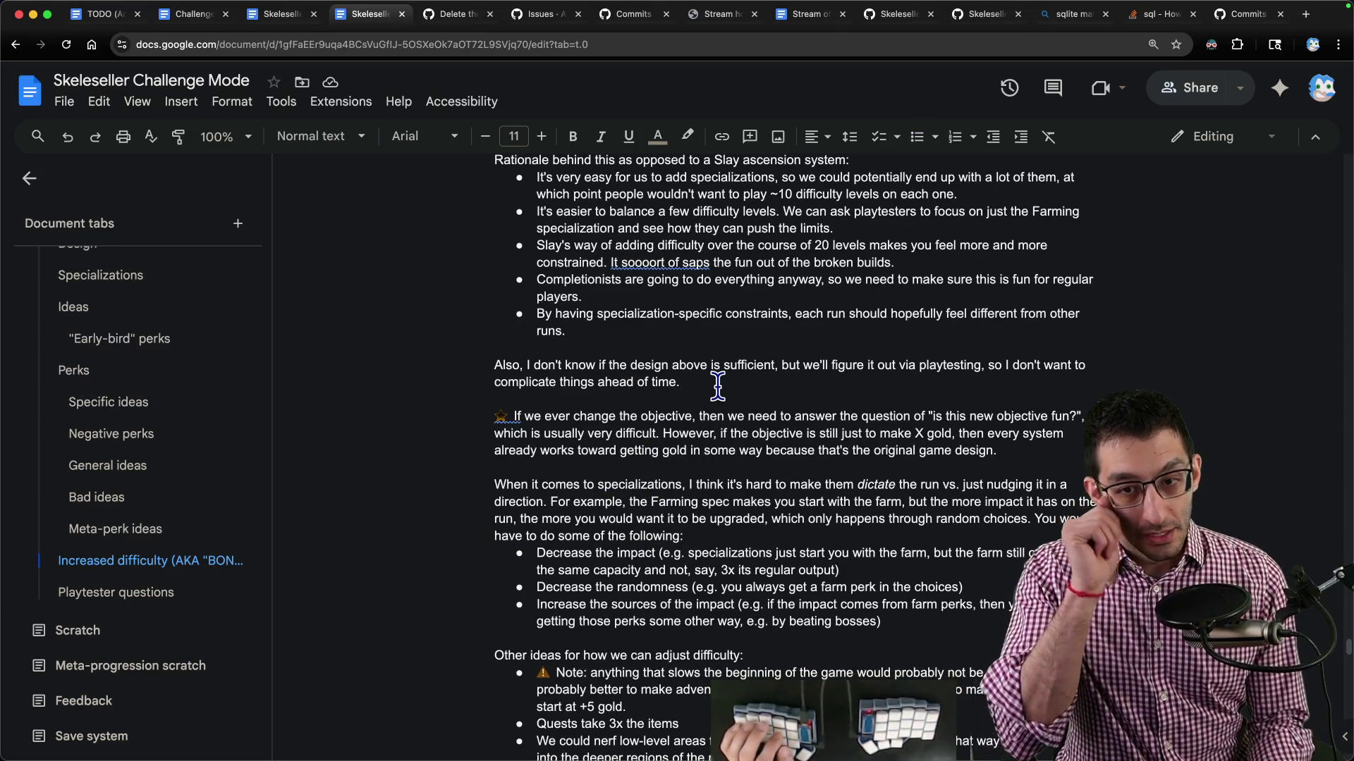
# Add an 'UPDATE (Mon 09/22/2025):' heading with a bullet saying StS ascension doesn't work for Skeleseller.
pyautogui.press('Return')
pyautogui.press('Return')
pyautogui.write('UPDA')
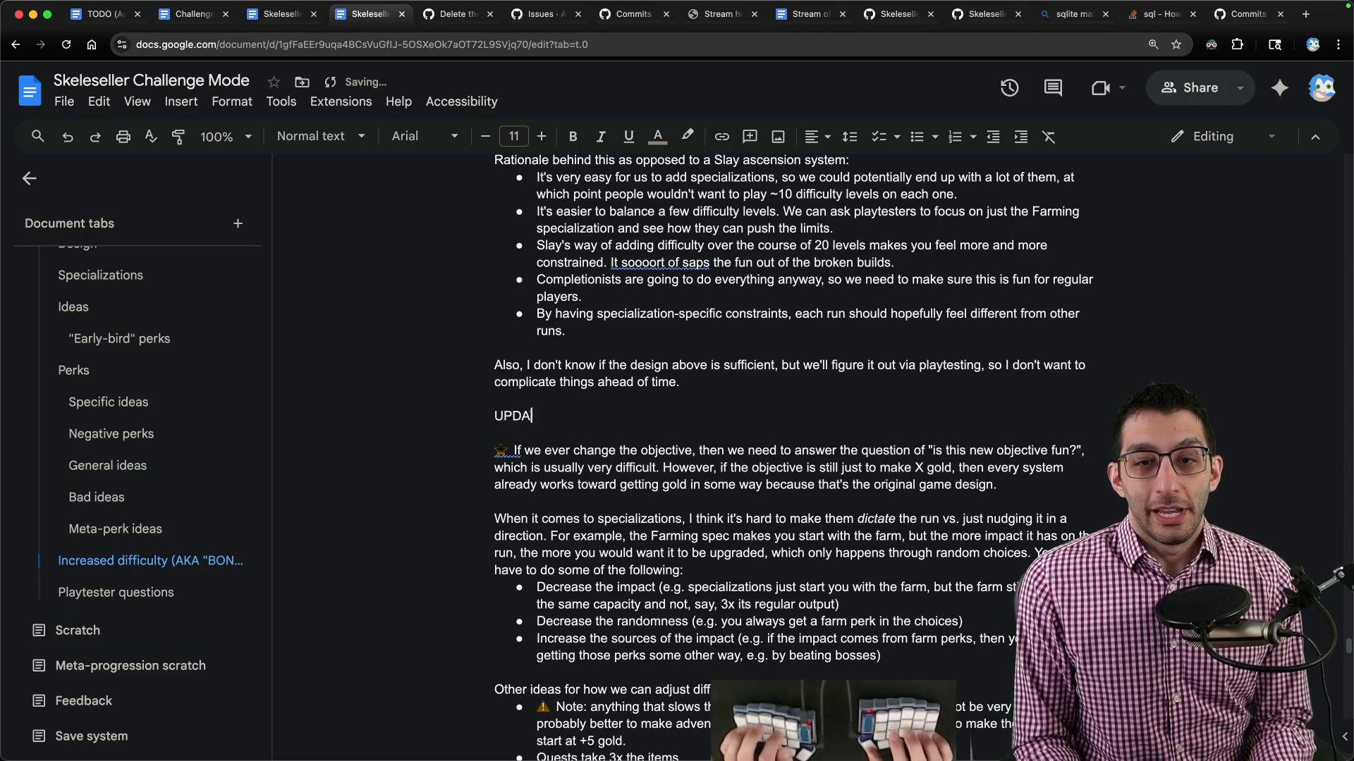
pyautogui.write('TE (Mon 09/22/2025):')
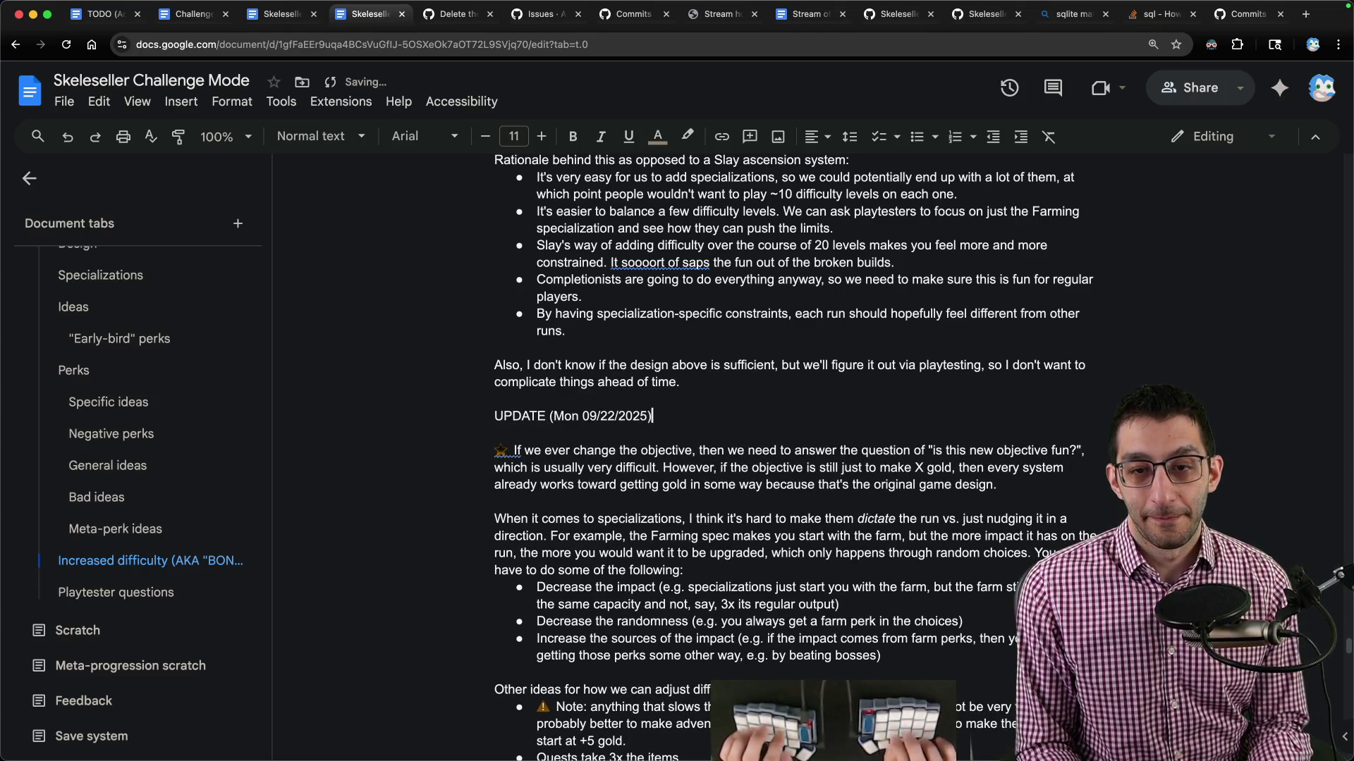
pyautogui.press('Return')
pyautogui.hotkey('ctrl', 'shift', '8')
pyautogui.write('I brie')
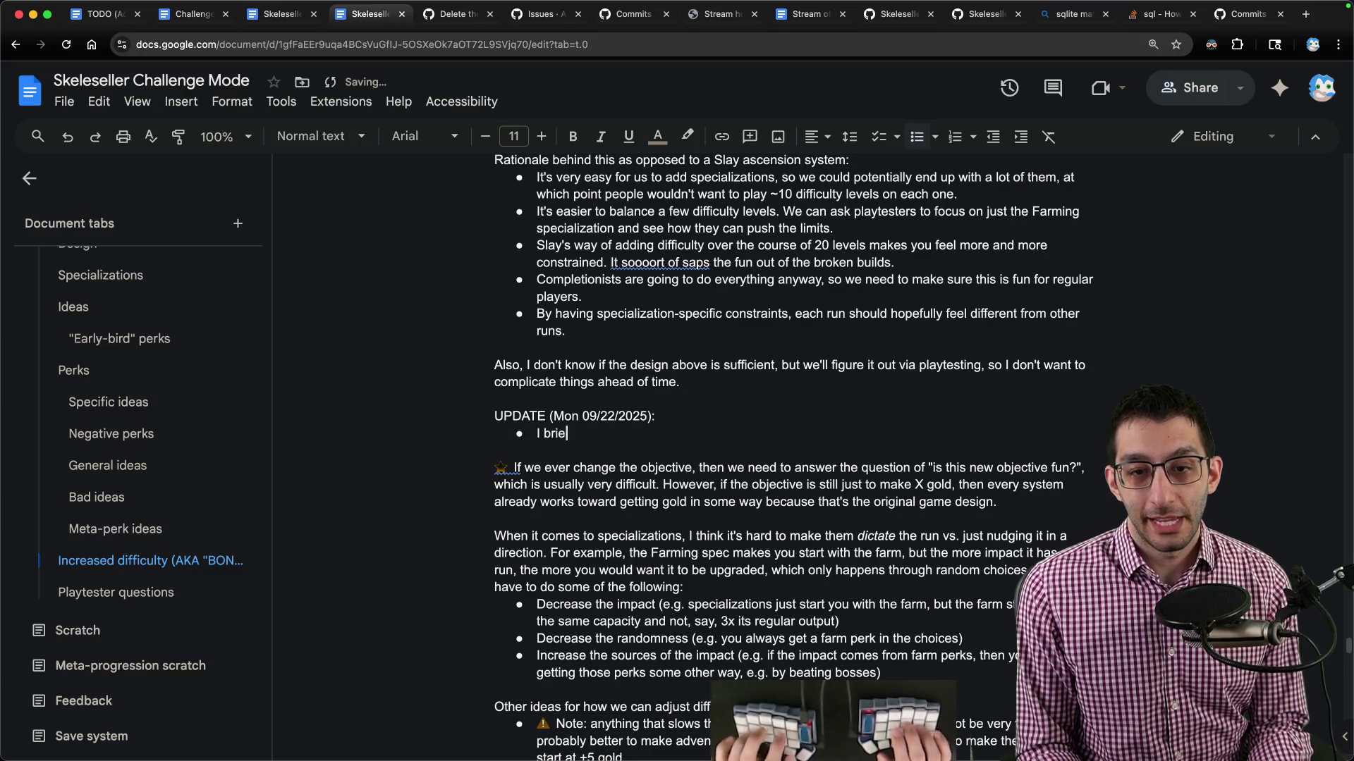
pyautogui.write('fly went through a')
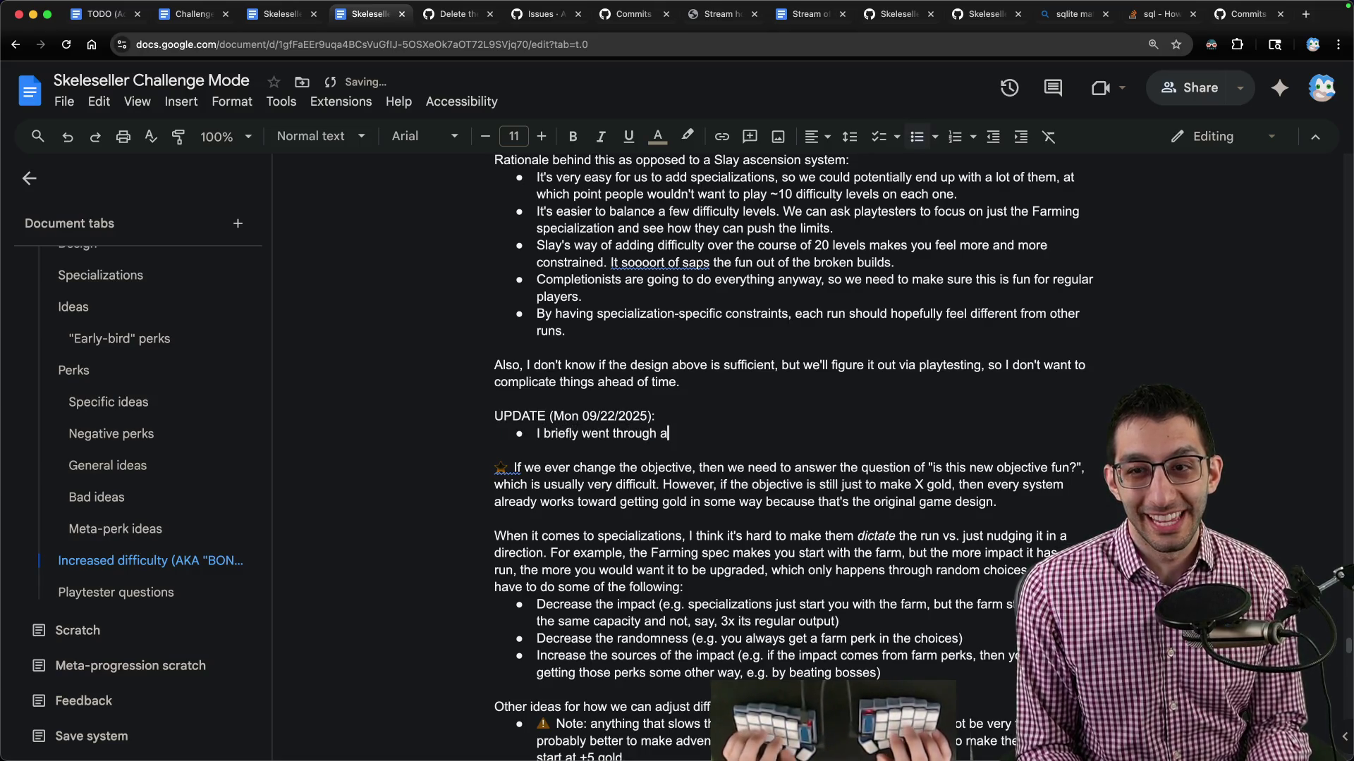
pyautogui.write(' StS ascension s')
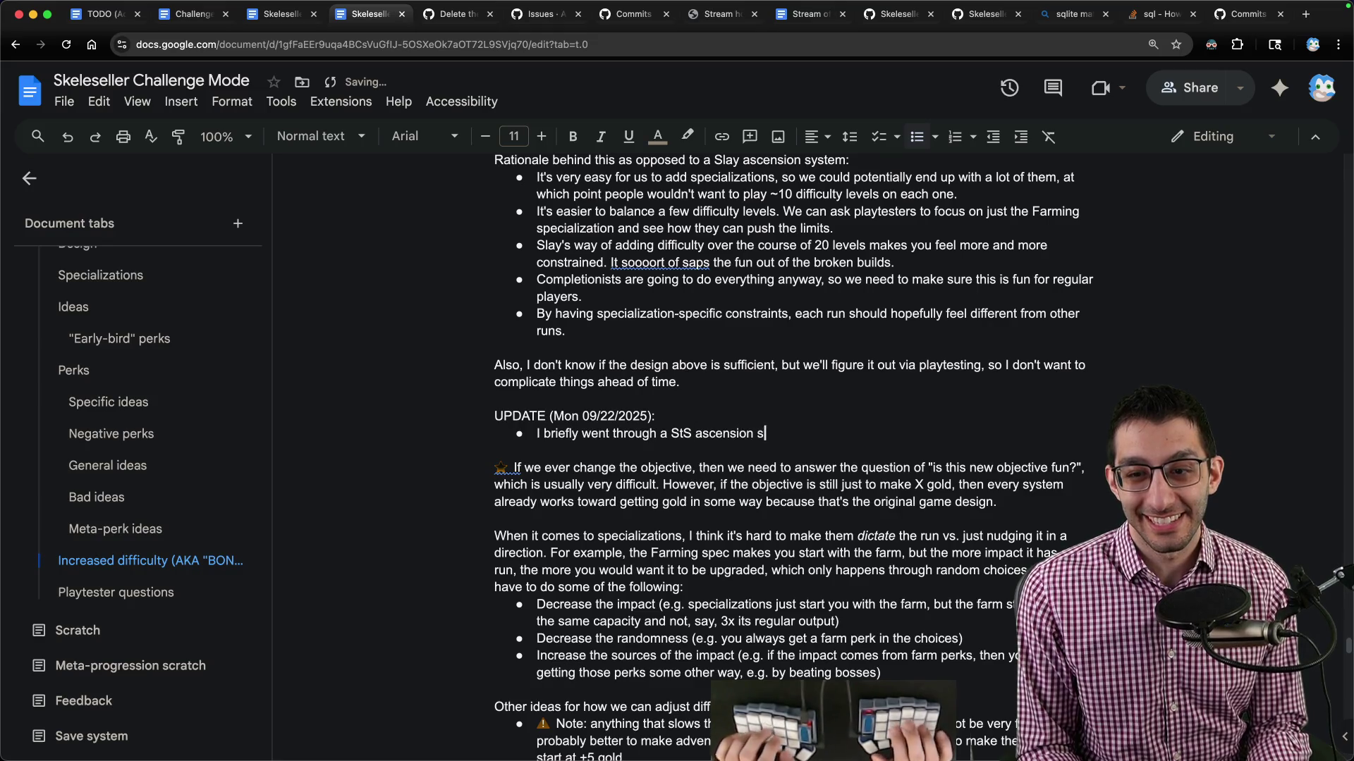
pyautogui.write('ystem and decided that it ')
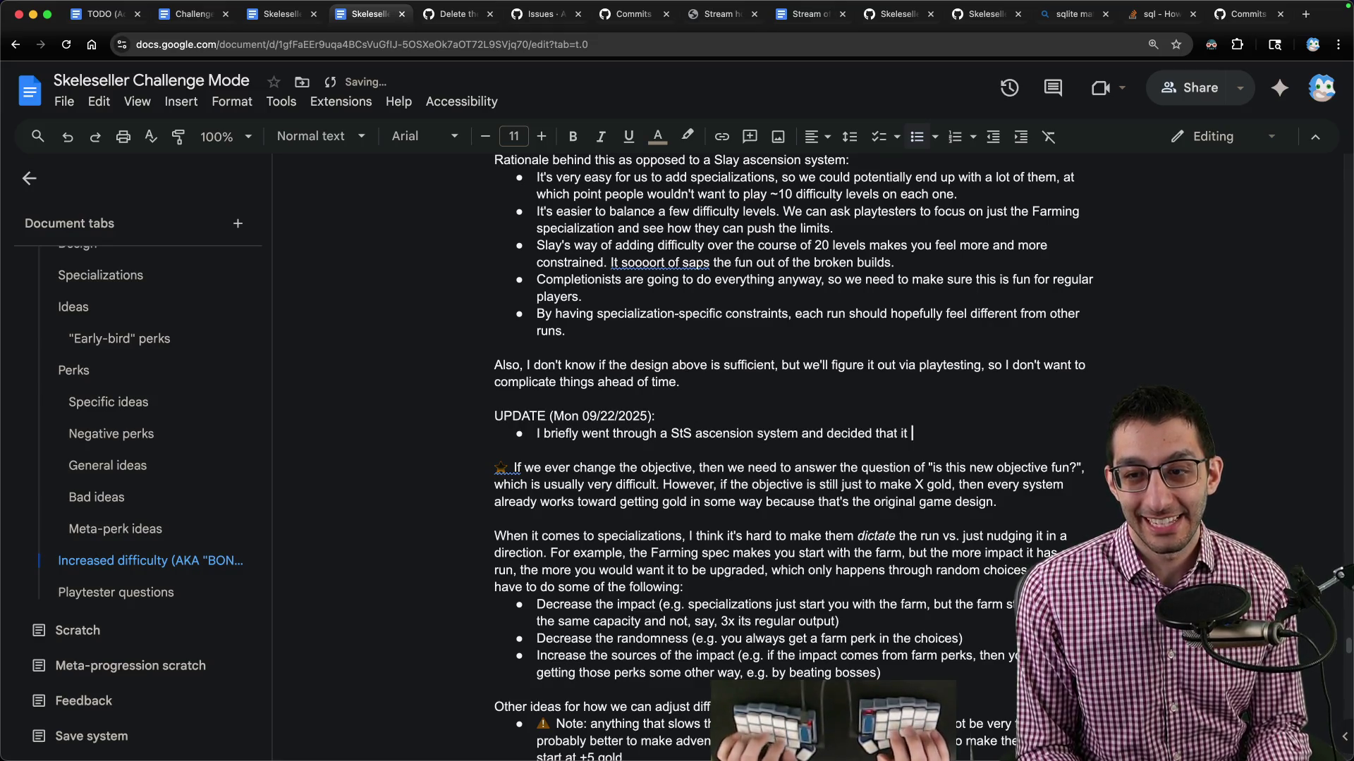
pyautogui.write("doesn't work for Skeleseller for a")
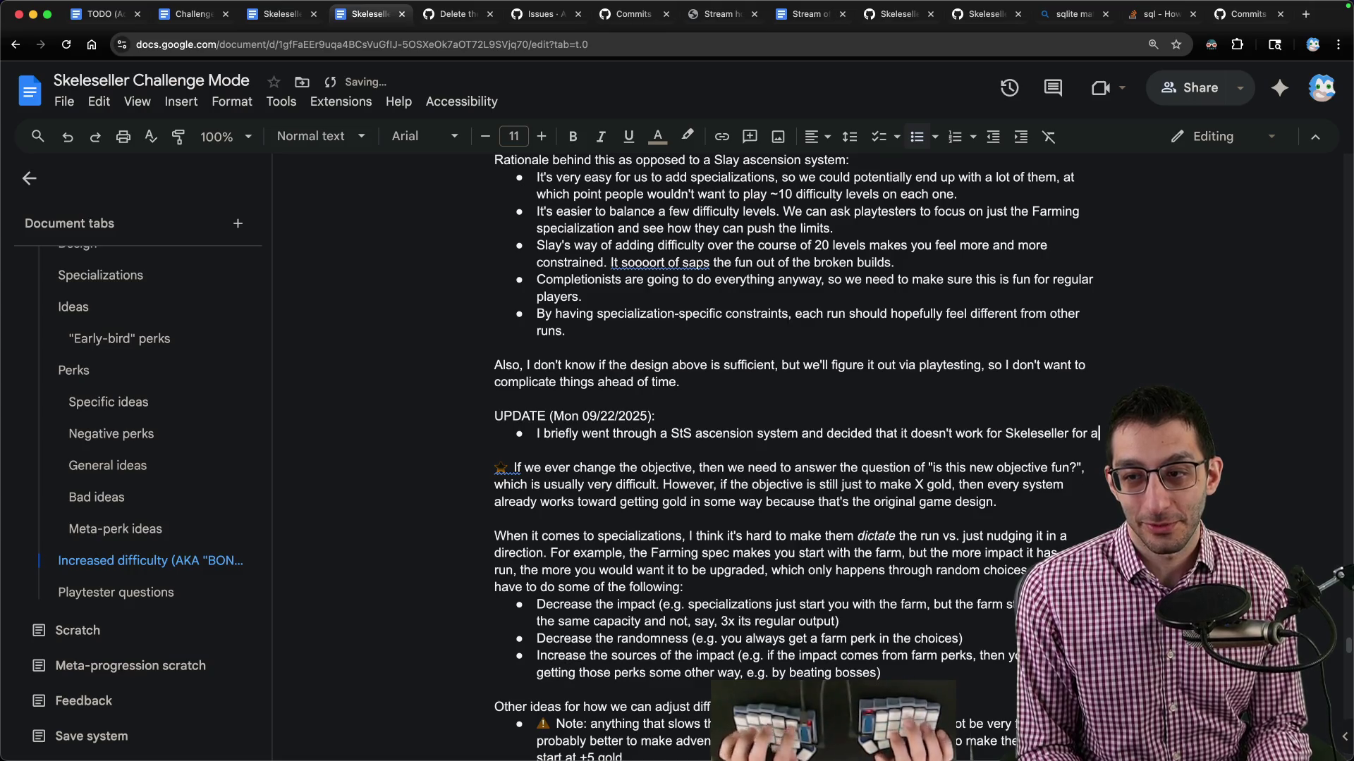
pyautogui.write(' bunch of reasons:')
# Give two sub-bullet reasons: you start most powerful then lose power, and runs get no more interesting.
pyautogui.press('Return')
pyautogui.press('Tab')
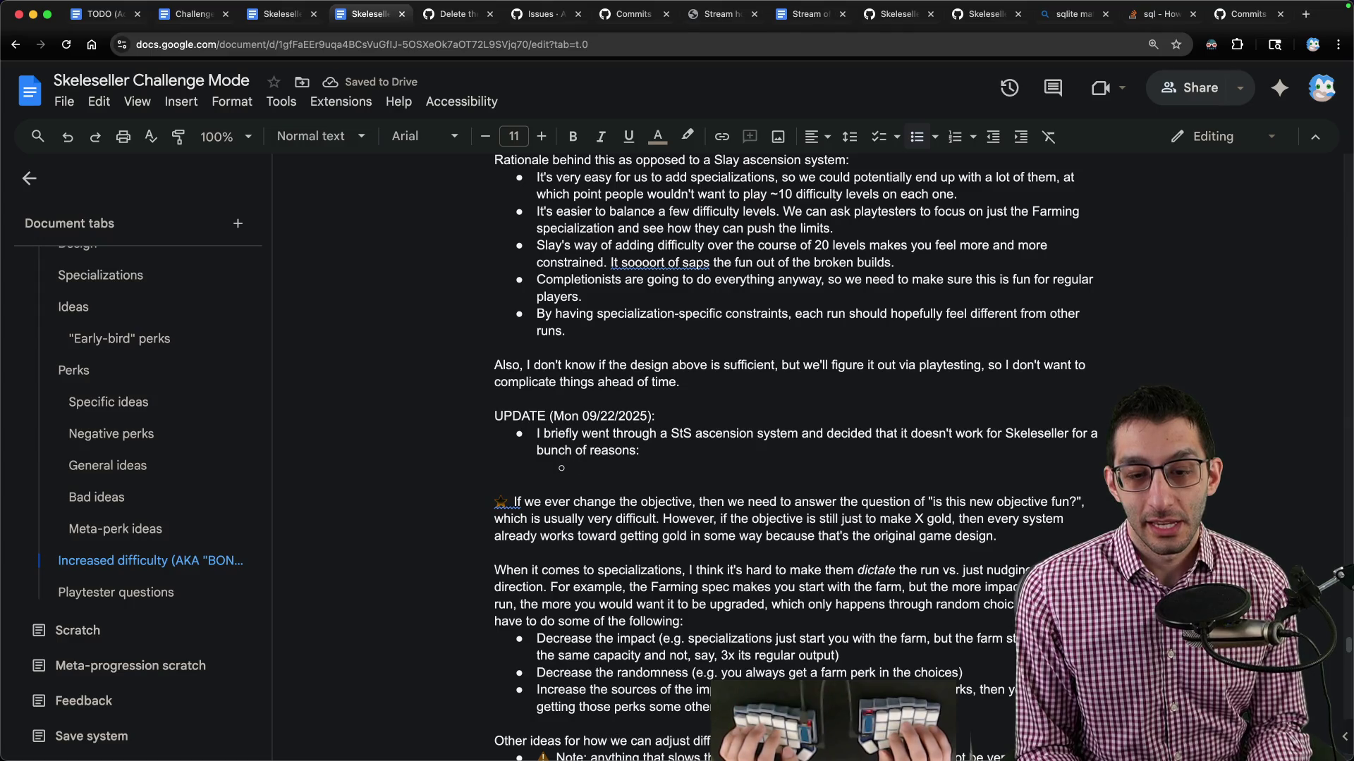
pyautogui.write('You start')
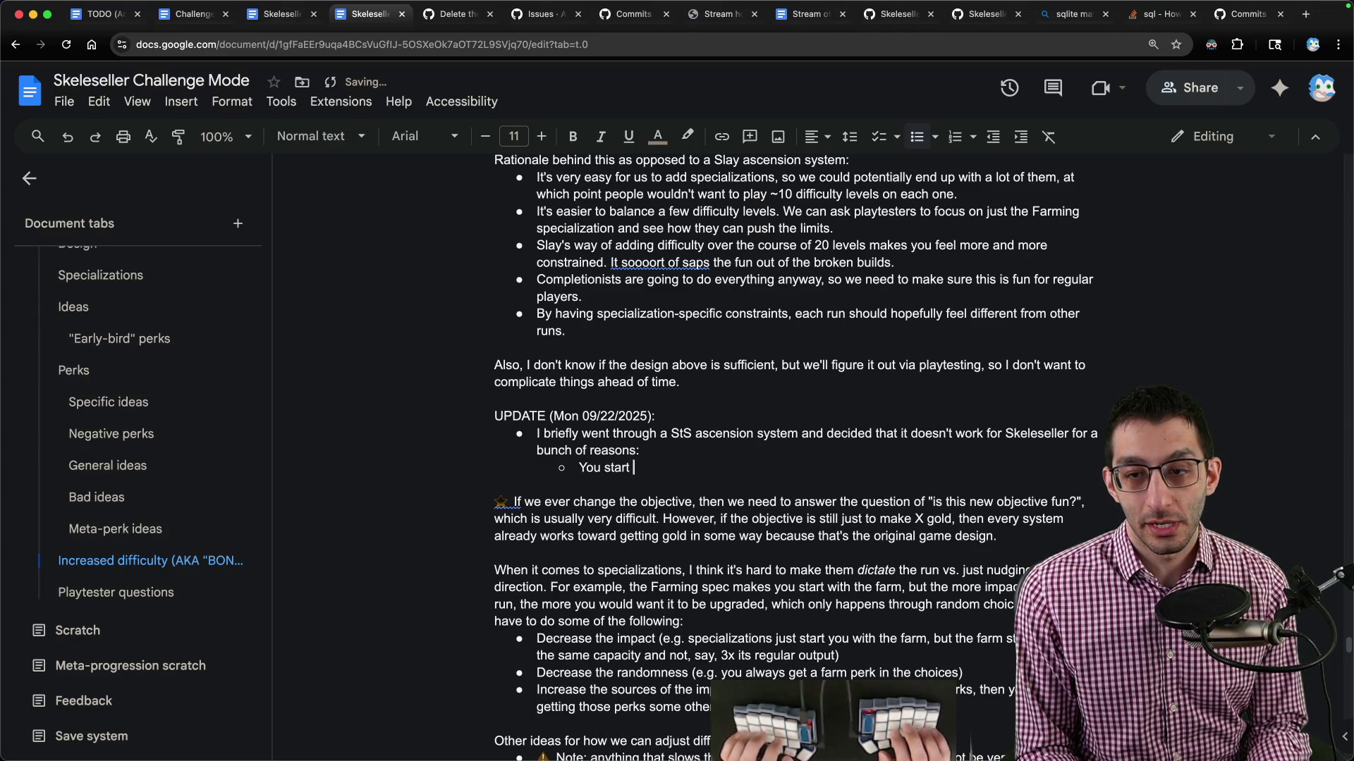
pyautogui.write('at the most')
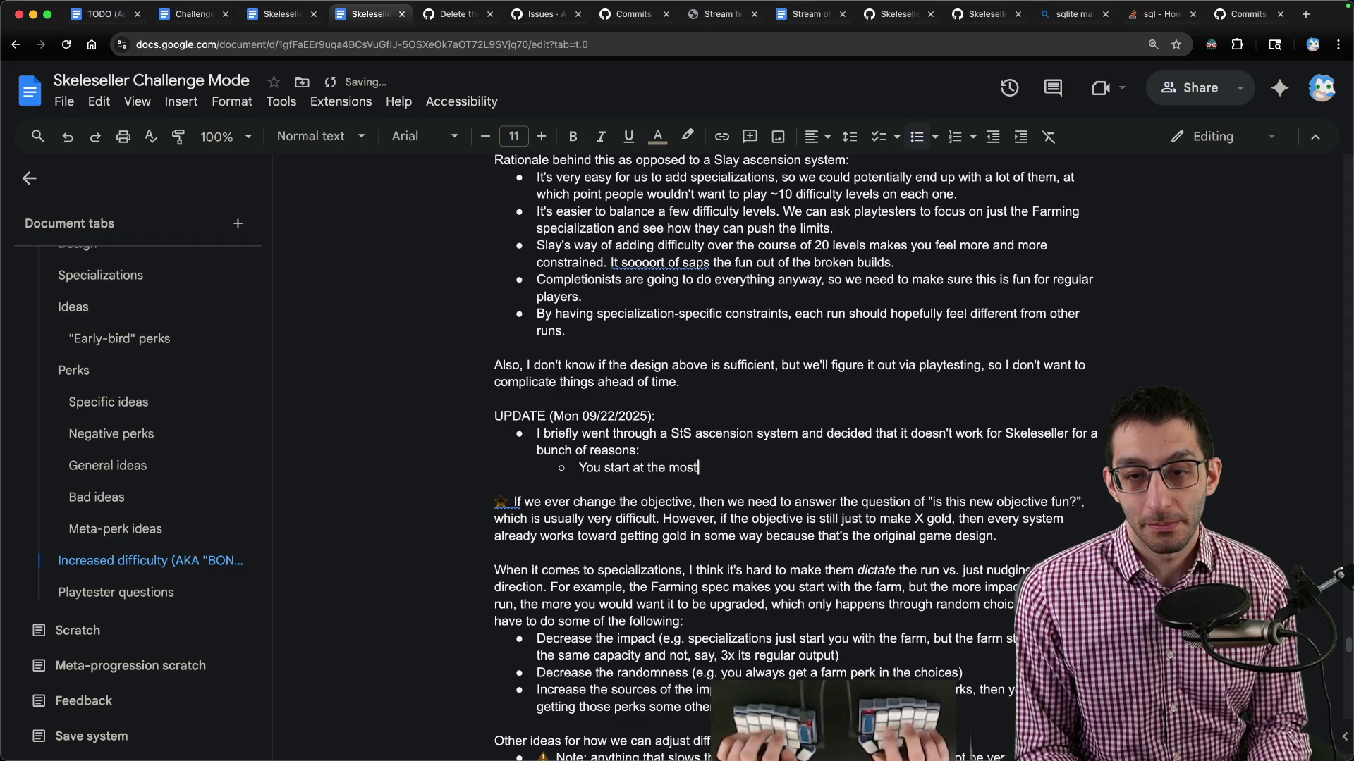
pyautogui.write(" powerful you'll ever be")
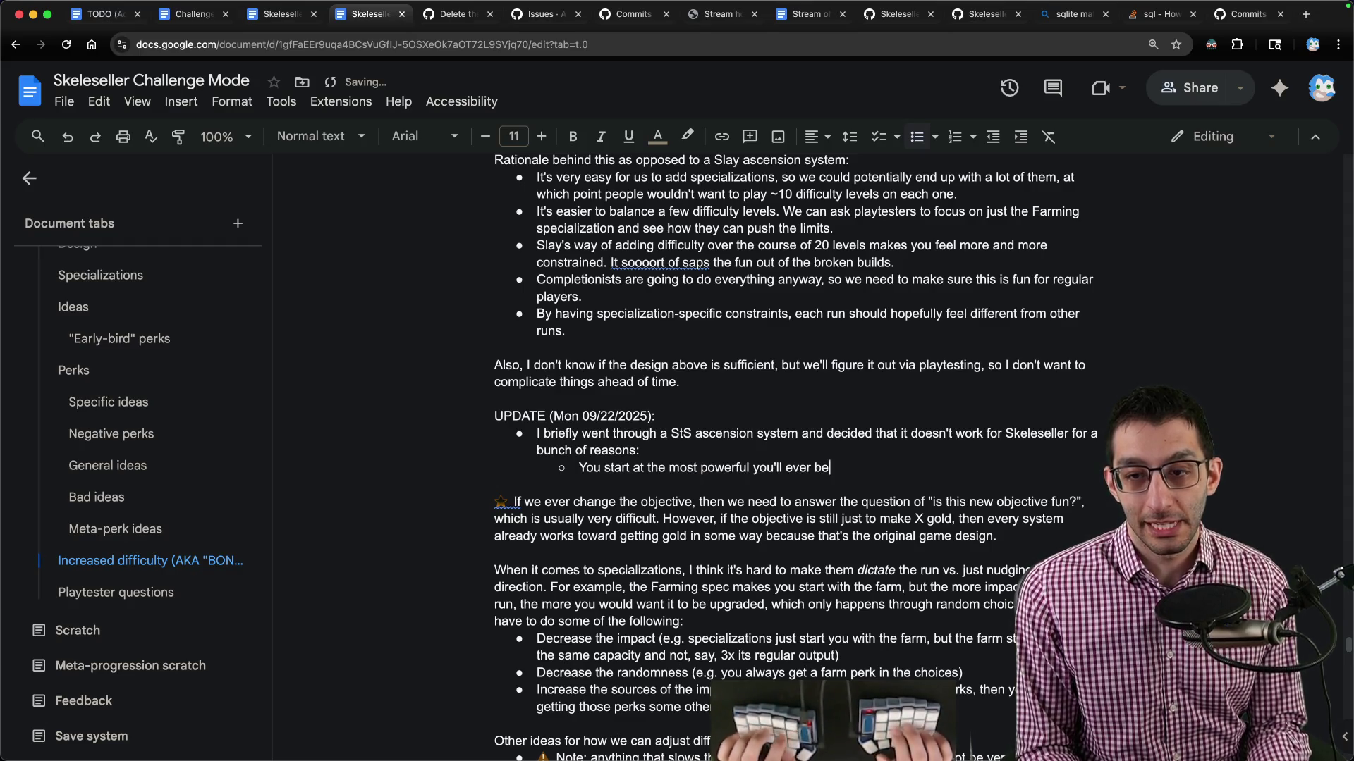
pyautogui.write(' and then slowly lose p')
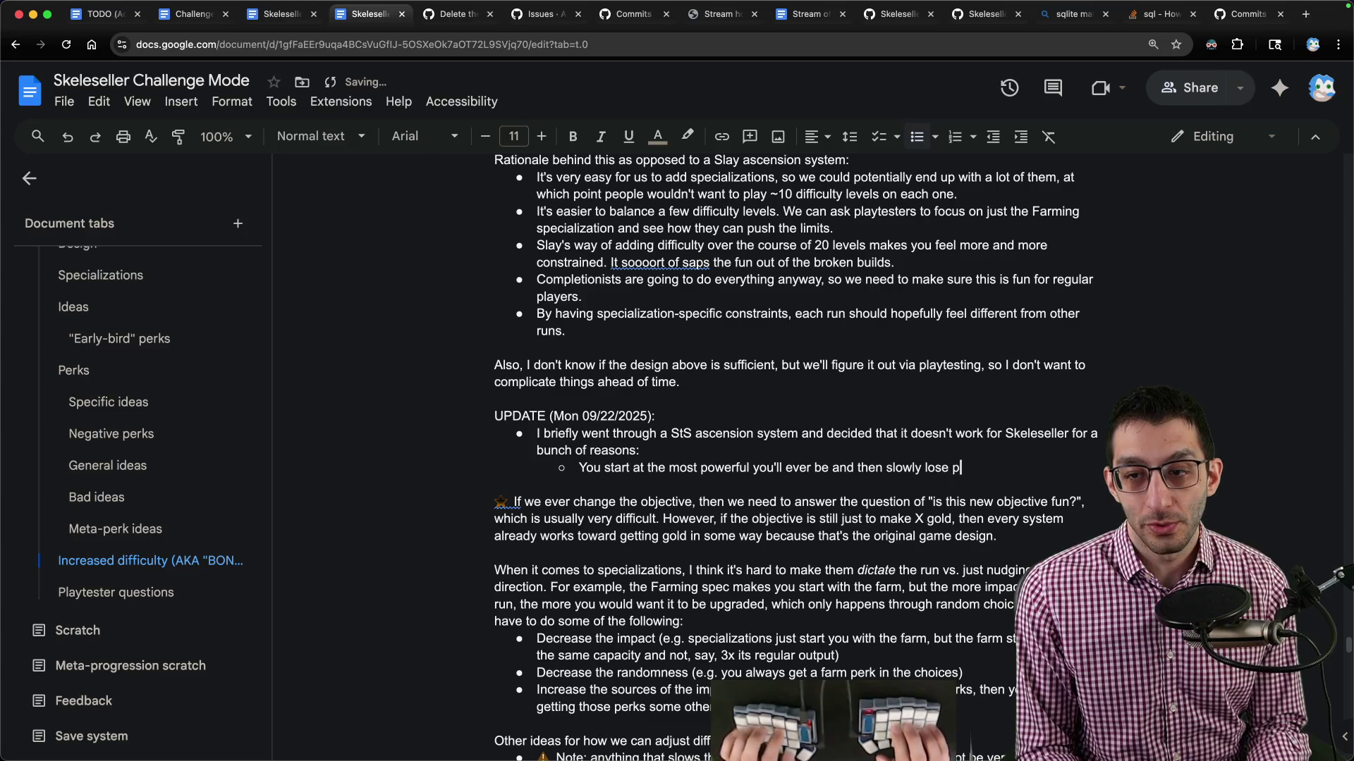
pyautogui.write("ower, which doesn't fi")
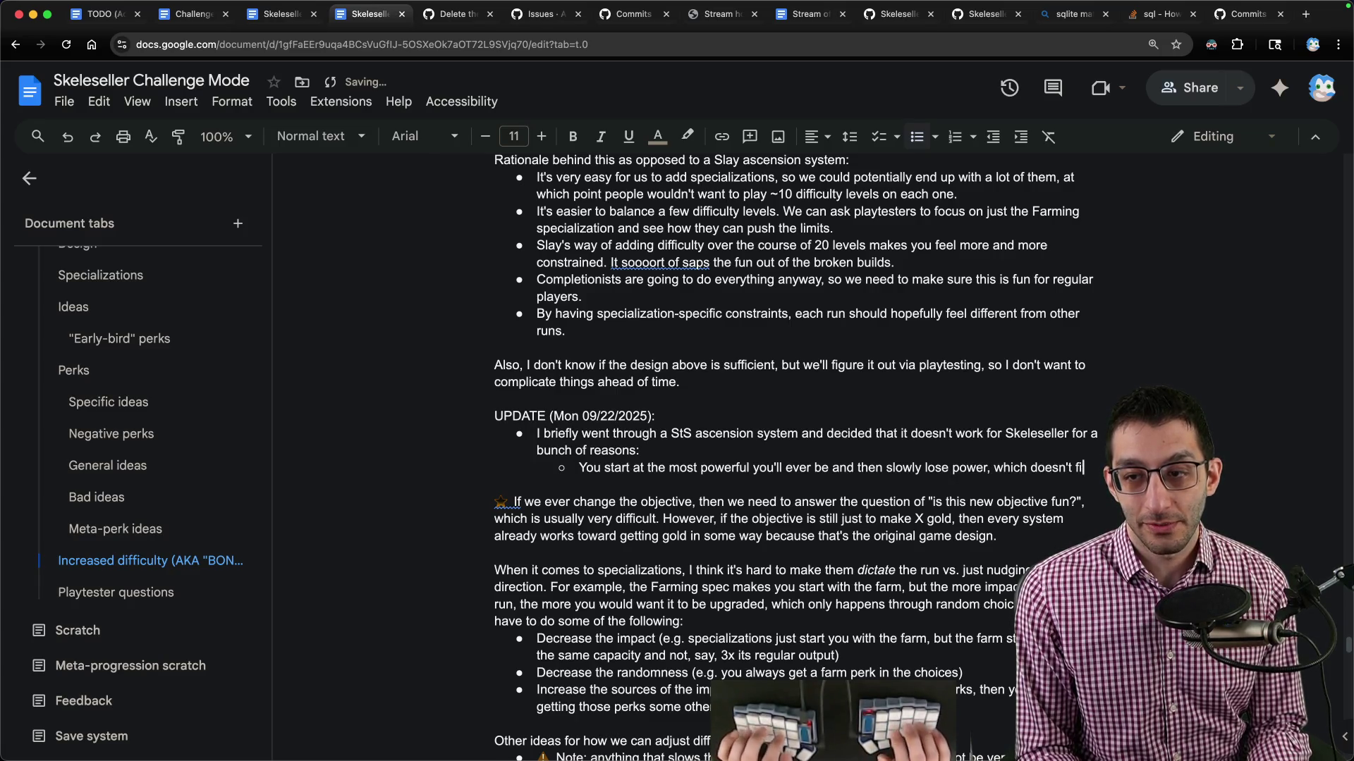
pyautogui.write("t the casual nature of 's")
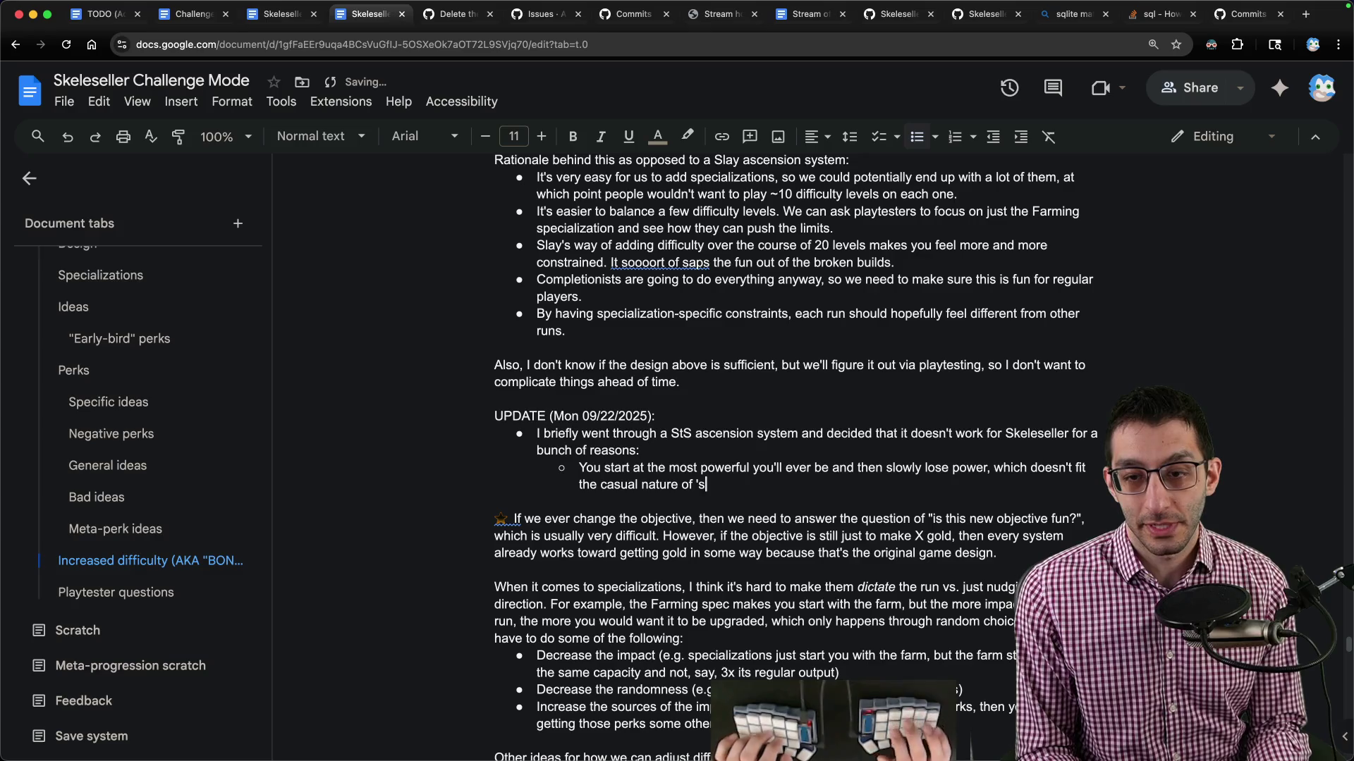
pyautogui.write('.')
pyautogui.press('Return')
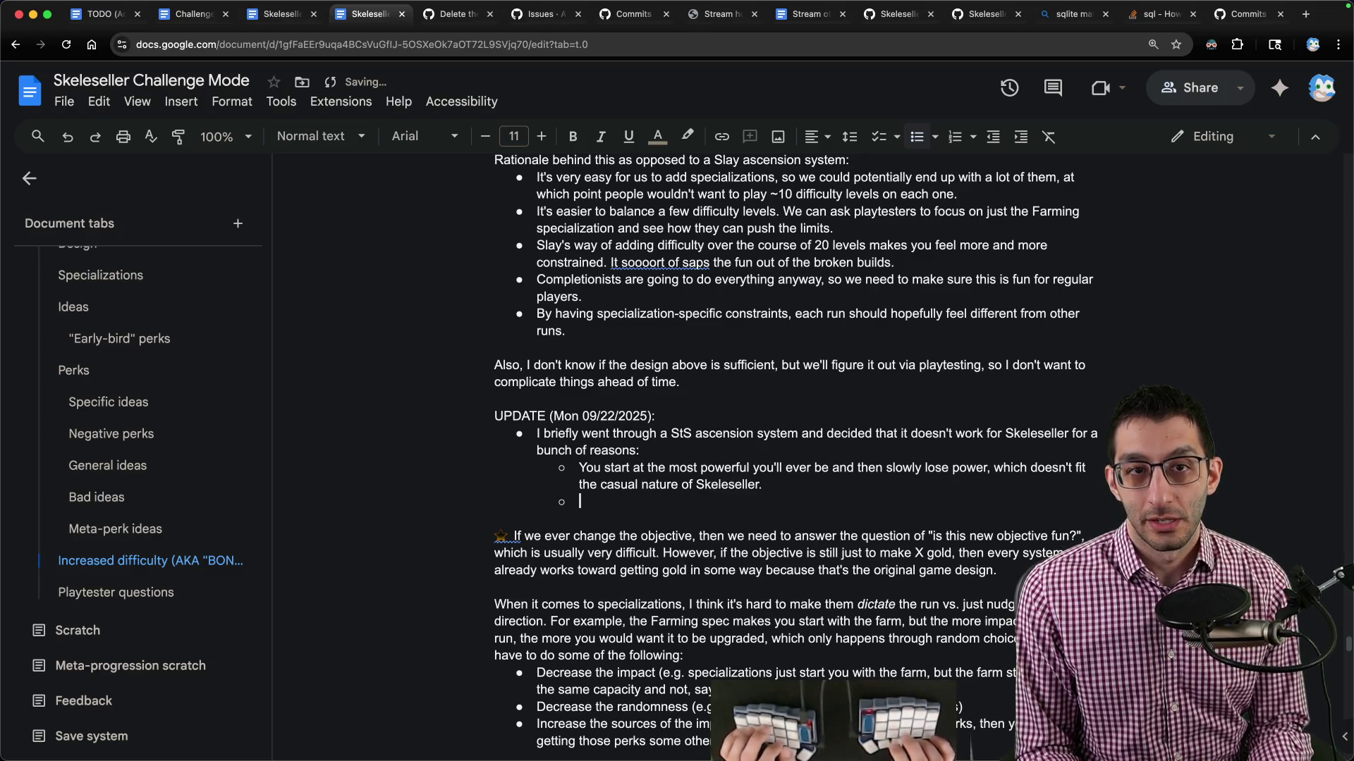
pyautogui.press('super+1')
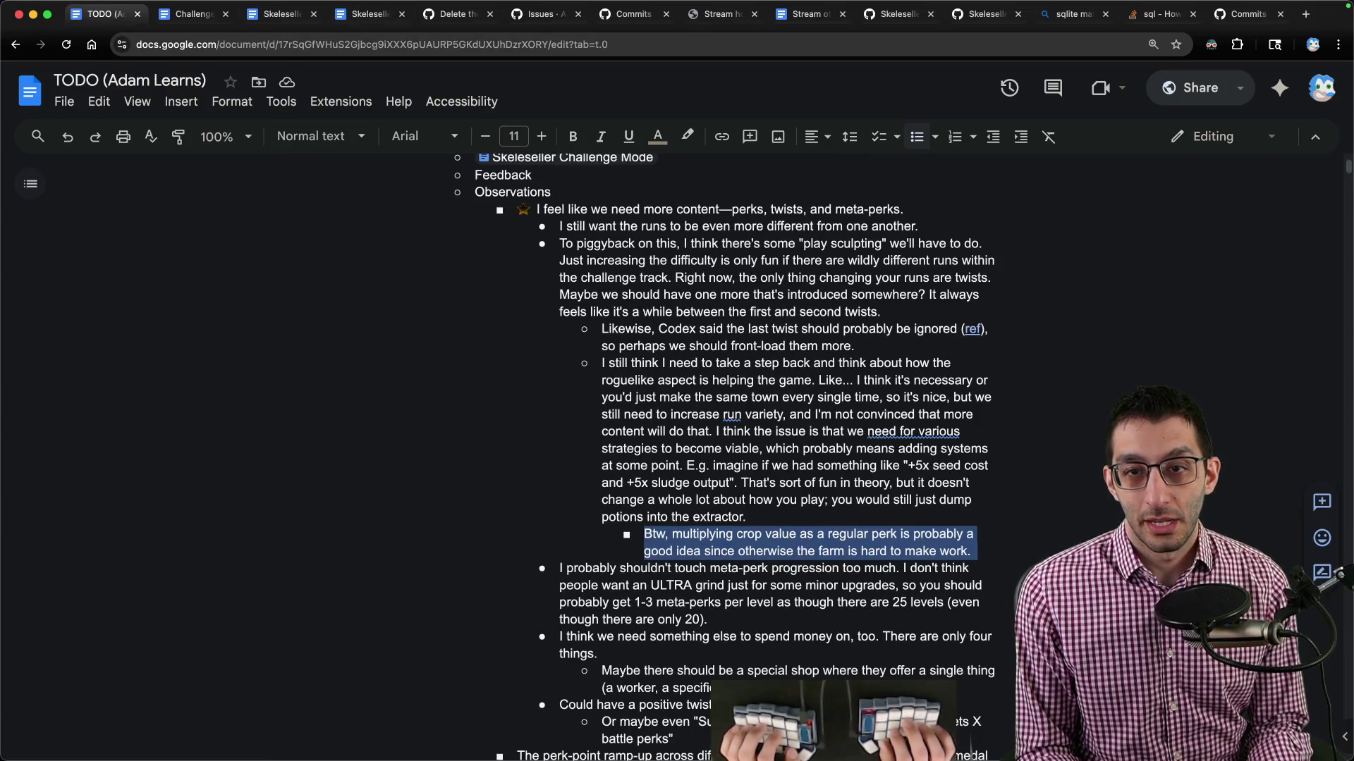
pyautogui.hotkey('ctrl', 'Tab')
pyautogui.hotkey('ctrl', 'Tab')
pyautogui.hotkey('ctrl', 'Tab')
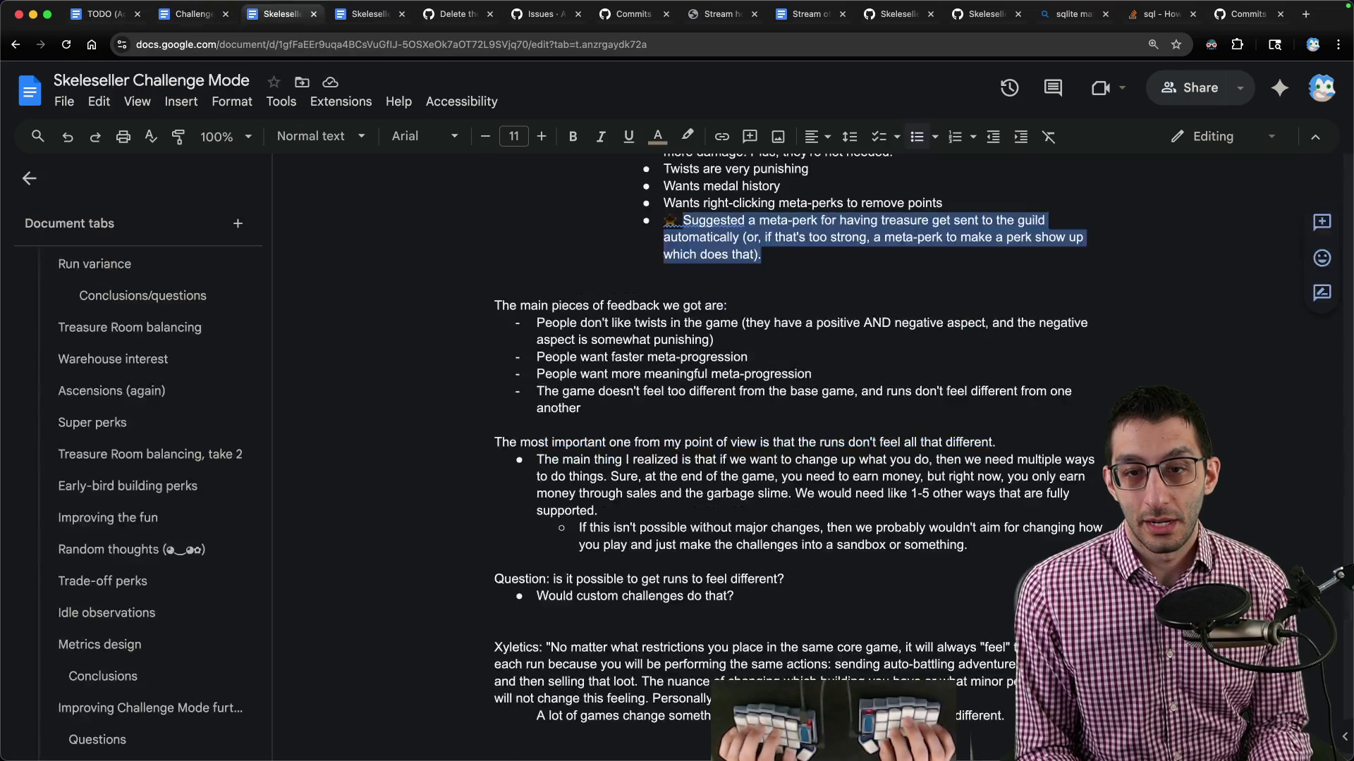
pyautogui.write("It doesn't")
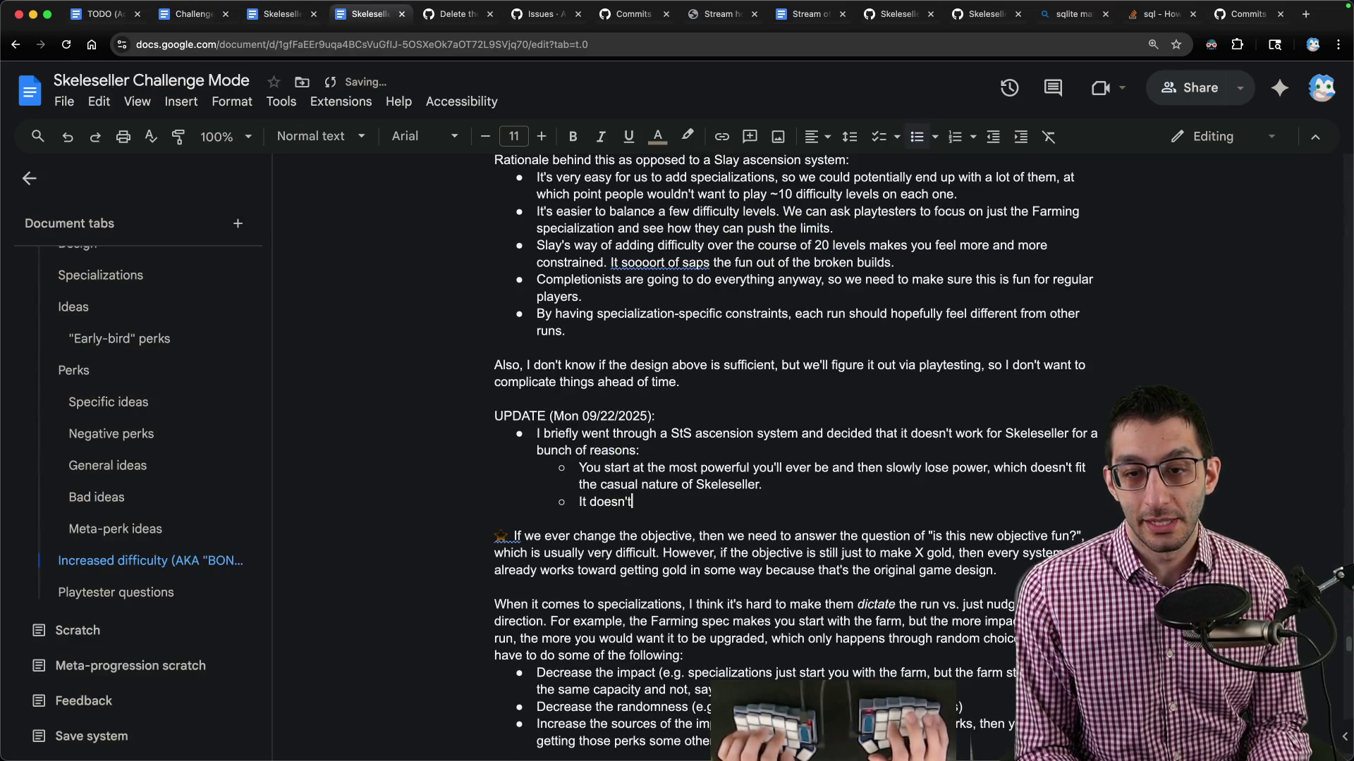
pyautogui.write(' make the runs ')
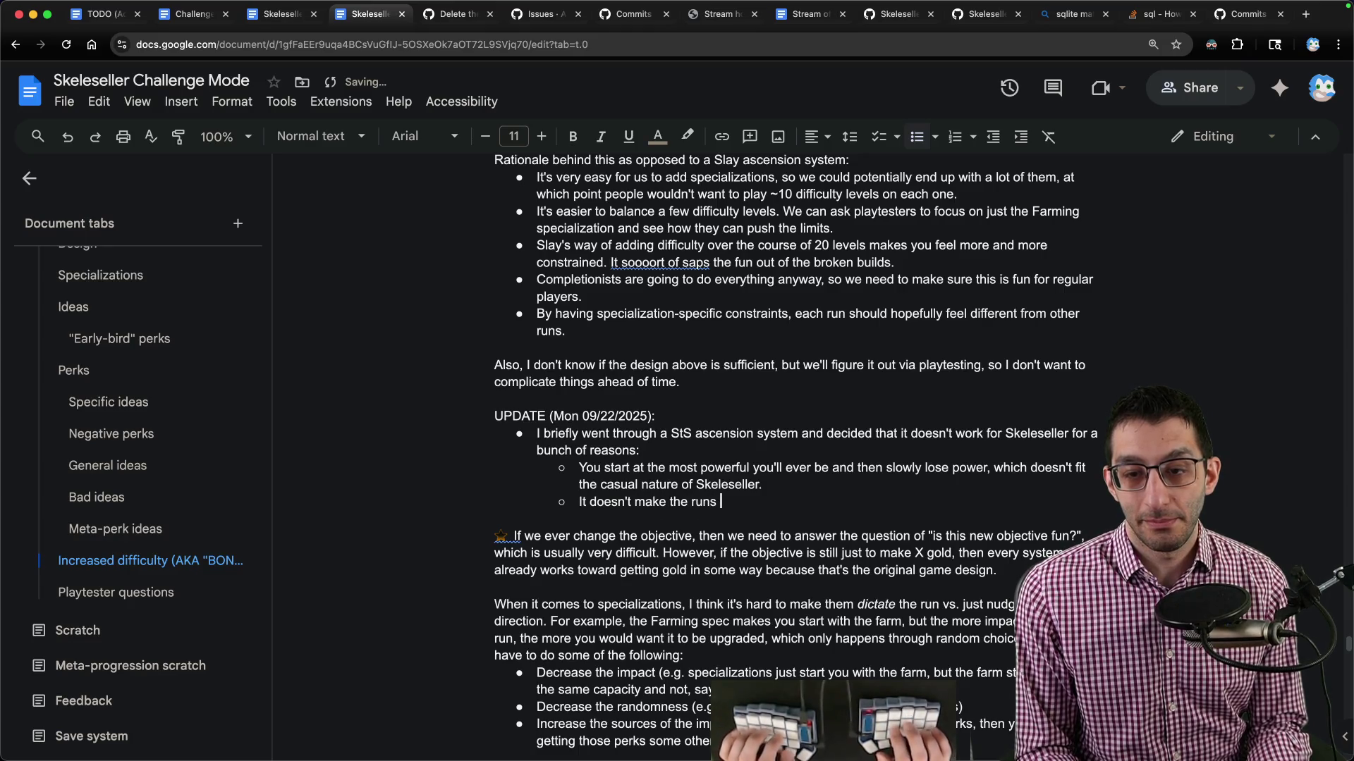
pyautogui.write('more interesting in any way.')
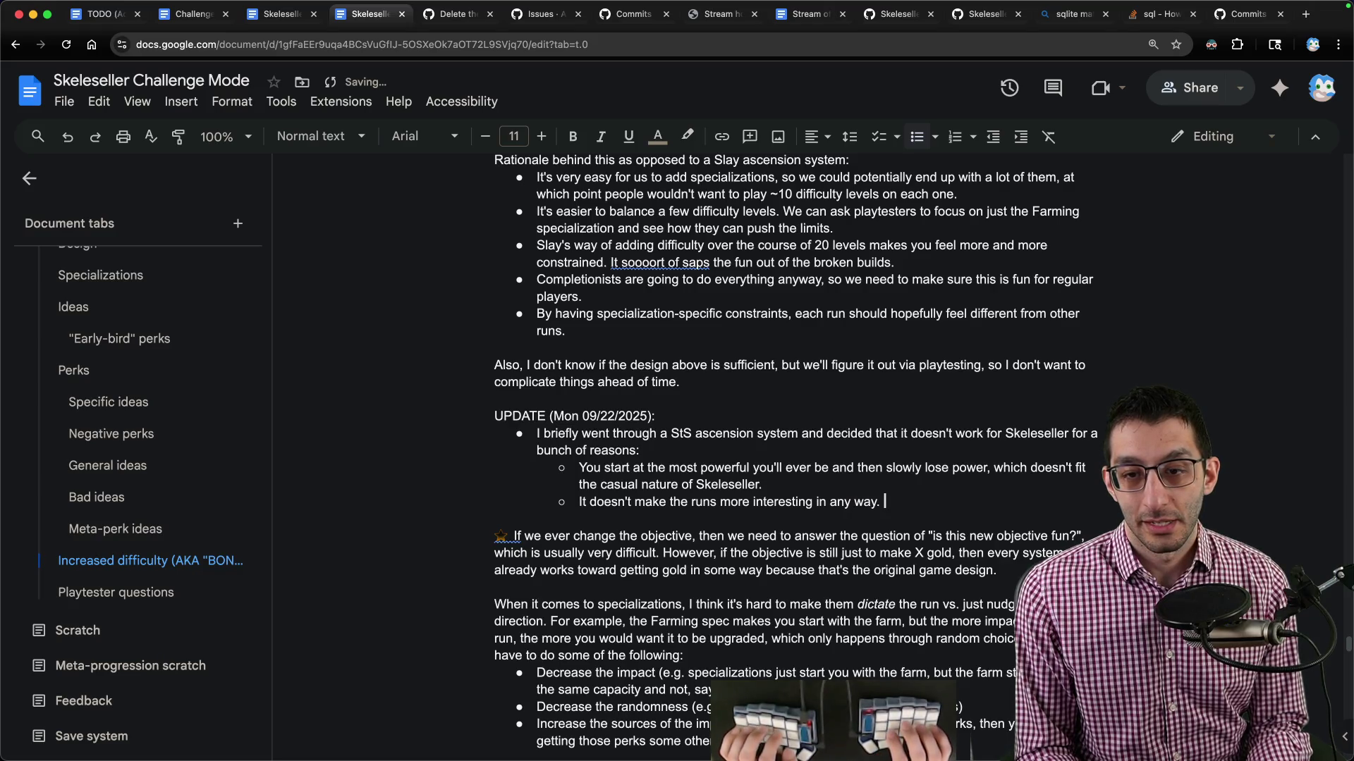
pyautogui.write(" The re probably just isn't enough s")
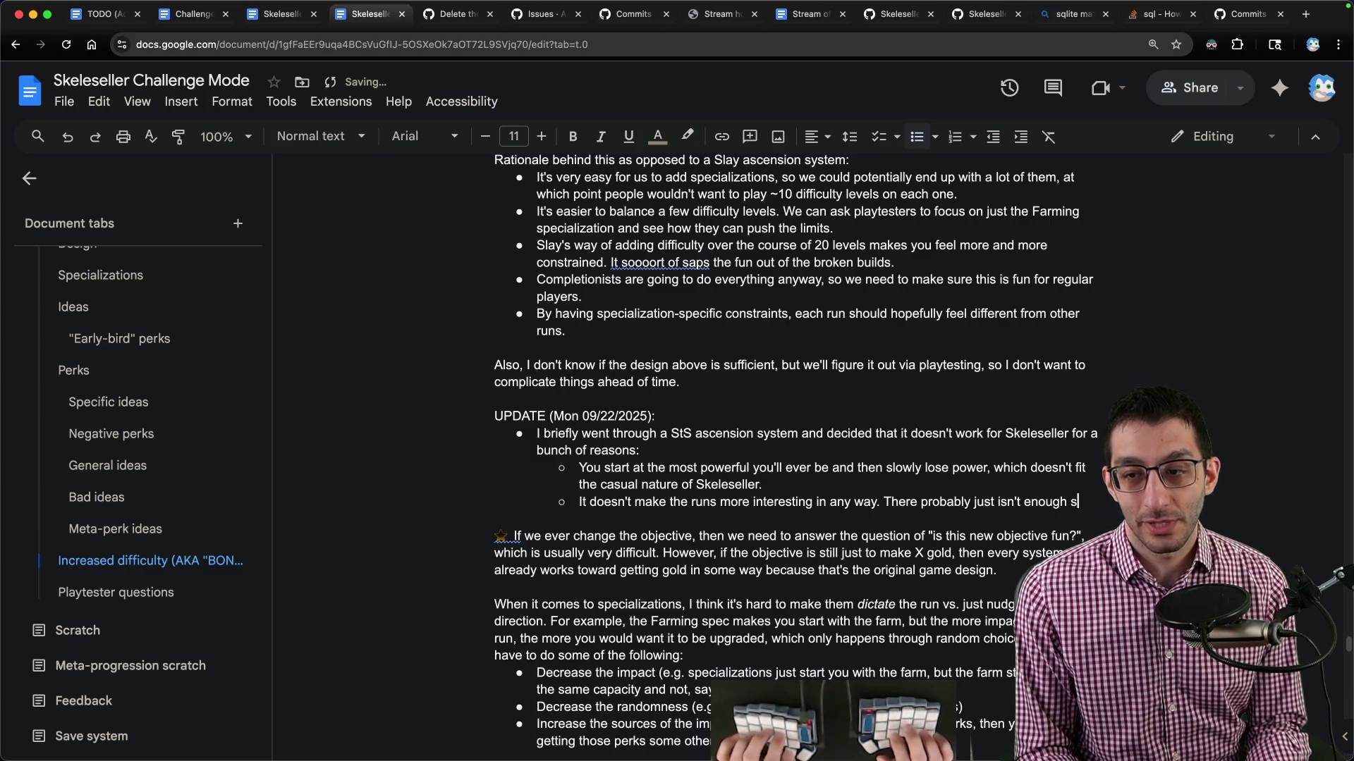
pyautogui.write('trategic')
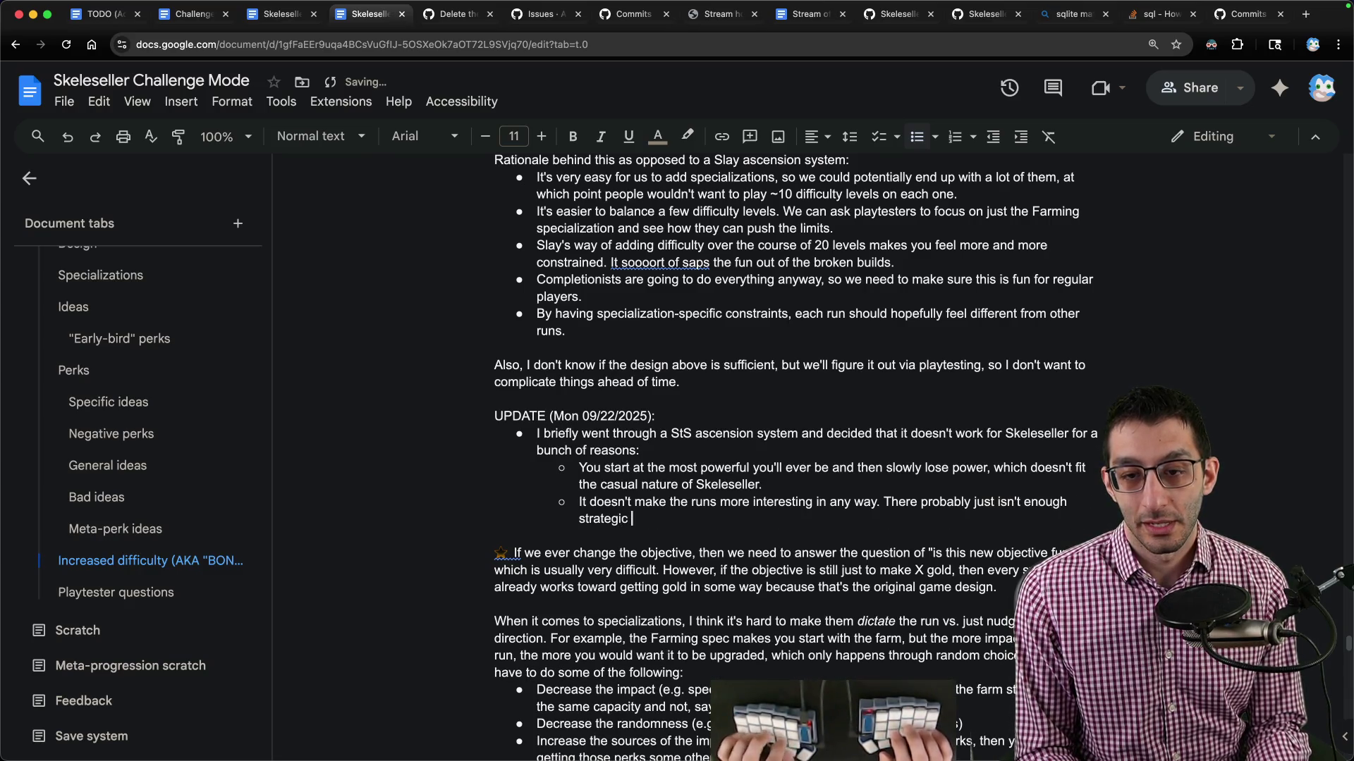
pyautogui.write('depth for us to k')
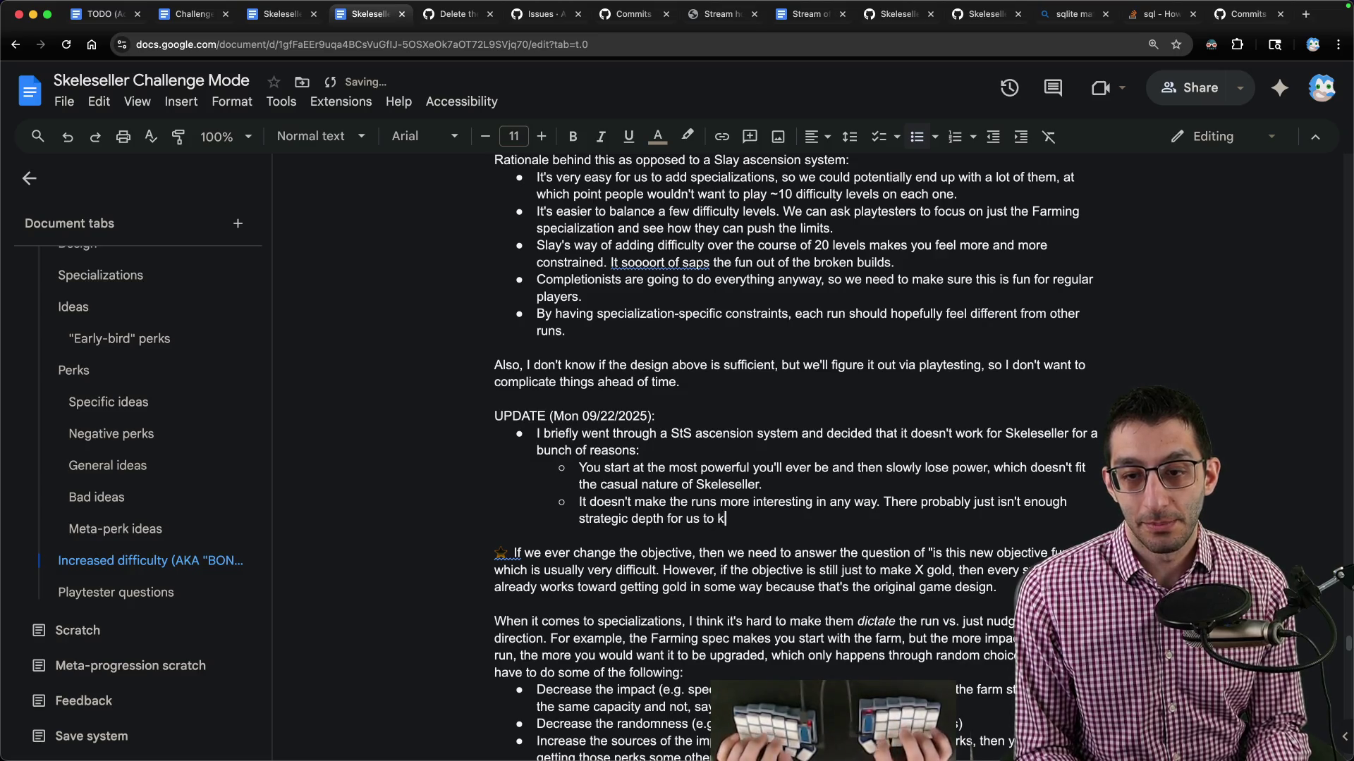
pyautogui.write('eep increasing the difficu')
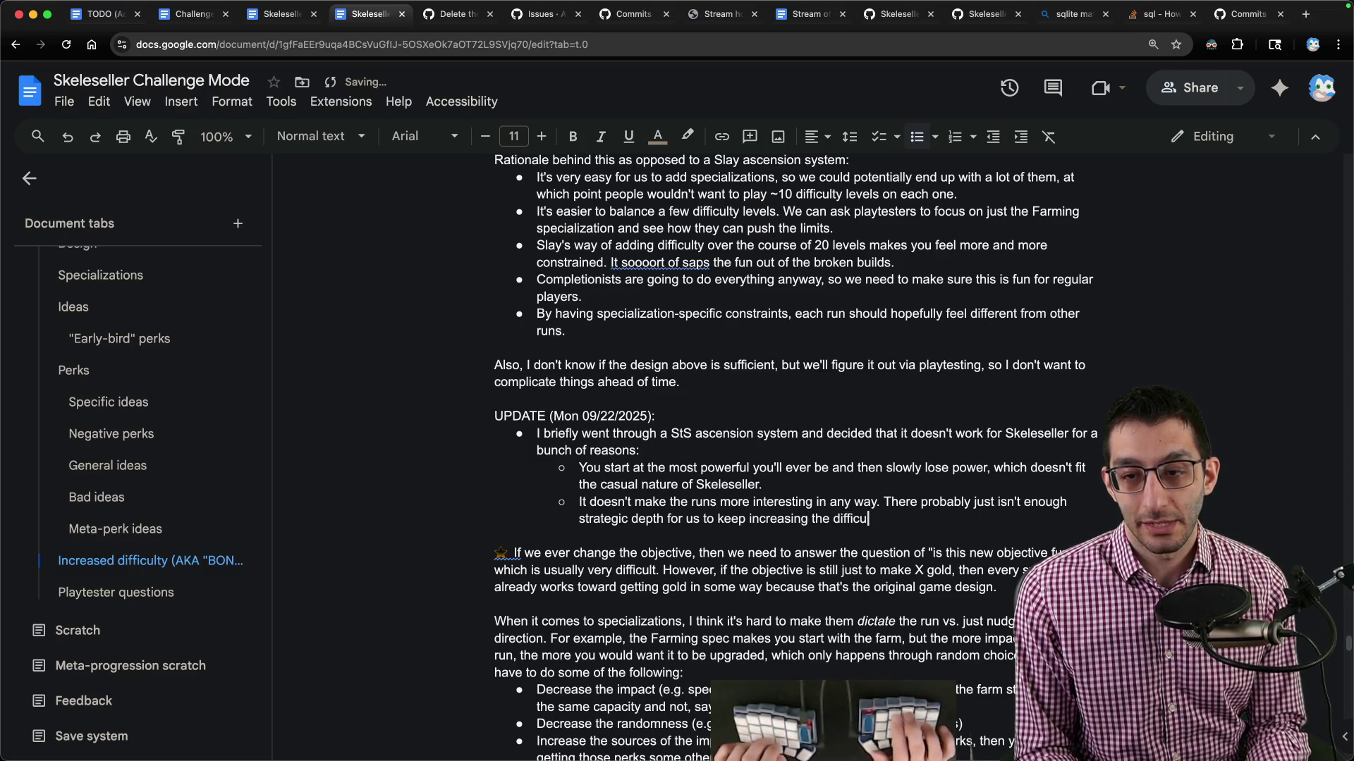
pyautogui.write("lty since there's only so much you can do")
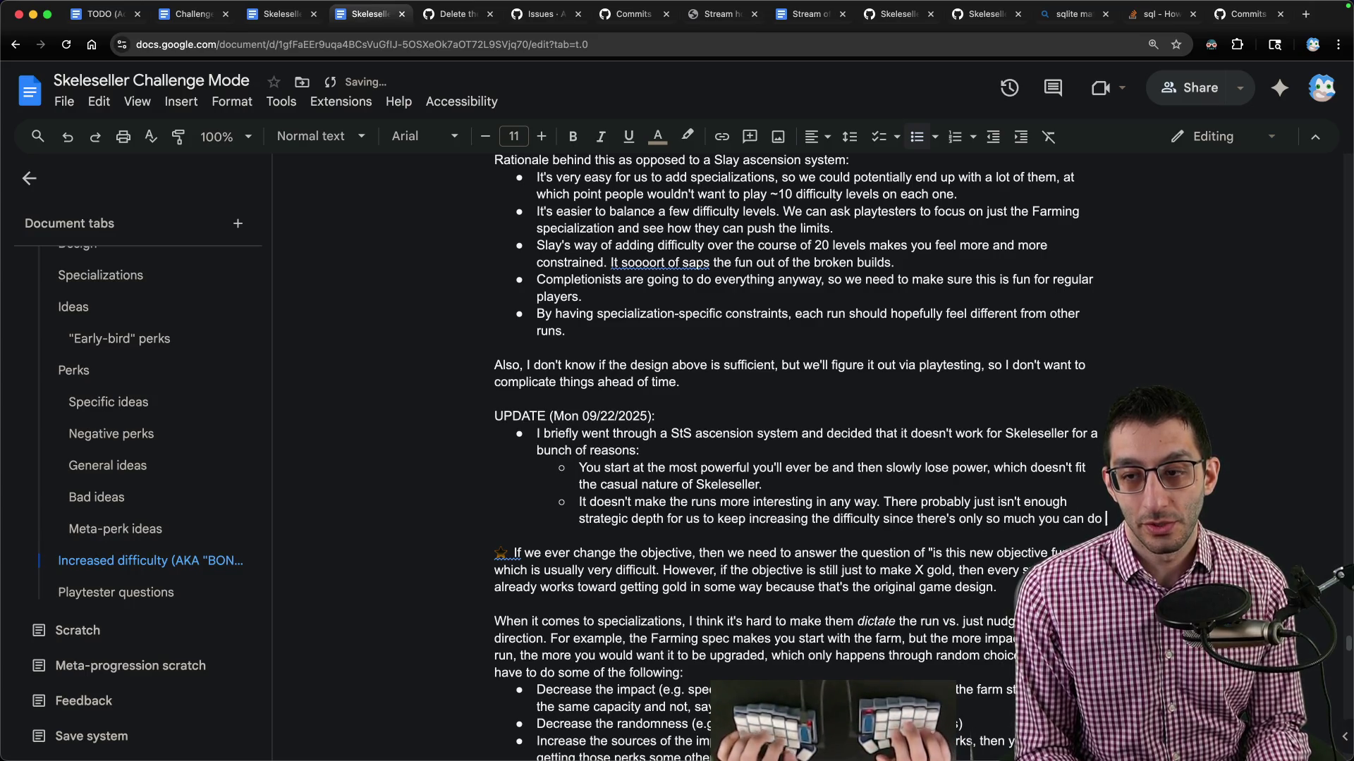
pyautogui.write('to work around it.')
pyautogui.press('Return')
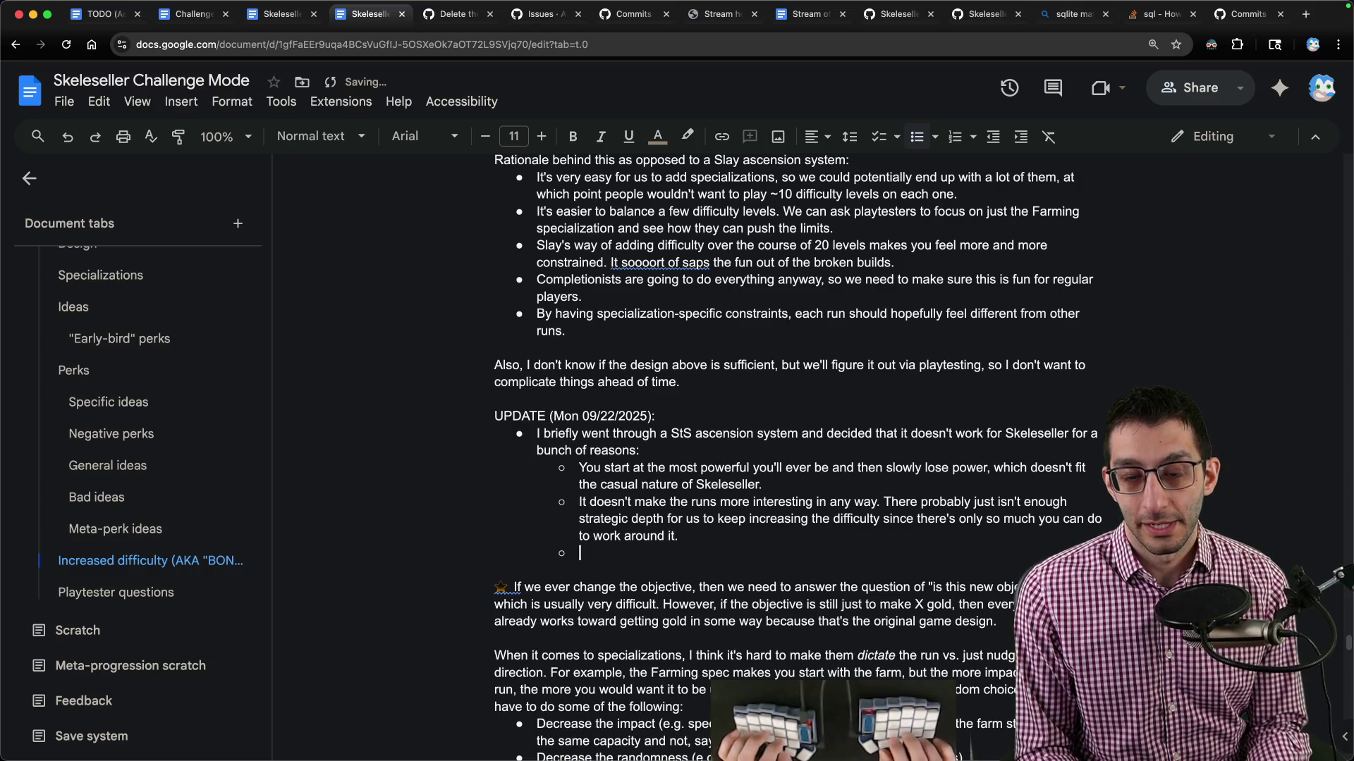
pyautogui.hotkey('ctrl', 'shift', 'Tab')
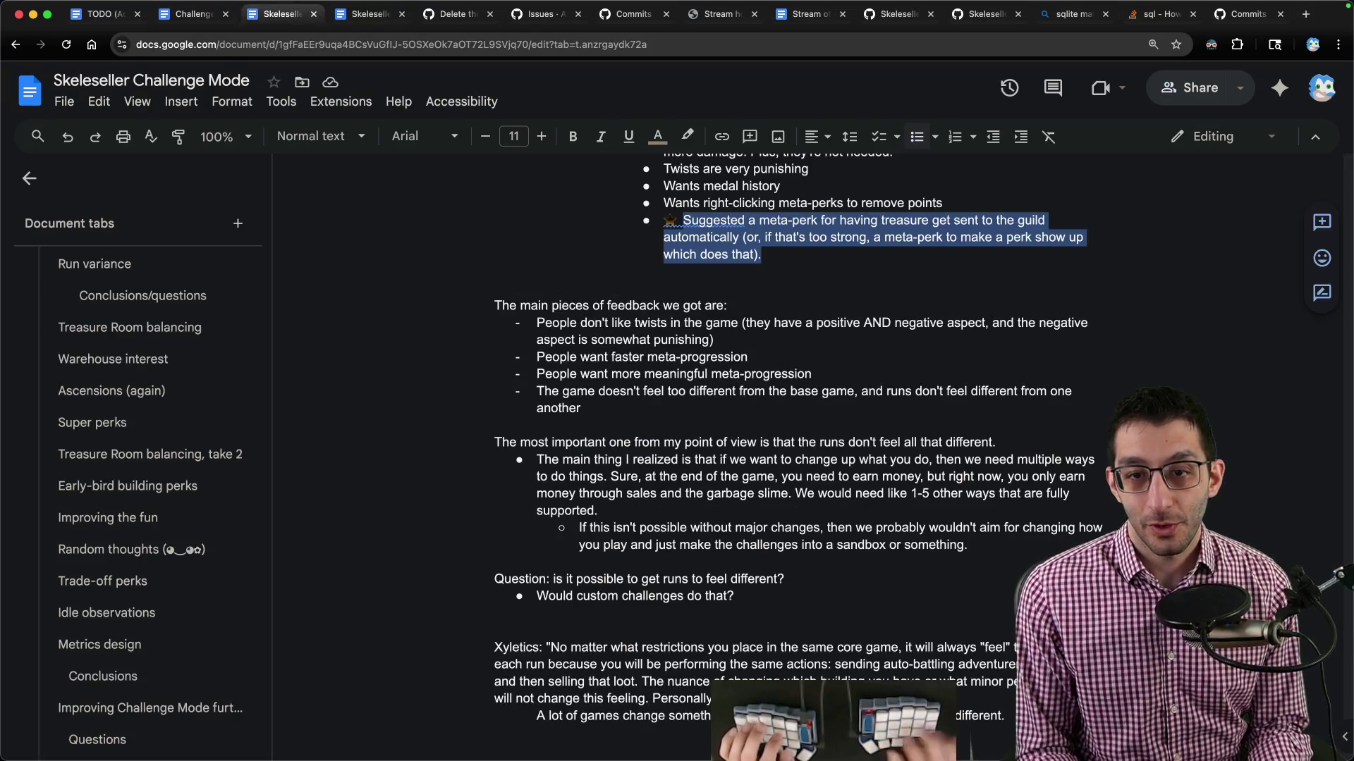
# Search the doc for 'feel-bad' to reach the Conclusions passage calling the difficulty track a feel-bad system.
pyautogui.scroll(-4, 656, 416)
pyautogui.scroll(-2, 657, 416)
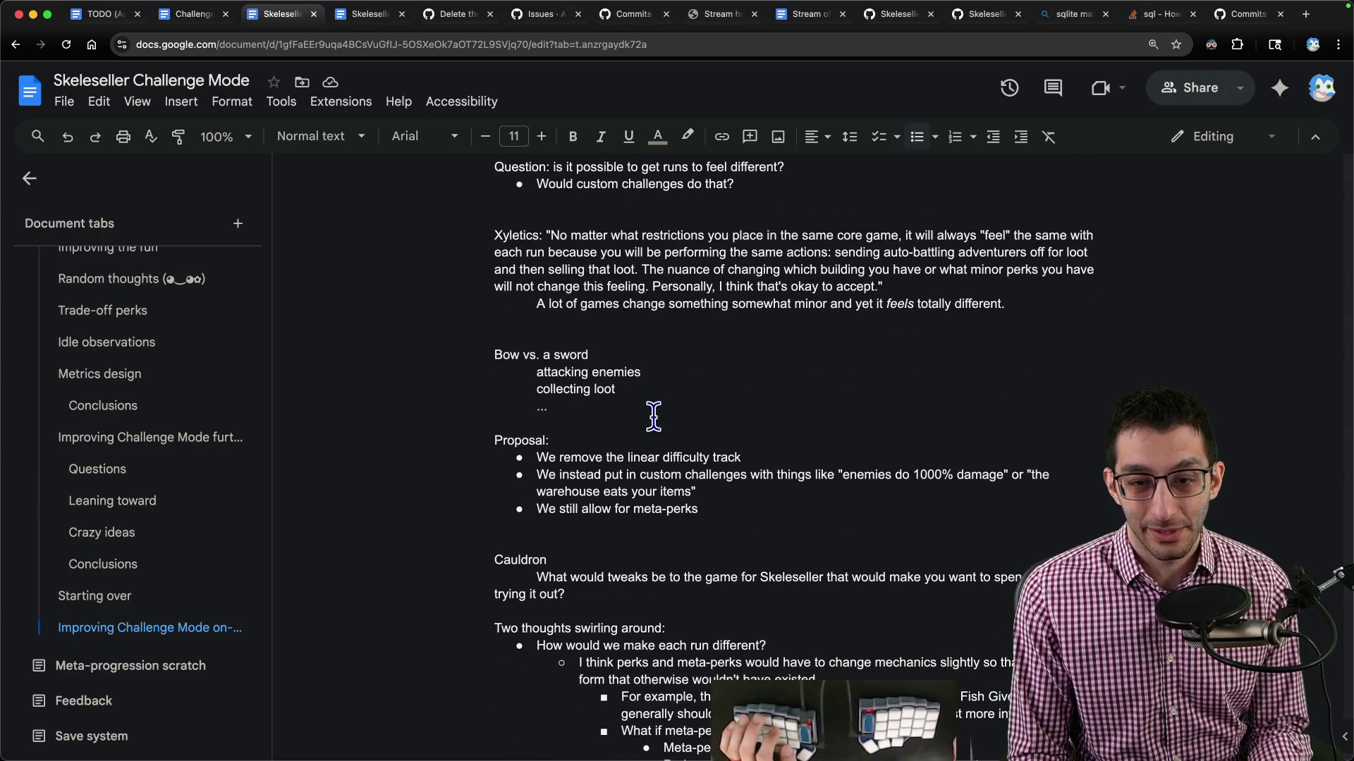
pyautogui.hotkey('ctrl', 'f')
pyautogui.write('feel-,ba')
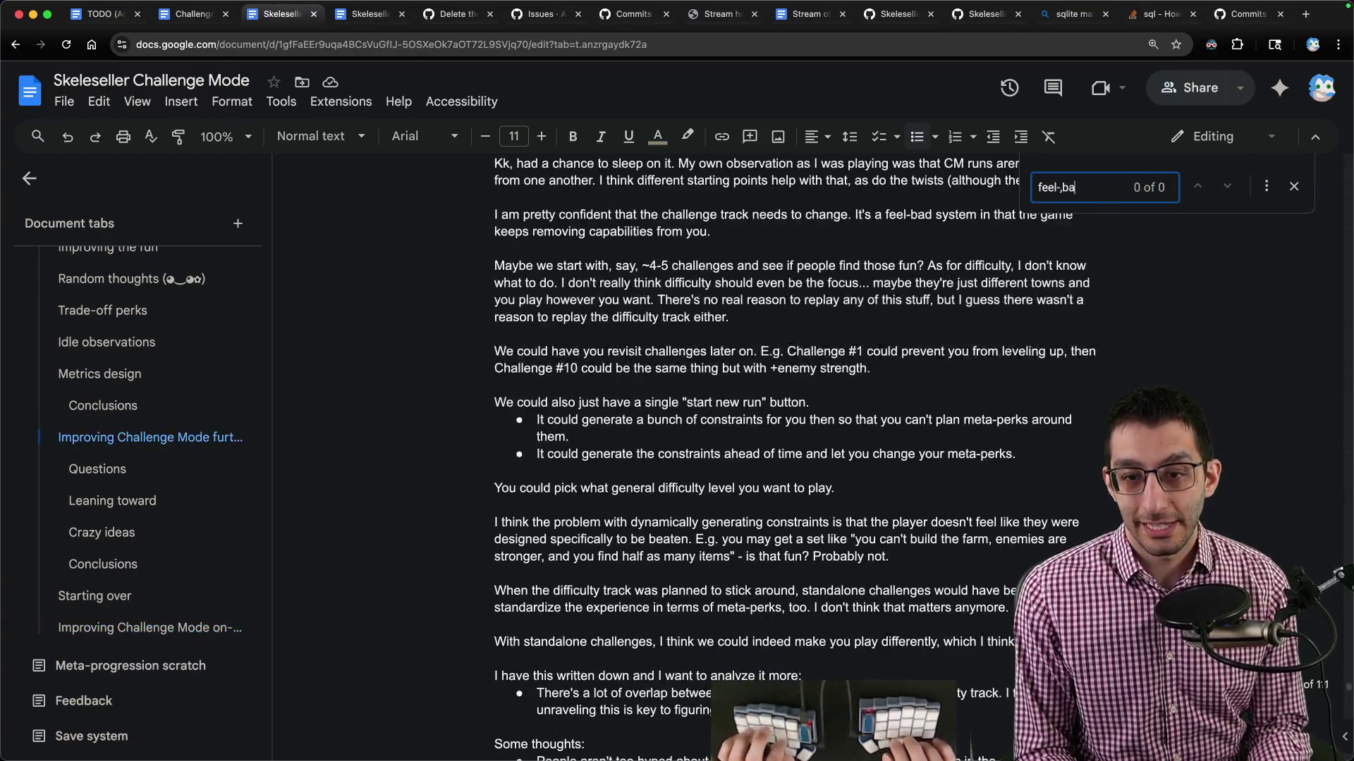
pyautogui.press('BackSpace')
pyautogui.press('BackSpace')
pyautogui.press('BackSpace')
pyautogui.write('bad')
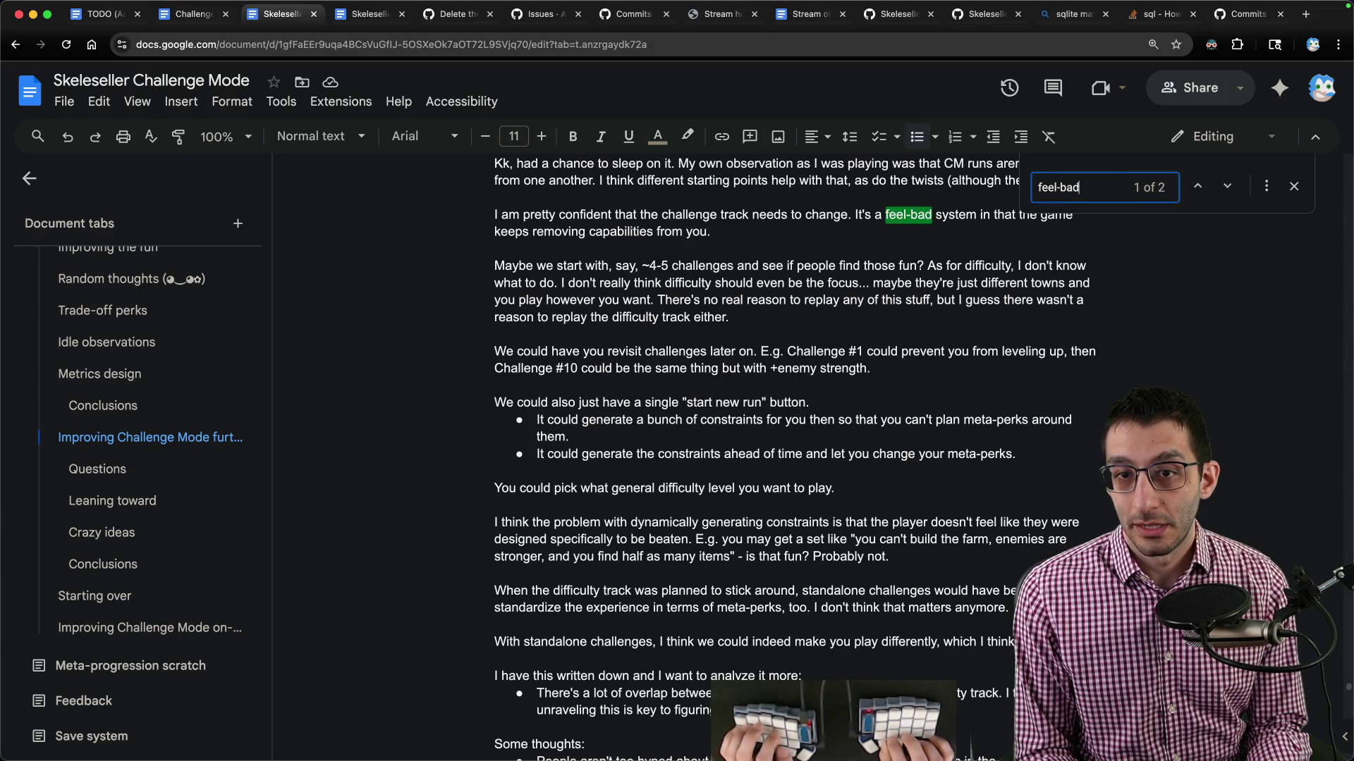
pyautogui.press('Return')
pyautogui.scroll(-3, 638, 444)
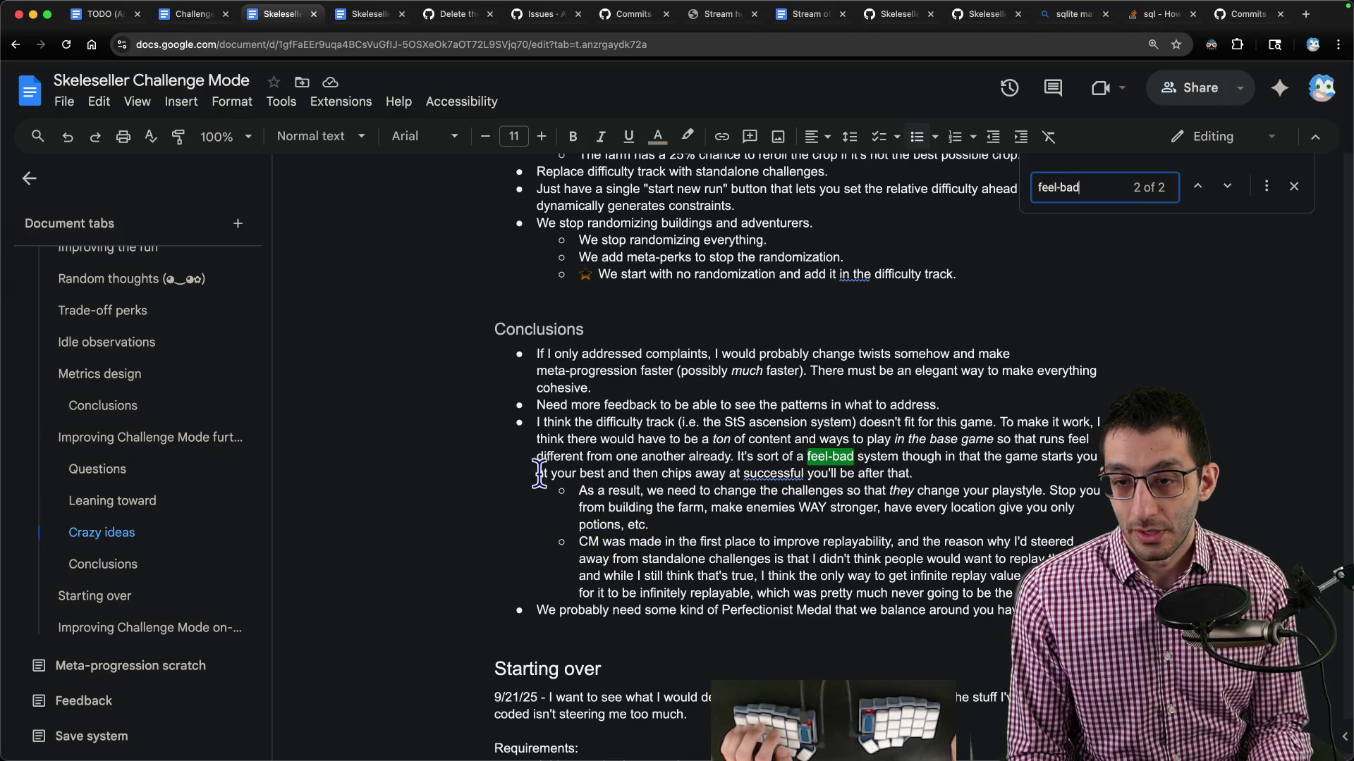
pyautogui.hotkey('ctrl', 'Tab')
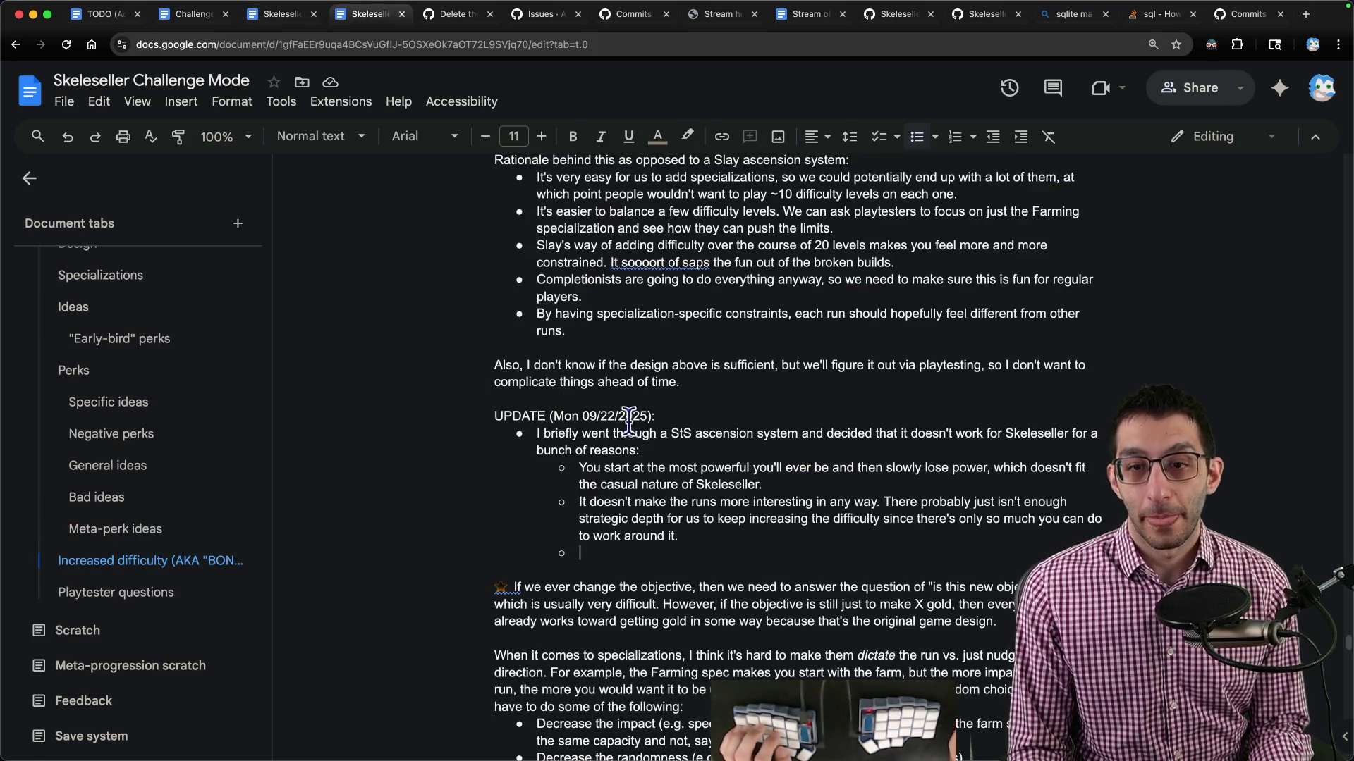
# Delete the empty sub-bullet after the Mon 09/22/2025 UPDATE notes and switch to VS Code's Untitled-15 note.
pyautogui.press('BackSpace')
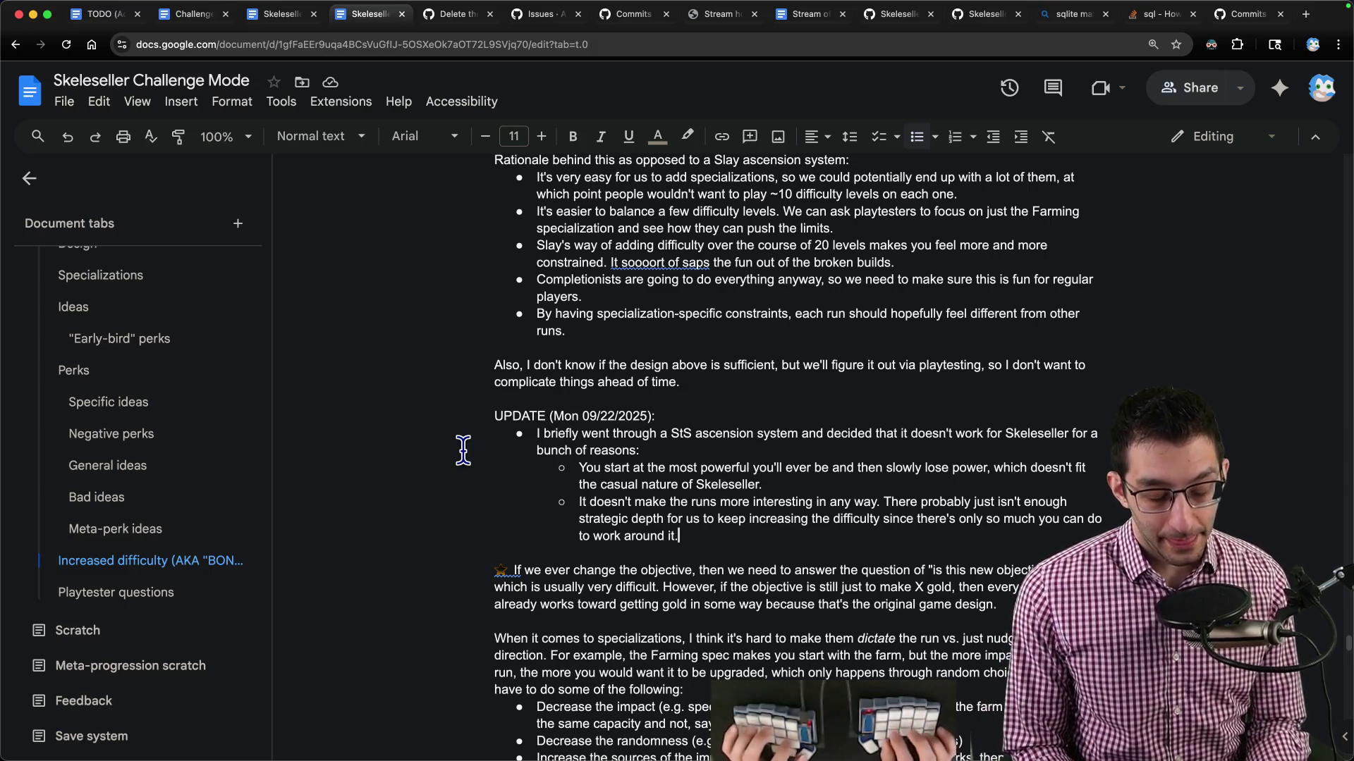
pyautogui.press('super+Tab')
# Note that Skeleseller is a 2-year-long project by release, 8 quarters.
pyautogui.write("'ss")
pyautogui.press('BackSpace')
pyautogui.press('BackSpace')
pyautogui.press('BackSpace')
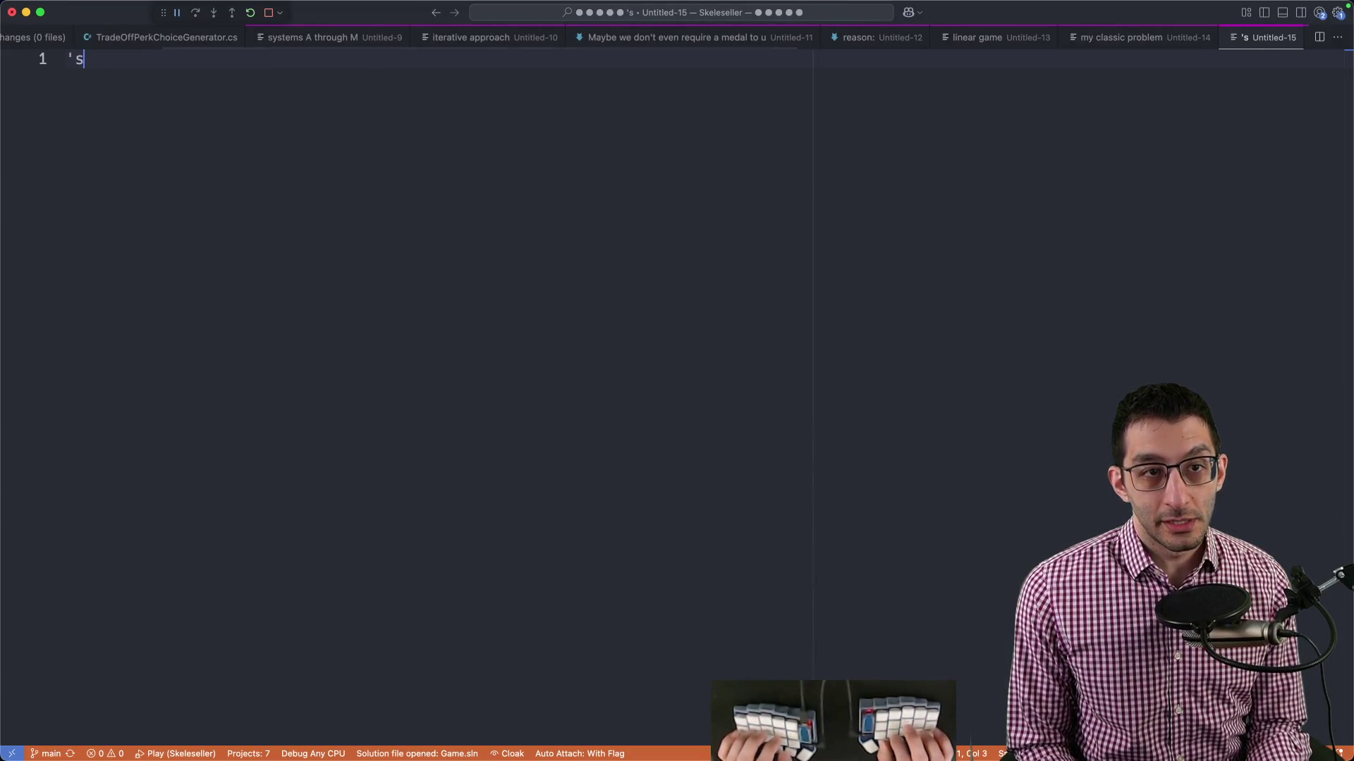
pyautogui.write("I've wanted to work on Skeleseller and make it ")
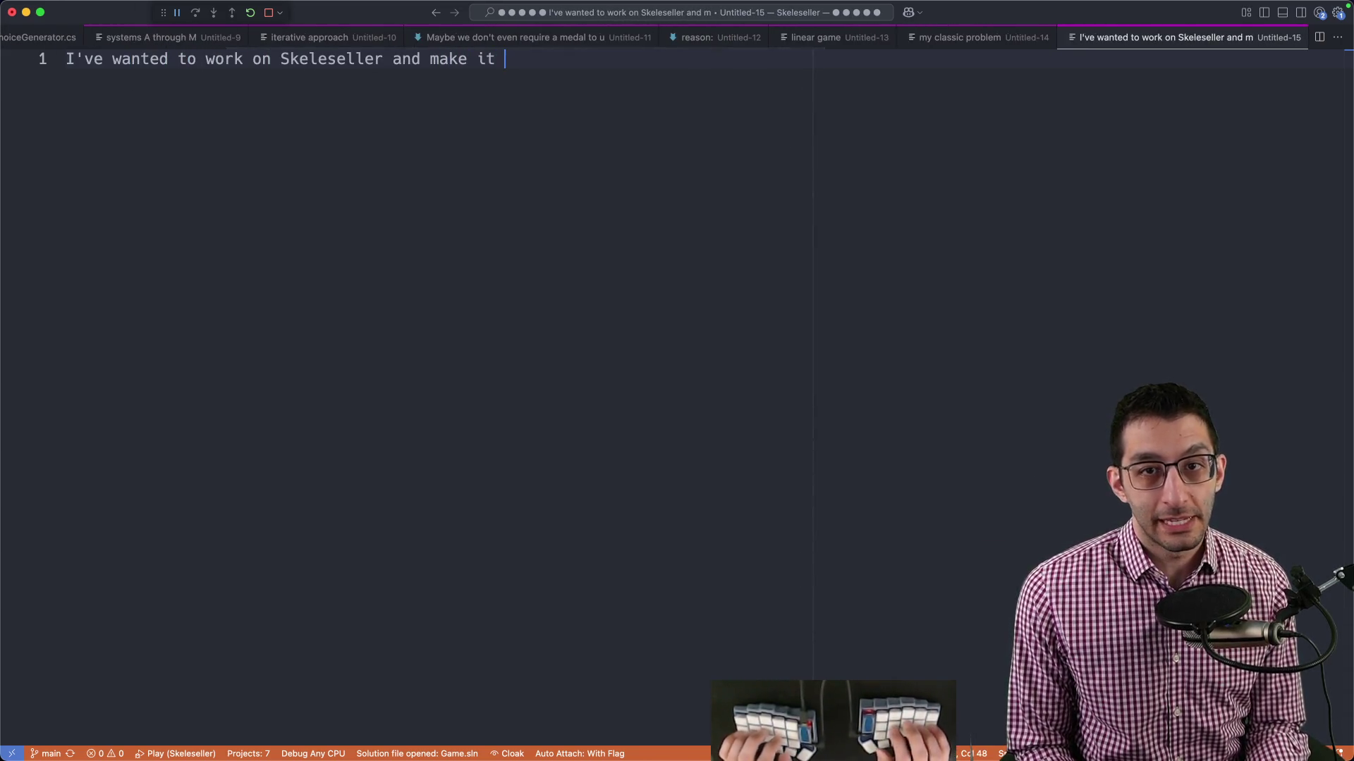
pyautogui.write('successful')
pyautogui.press('Return')
pyautogui.press('Return')
pyautogui.press('Return')
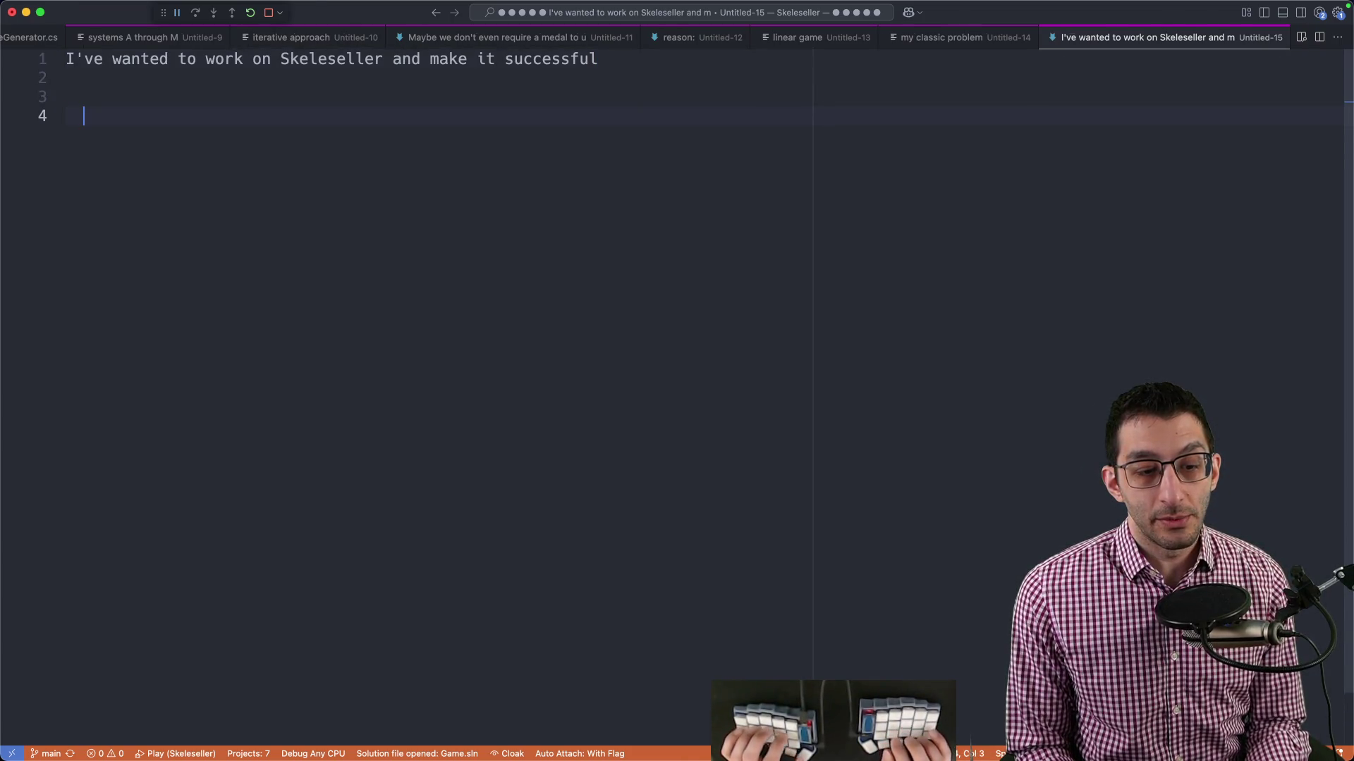
pyautogui.write('2-year ')
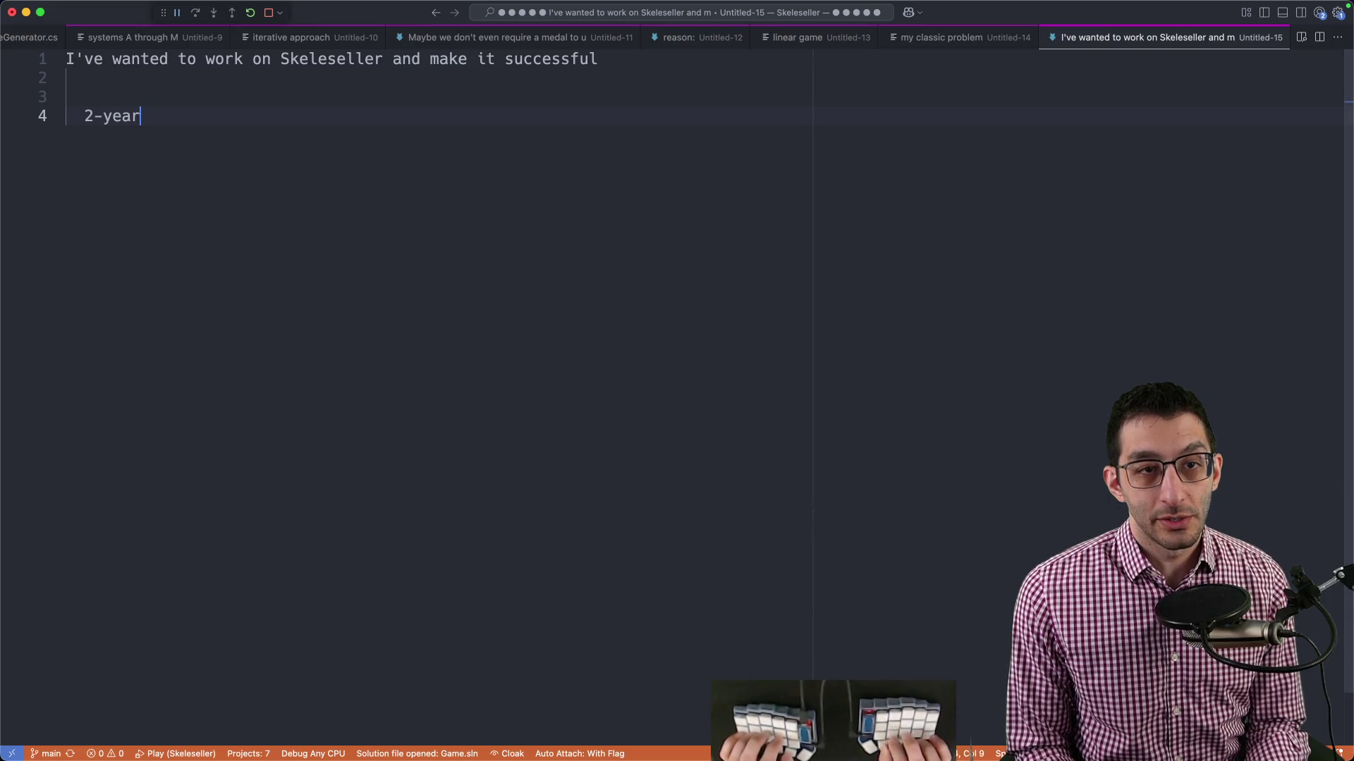
pyautogui.write('-long project by the time we')
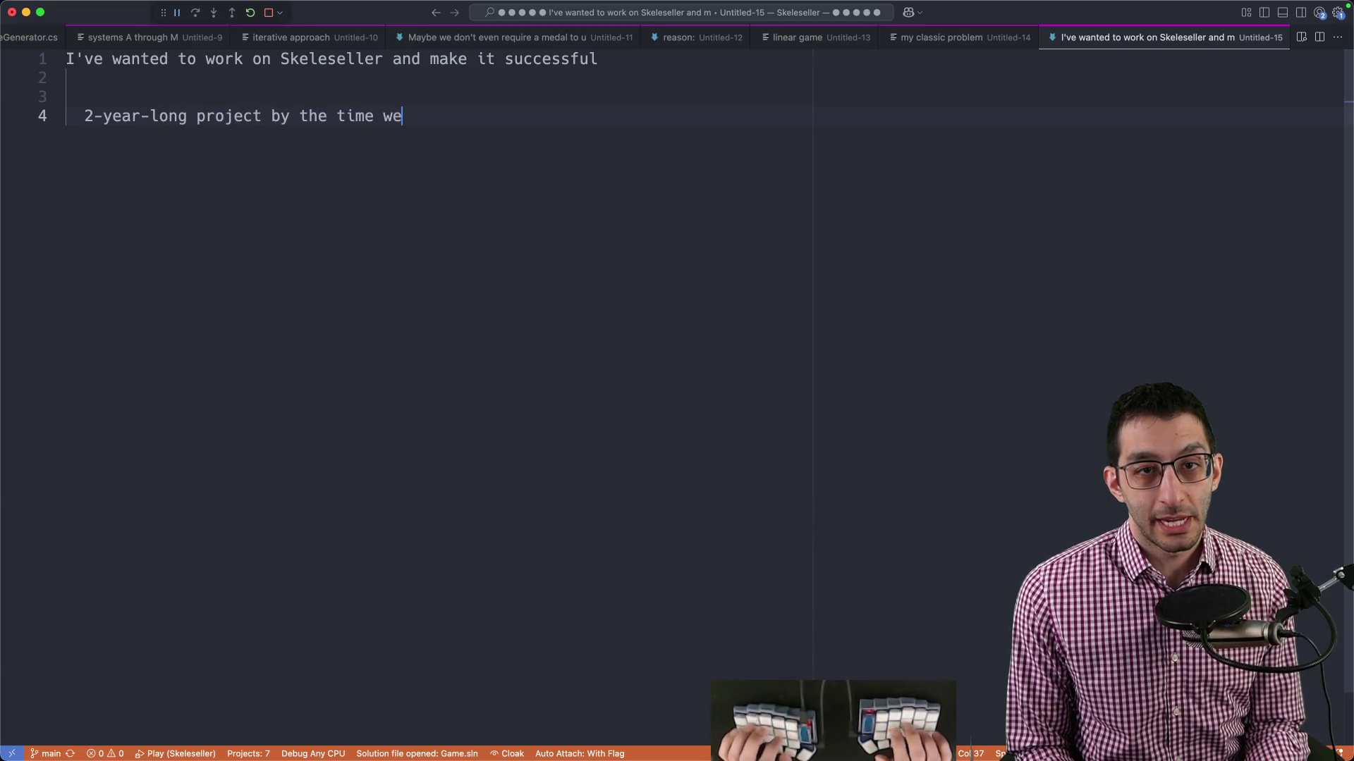
pyautogui.write(' release it')
pyautogui.hotkey('shift', 'Home')
pyautogui.hotkey('shift', 'Right')
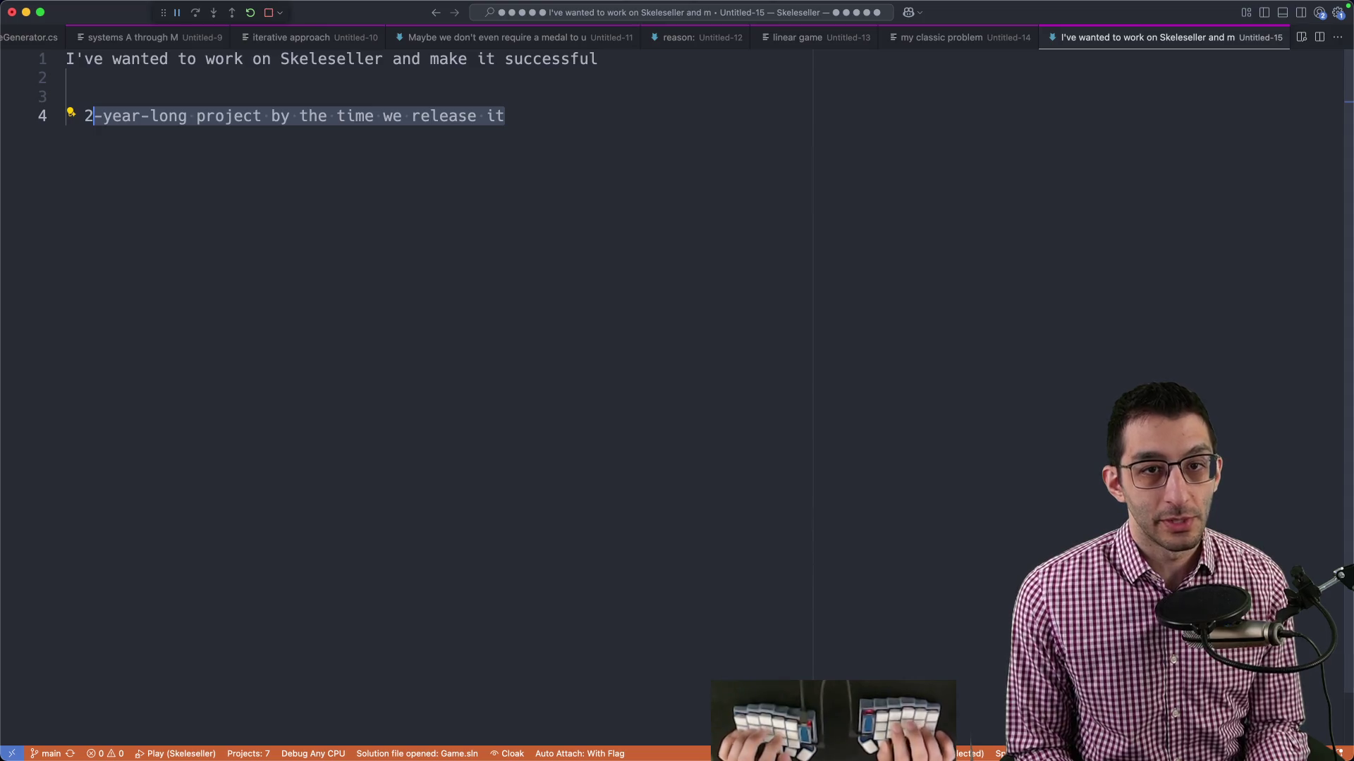
pyautogui.press('End')
pyautogui.press('Return')
pyautogui.press('Return')
pyautogui.press('Return')
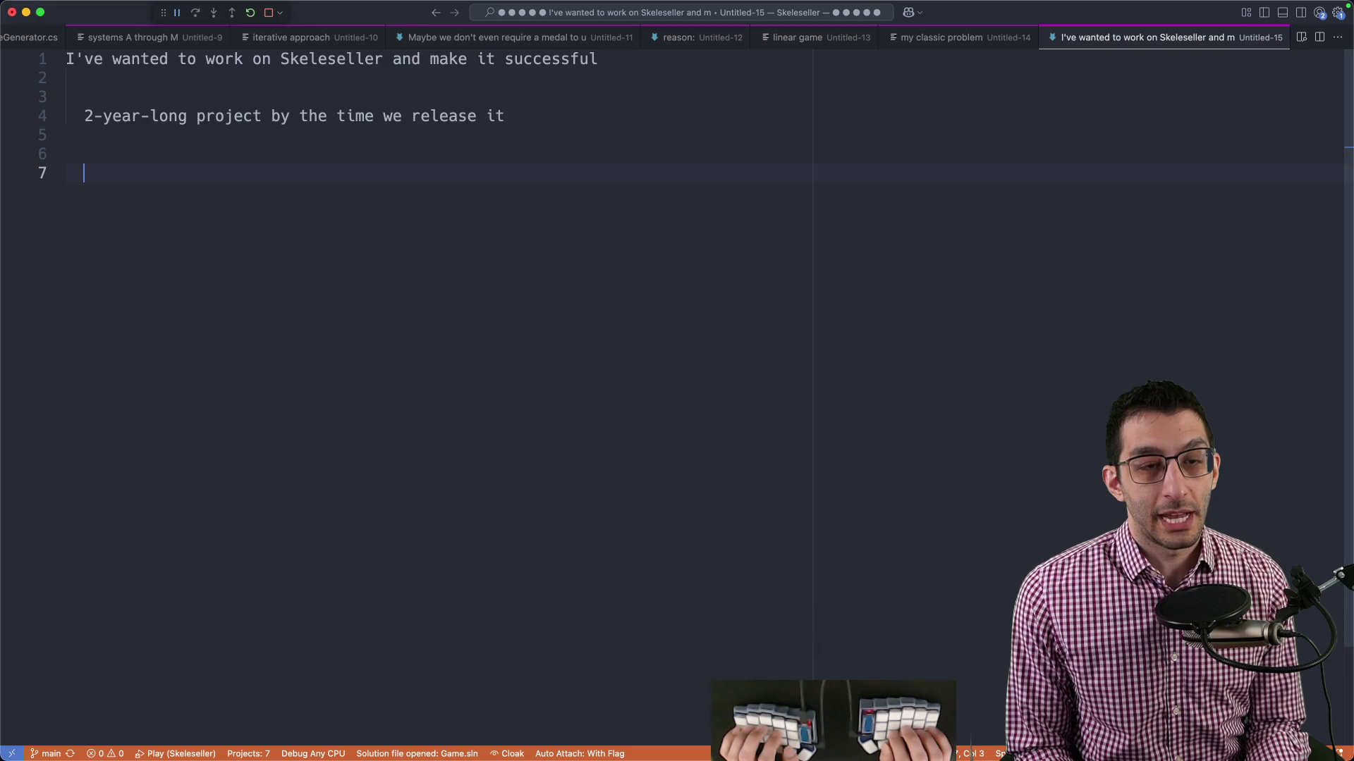
pyautogui.write('8 quarters')
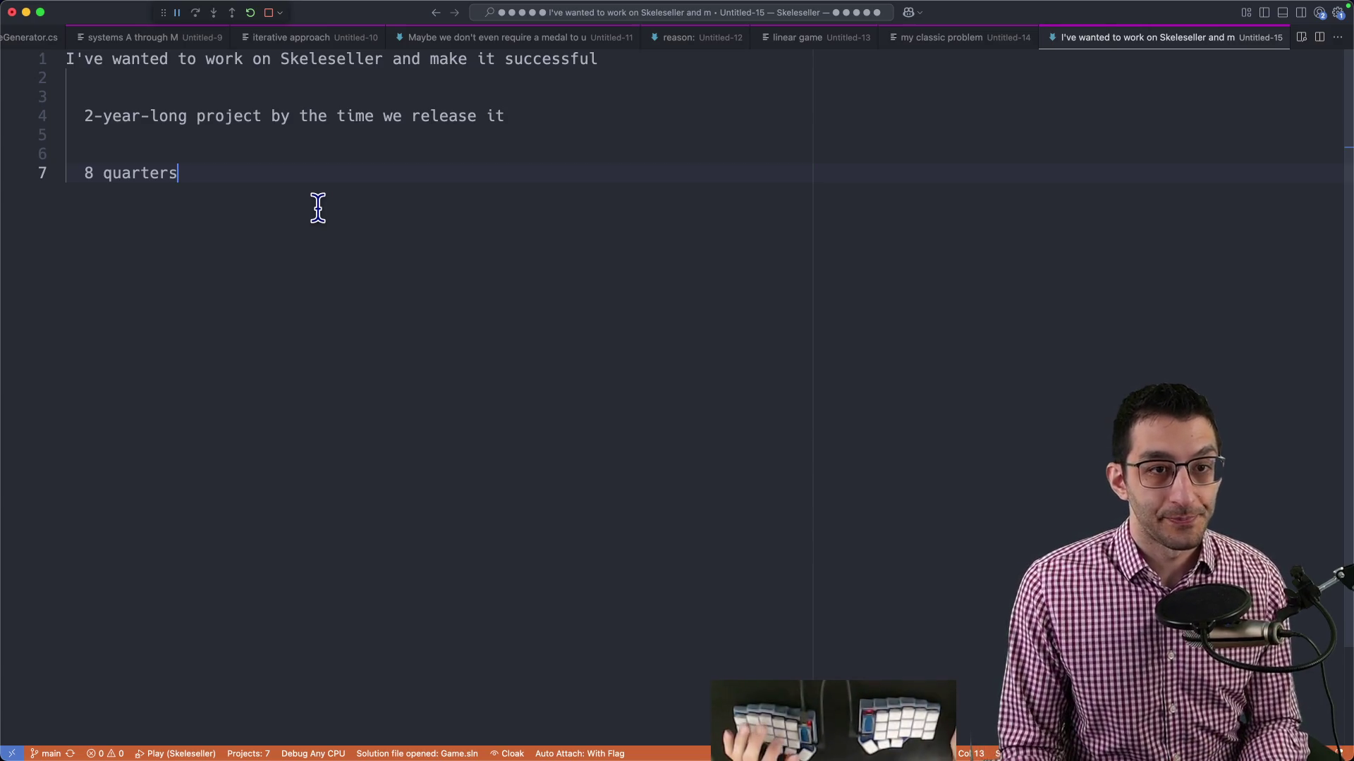
# Close every scratch note in VS Code, discarding all unsaved changes.
pyautogui.press('super+w')
pyautogui.press('super+d')
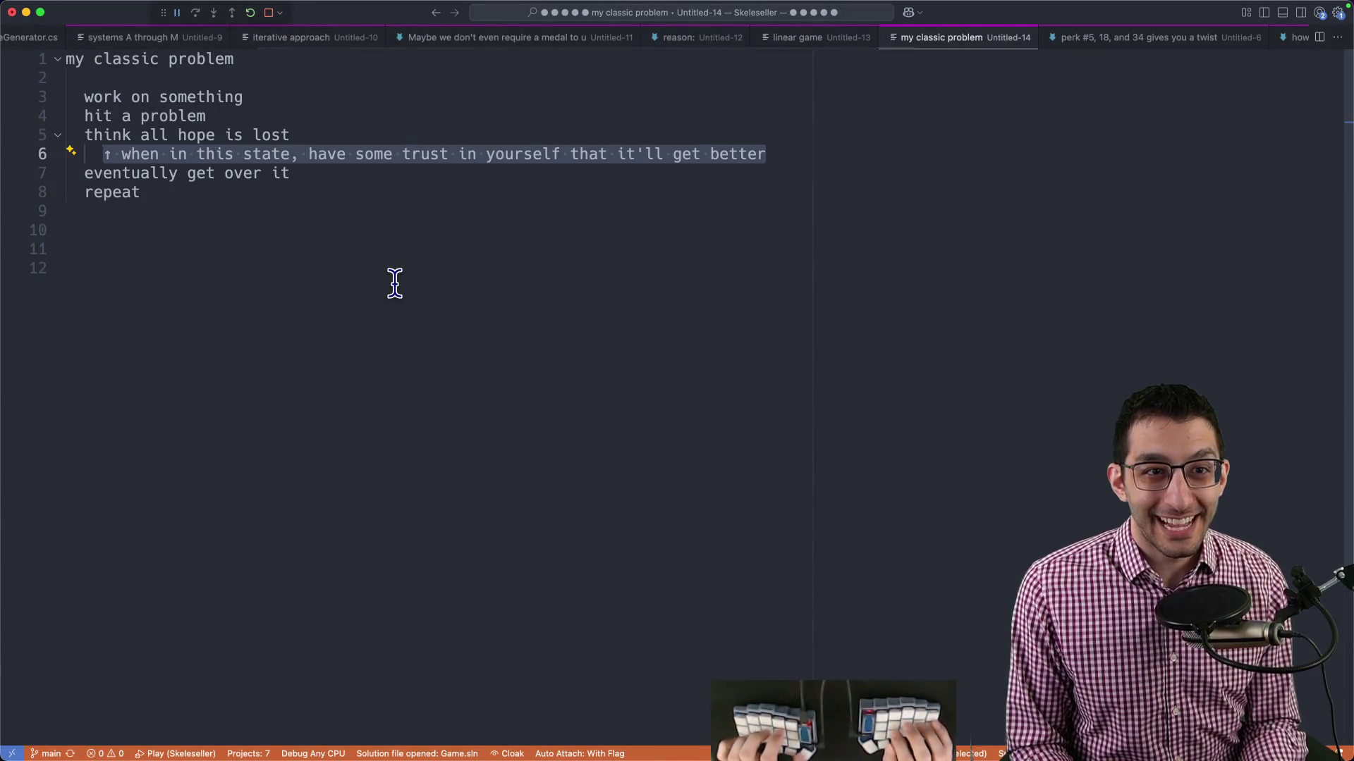
pyautogui.press('super+w')
pyautogui.press('super+d')
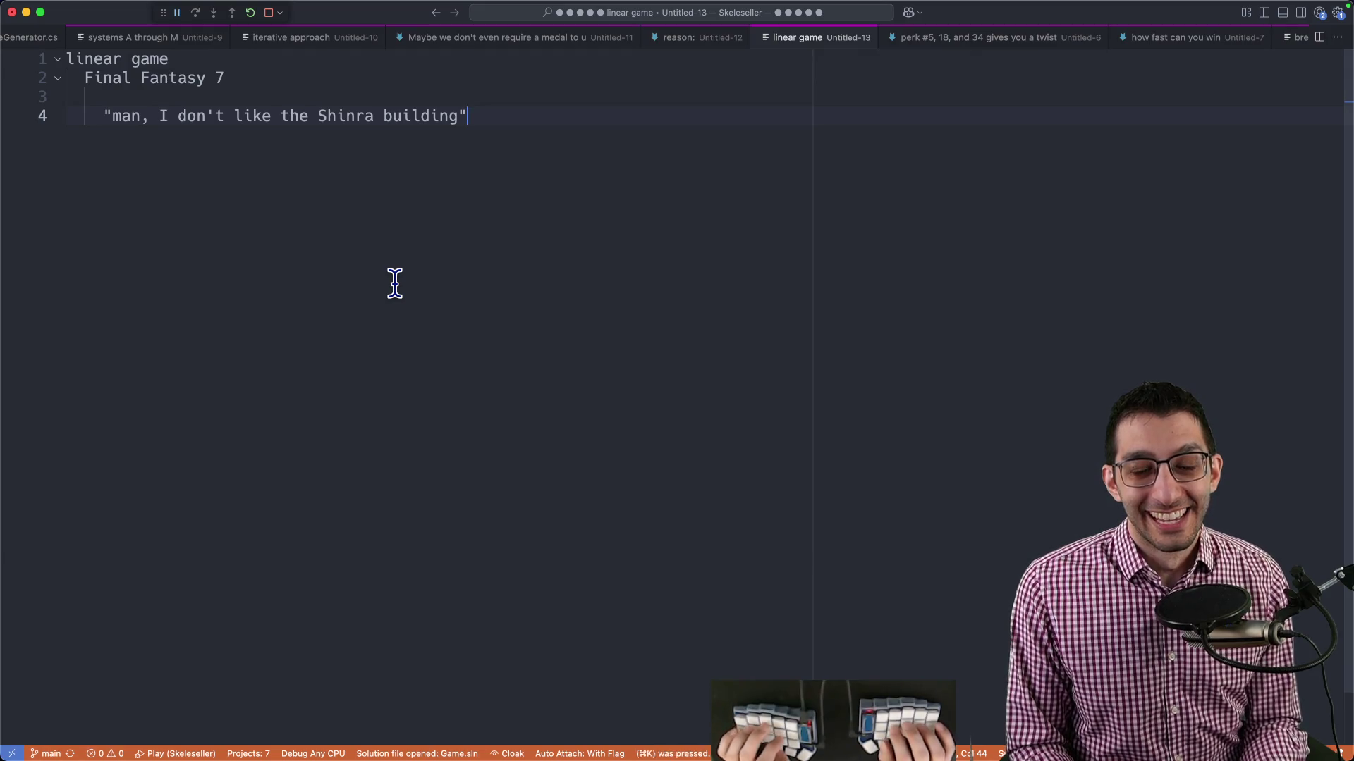
pyautogui.press('super+k')
pyautogui.press('super+w')
pyautogui.press('super+d')
# Delete the notes under the 'more content' observation in the TODO (Adam Learns) doc.
pyautogui.press('super+Tab')
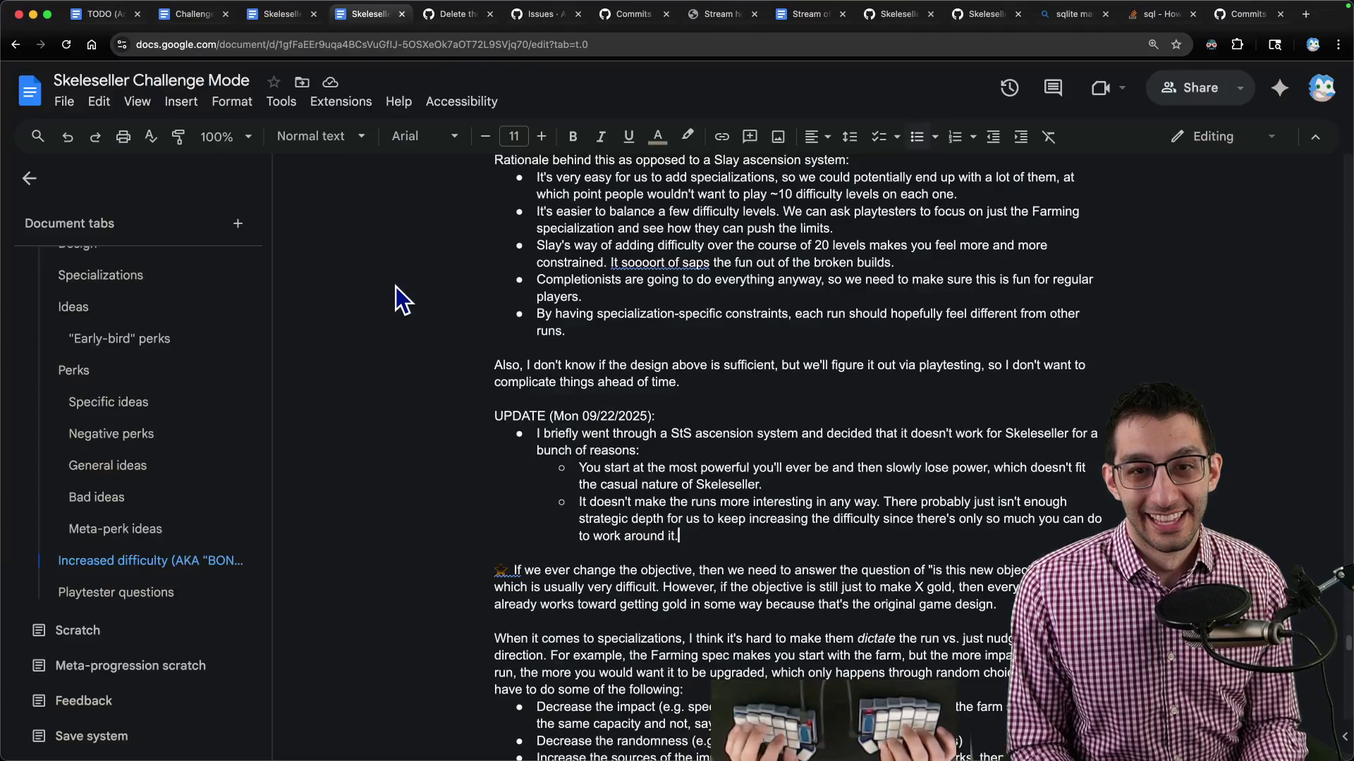
pyautogui.press('Up')
pyautogui.scroll(-4, 434, 320)
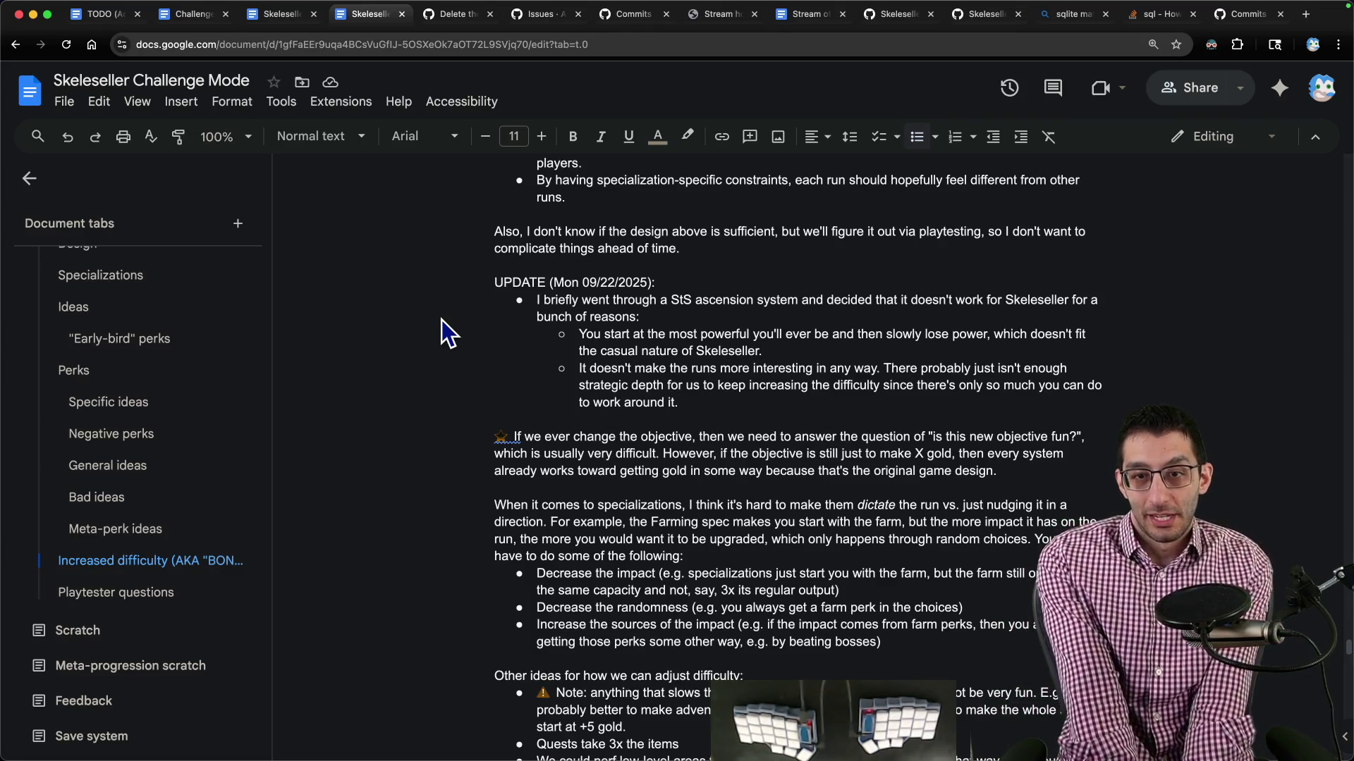
pyautogui.hotkey('ctrl', 'shift', 'Tab')
pyautogui.hotkey('ctrl', 'shift', 'Tab')
pyautogui.hotkey('ctrl', 'shift', 'Tab')
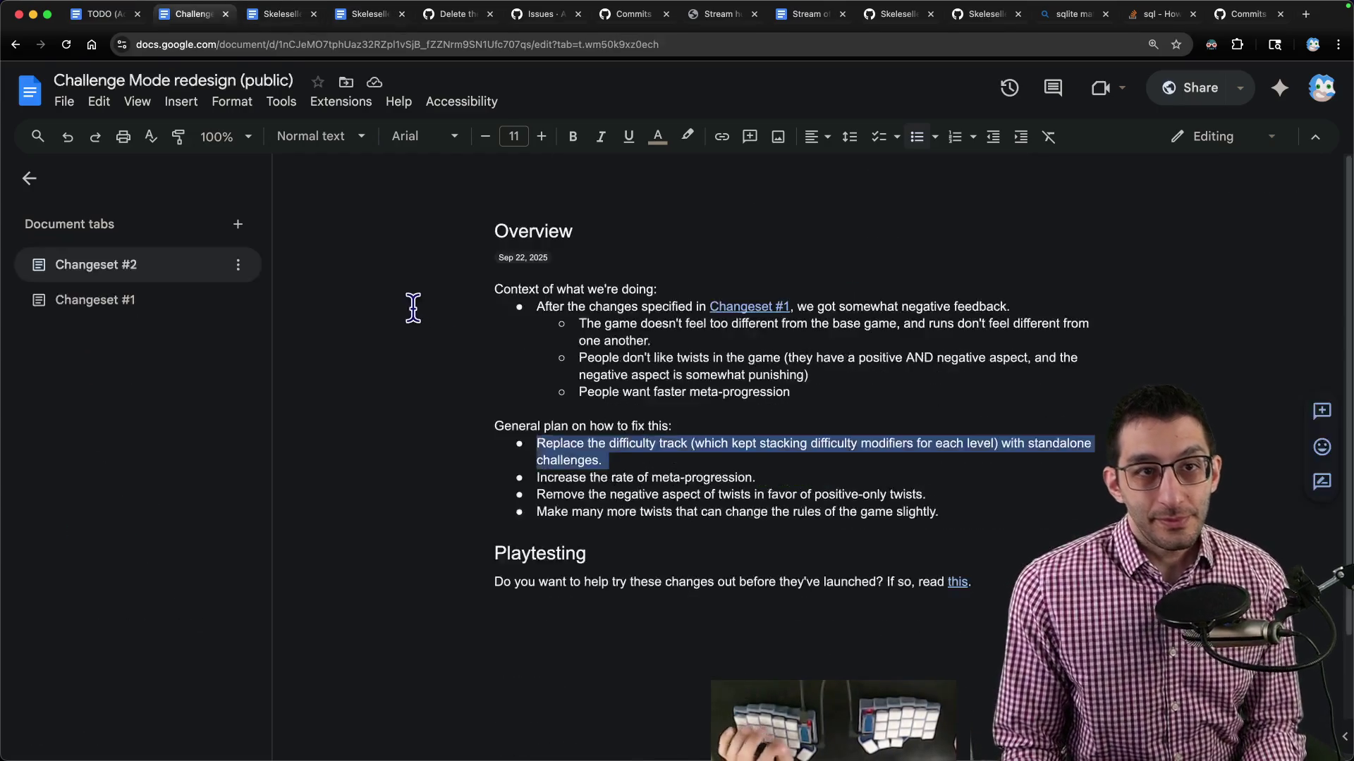
pyautogui.tripleClick(647, 243)
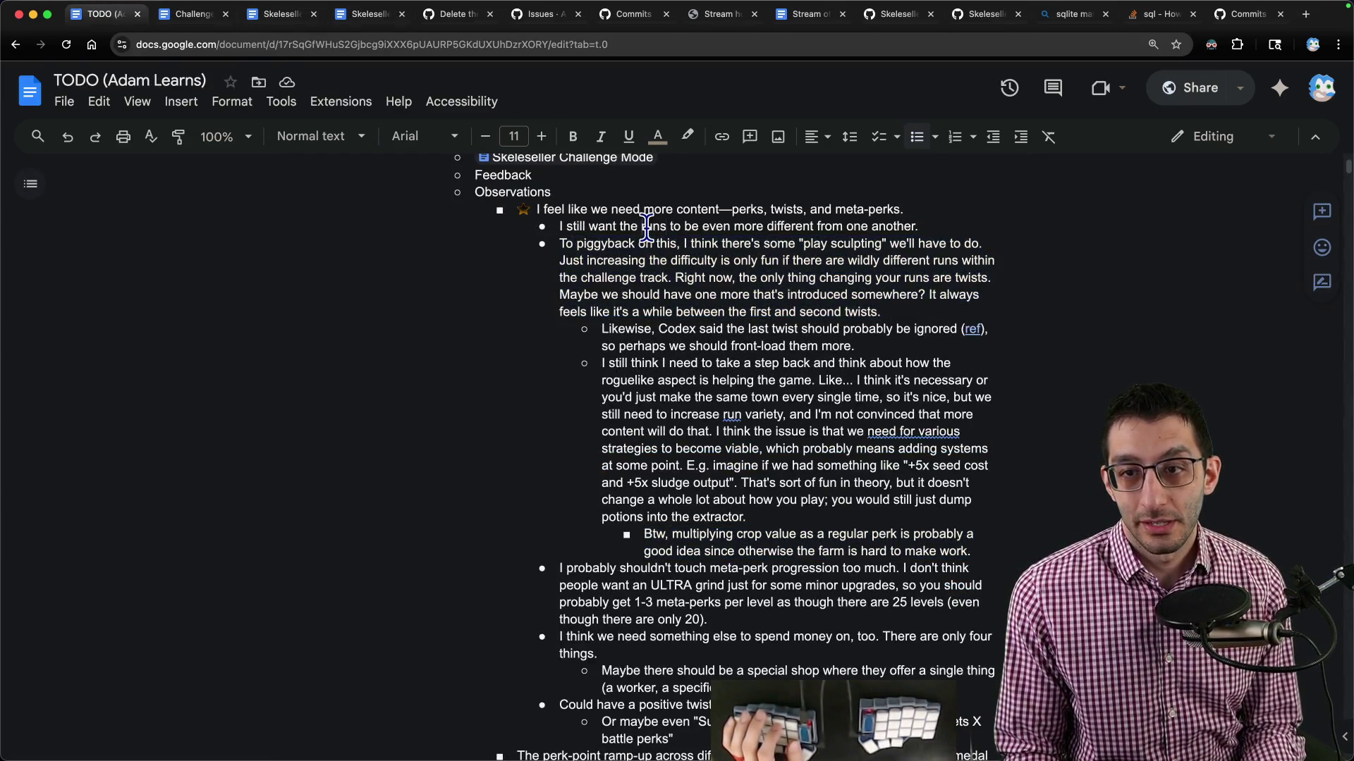
pyautogui.hotkey('shift', 'Up')
pyautogui.hotkey('alt', 'shift', 'Down')
pyautogui.hotkey('alt', 'shift', 'Down')
pyautogui.hotkey('alt', 'shift', 'Down')
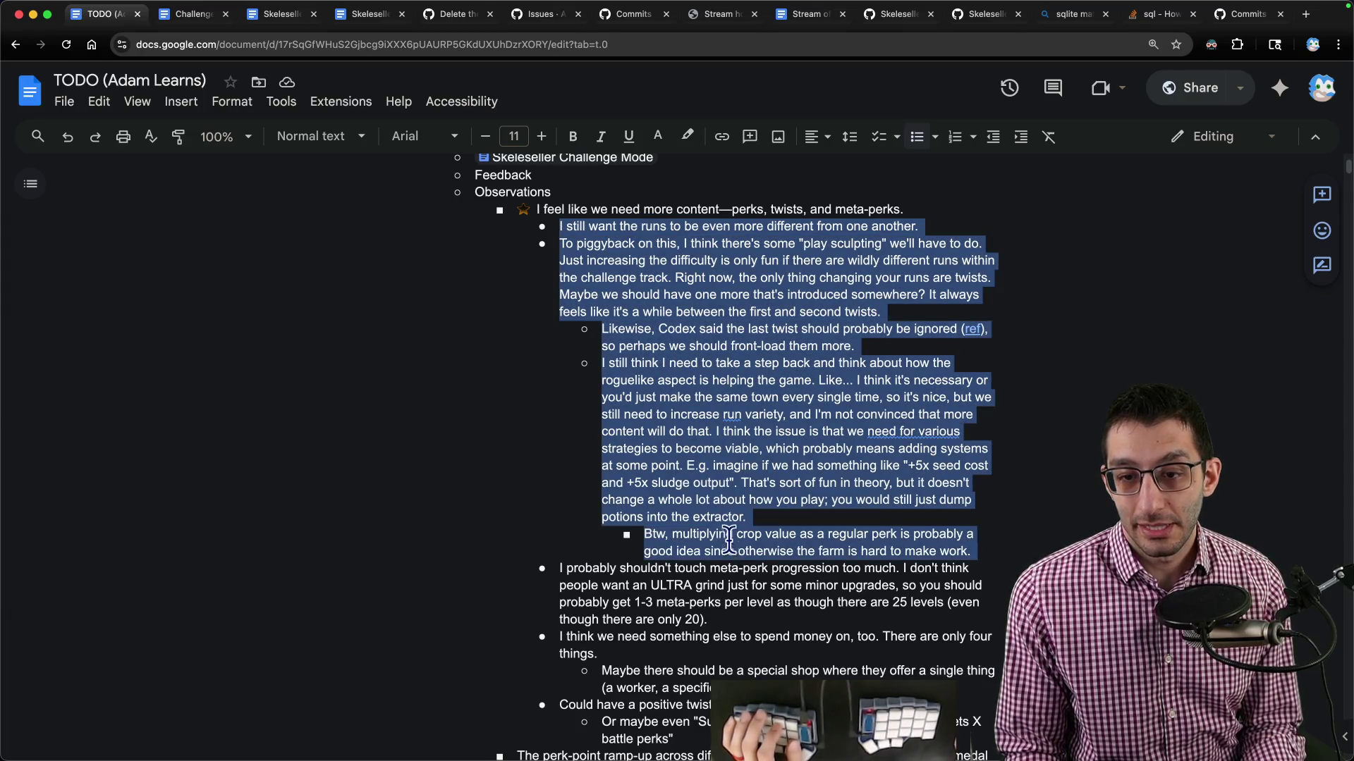
pyautogui.press('BackSpace')
# Finish the Challenge Mode Goals line with 'y October 1st)'.
pyautogui.hotkey('ctrl', 'Tab')
pyautogui.hotkey('ctrl', 'Tab')
pyautogui.hotkey('ctrl', 'Tab')
pyautogui.write('y ')
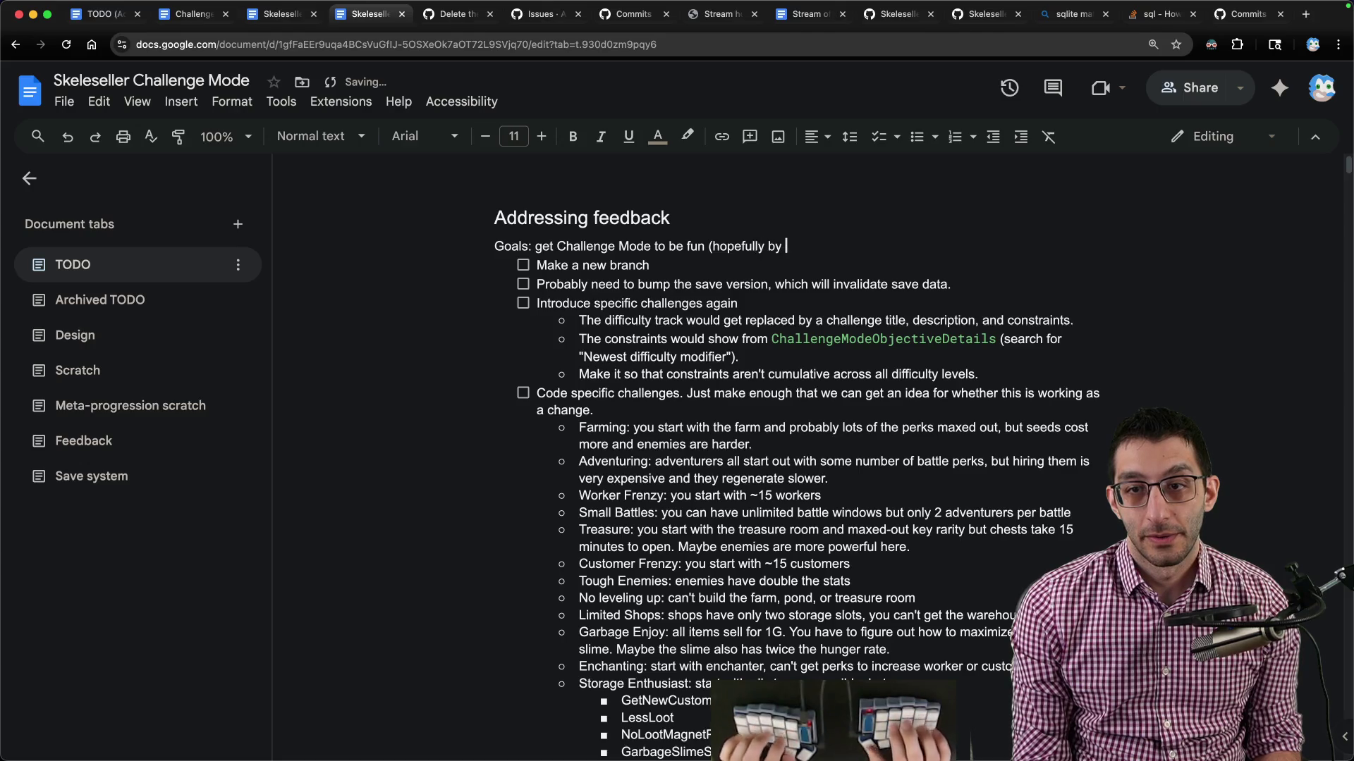
pyautogui.write('October 1st).')
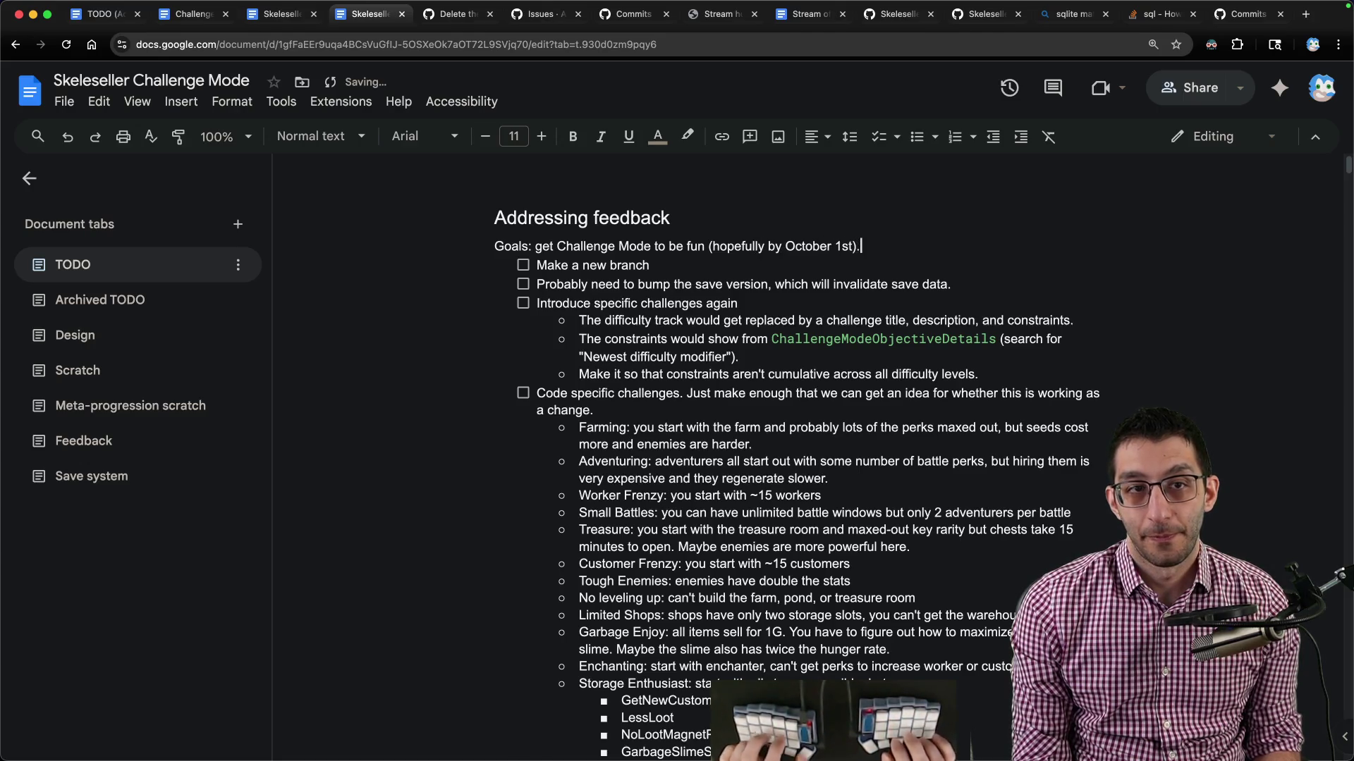
pyautogui.hotkey('ctrl', 'shift', 'Tab')
pyautogui.hotkey('ctrl', 'shift', 'Tab')
pyautogui.hotkey('ctrl', 'shift', 'Tab')
pyautogui.hotkey('ctrl', 'shift', 'Tab')
pyautogui.hotkey('ctrl', 'Tab')
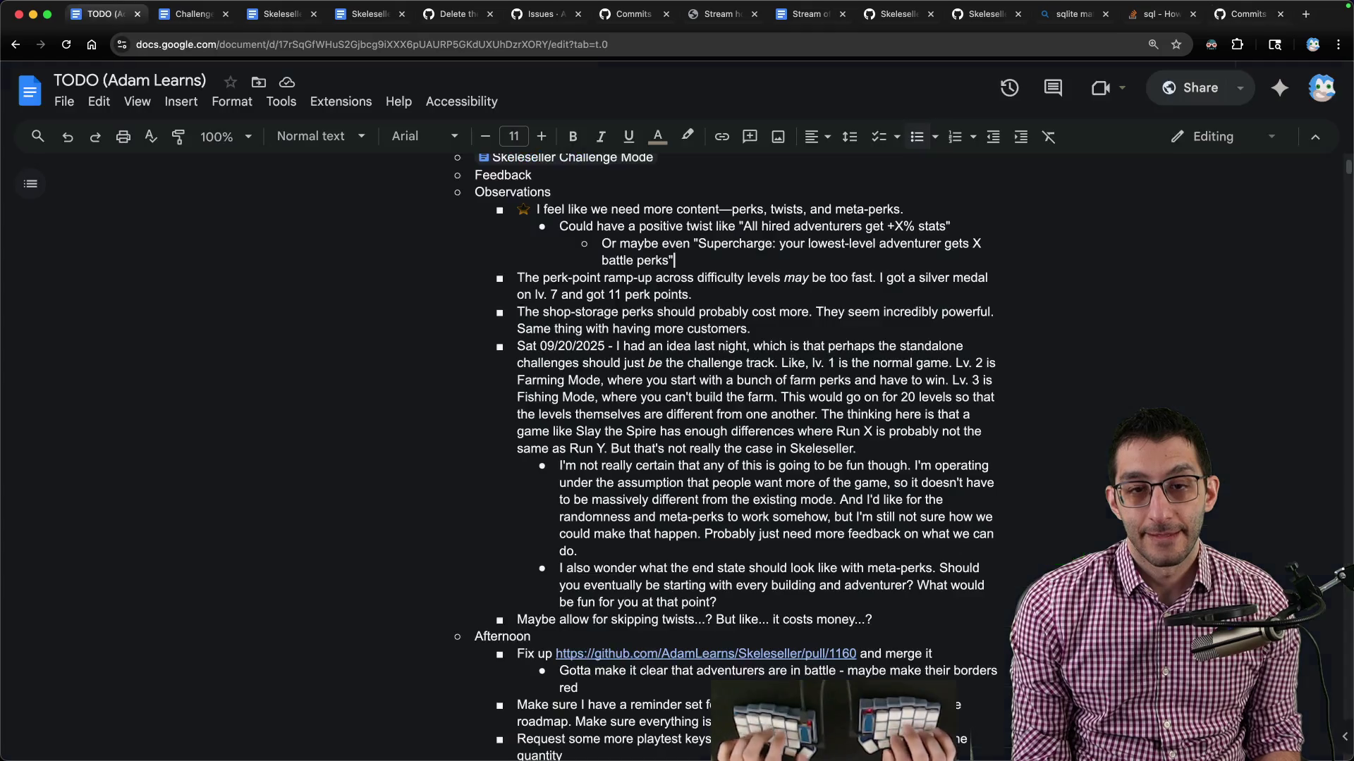
# Remove the remaining 'more content' item, its sub-bullets and the leftover empty bullet.
pyautogui.hotkey('shift', 'Up')
pyautogui.hotkey('shift', 'Up')
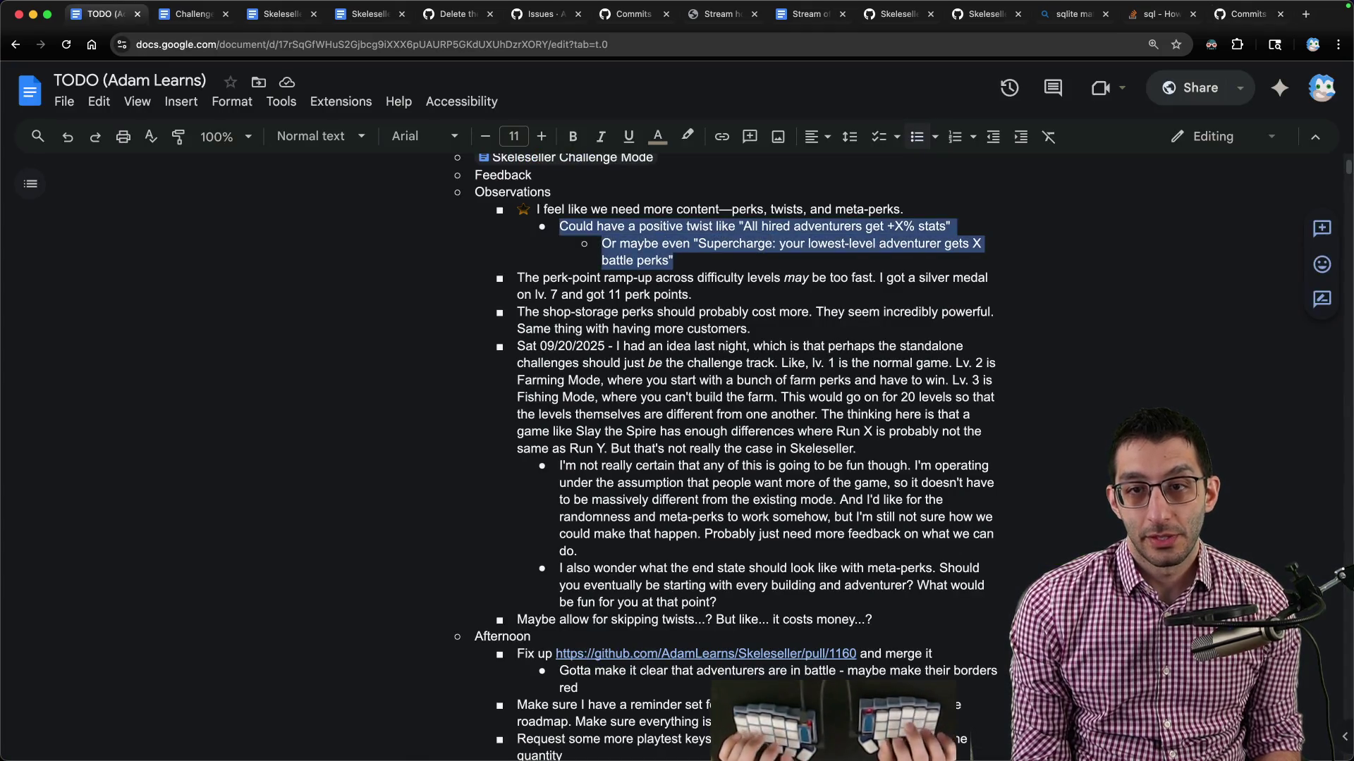
pyautogui.press('BackSpace')
pyautogui.hotkey('shift', 'Up')
pyautogui.press('BackSpace')
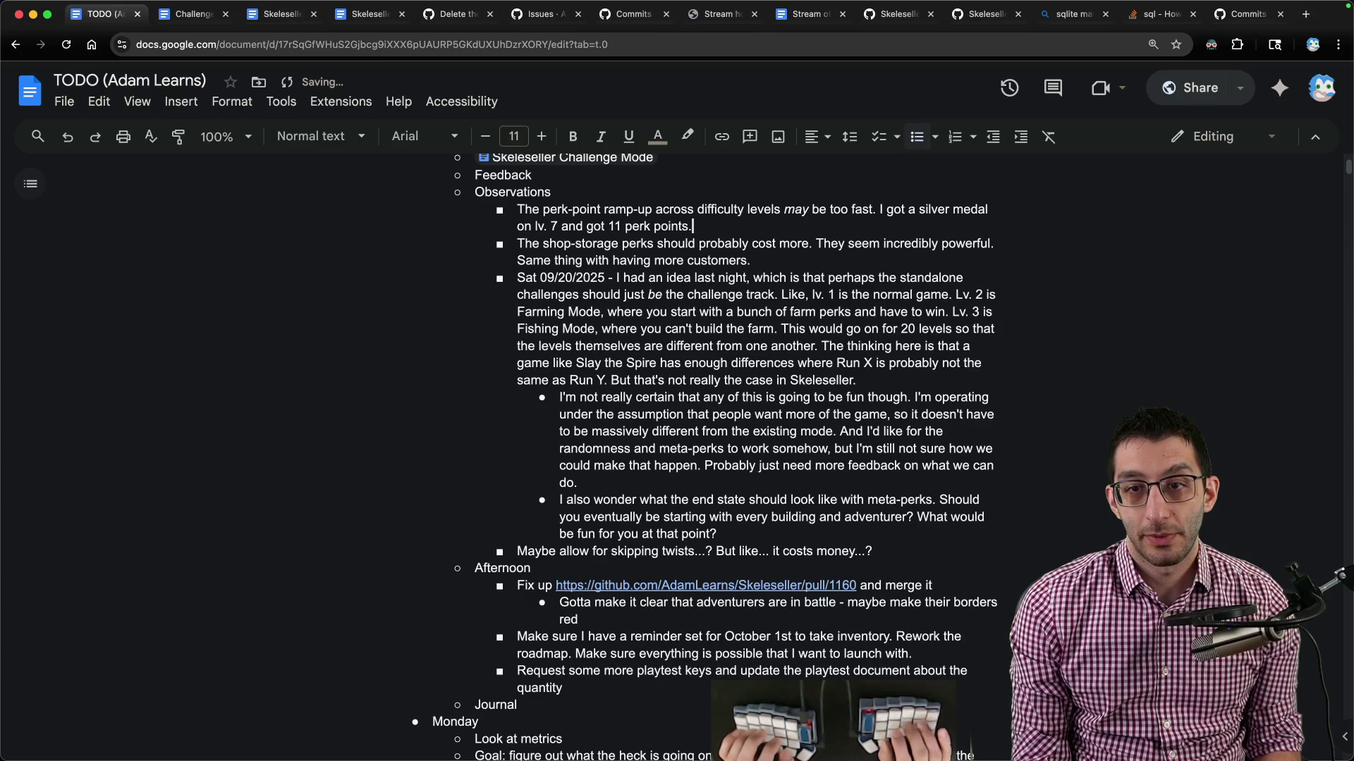
pyautogui.hotkey('alt', 'shift', 'Up')
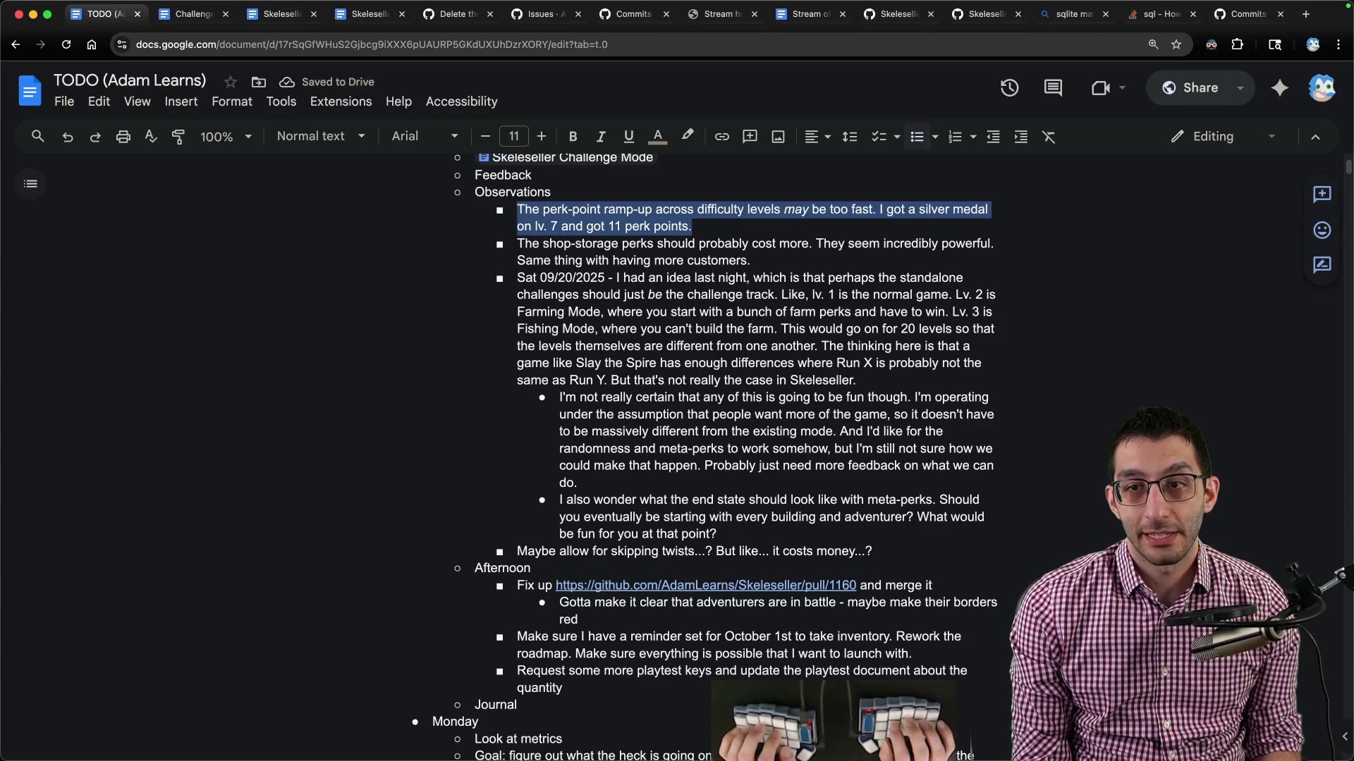
# In the perk-point Balancing note, add that maybe only the lowest levels should give points.
pyautogui.hotkey('ctrl', 'Tab')
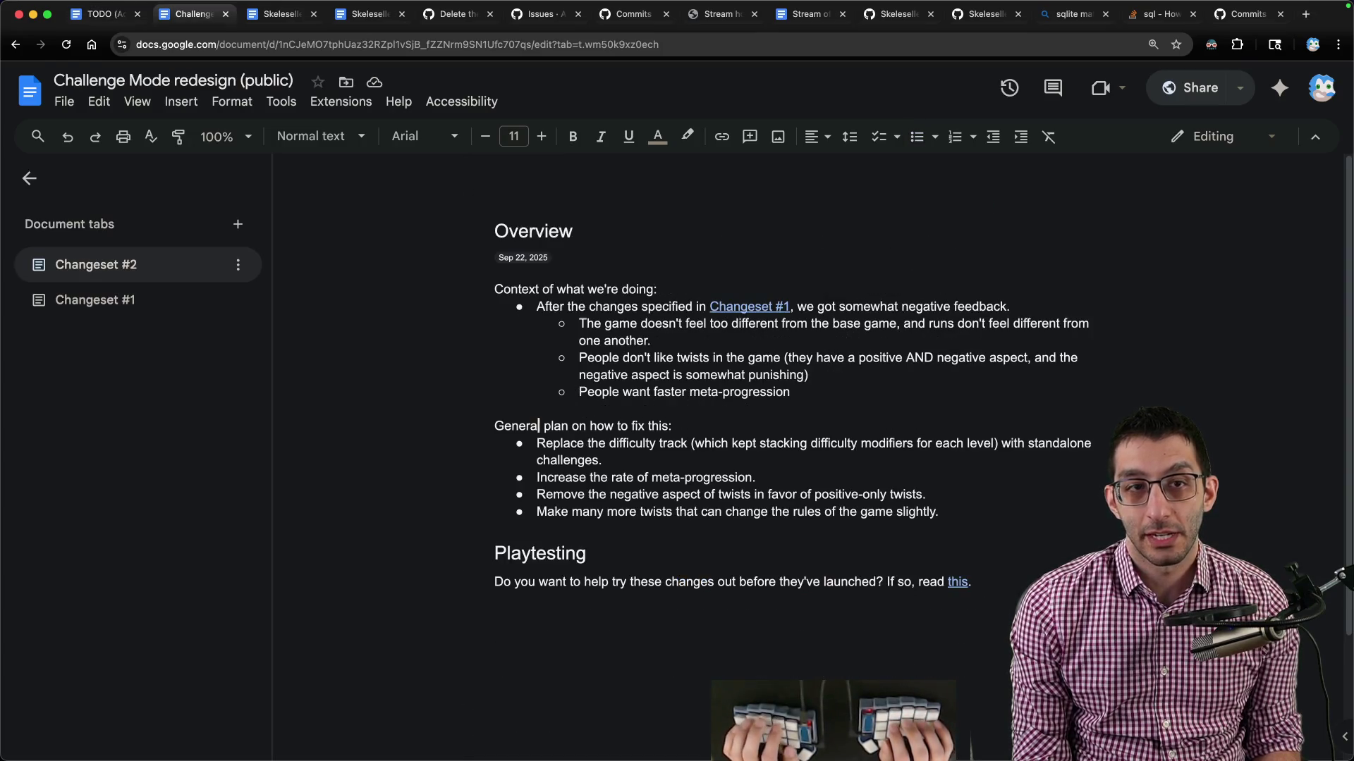
pyautogui.hotkey('ctrl', 'Tab')
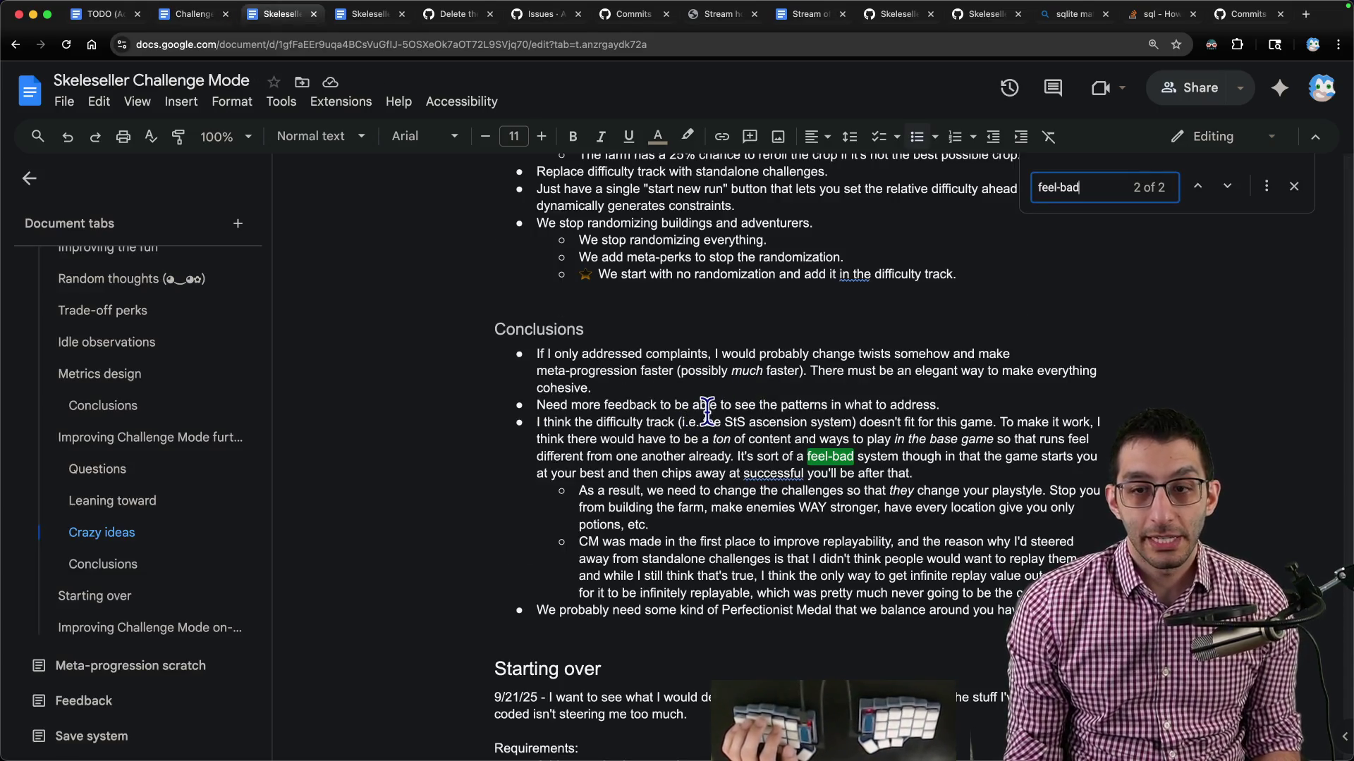
pyautogui.scroll(5, 695, 418)
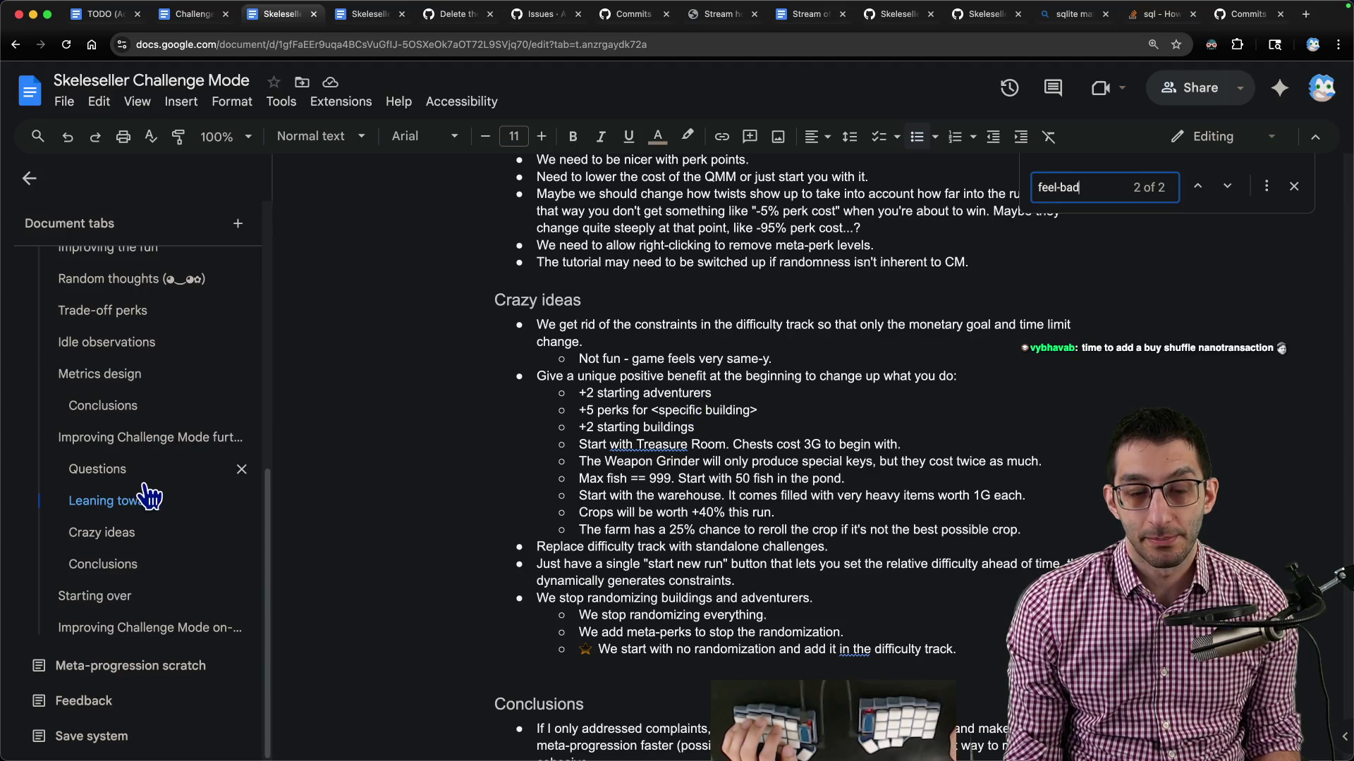
pyautogui.scroll(6, 161, 482)
pyautogui.scroll(2, 160, 478)
pyautogui.hotkey('ctrl', 'Tab')
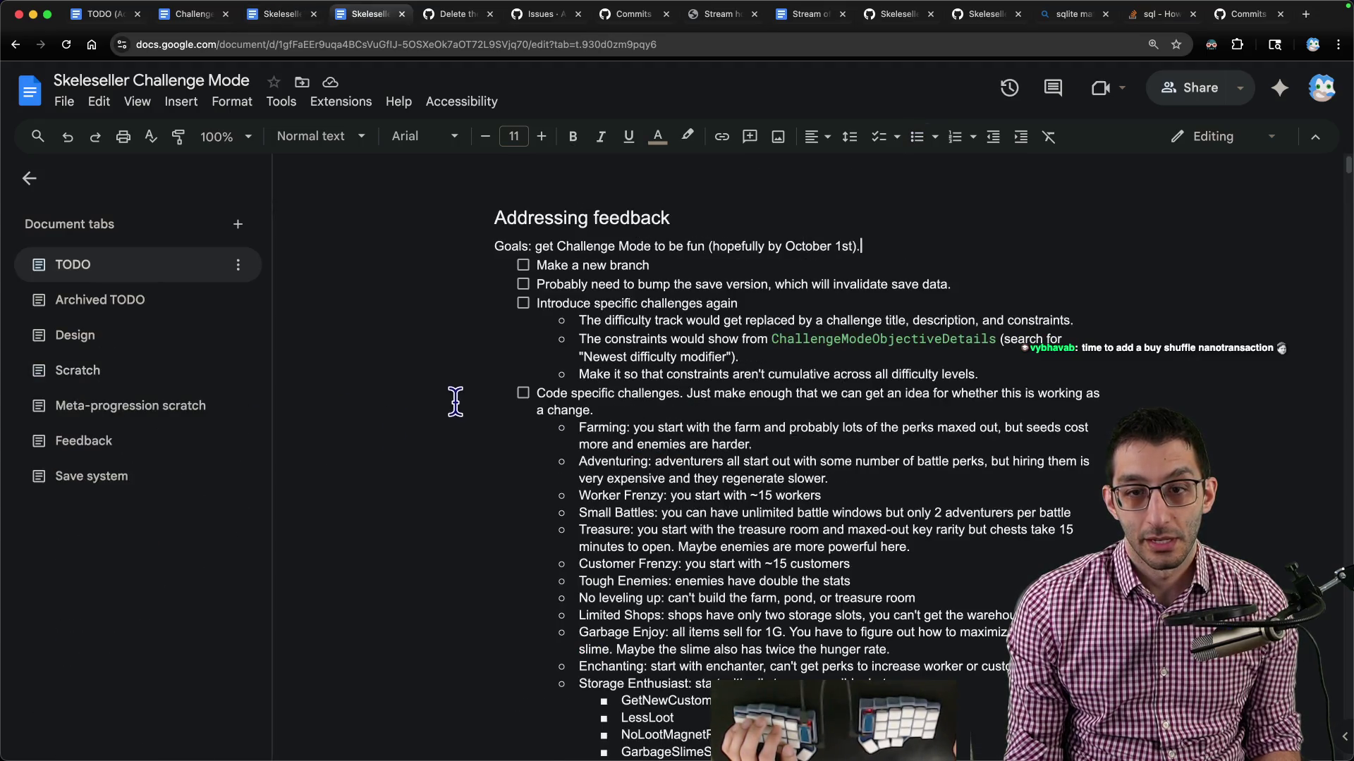
pyautogui.scroll(-15, 743, 448)
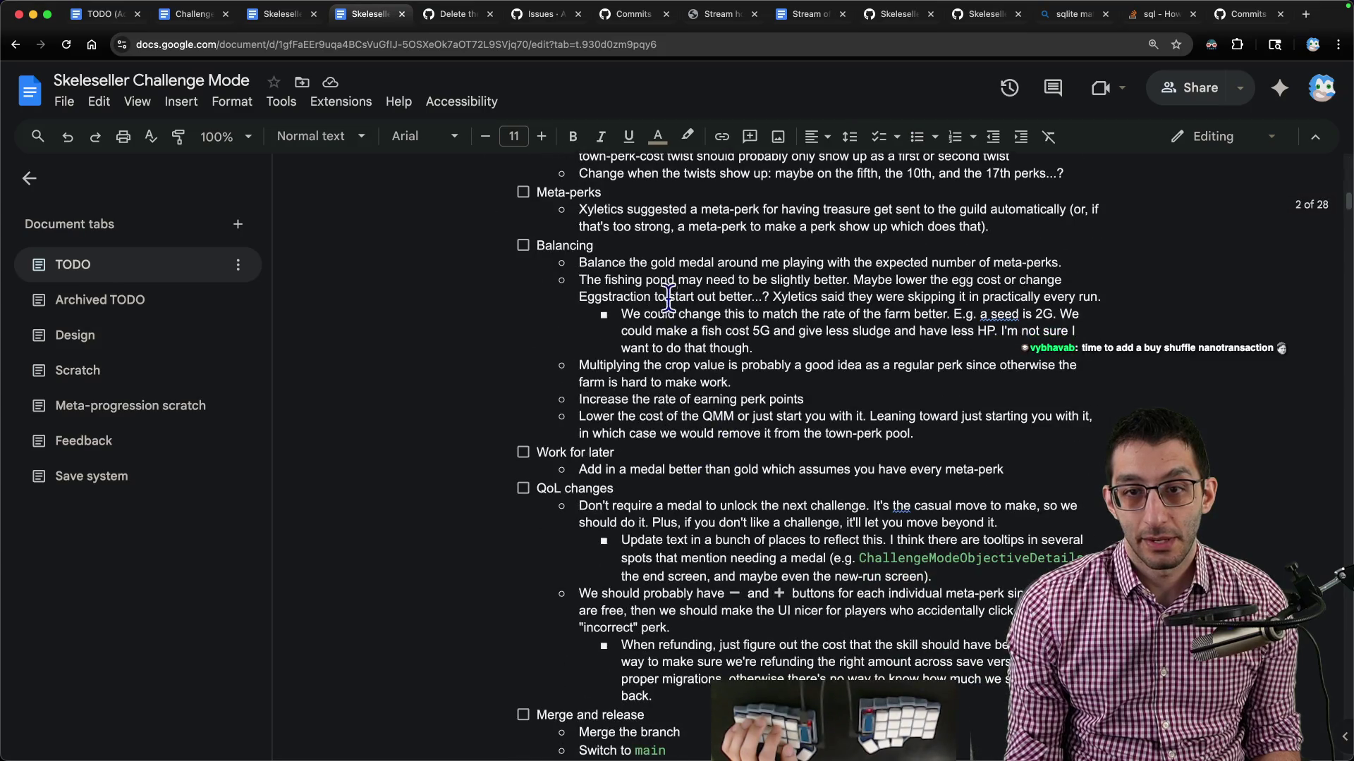
pyautogui.click(674, 399)
pyautogui.press('End')
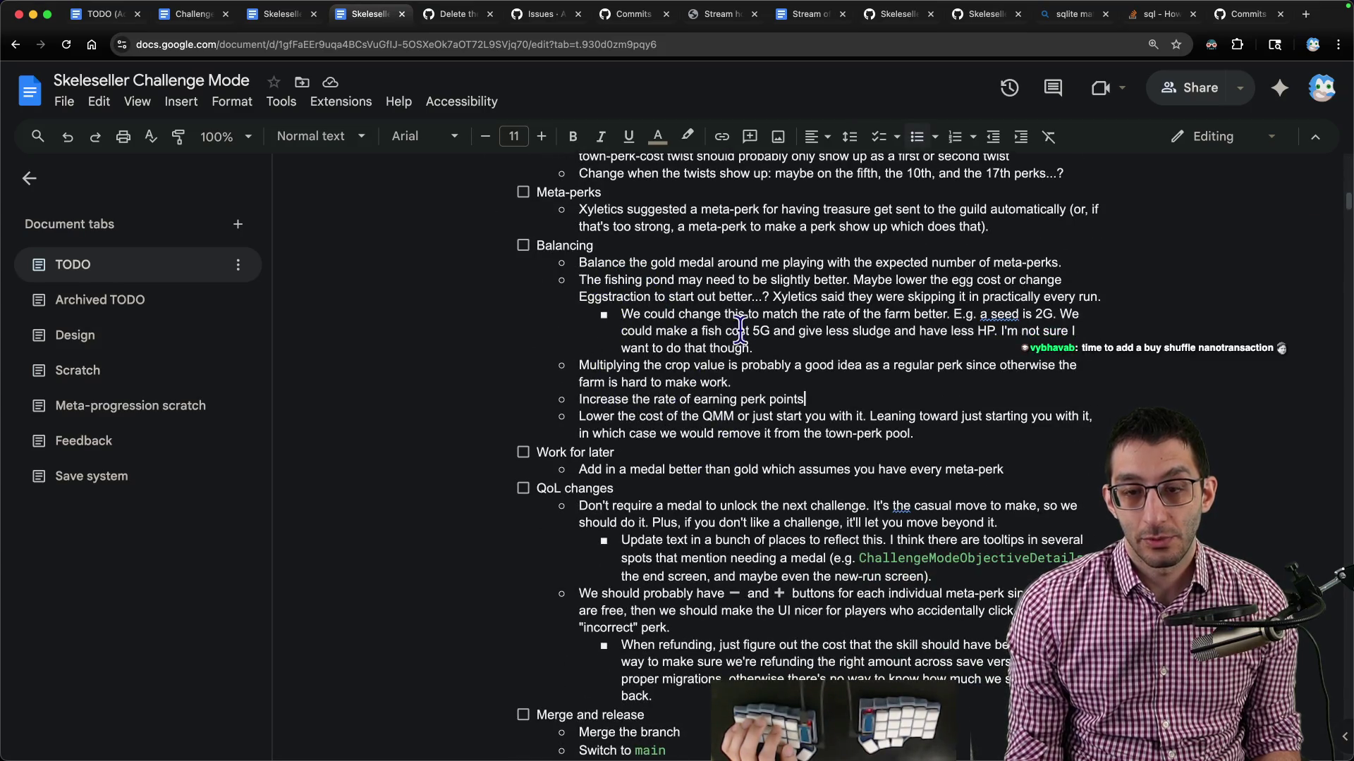
pyautogui.write('. Maybe just ')
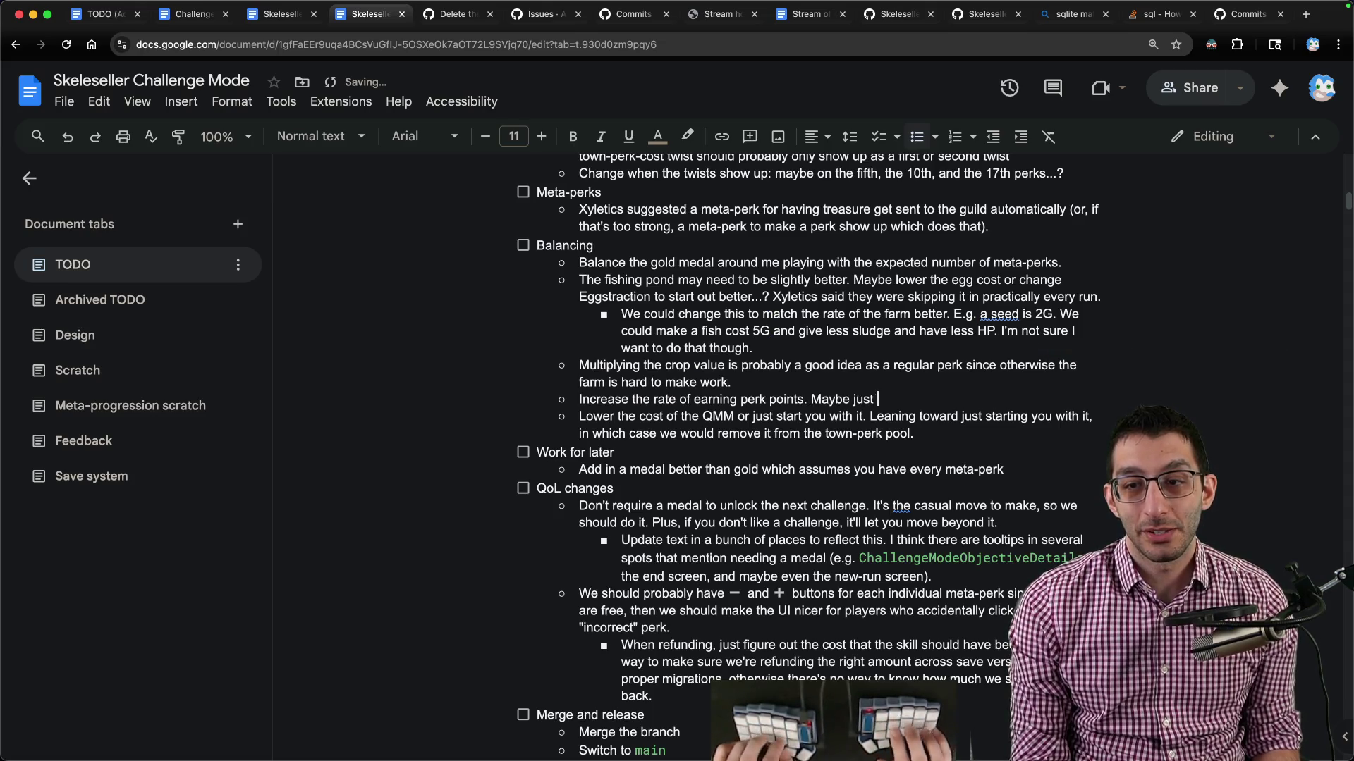
pyautogui.write('do this for the lower levels')
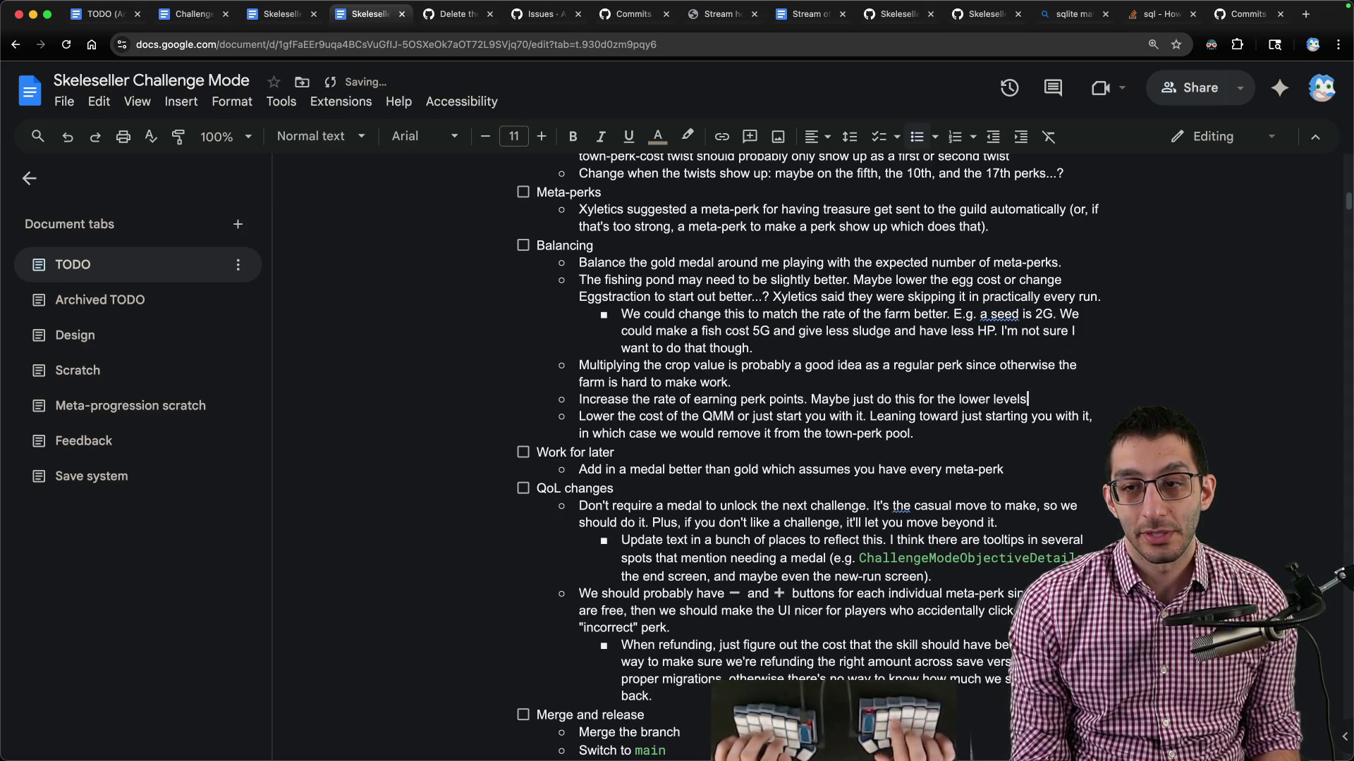
pyautogui.write('. The lowest l')
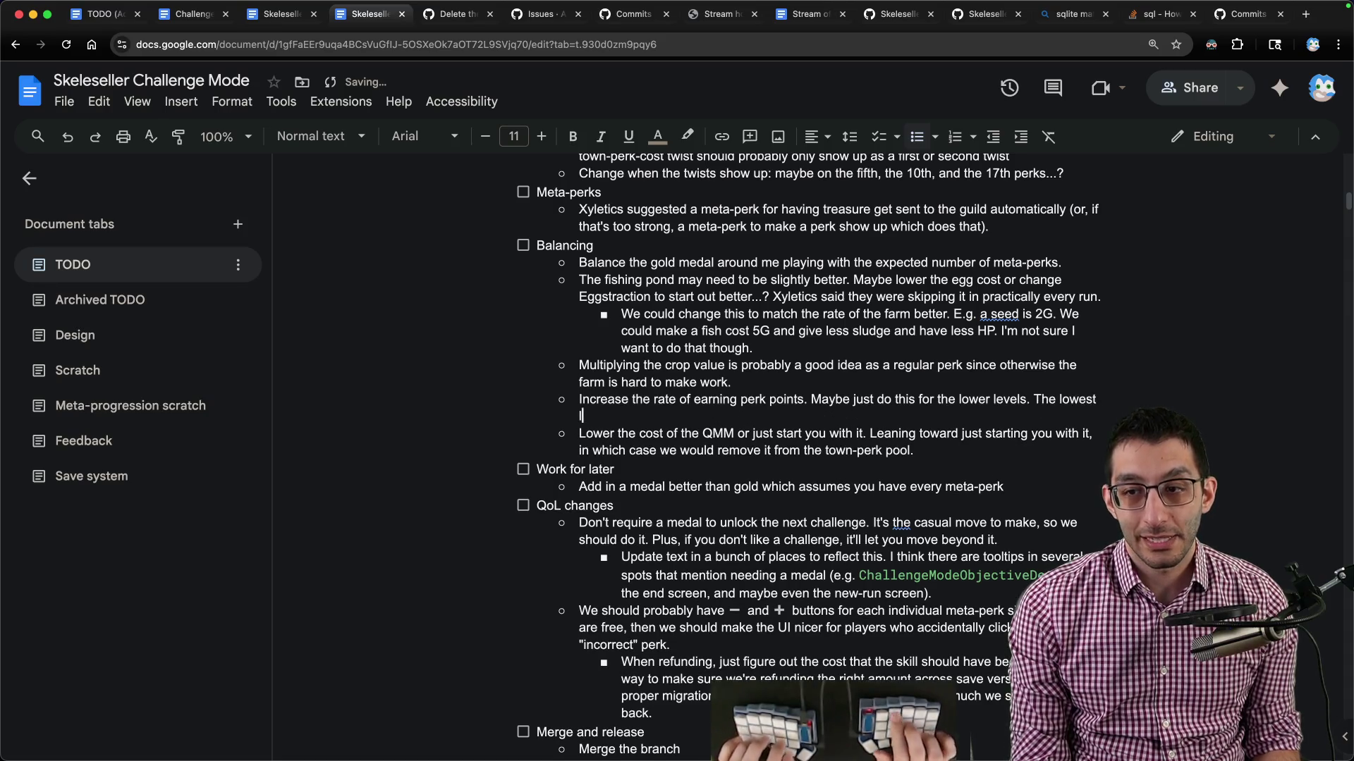
pyautogui.write('evels only give ~2')
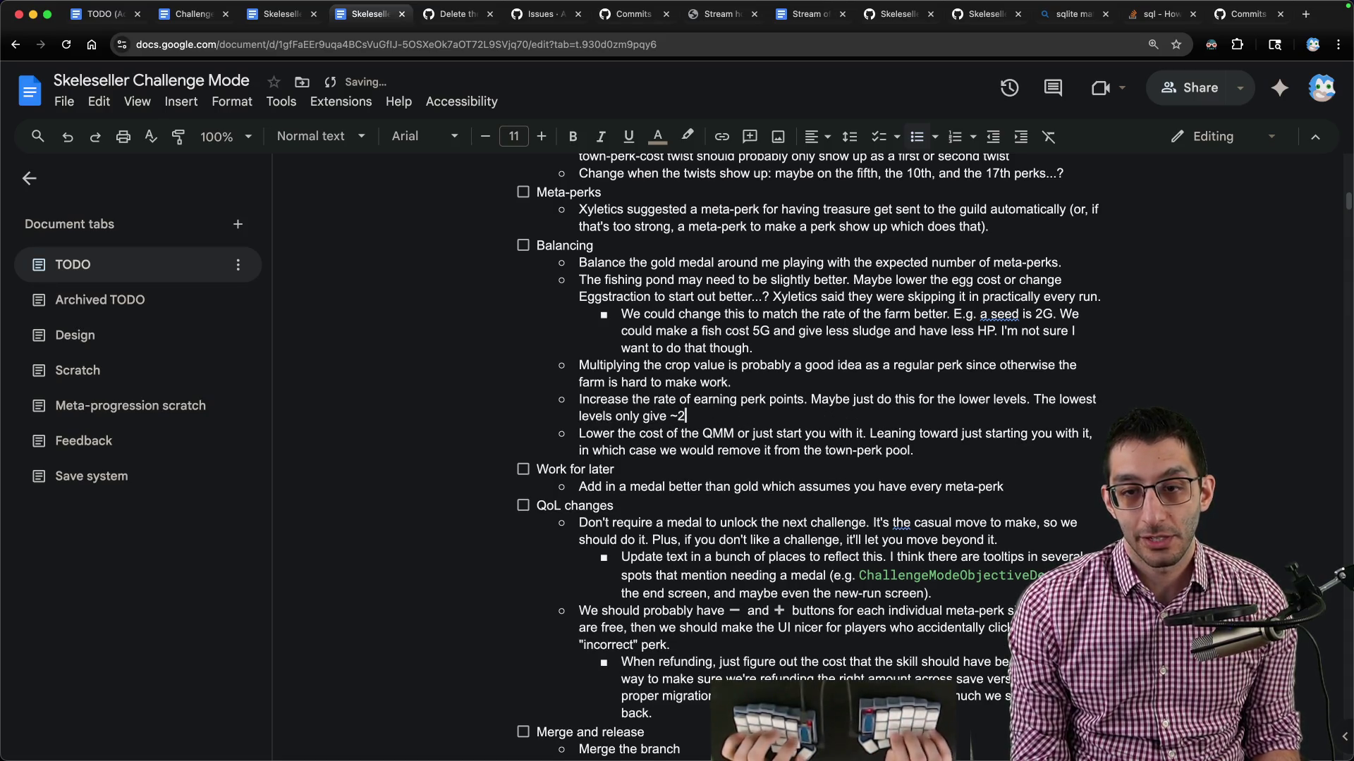
pyautogui.write(' points, but then level ')
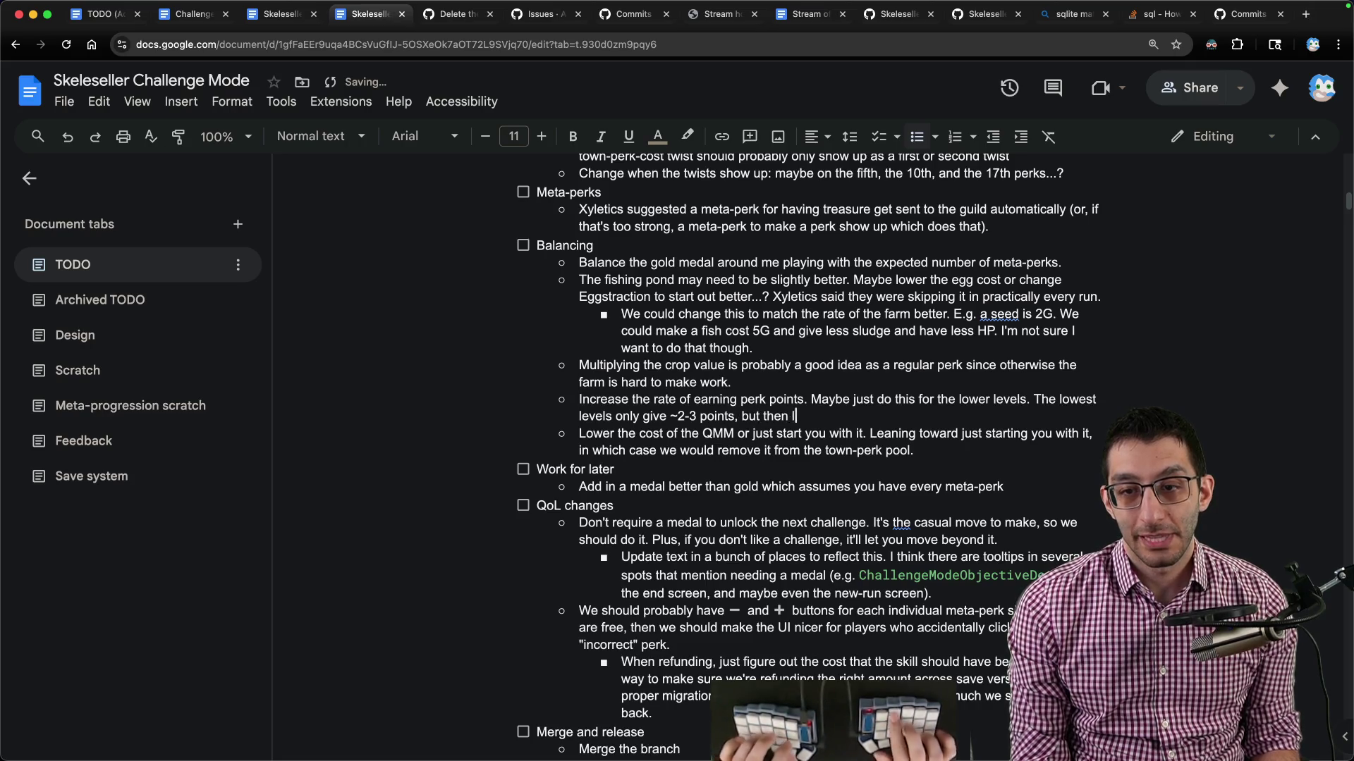
pyautogui.write('a silver medal ')
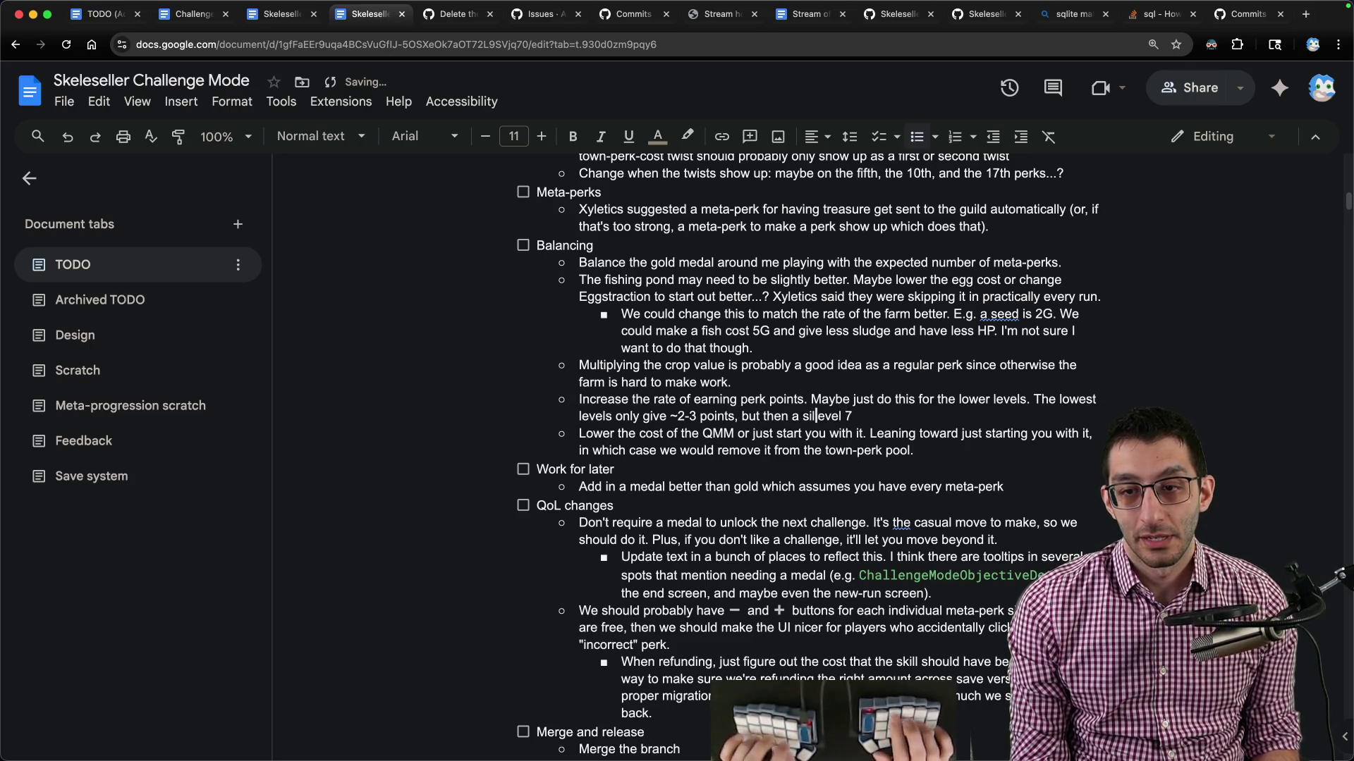
pyautogui.write('on')
# Add that a level-7 silver medal gives 11 points; propose ~5 to start, capping around 10.
pyautogui.press('End')
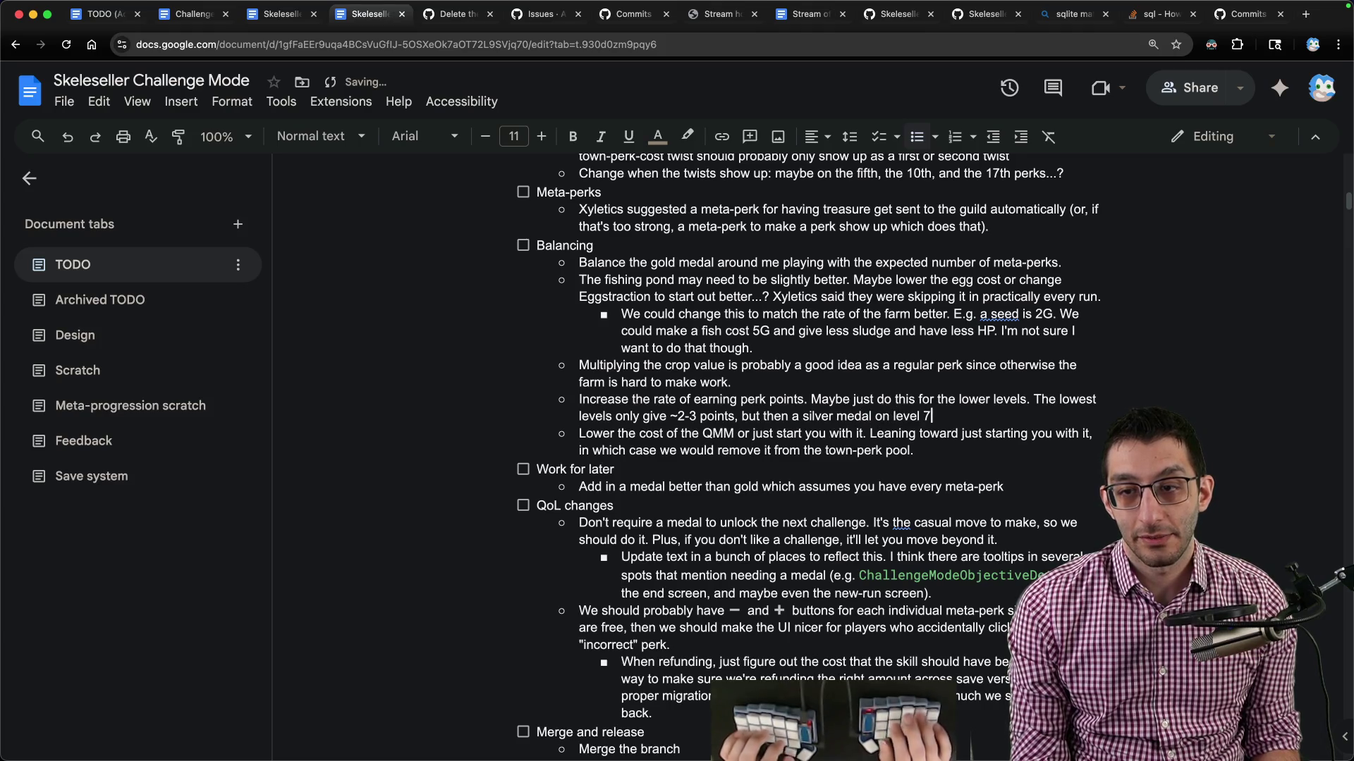
pyautogui.press('super+1')
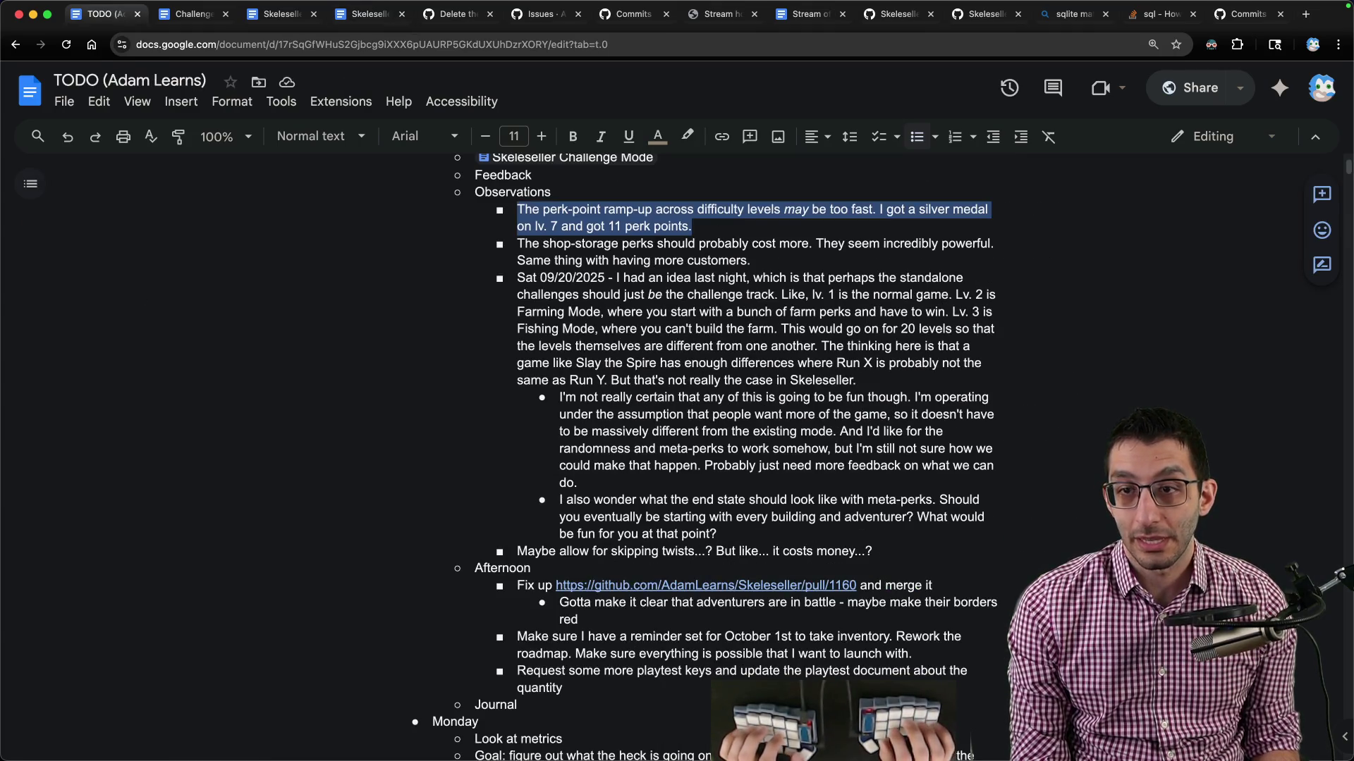
pyautogui.press('super+4')
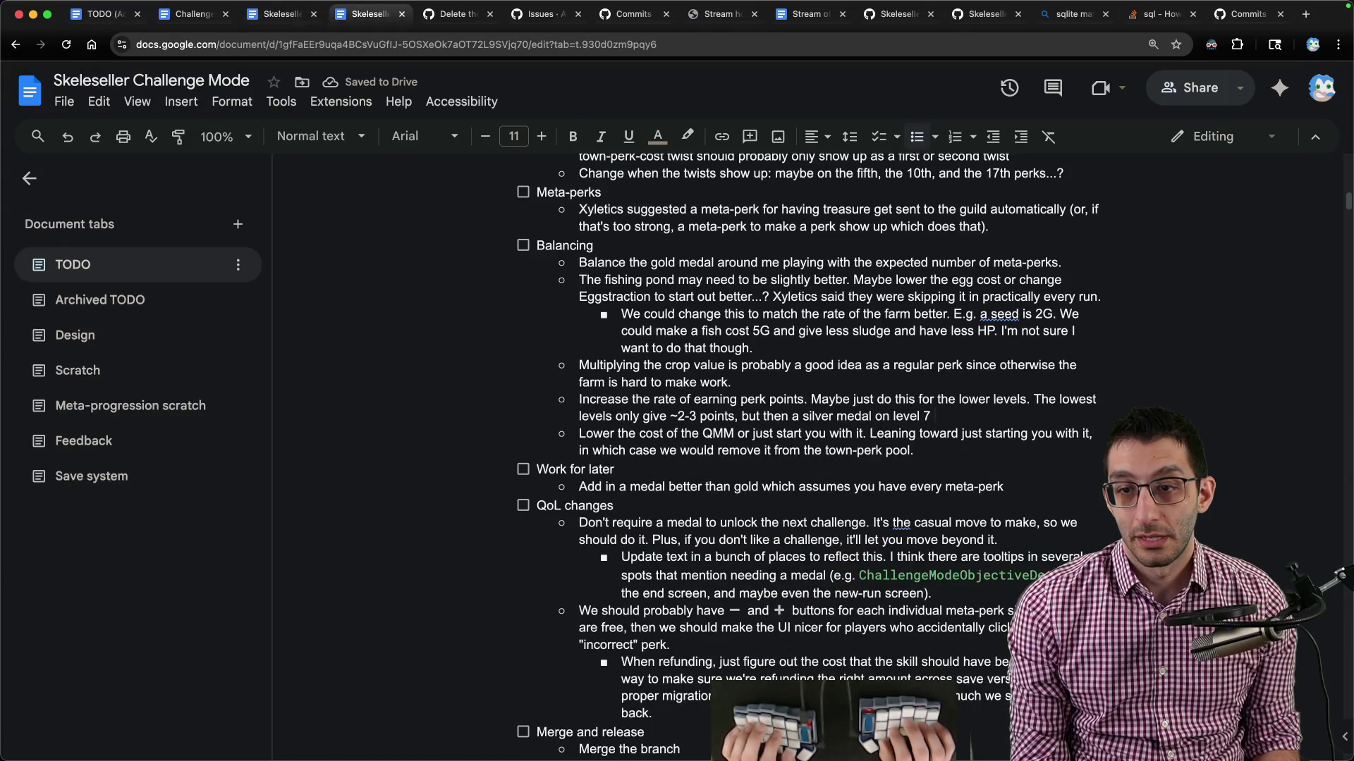
pyautogui.write('gives you 11 poin')
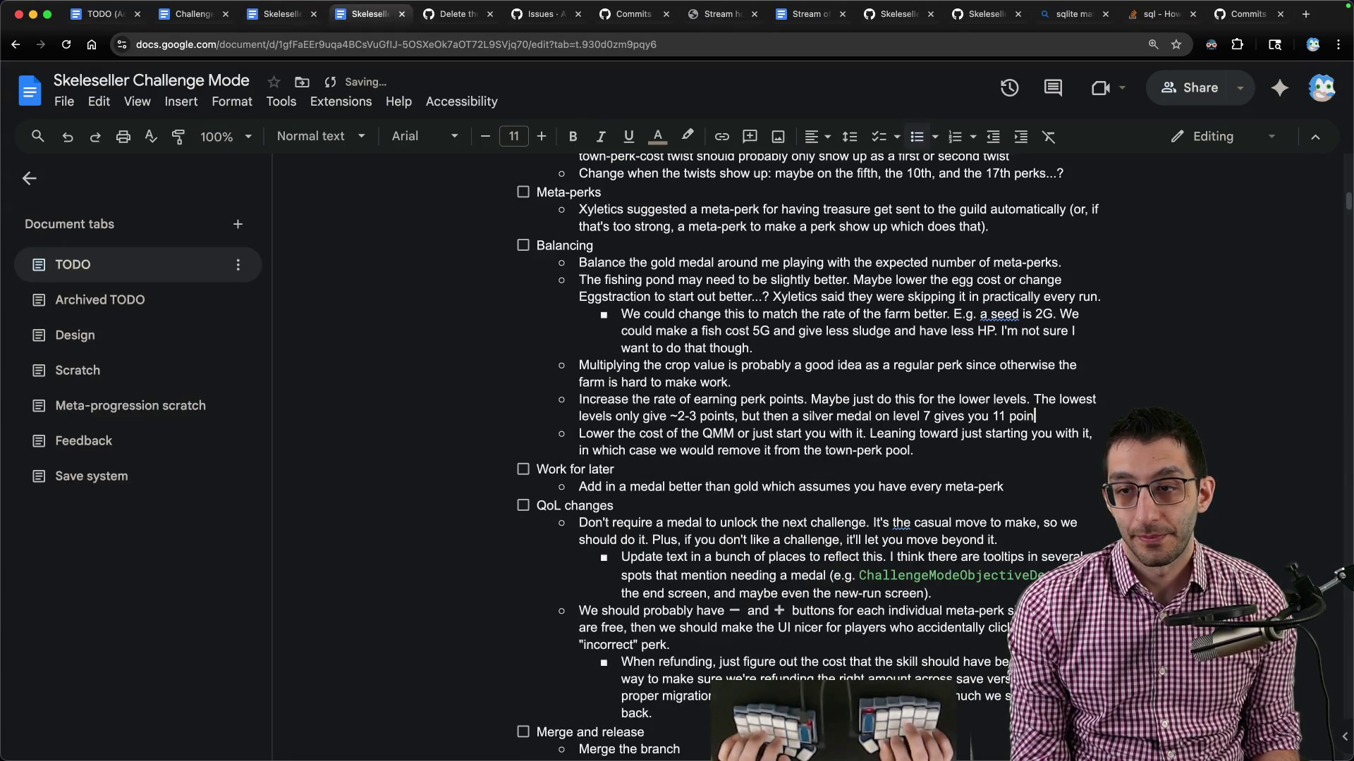
pyautogui.write('ts. We should ')
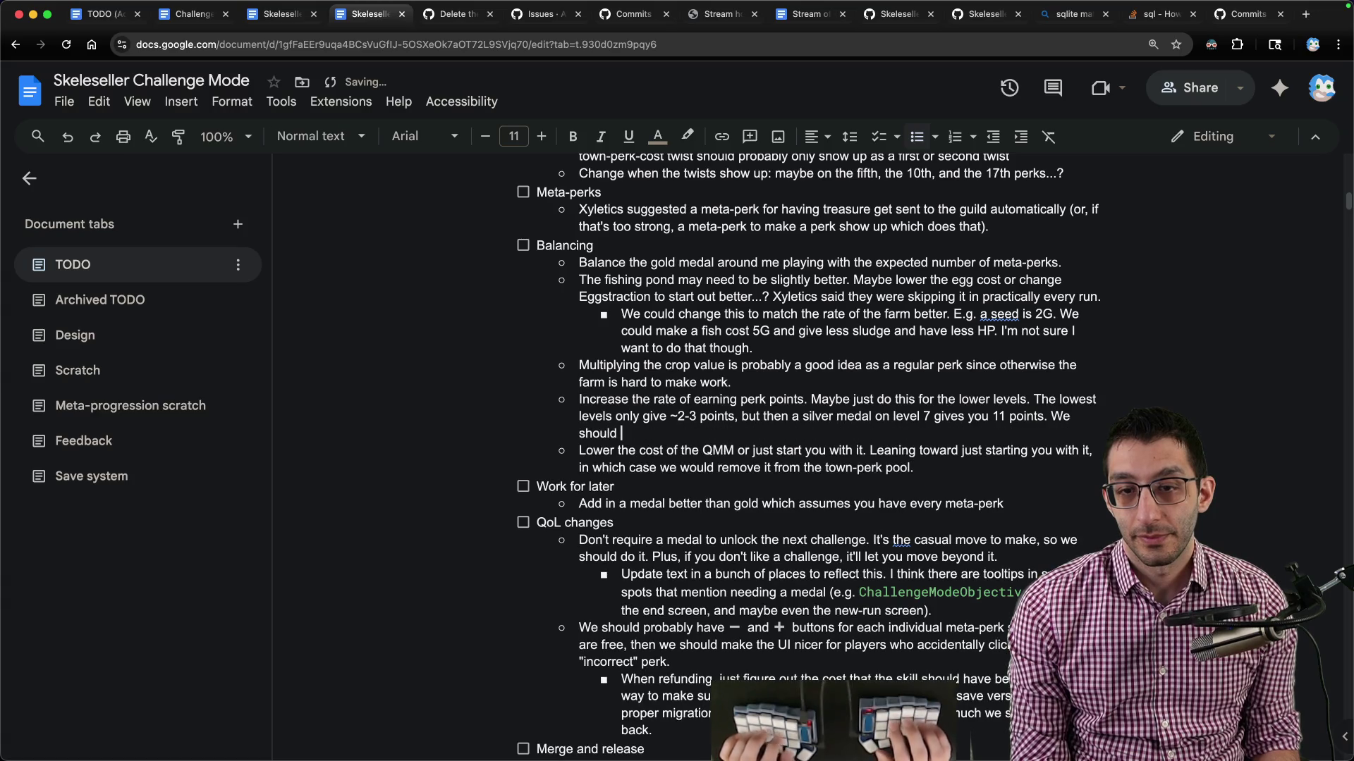
pyautogui.write('probably ')
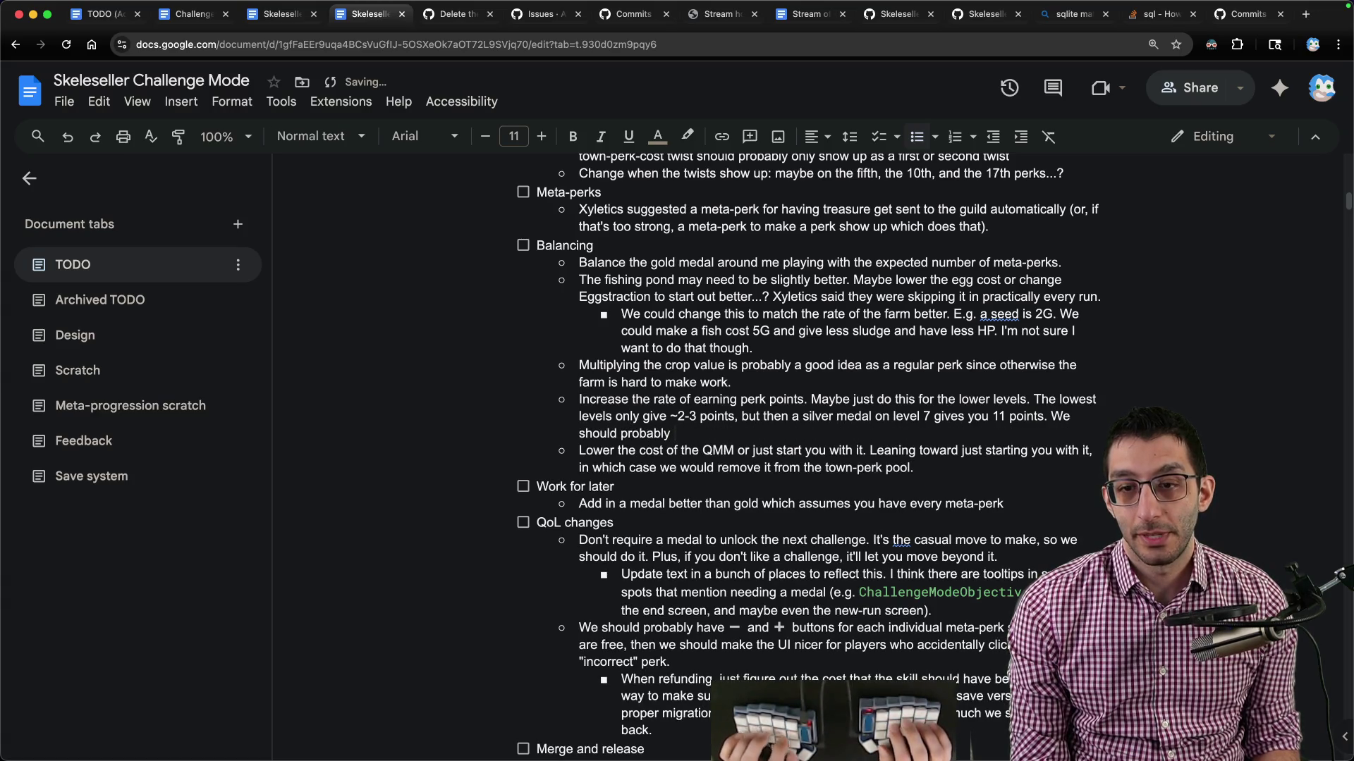
pyautogui.write('grant ~')
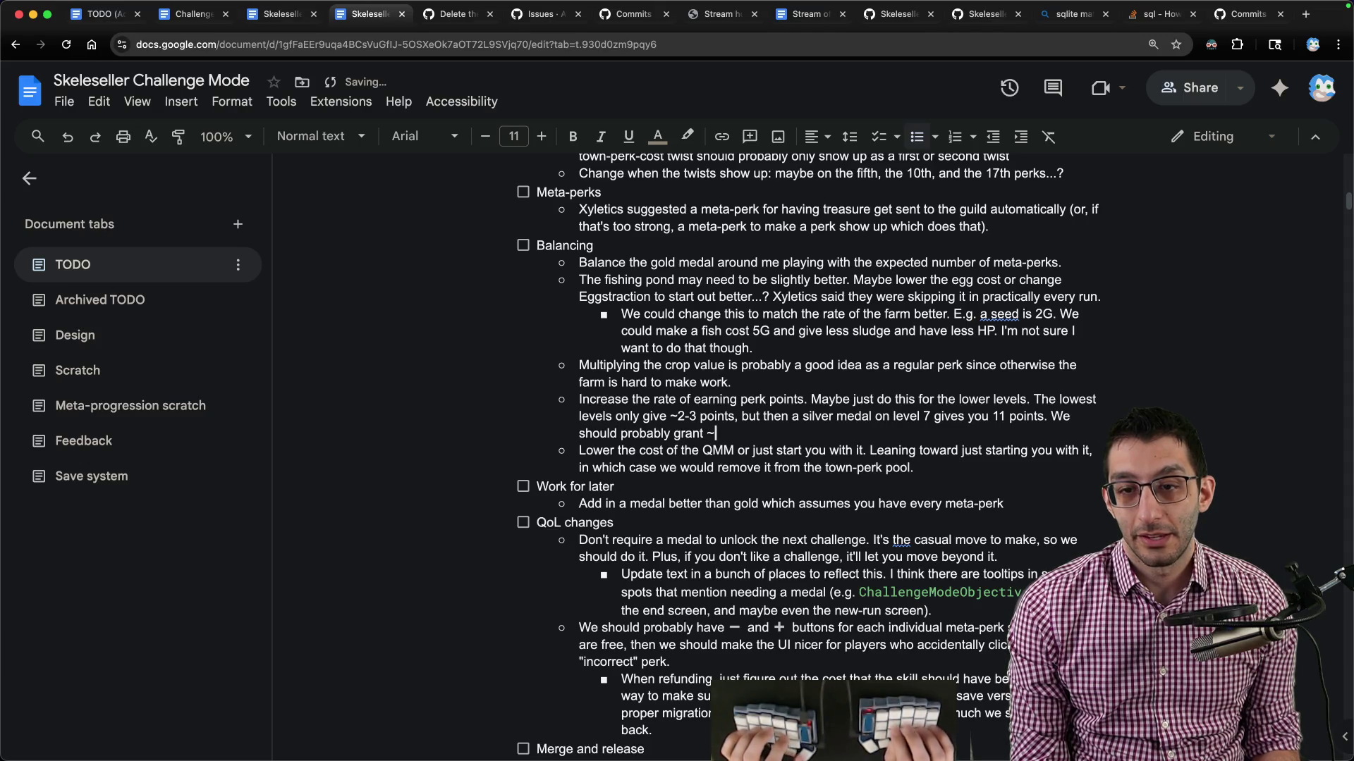
pyautogui.write('5 to begin with and ')
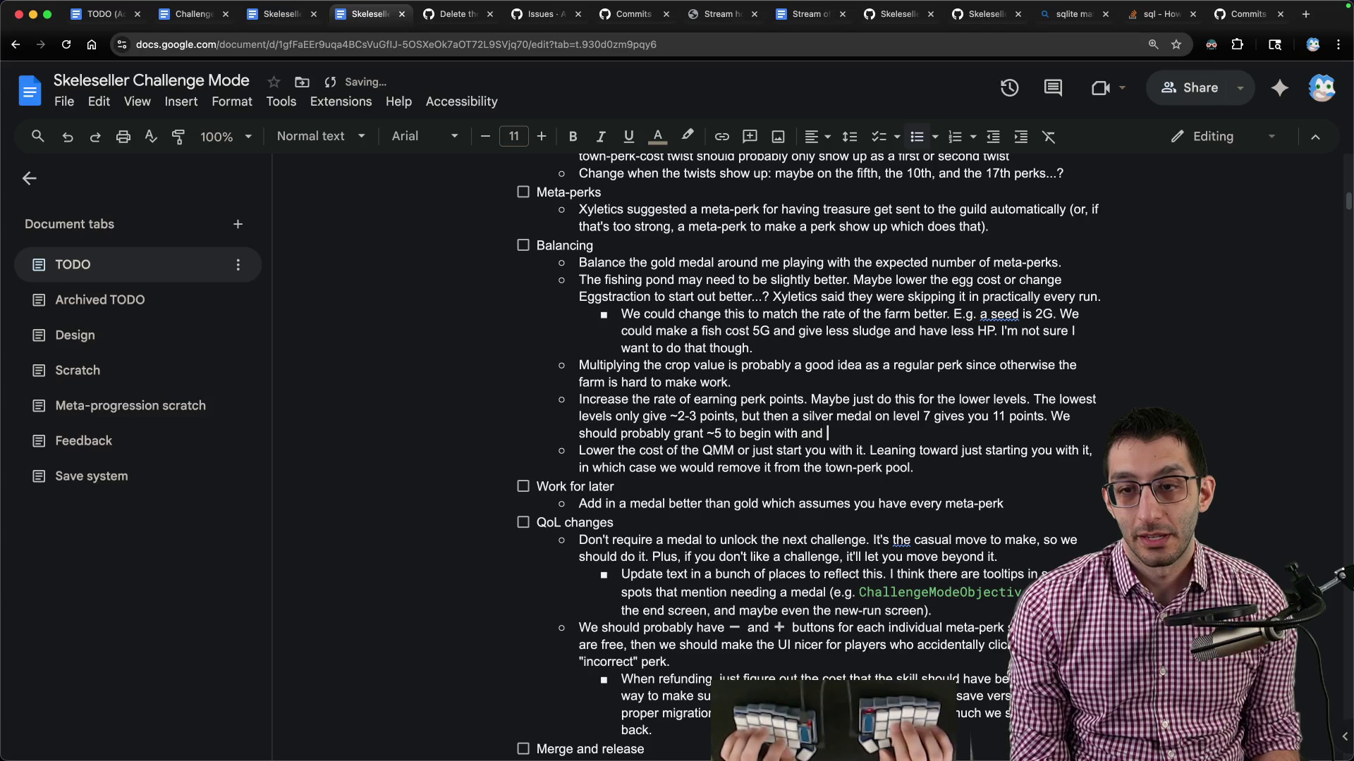
pyautogui.write('have it cap out ar')
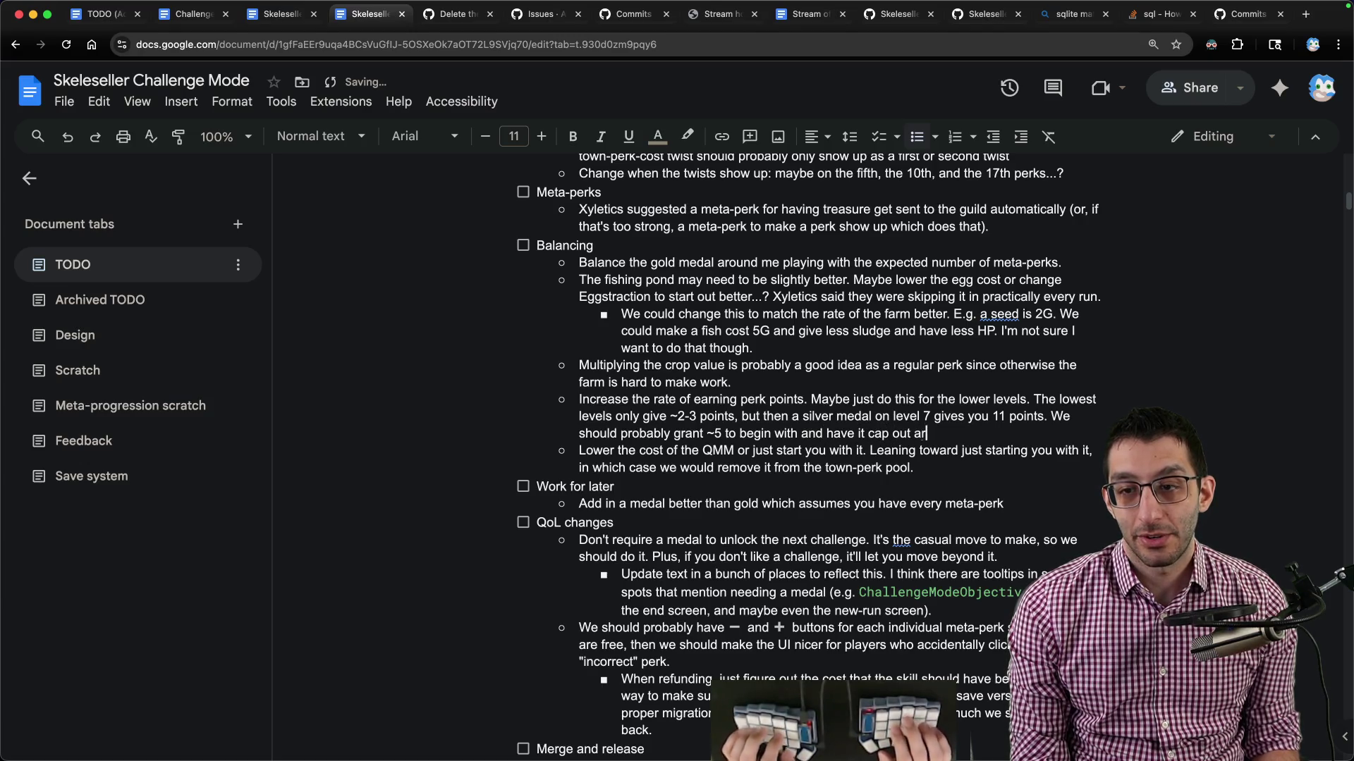
pyautogui.write('ound 10 or something...?')
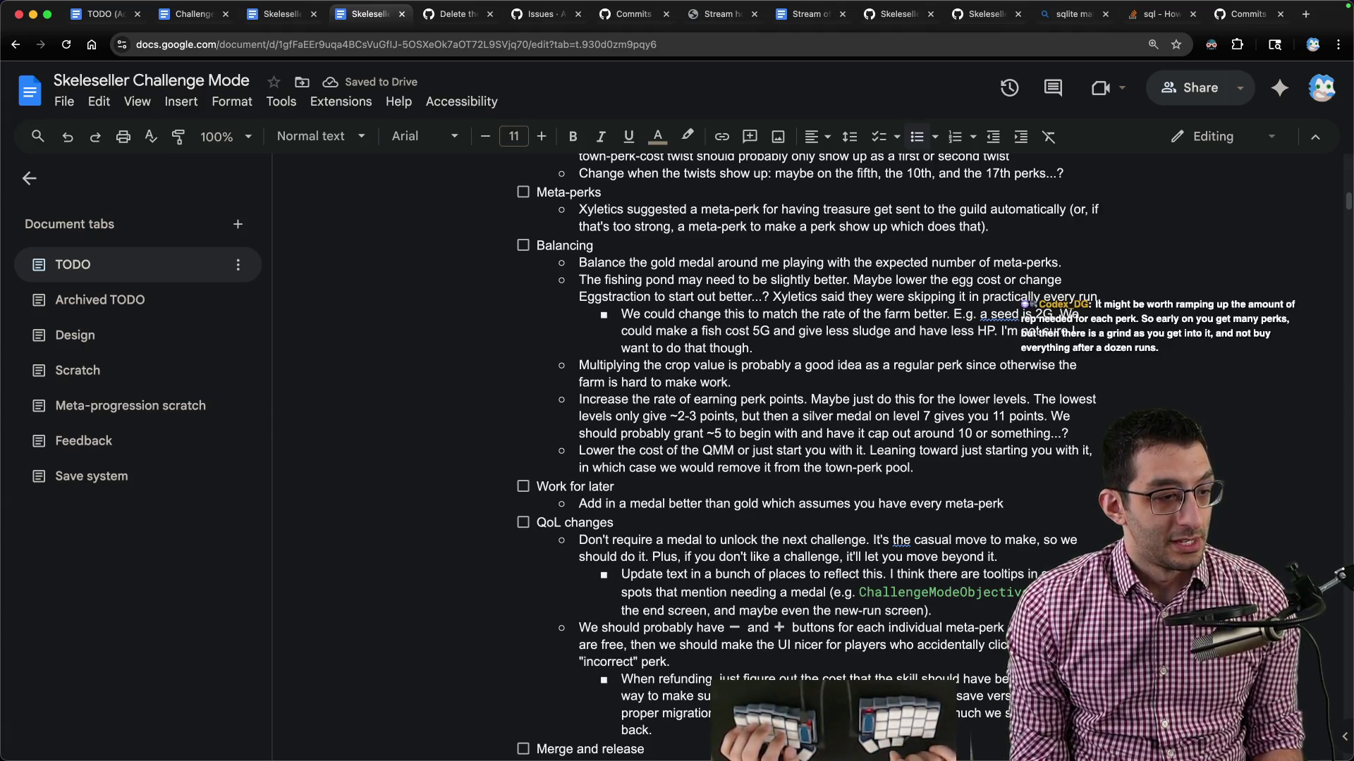
pyautogui.press('super+1')
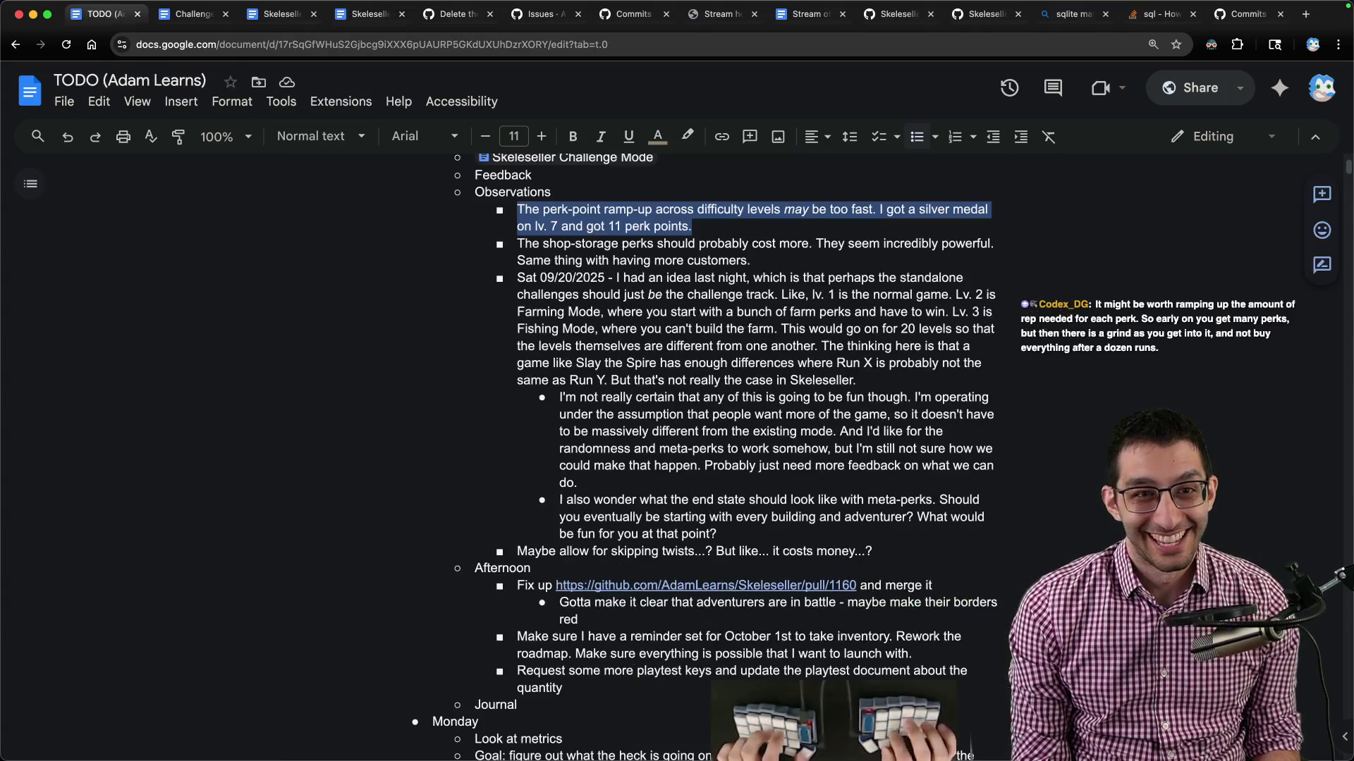
pyautogui.press('Right')
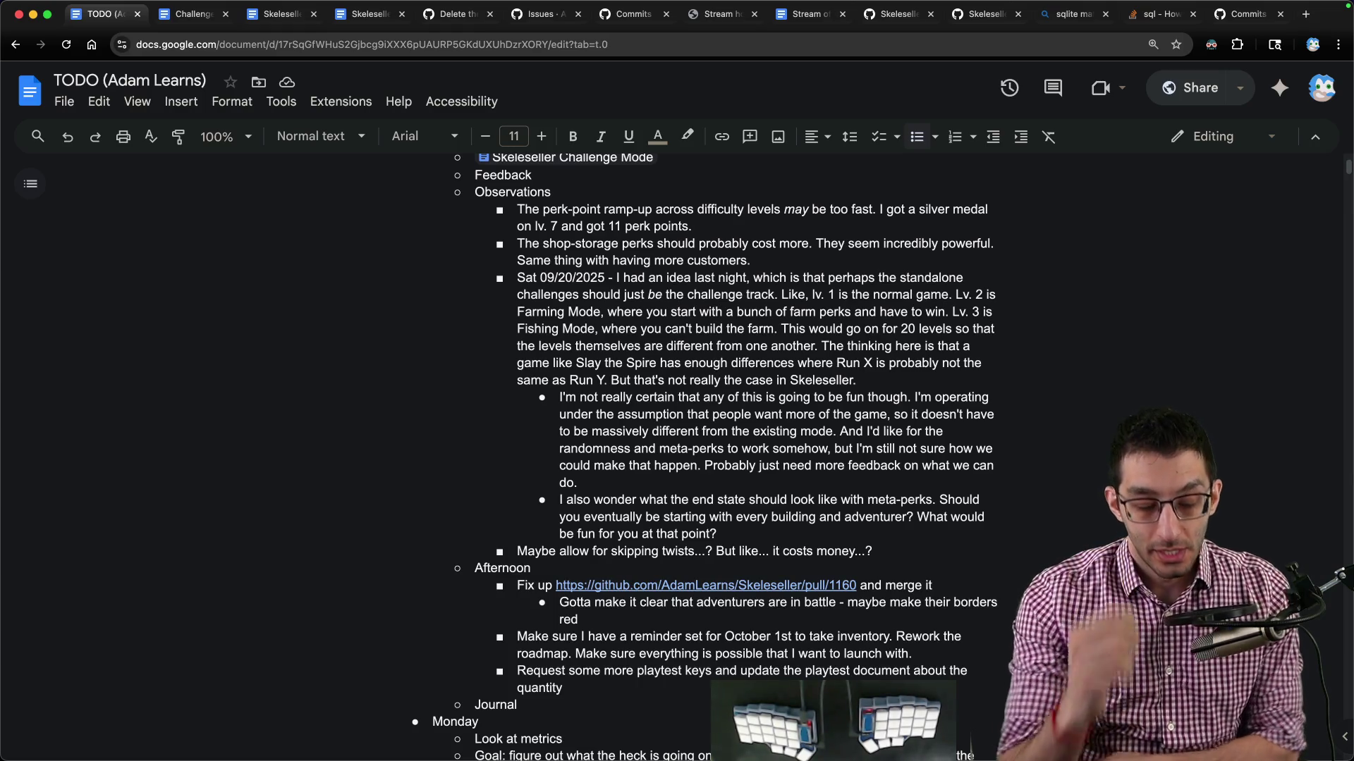
# Note in VS Code: 20 difficulty levels, aiming for ~80% meta-perk completion by level 20.
pyautogui.press('super+Tab')
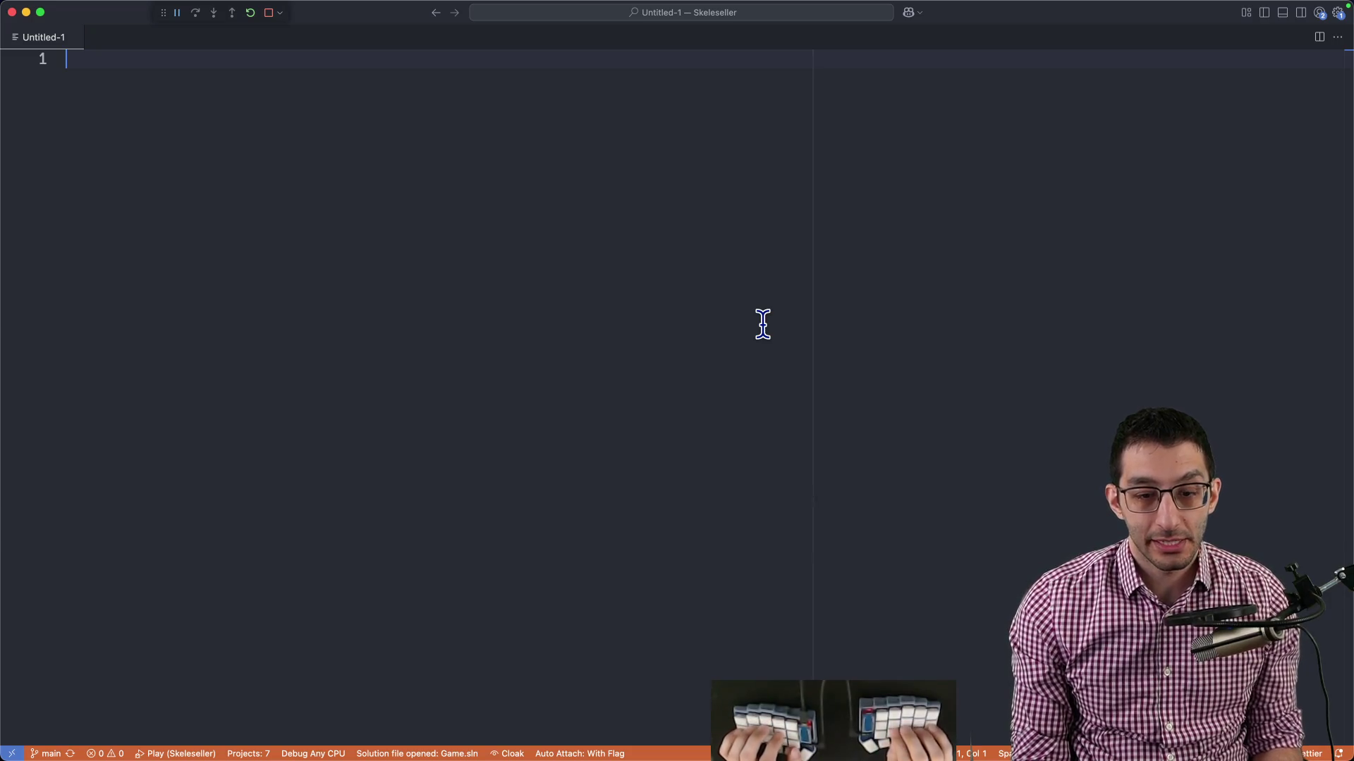
pyautogui.write('20 difficulty ')
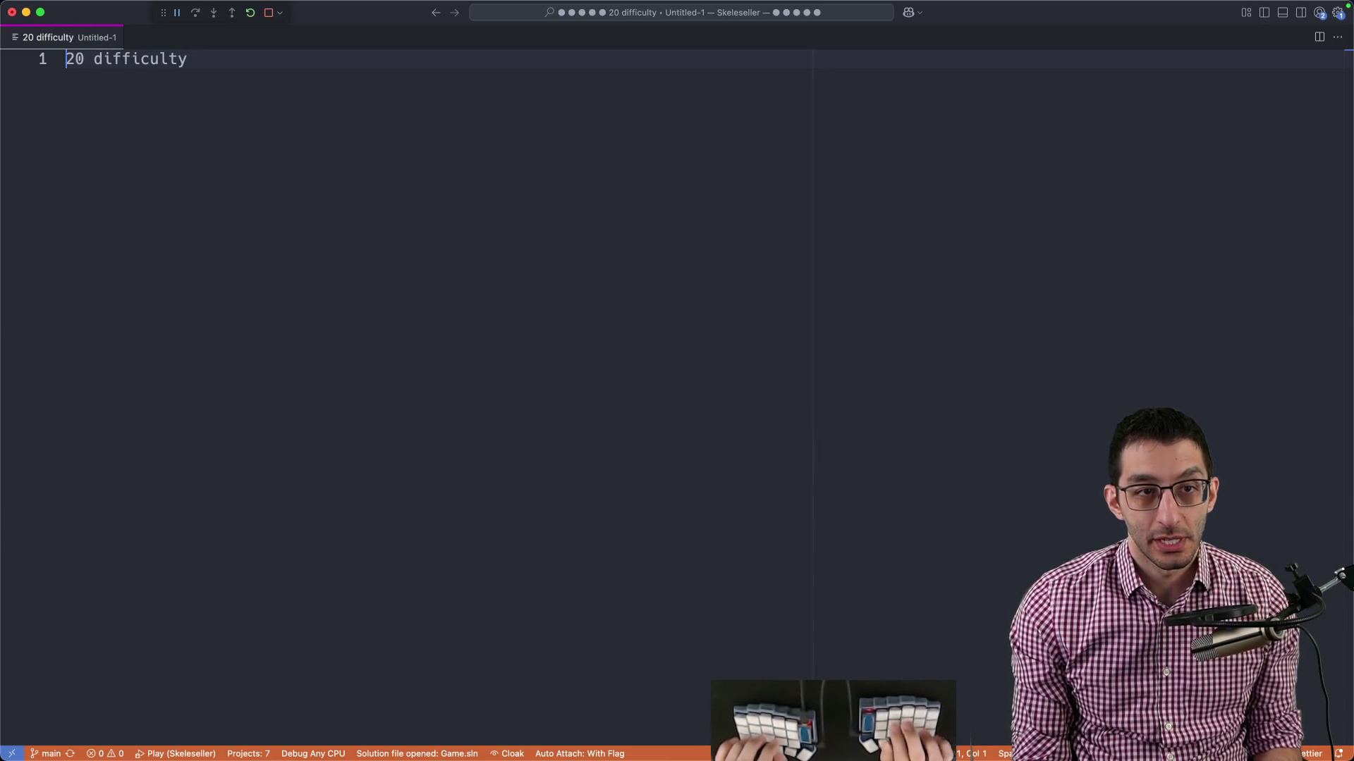
pyautogui.write('levels')
pyautogui.press('Return')
pyautogui.press('Tab')
pyautogui.write('I would w')
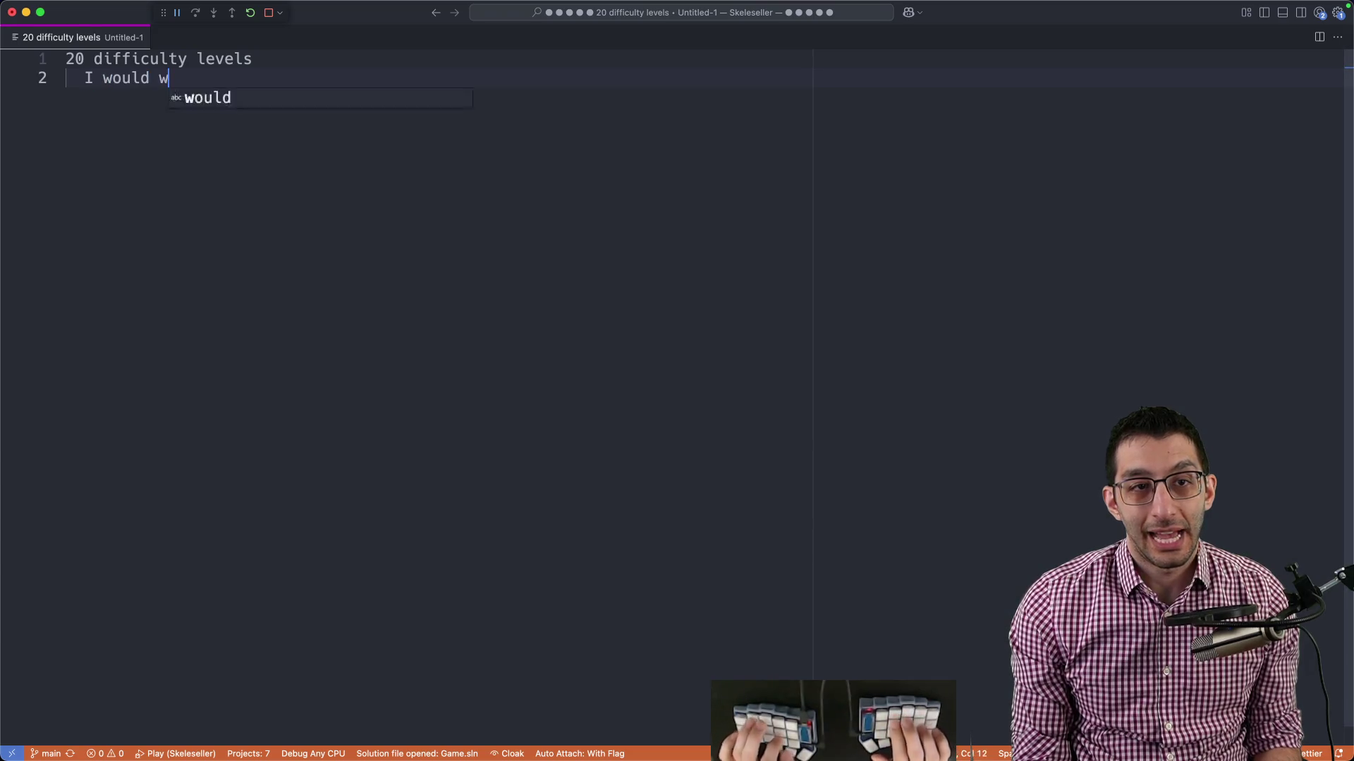
pyautogui.write('ant you to be at ~80')
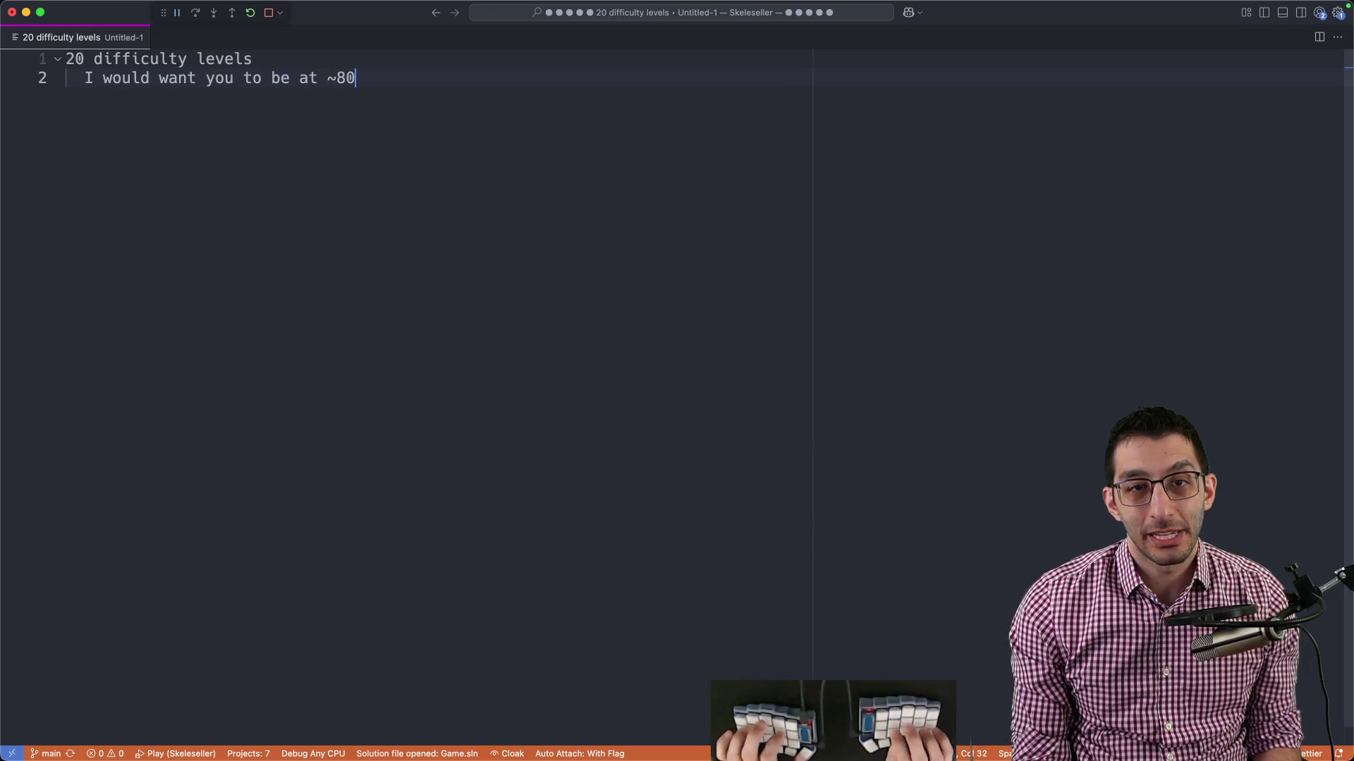
pyautogui.write('% meta-perk completion ')
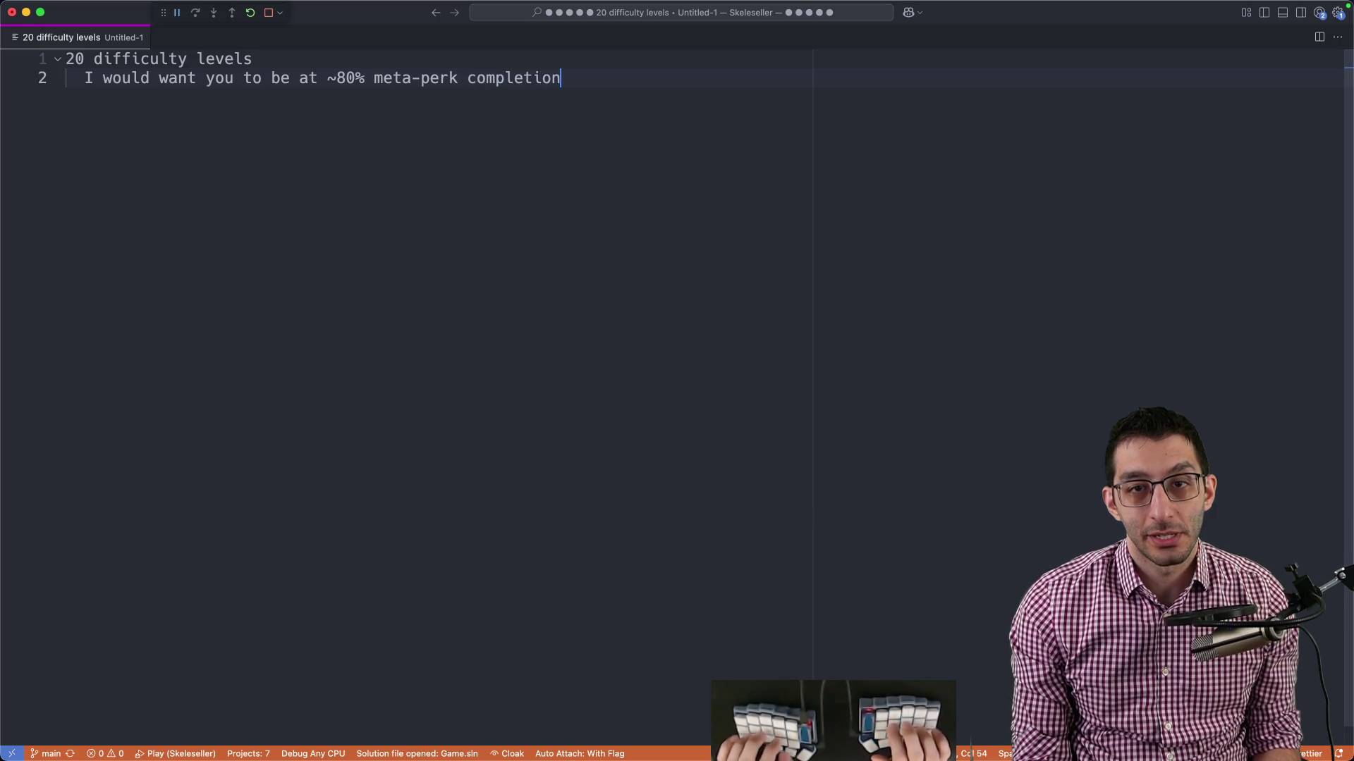
pyautogui.write('for level 20')
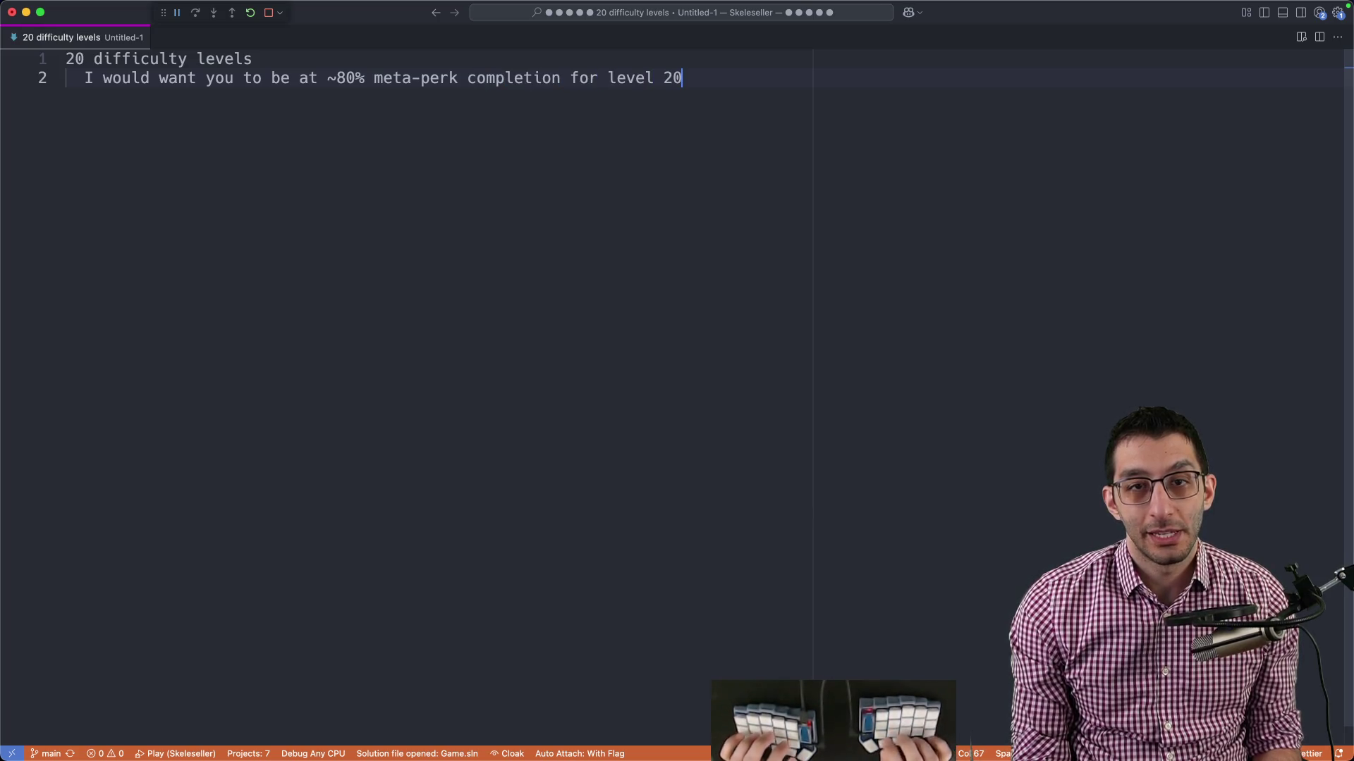
pyautogui.moveTo(330, 78); pyautogui.dragTo(364, 76)
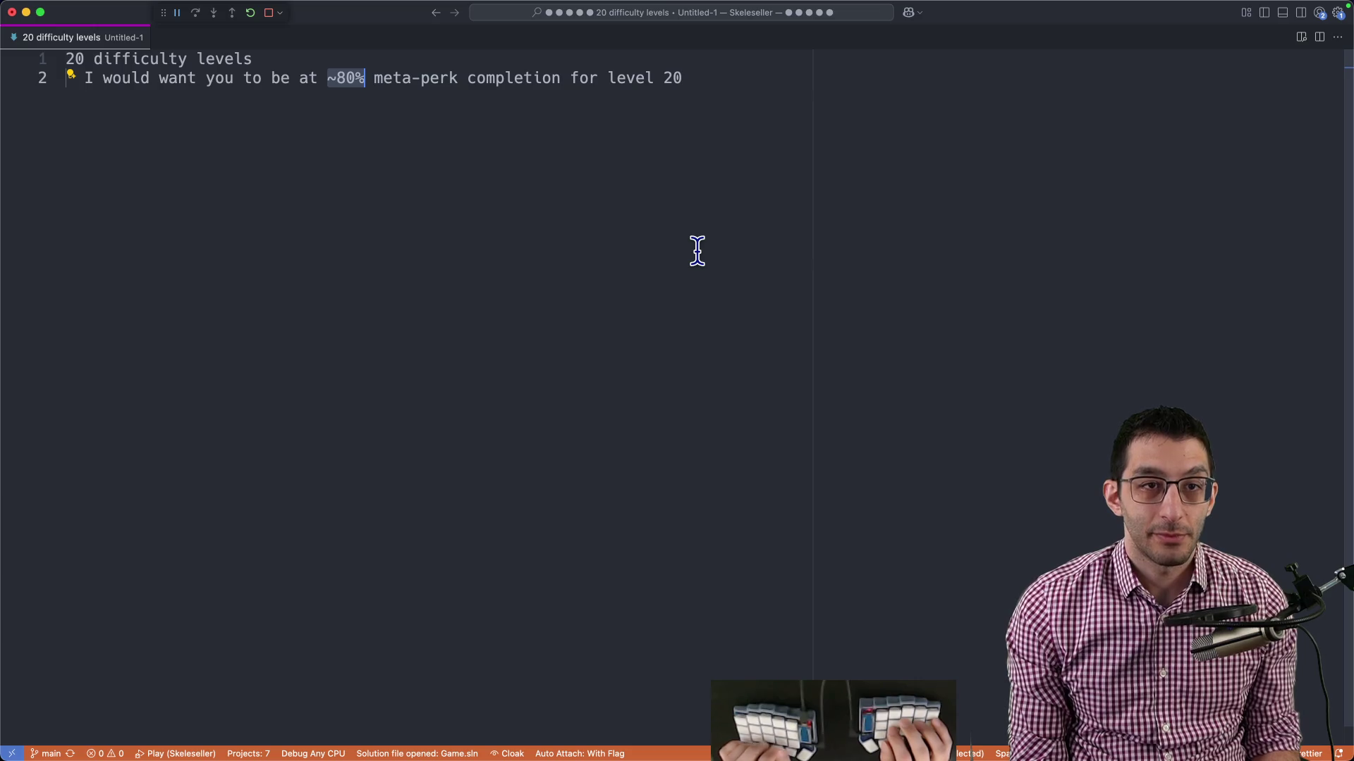
pyautogui.press('super+Tab')
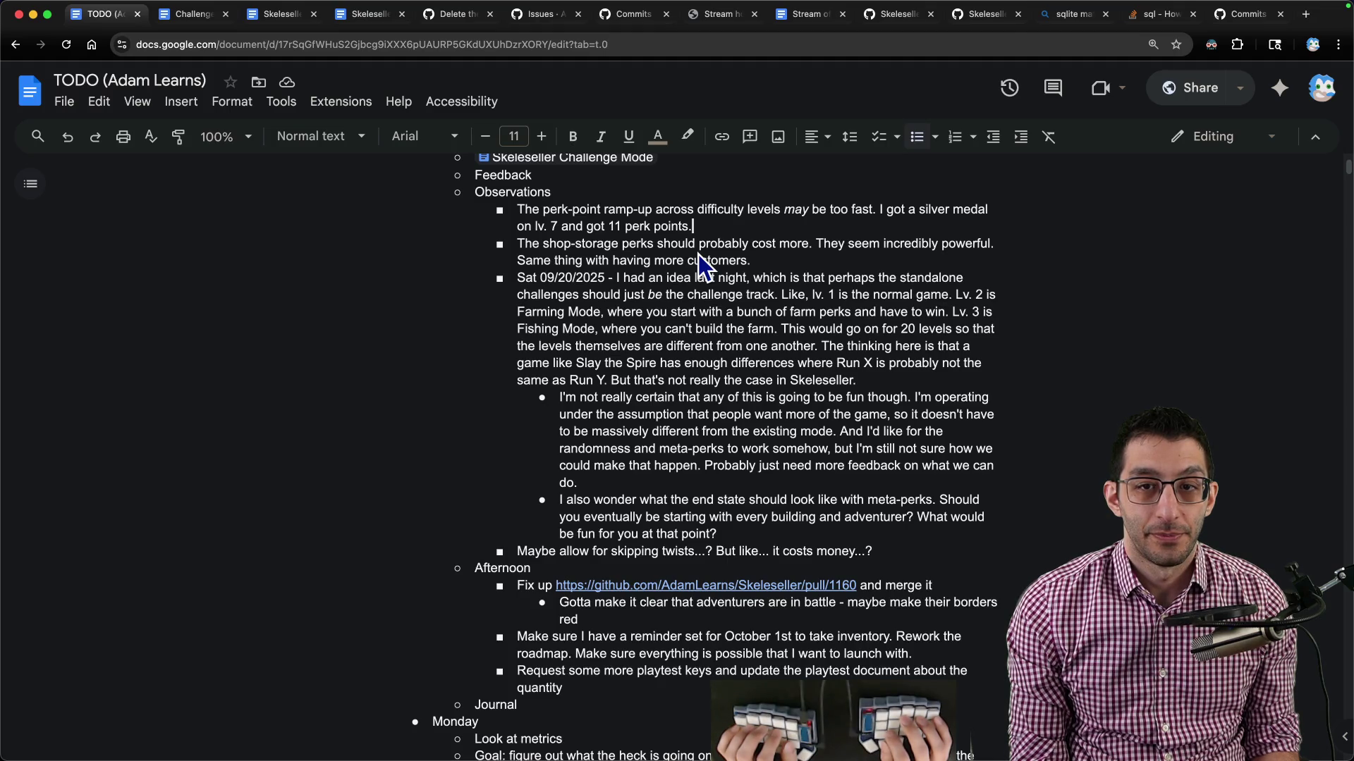
# Delete the perk-point ramp-up observation from TODO (Adam Learns).
pyautogui.hotkey('alt', 'Up')
pyautogui.hotkey('shift', 'Down')
pyautogui.hotkey('shift', 'Down')
pyautogui.press('BackSpace')
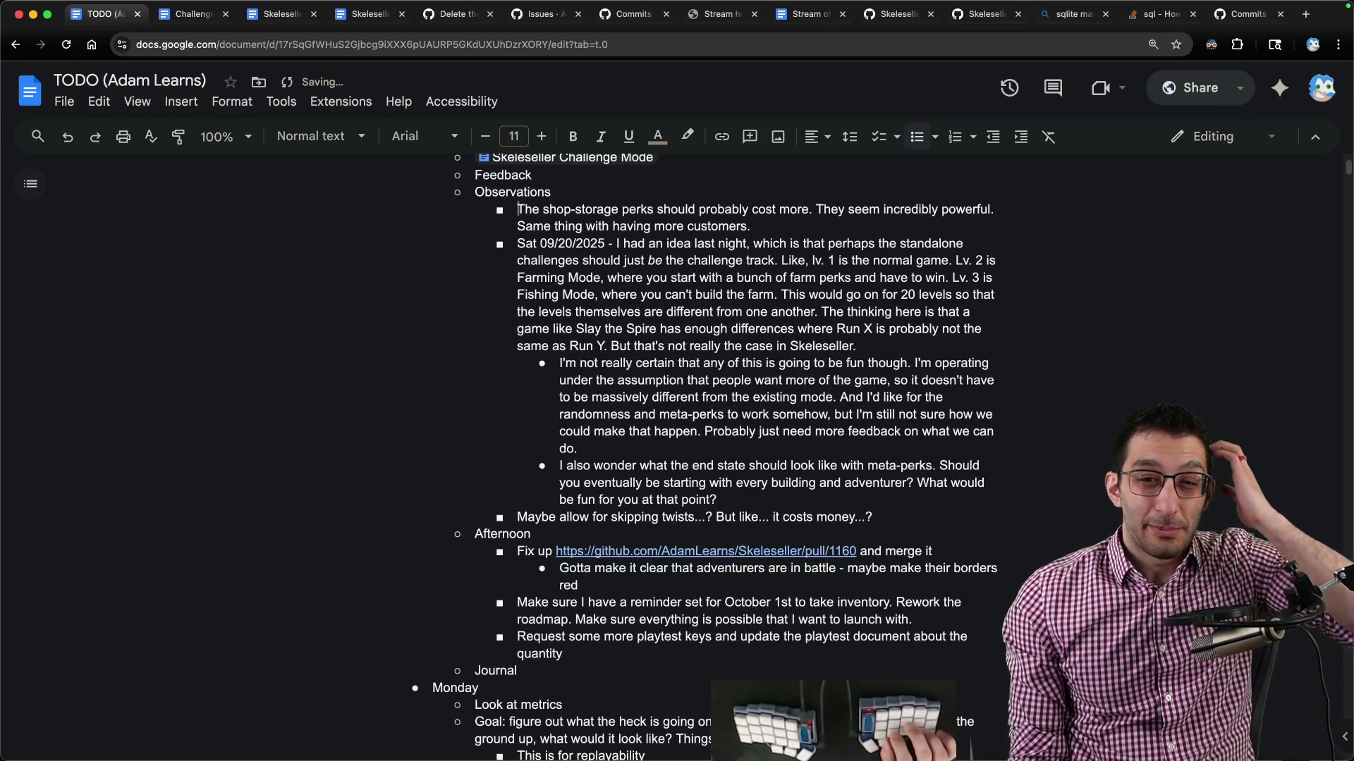
# Cut the shop-storage perks observation and go to the Skeleseller Challenge Mode TODO tab.
pyautogui.click(518, 225)
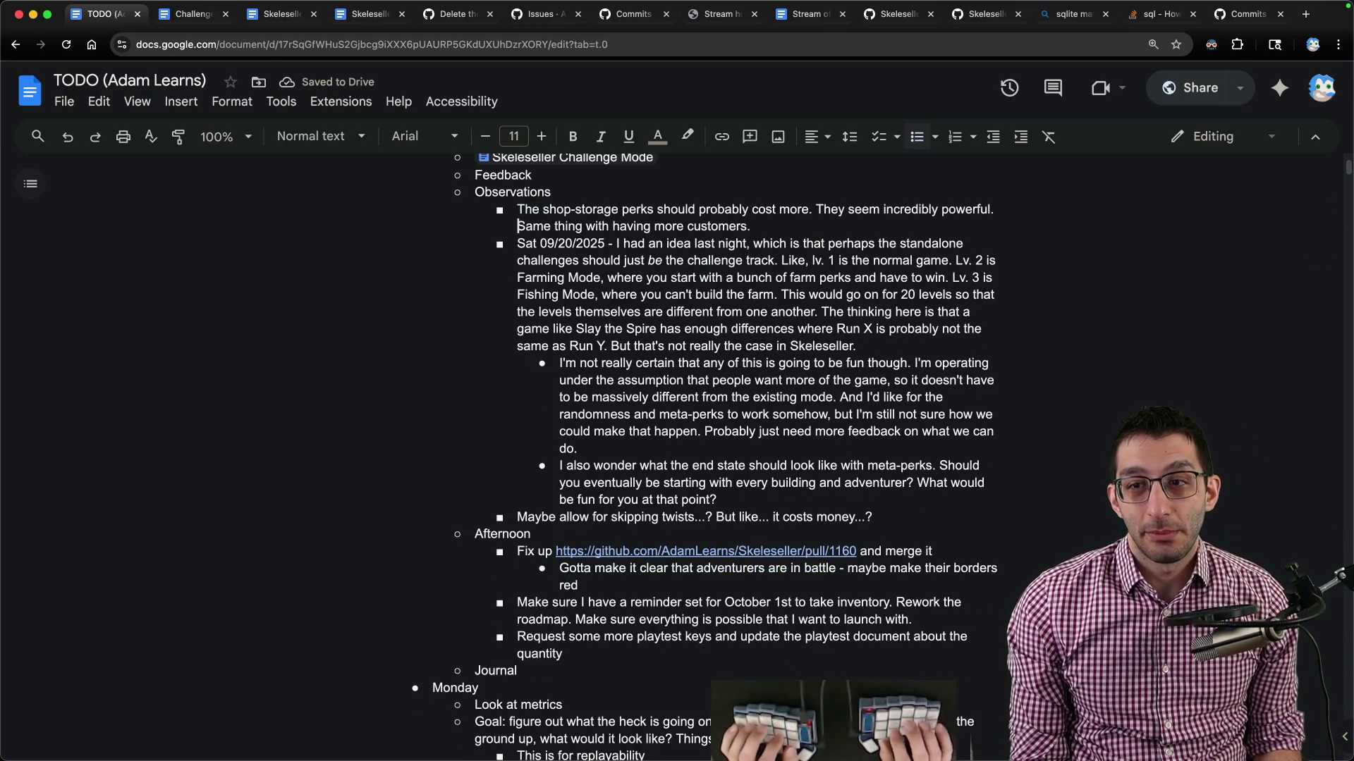
pyautogui.hotkey('alt', 'Up')
pyautogui.hotkey('shift', 'Down')
pyautogui.hotkey('shift', 'Down')
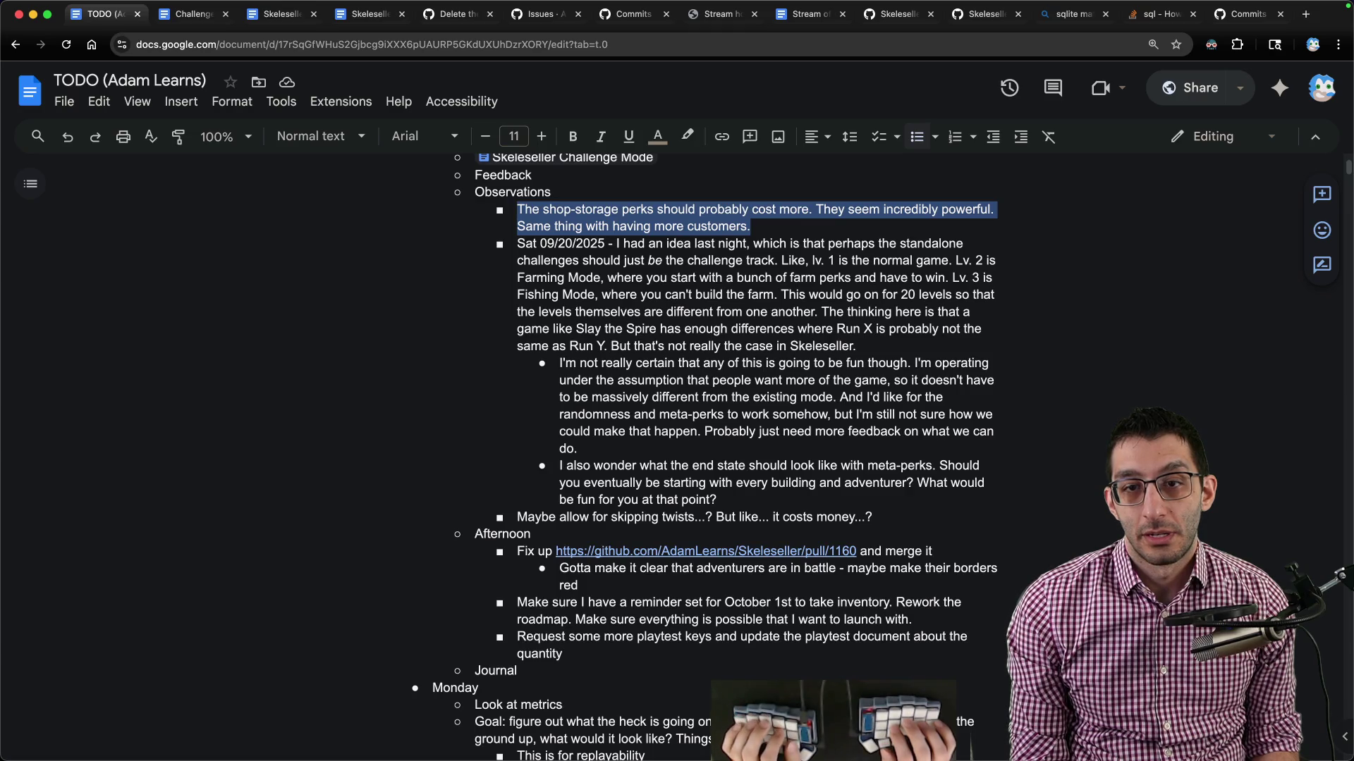
pyautogui.hotkey('ctrl', 'x')
pyautogui.hotkey('ctrl', 'Tab')
pyautogui.hotkey('ctrl', 'Tab')
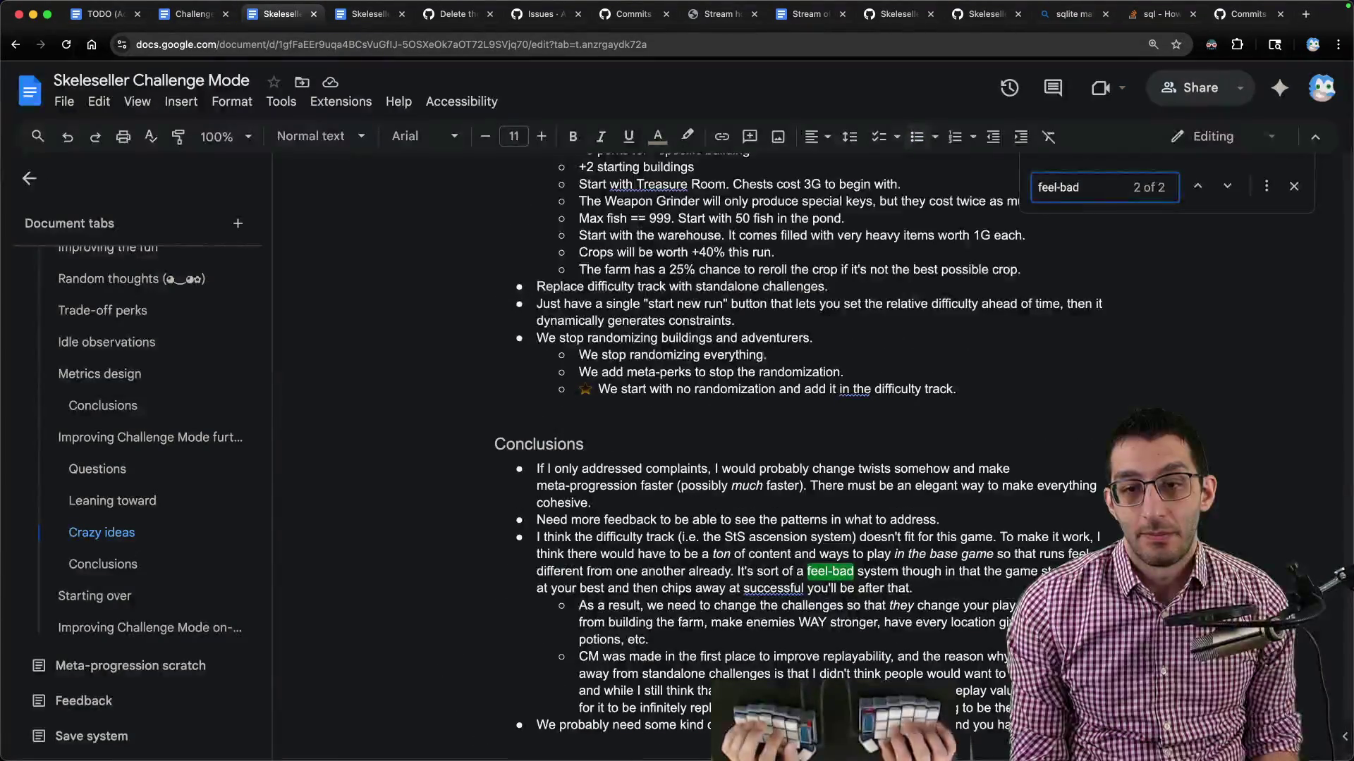
pyautogui.scroll(6, 664, 338)
pyautogui.scroll(4, 664, 338)
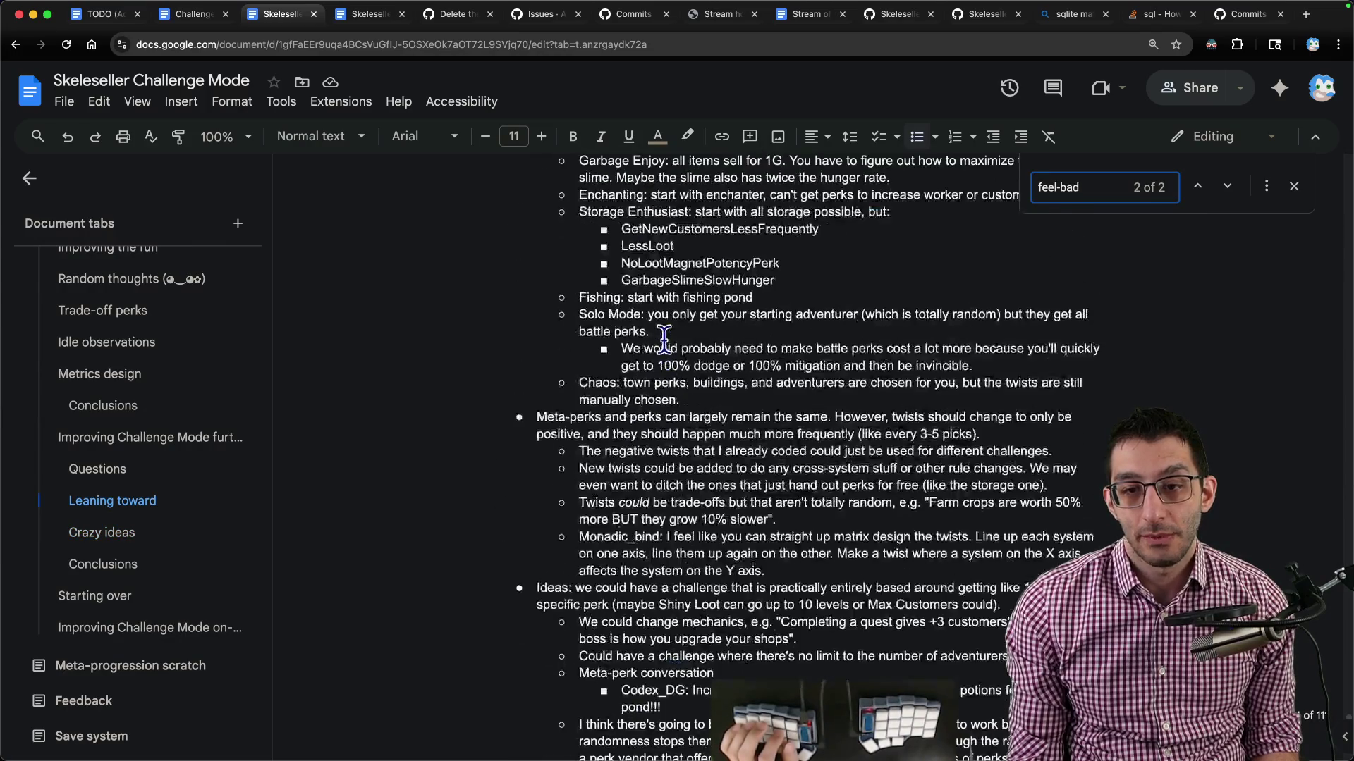
pyautogui.scroll(15, 664, 338)
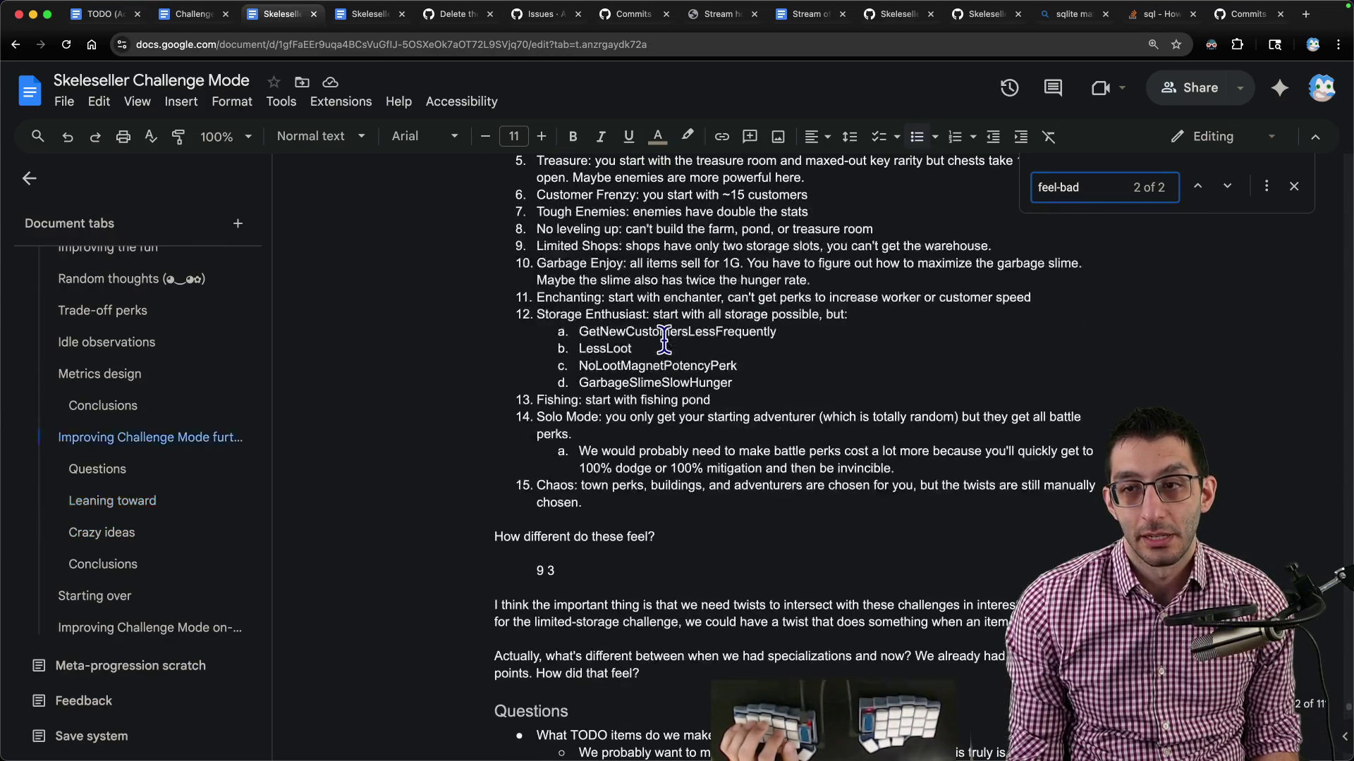
pyautogui.scroll(-7, 664, 340)
pyautogui.hotkey('ctrl', 'Tab')
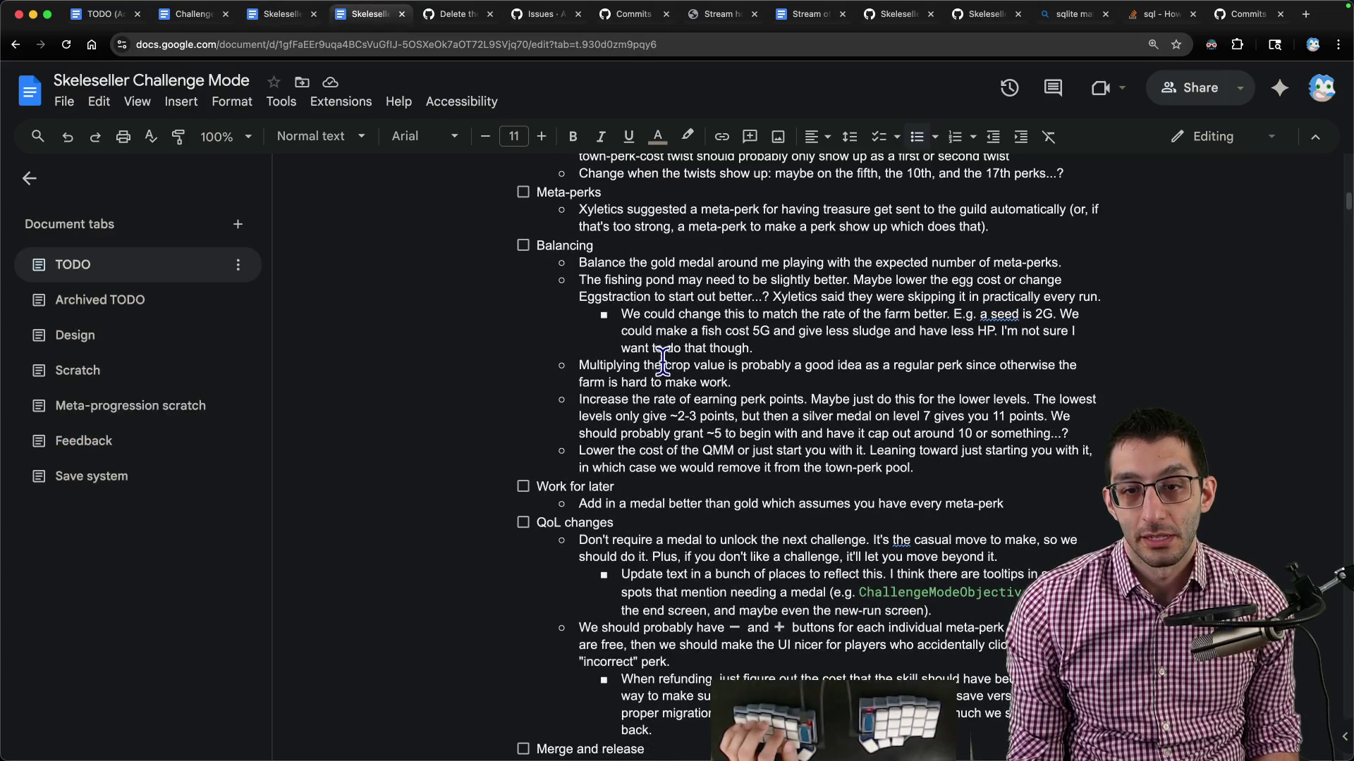
# Delete the Sat 09/20/2025 observation paragraph and its two sub-bullets from Thursday's plan.
pyautogui.hotkey('ctrl', 'shift', 'Tab')
pyautogui.hotkey('ctrl', 'shift', 'Tab')
pyautogui.hotkey('ctrl', 'shift', 'Tab')
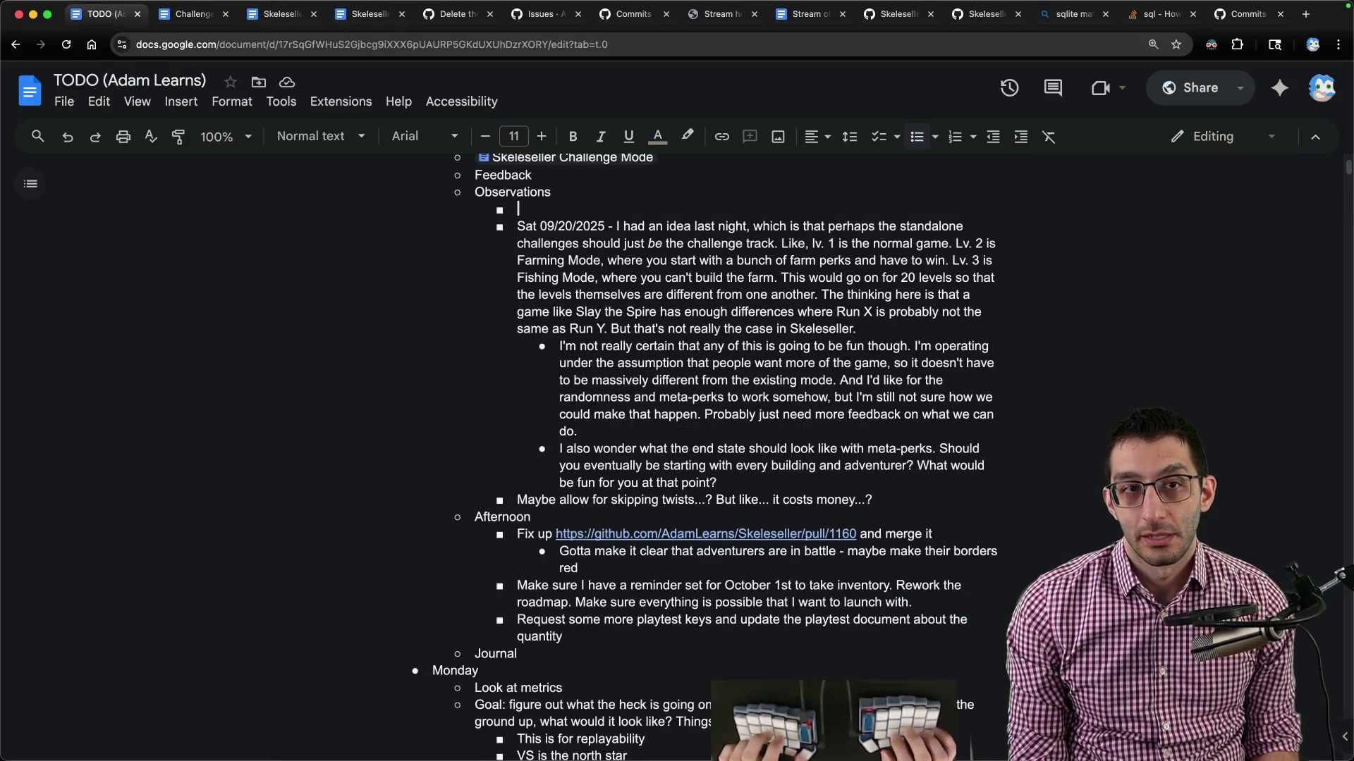
pyautogui.press('Delete')
pyautogui.hotkey('shift', 'Down')
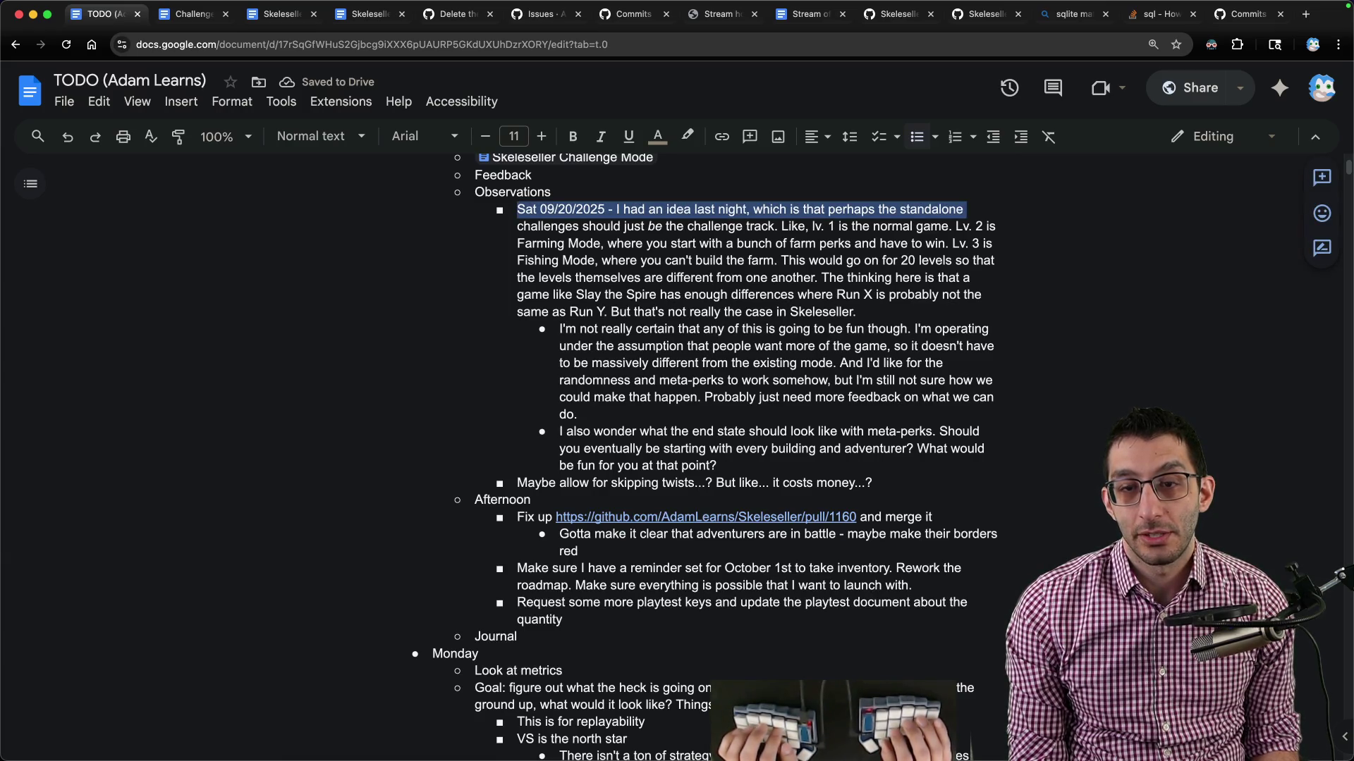
pyautogui.hotkey('shift', 'Down')
pyautogui.hotkey('alt', 'shift', 'Left')
pyautogui.hotkey('alt', 'shift', 'Left')
pyautogui.hotkey('alt', 'shift', 'Left')
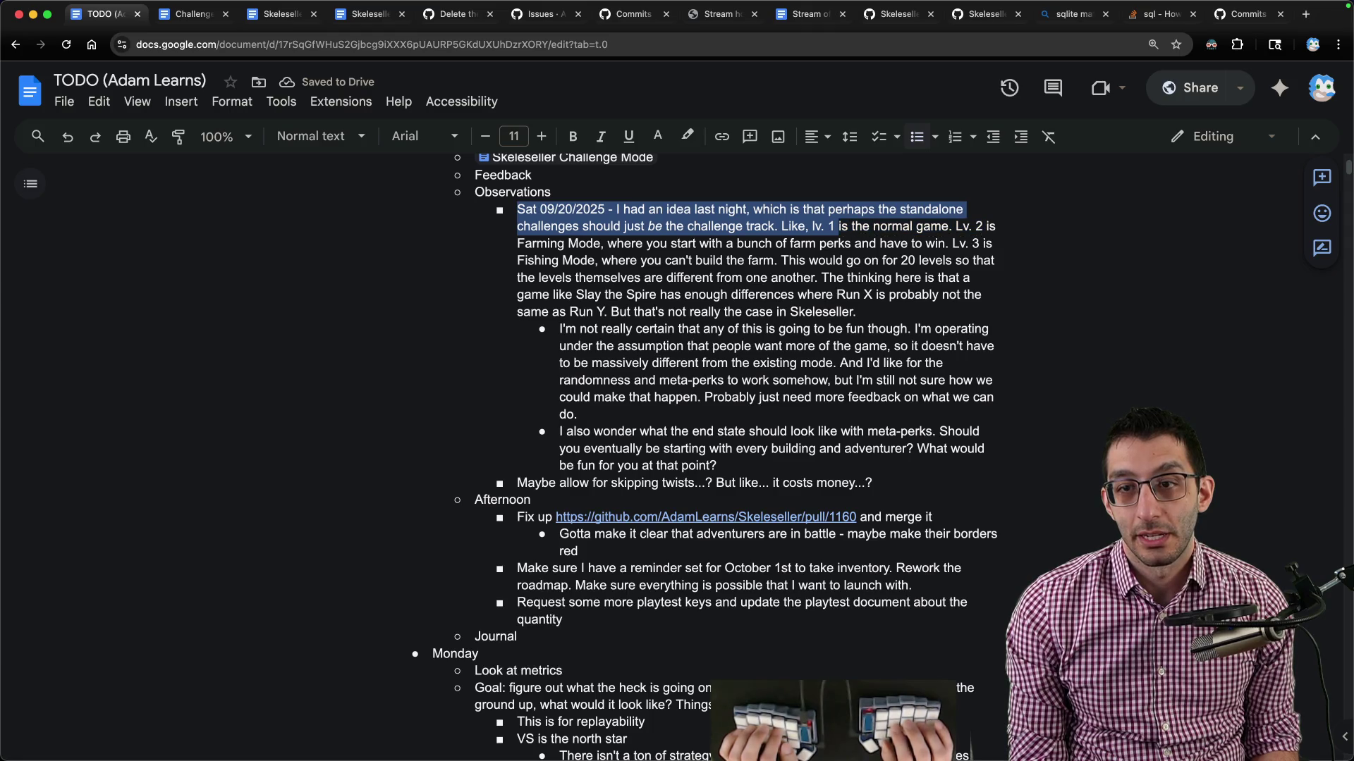
pyautogui.hotkey('alt', 'shift', 'Right')
pyautogui.hotkey('alt', 'shift', 'Right')
pyautogui.hotkey('alt', 'shift', 'Right')
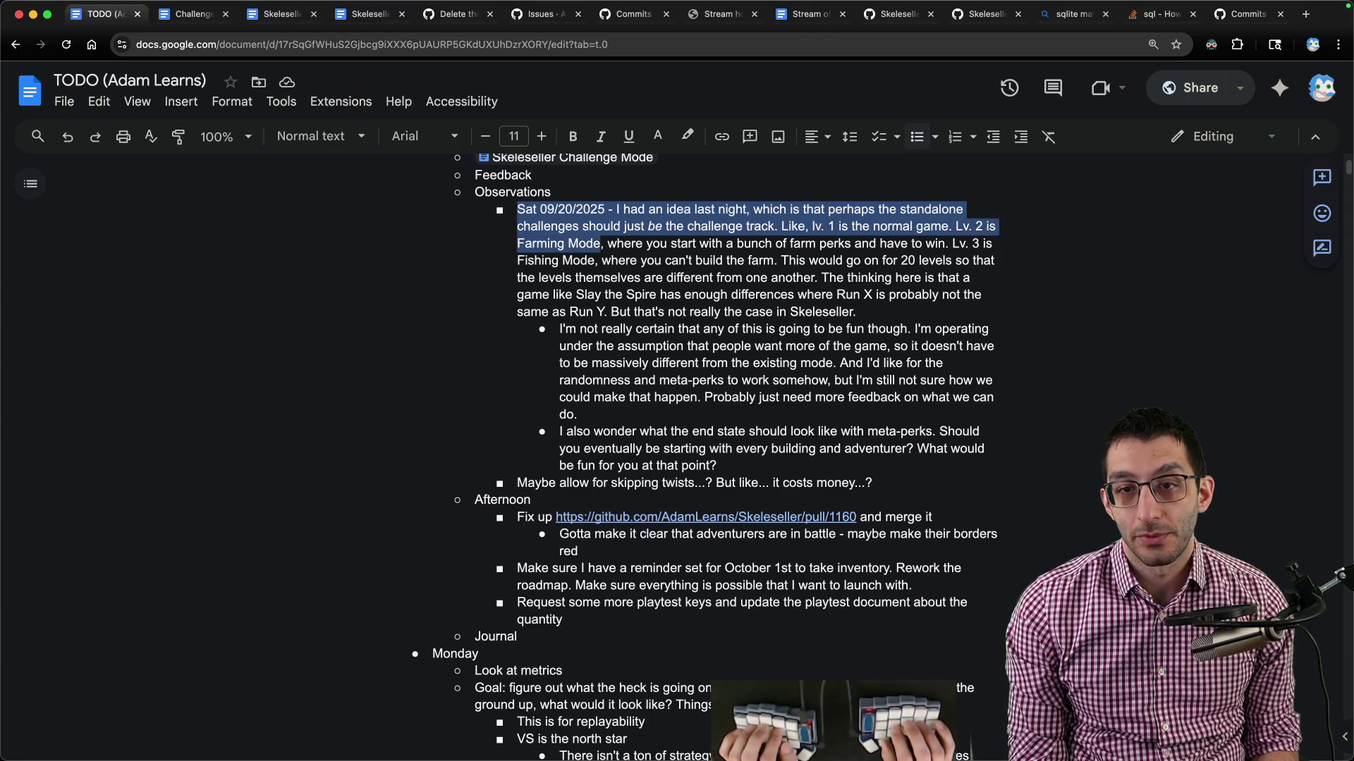
pyautogui.hotkey('alt', 'shift', 'Right')
pyautogui.hotkey('alt', 'shift', 'Right')
pyautogui.hotkey('alt', 'shift', 'Right')
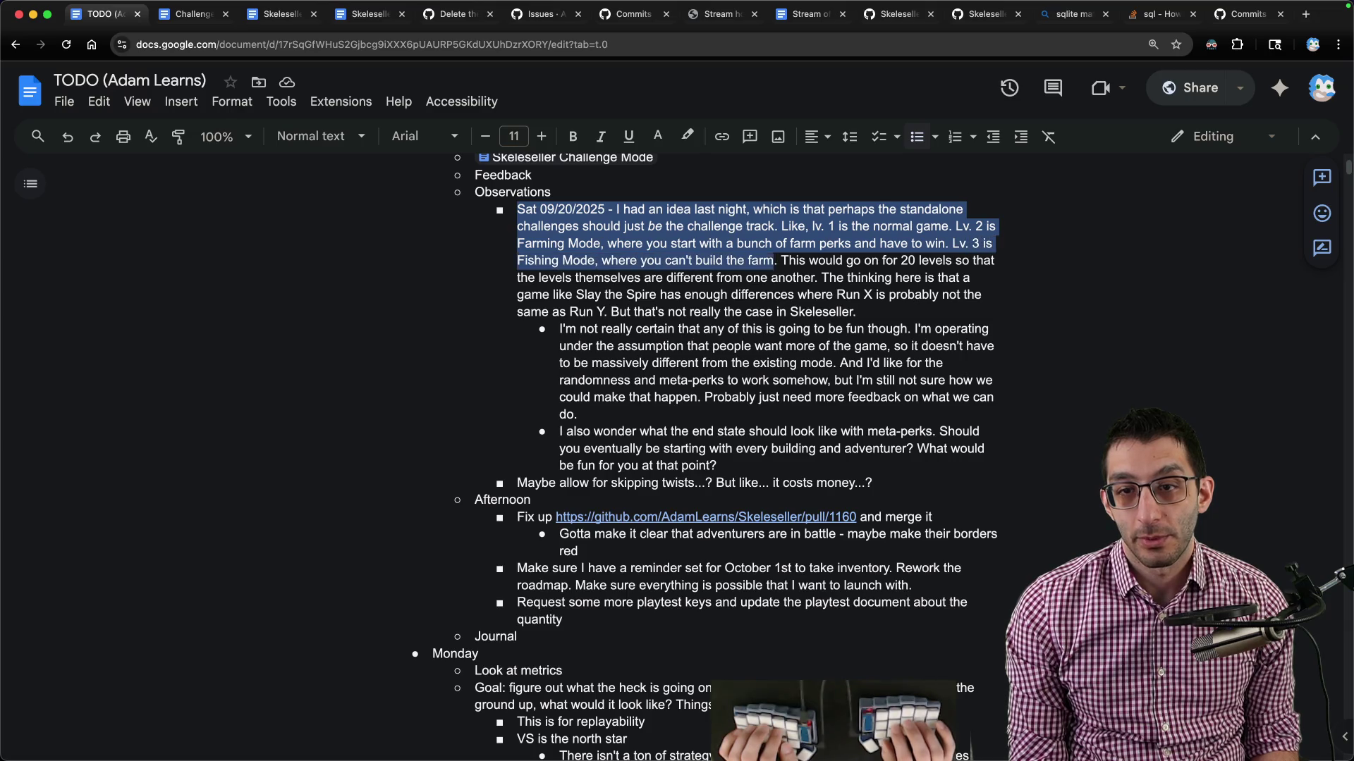
pyautogui.hotkey('alt', 'shift', 'Right')
pyautogui.hotkey('alt', 'shift', 'Right')
pyautogui.hotkey('alt', 'shift', 'Right')
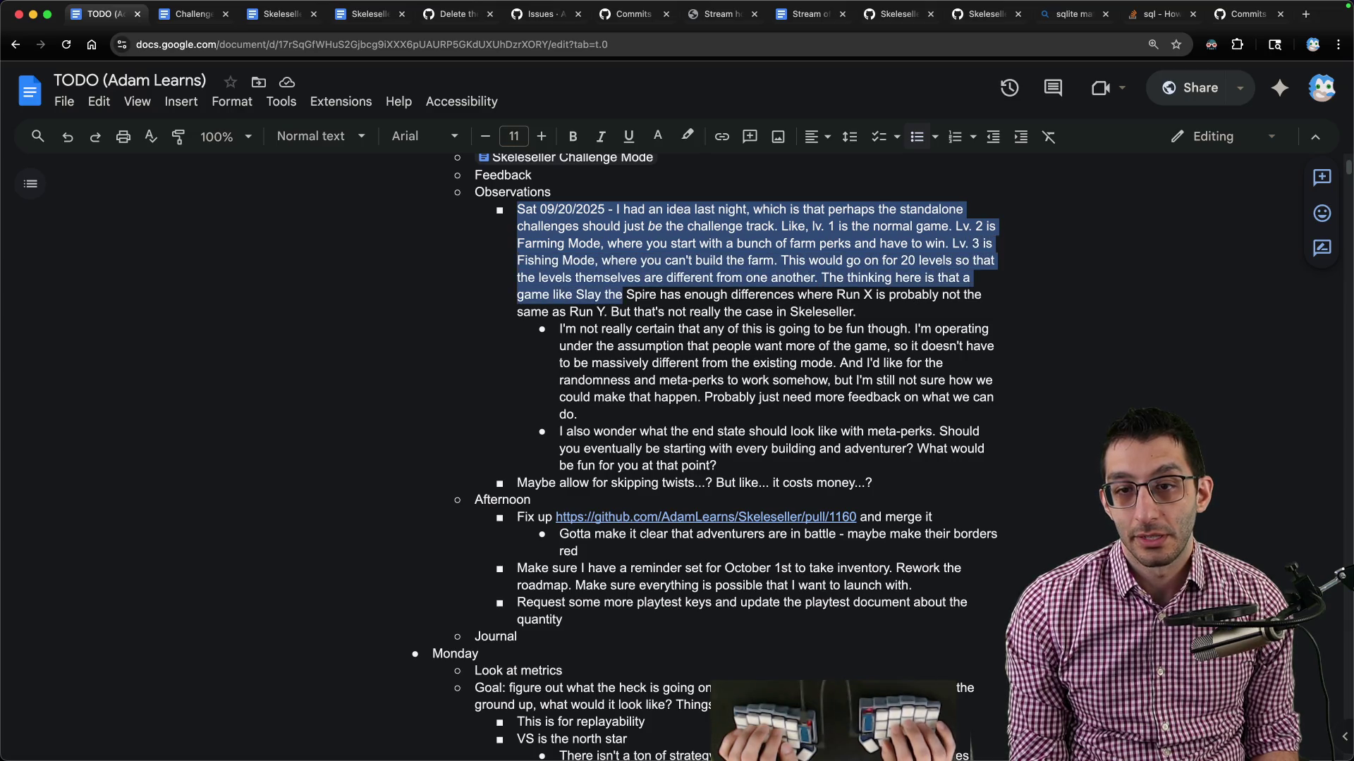
pyautogui.hotkey('alt', 'shift', 'Right')
pyautogui.hotkey('alt', 'shift', 'Right')
pyautogui.hotkey('alt', 'shift', 'Right')
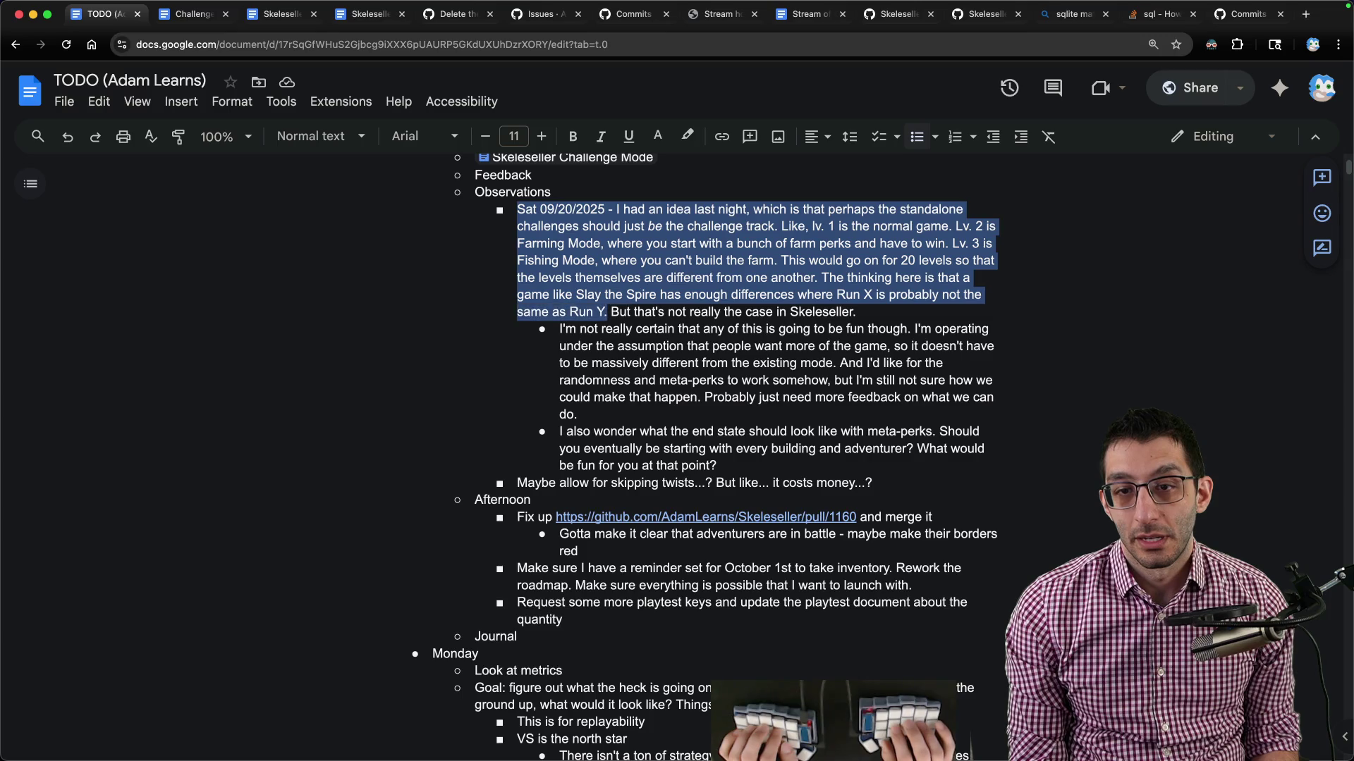
pyautogui.hotkey('alt', 'shift', 'Right')
pyautogui.hotkey('alt', 'shift', 'Right')
pyautogui.hotkey('alt', 'shift', 'Right')
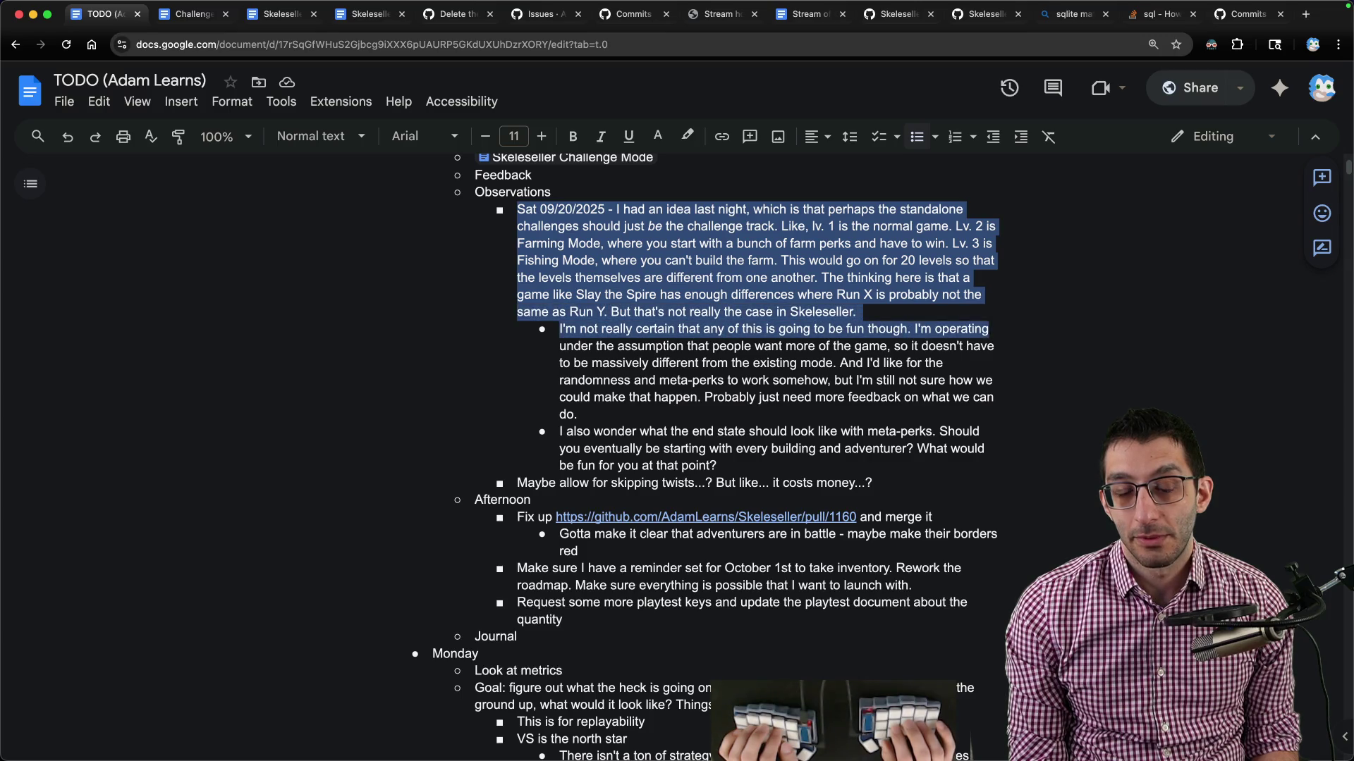
pyautogui.hotkey('alt', 'shift', 'Right')
pyautogui.hotkey('alt', 'shift', 'Right')
pyautogui.hotkey('alt', 'shift', 'Right')
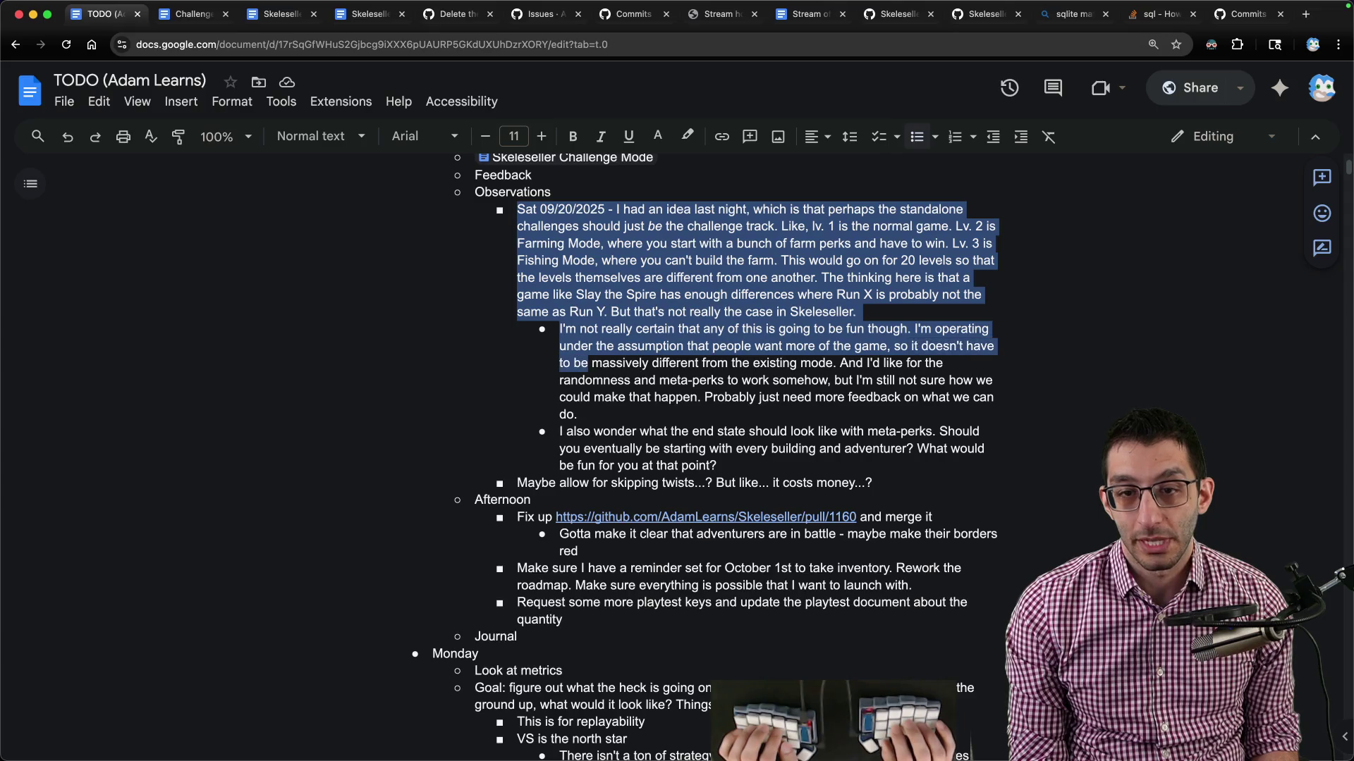
pyautogui.hotkey('alt', 'shift', 'Right')
pyautogui.hotkey('alt', 'shift', 'Right')
pyautogui.hotkey('alt', 'shift', 'Right')
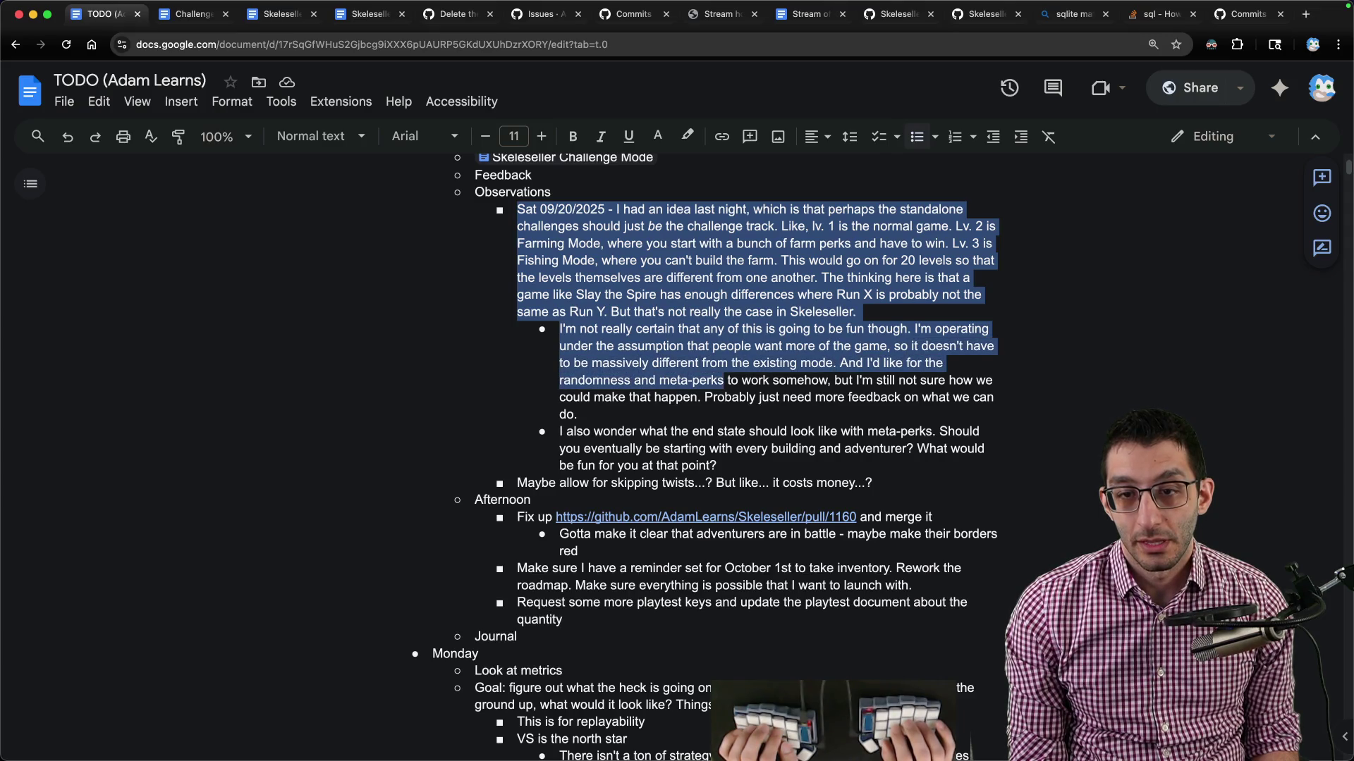
pyautogui.hotkey('alt', 'shift', 'Right')
pyautogui.hotkey('alt', 'shift', 'Right')
pyautogui.hotkey('alt', 'shift', 'Right')
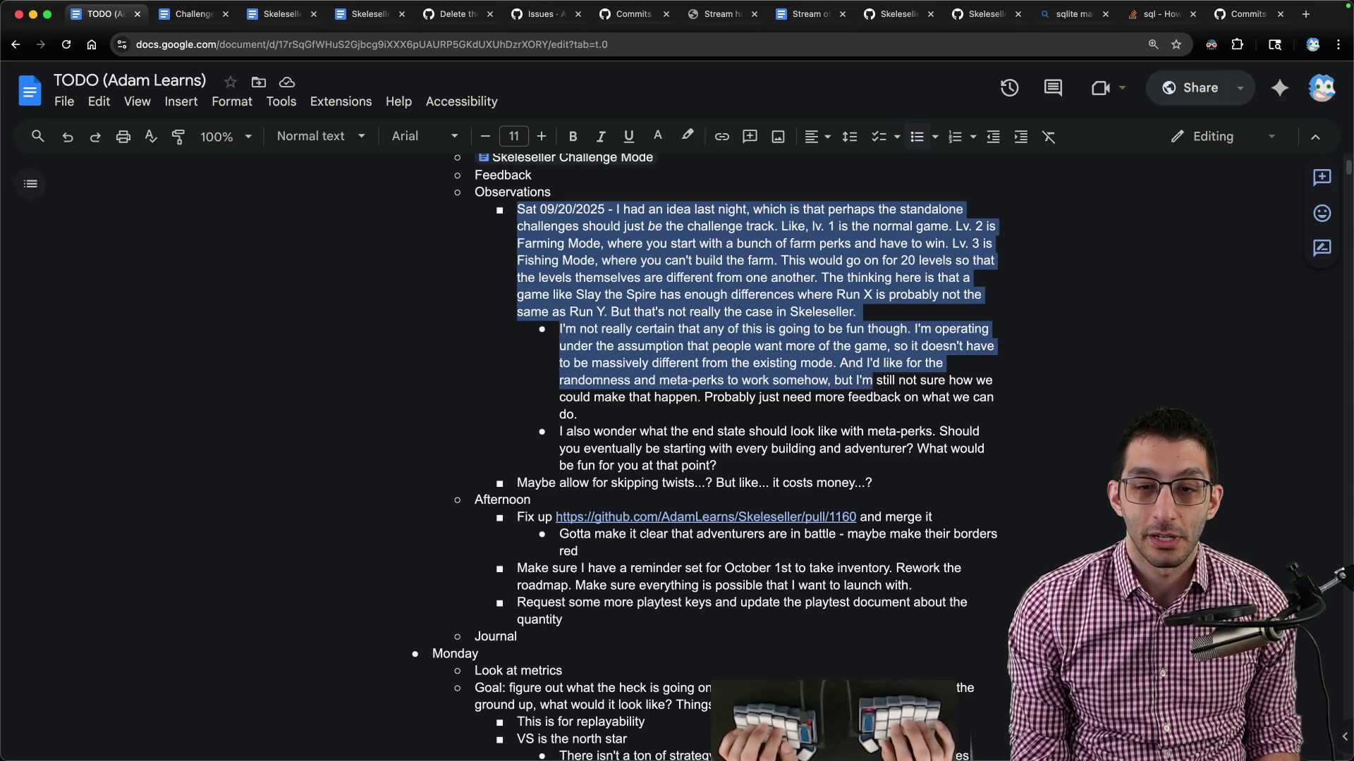
pyautogui.hotkey('alt', 'shift', 'Right')
pyautogui.hotkey('alt', 'shift', 'Right')
pyautogui.hotkey('alt', 'shift', 'Right')
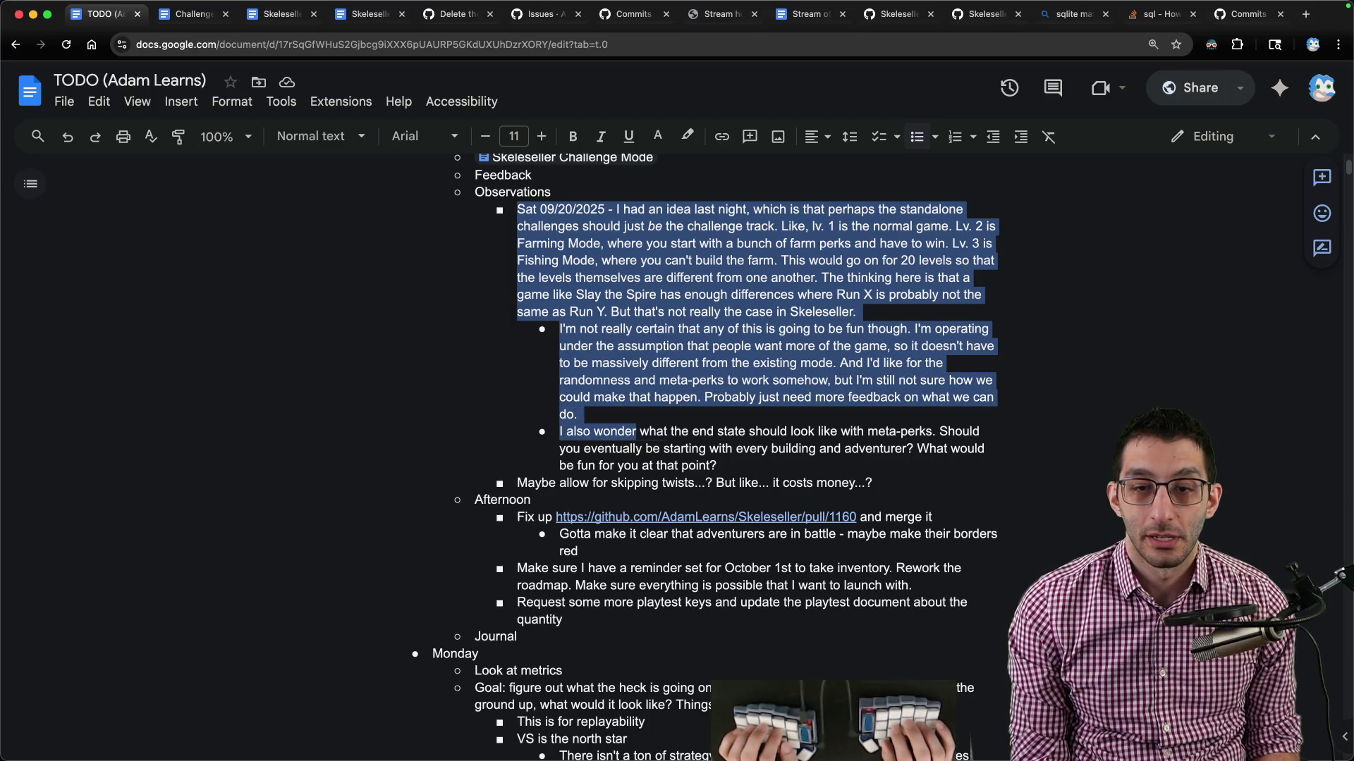
pyautogui.hotkey('alt', 'shift', 'Right')
pyautogui.hotkey('alt', 'shift', 'Right')
pyautogui.hotkey('alt', 'shift', 'Right')
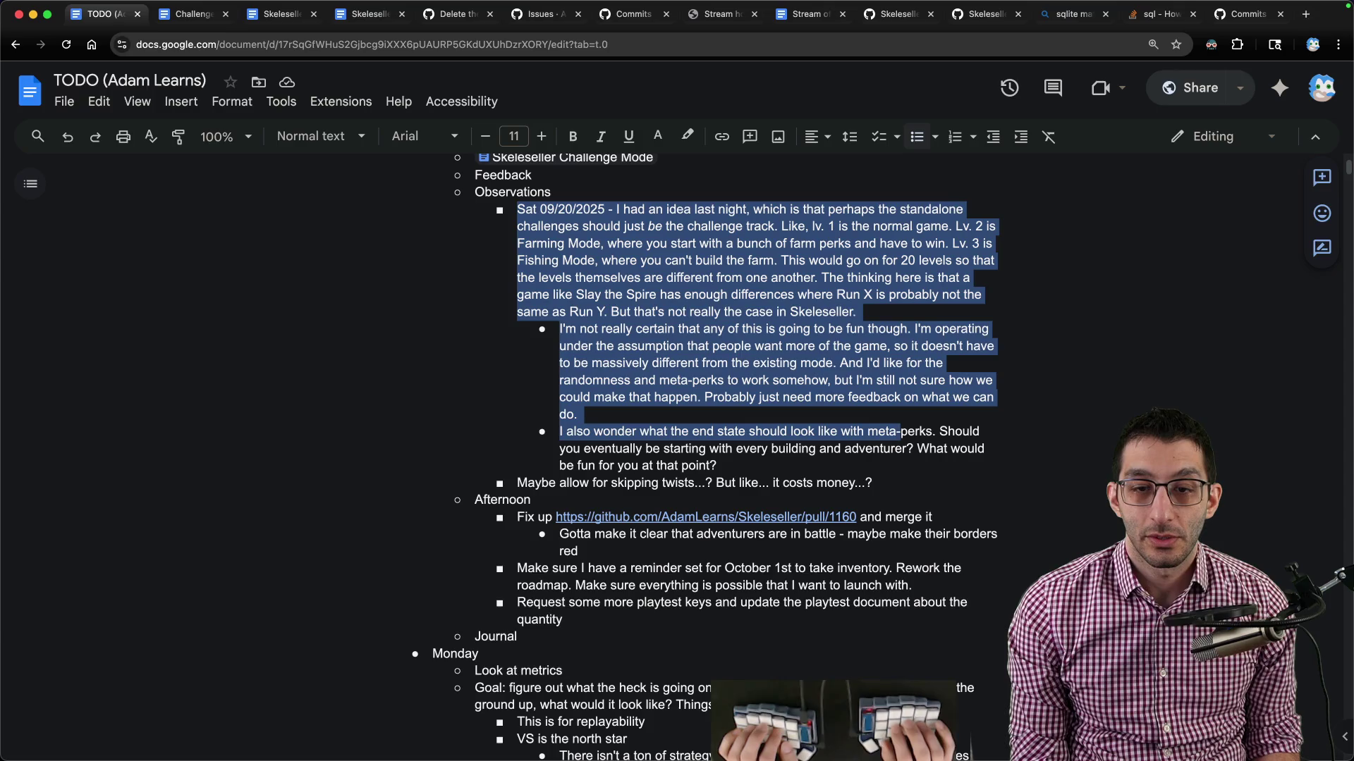
pyautogui.hotkey('alt', 'shift', 'Right')
pyautogui.hotkey('alt', 'shift', 'Right')
pyautogui.hotkey('alt', 'shift', 'Right')
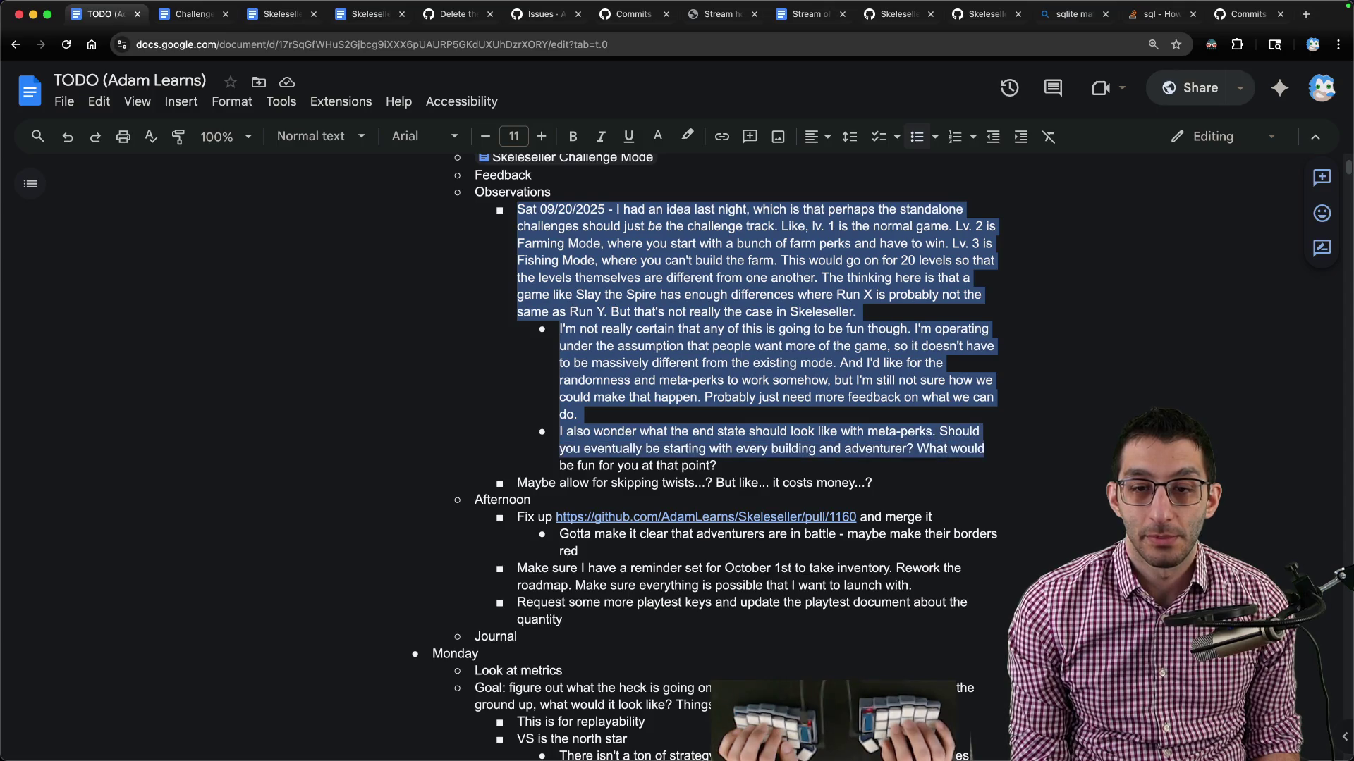
pyautogui.hotkey('shift', 'End')
pyautogui.press('BackSpace')
# Remove the skipping-twists idea line, the leftover empty bullet and the Observations heading.
pyautogui.hotkey('shift', 'Down')
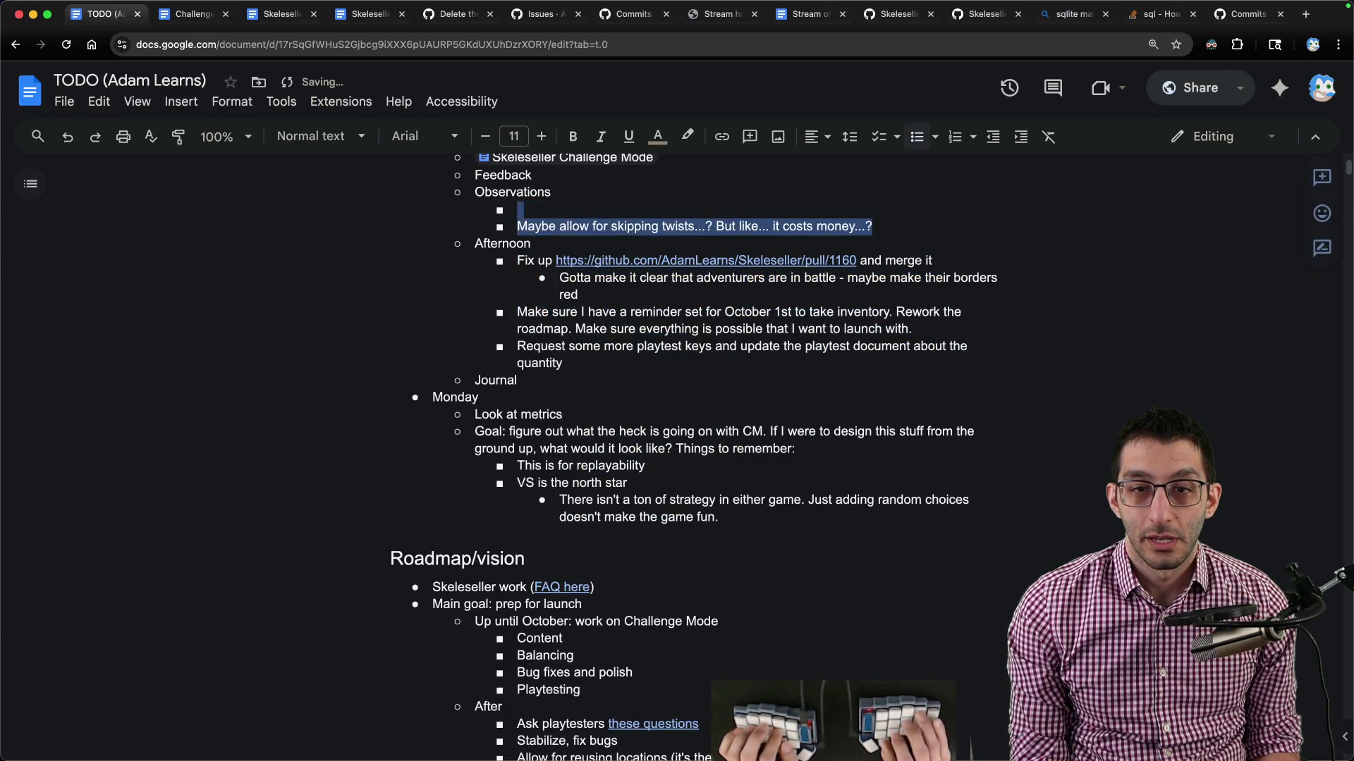
pyautogui.press('BackSpace')
pyautogui.hotkey('shift', 'Up')
pyautogui.press('BackSpace')
pyautogui.press('BackSpace')
pyautogui.press('BackSpace')
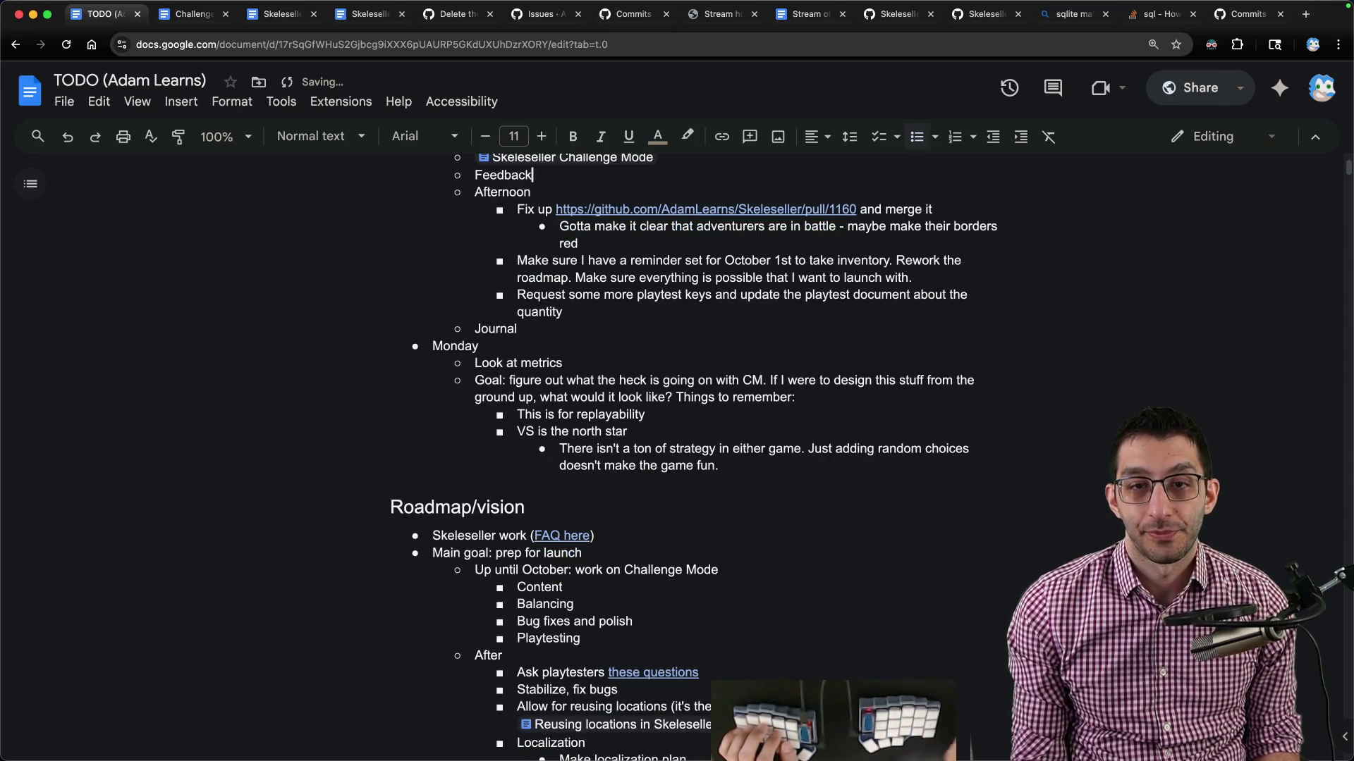
pyautogui.scroll(3, 866, 463)
# Move the pull/1160 Fix up task and add Tuesday › Afternoon bullets above it.
pyautogui.moveTo(517, 347)
pyautogui.mouseDown()
pyautogui.moveTo(634, 381)
pyautogui.moveTo(811, 381)
pyautogui.mouseUp()
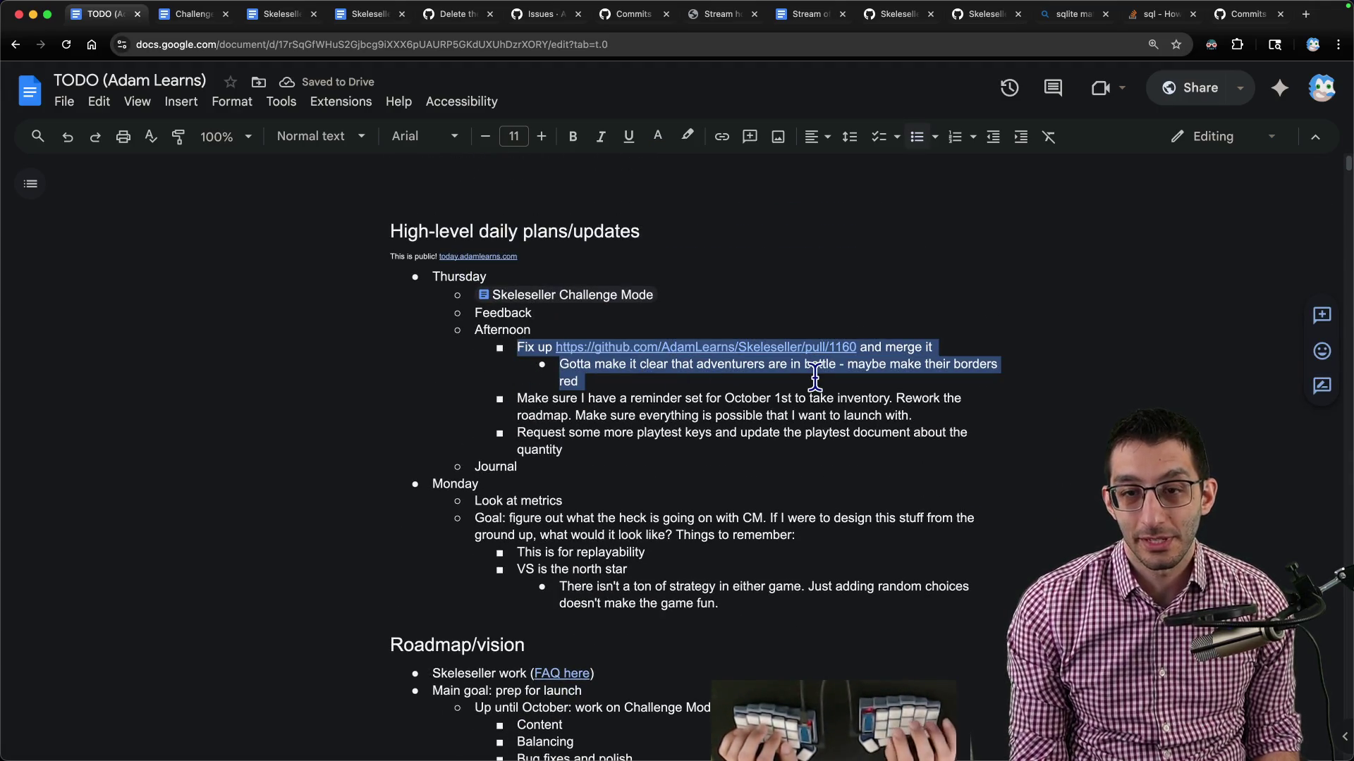
pyautogui.hotkey('ctrl', 'shift', 'Down')
pyautogui.hotkey('ctrl', 'shift', 'Down')
pyautogui.hotkey('ctrl', 'shift', 'Down')
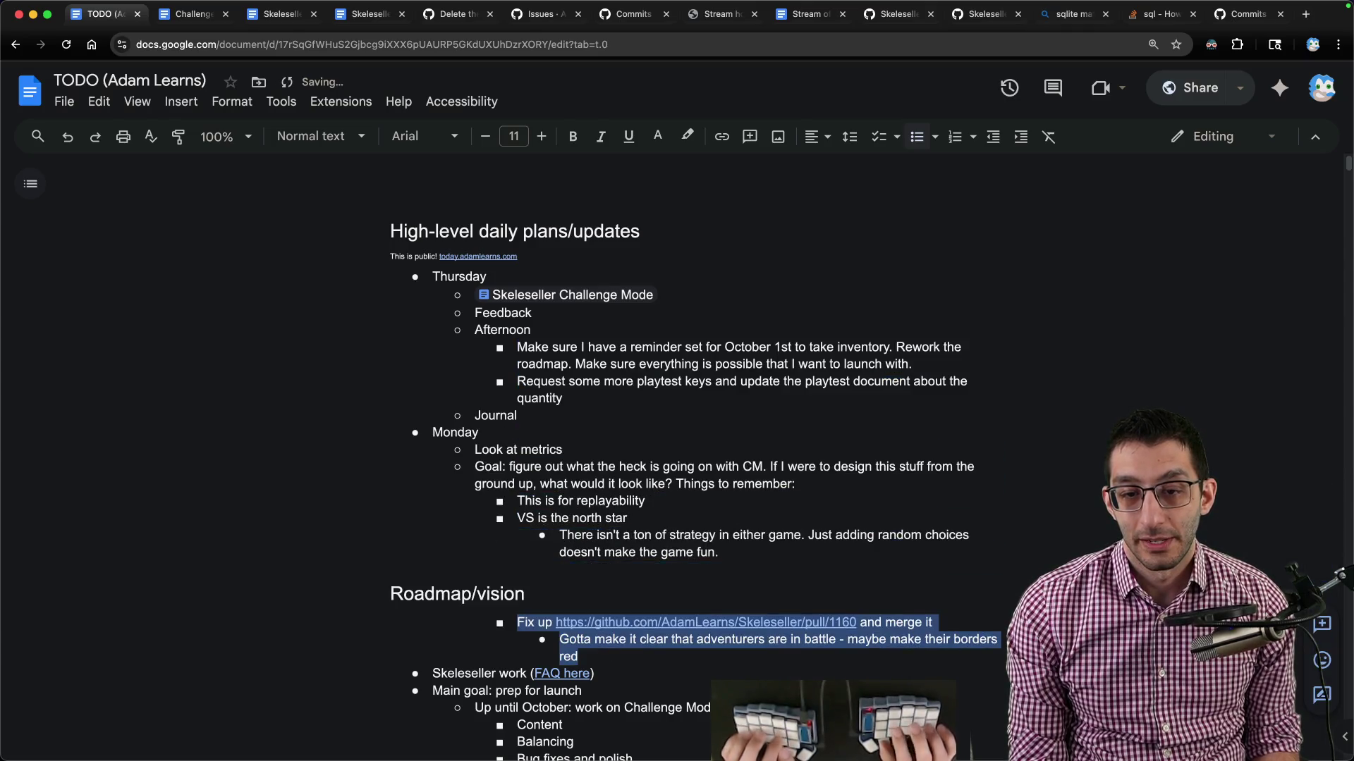
pyautogui.hotkey('ctrl', 'shift', 'Up')
pyautogui.press('Return')
pyautogui.hotkey('shift', 'Tab')
pyautogui.hotkey('shift', 'Tab')
pyautogui.write('Tuesday')
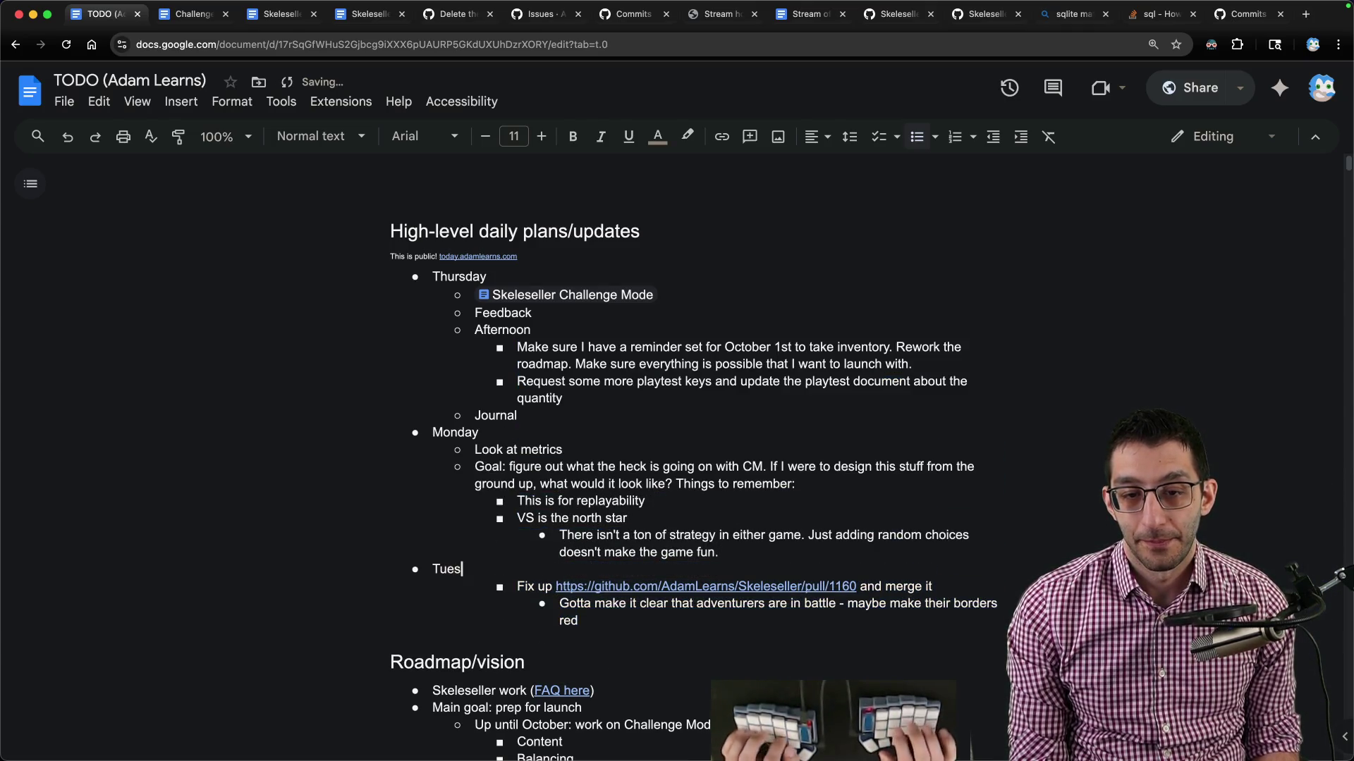
pyautogui.press('Return')
pyautogui.press('Tab')
pyautogui.write('Afternoon')
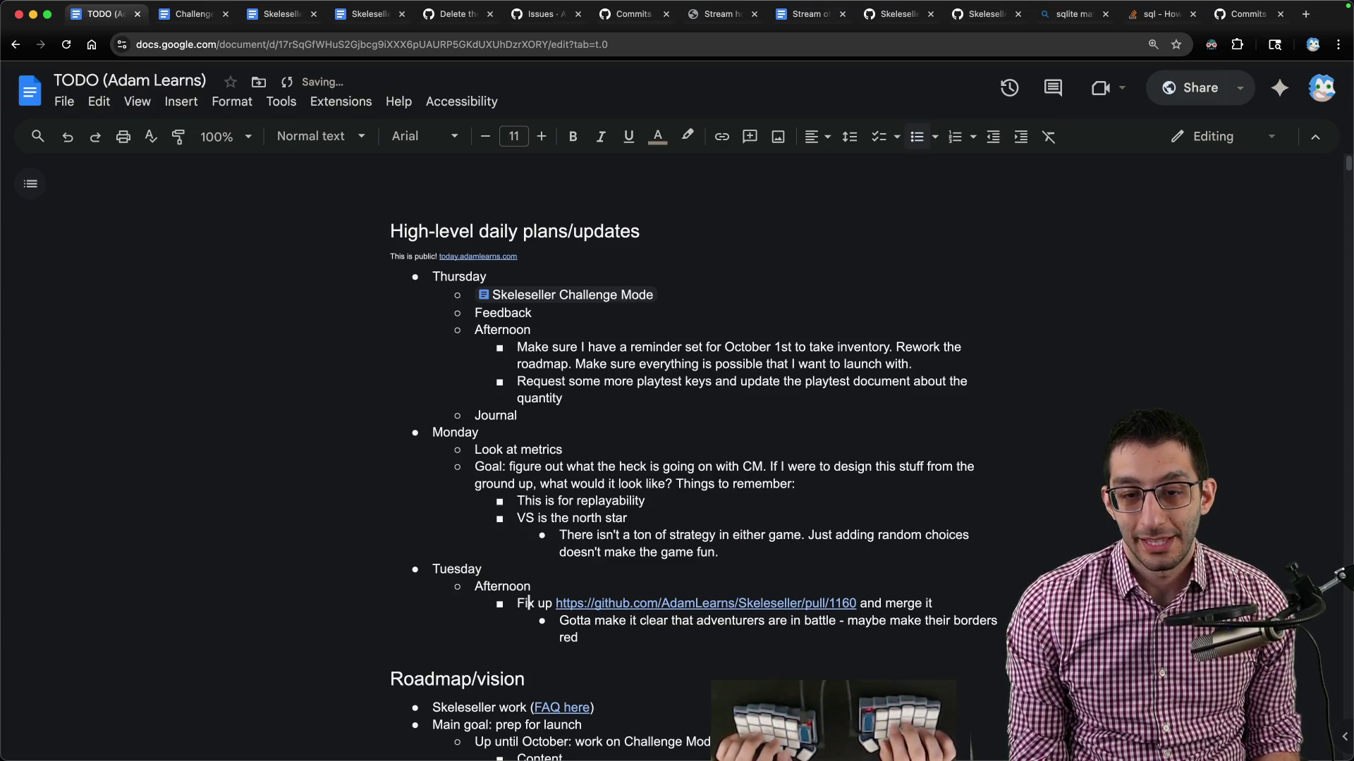
# Move the October 1st inventory reminder paragraph under Tuesday's Afternoon.
pyautogui.click(479, 432)
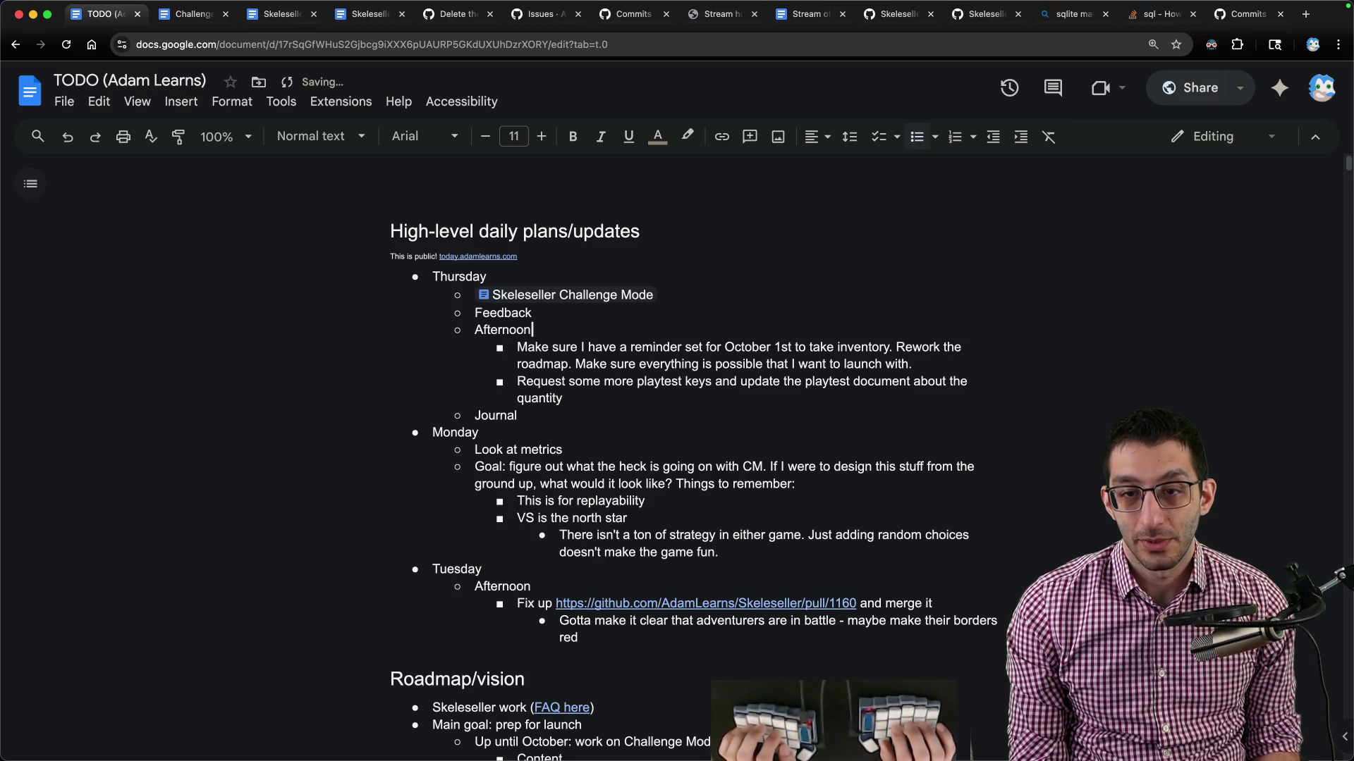
pyautogui.press('Down')
pyautogui.press('super+Left')
pyautogui.hotkey('alt', 'shift', 'Down')
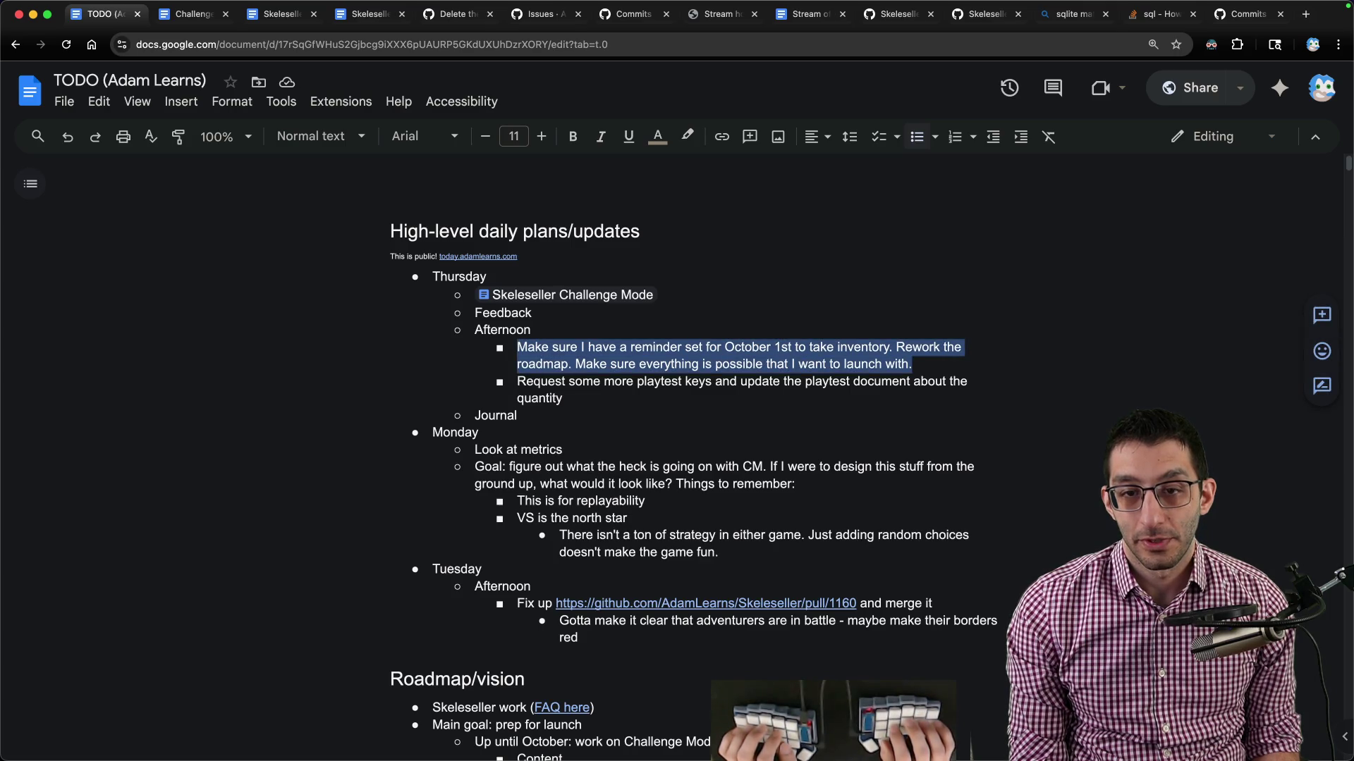
pyautogui.hotkey('ctrl', 'shift', 'Down')
pyautogui.hotkey('ctrl', 'shift', 'Down')
pyautogui.hotkey('ctrl', 'shift', 'Down')
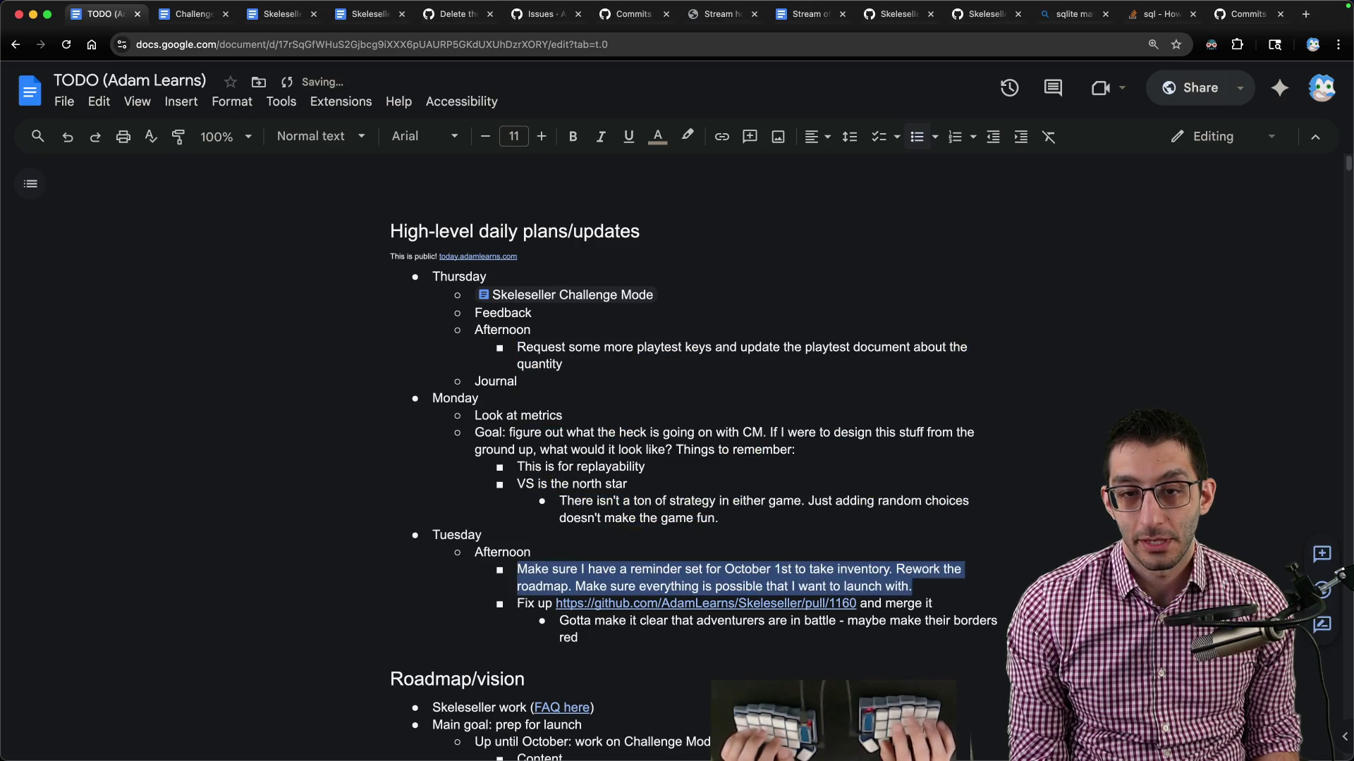
pyautogui.click(518, 415)
pyautogui.press('Up')
pyautogui.press('Up')
pyautogui.press('Up')
pyautogui.hotkey('alt', 'shift', 'Down')
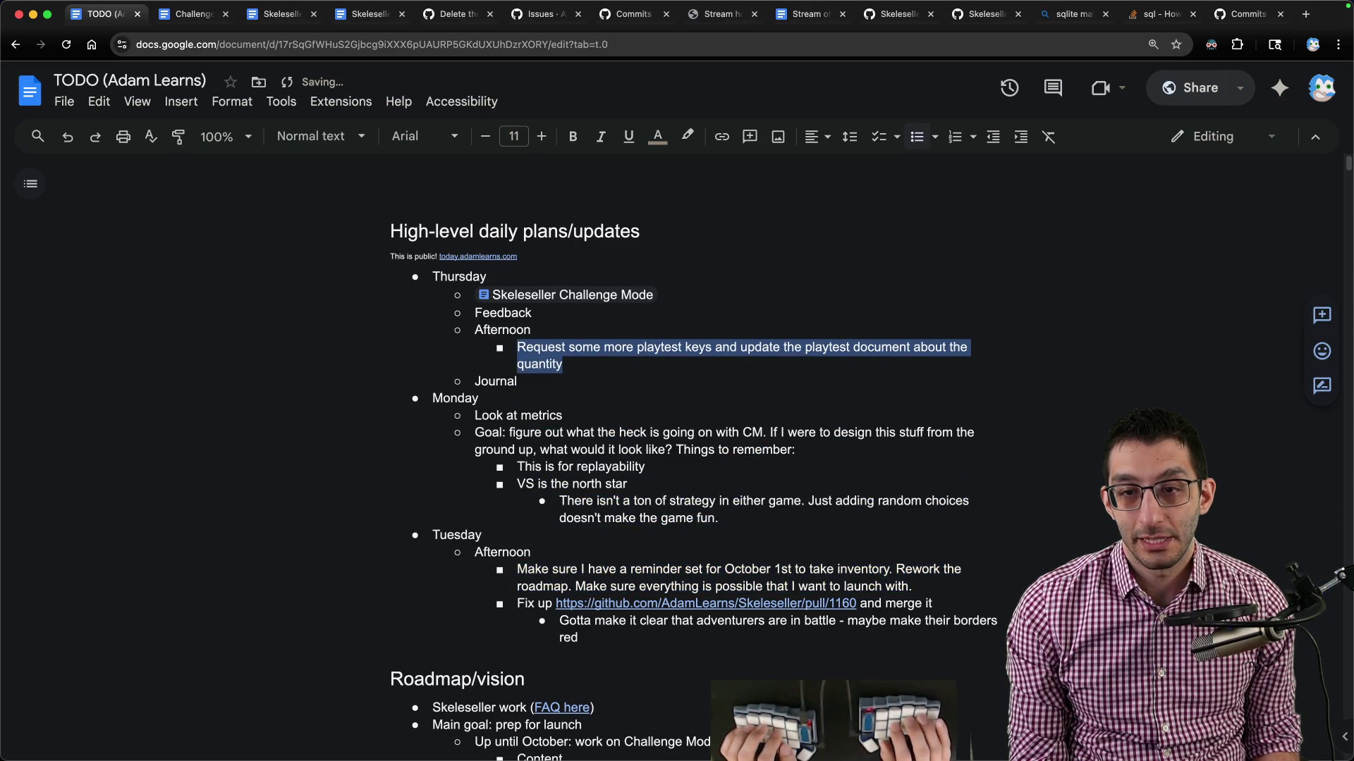
# Open the linked playtest guide and search it for '100'.
pyautogui.write('a playtest')
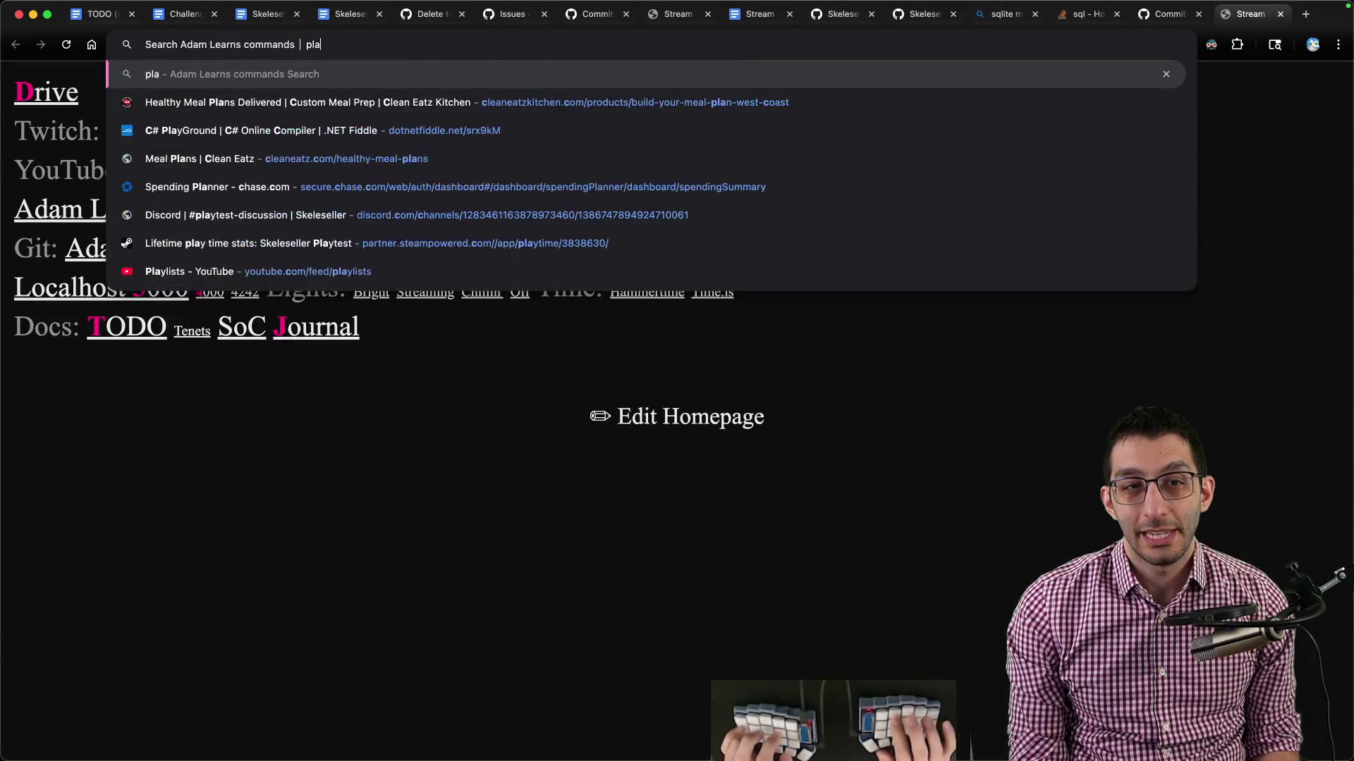
pyautogui.press('Return')
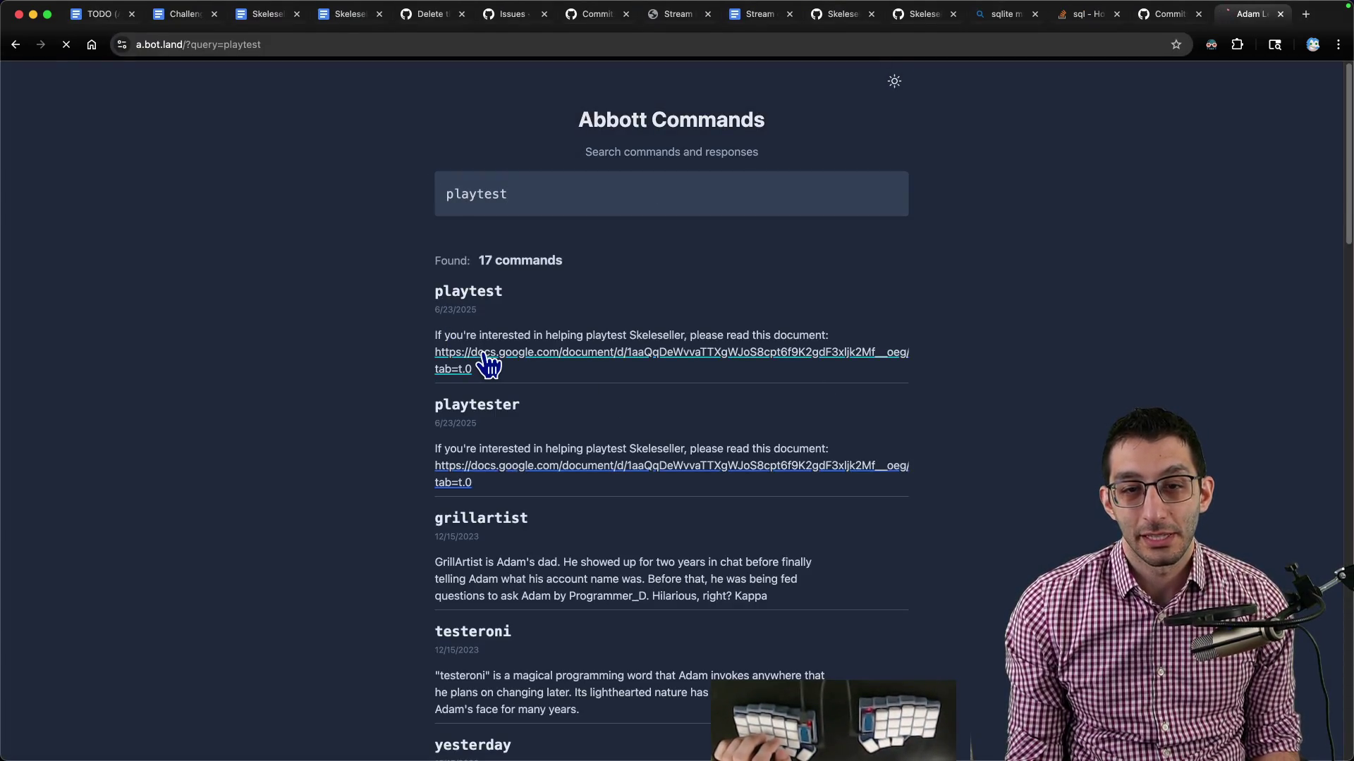
pyautogui.click(482, 355)
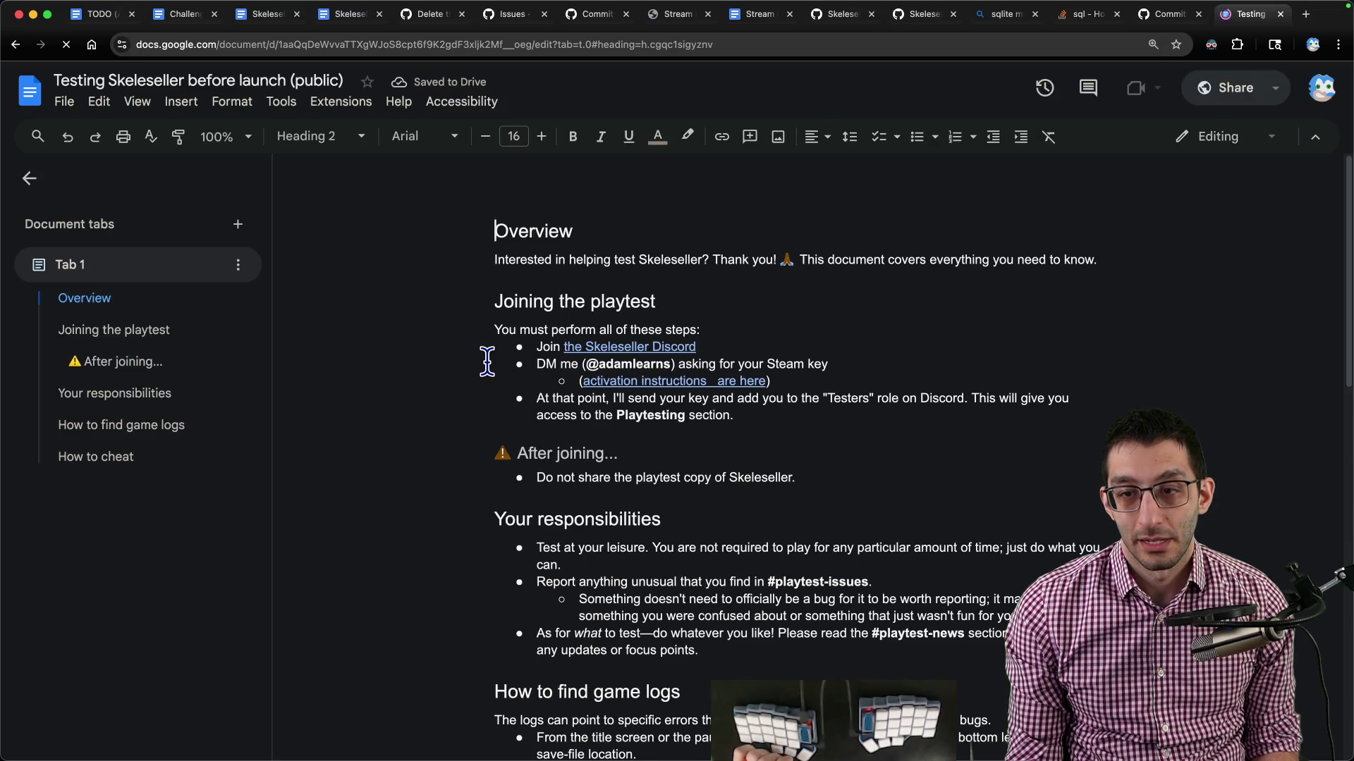
pyautogui.hotkey('ctrl', 'f')
pyautogui.write('100')
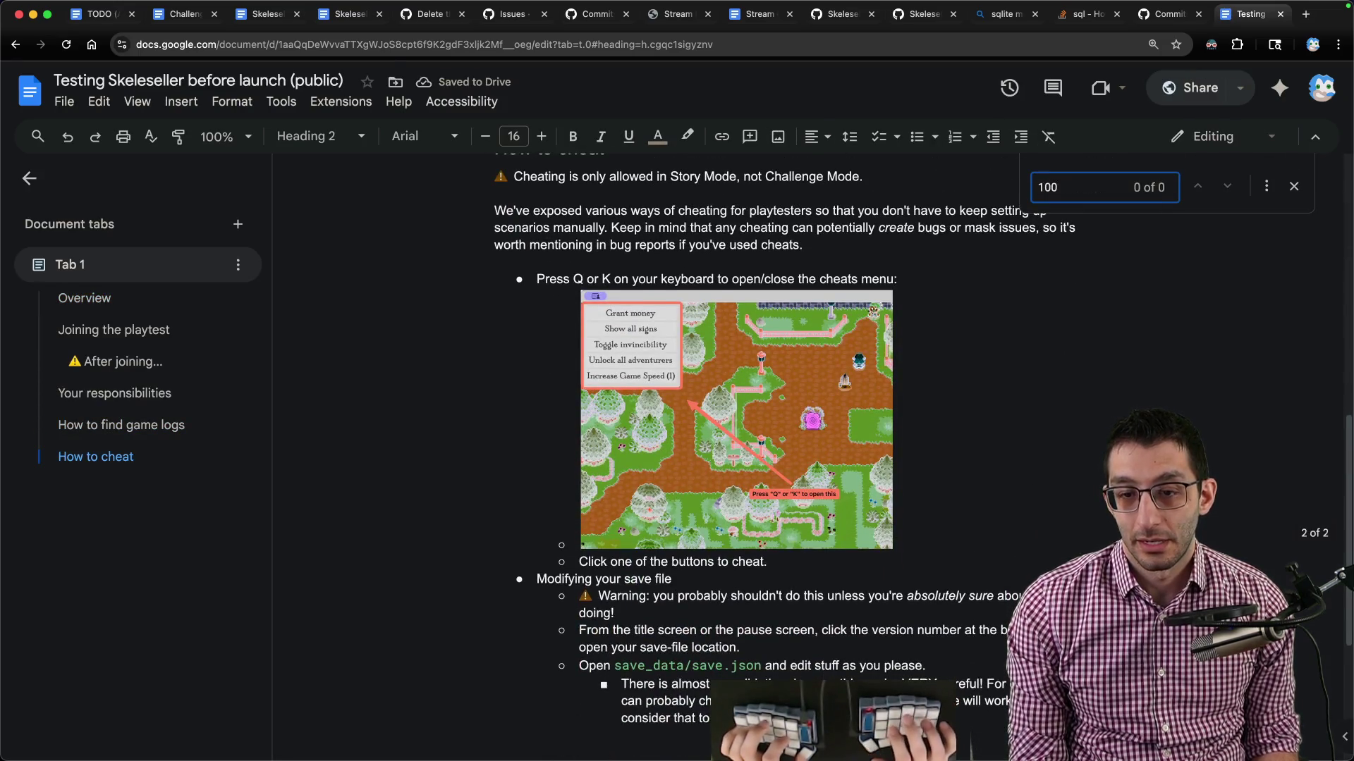
pyautogui.press('Escape')
pyautogui.press('super+Up')
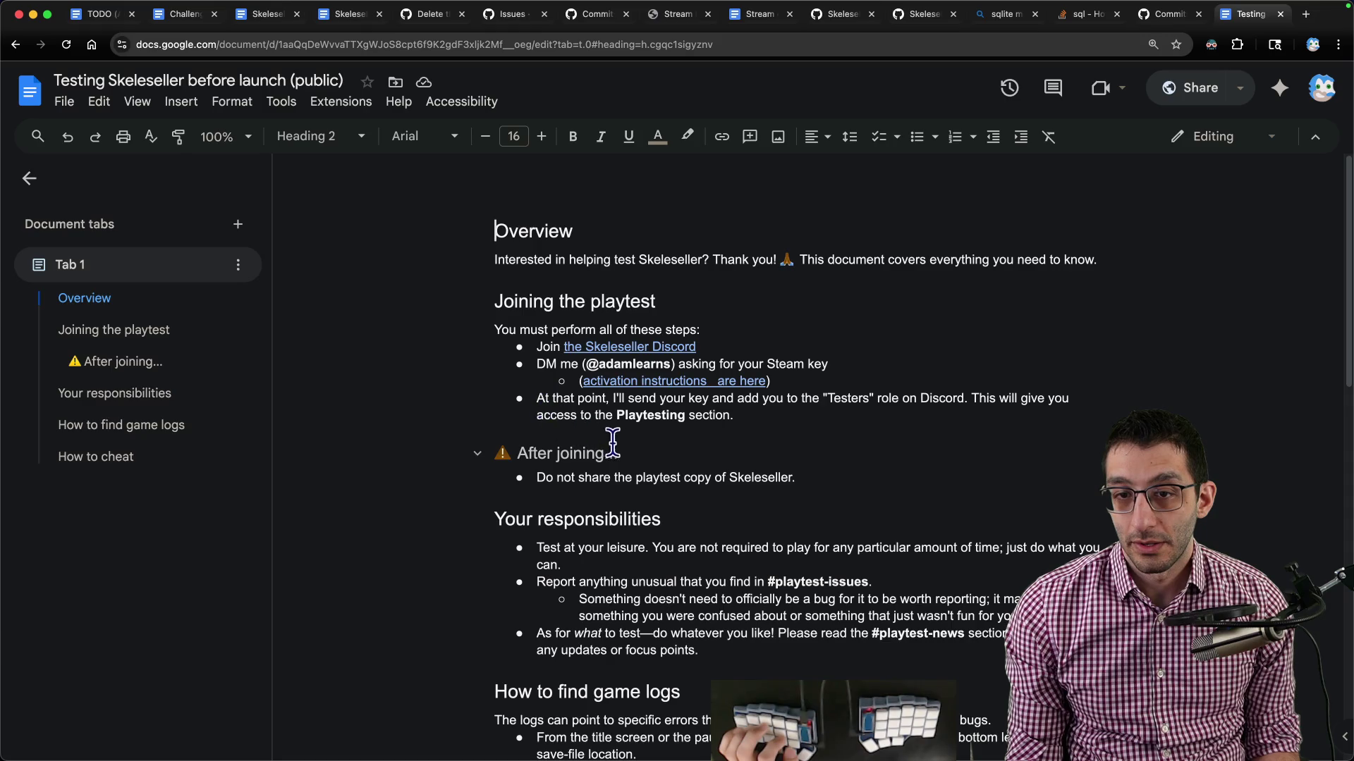
pyautogui.scroll(-4, 891, 430)
pyautogui.scroll(2, 889, 423)
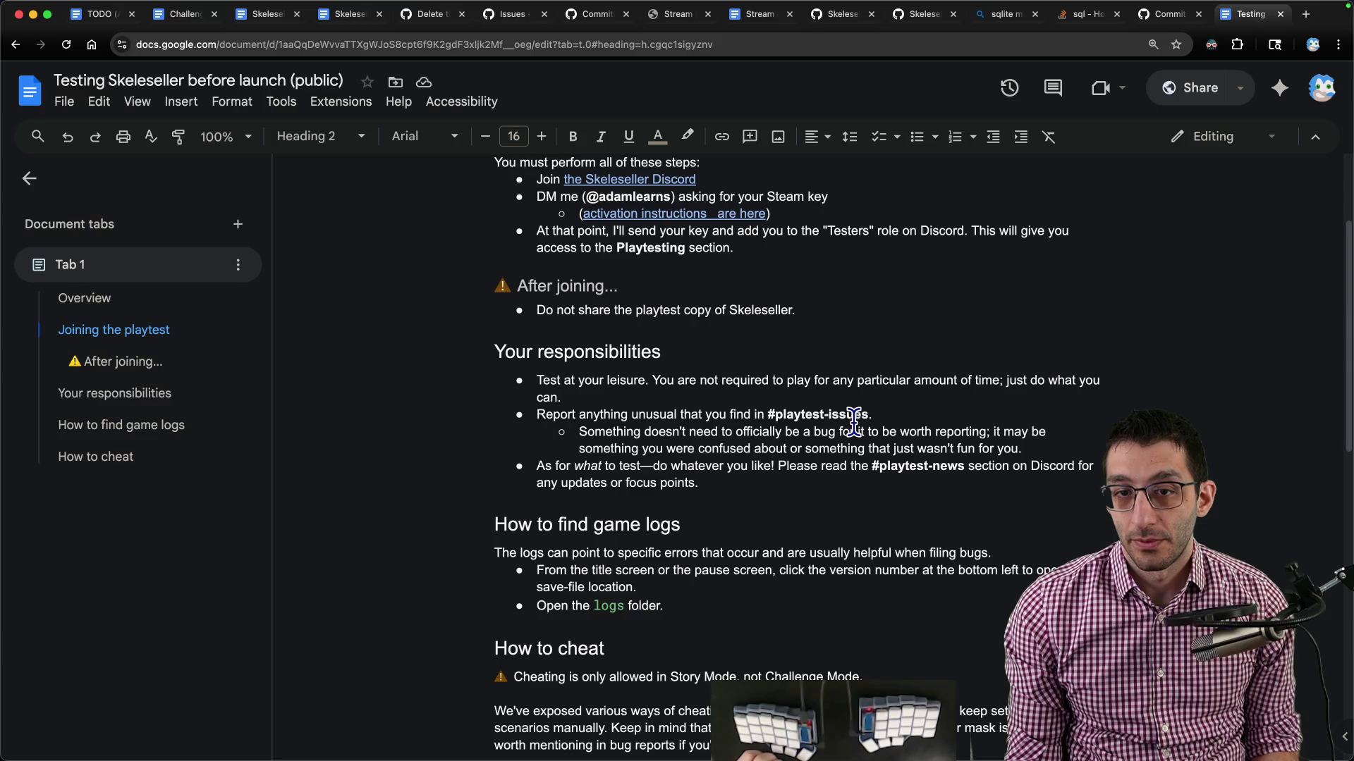
pyautogui.scroll(-2, 846, 423)
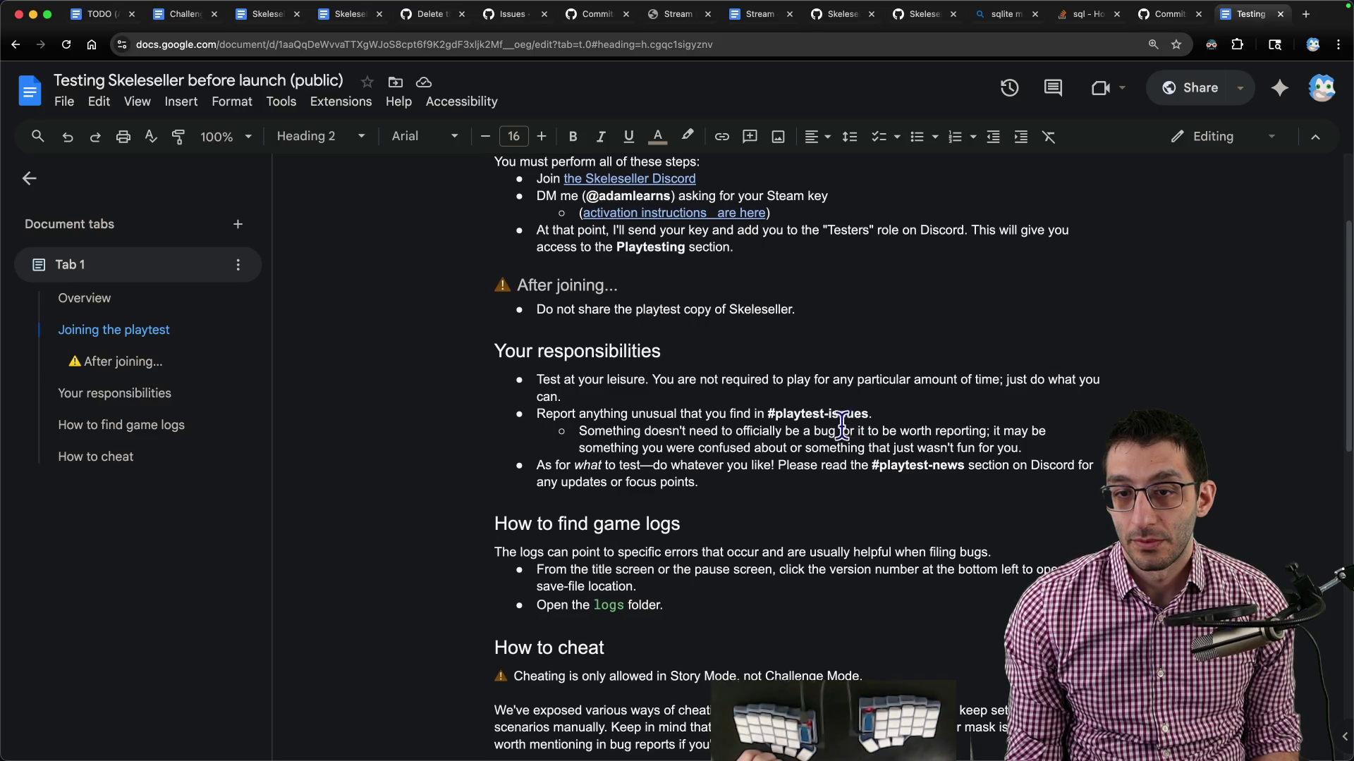
# Remove the After joining heading so the do-not-share rule falls under Your responsibilities.
pyautogui.click(730, 253)
pyautogui.press('super+z')
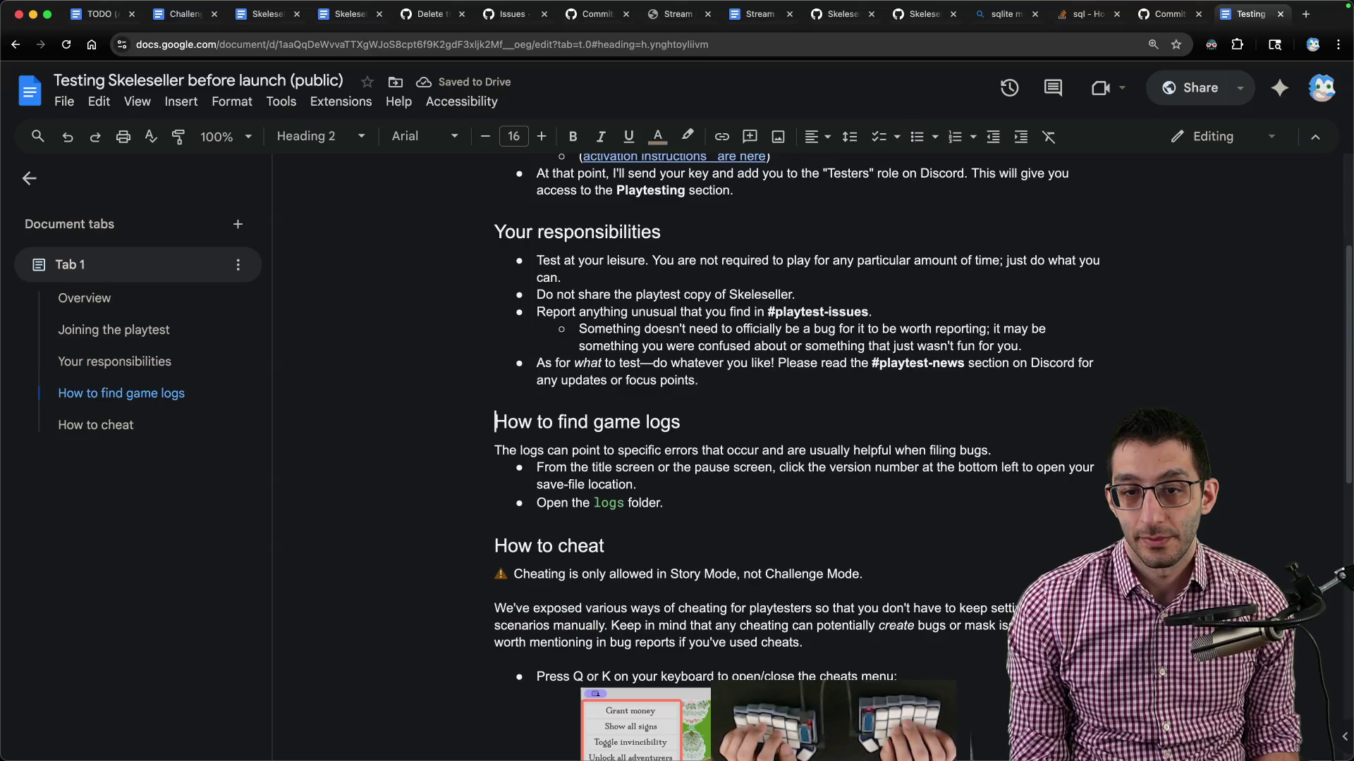
pyautogui.scroll(-10, 856, 306)
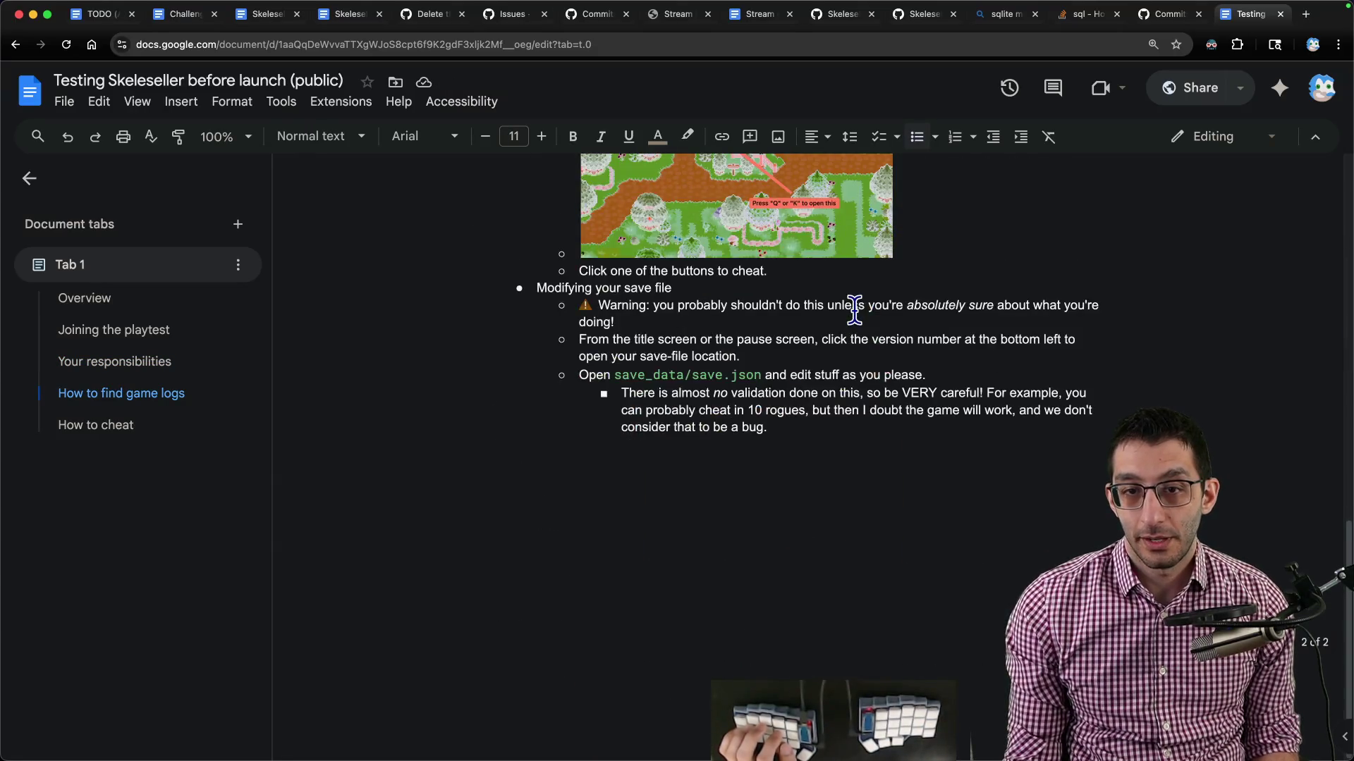
pyautogui.scroll(20, 855, 305)
pyautogui.press('super+shift+bracketleft')
pyautogui.press('super+shift+bracketleft')
# In the TODO doc, delete the playtest-keys task, the Feedback item and the Afternoon line.
pyautogui.press('super+1')
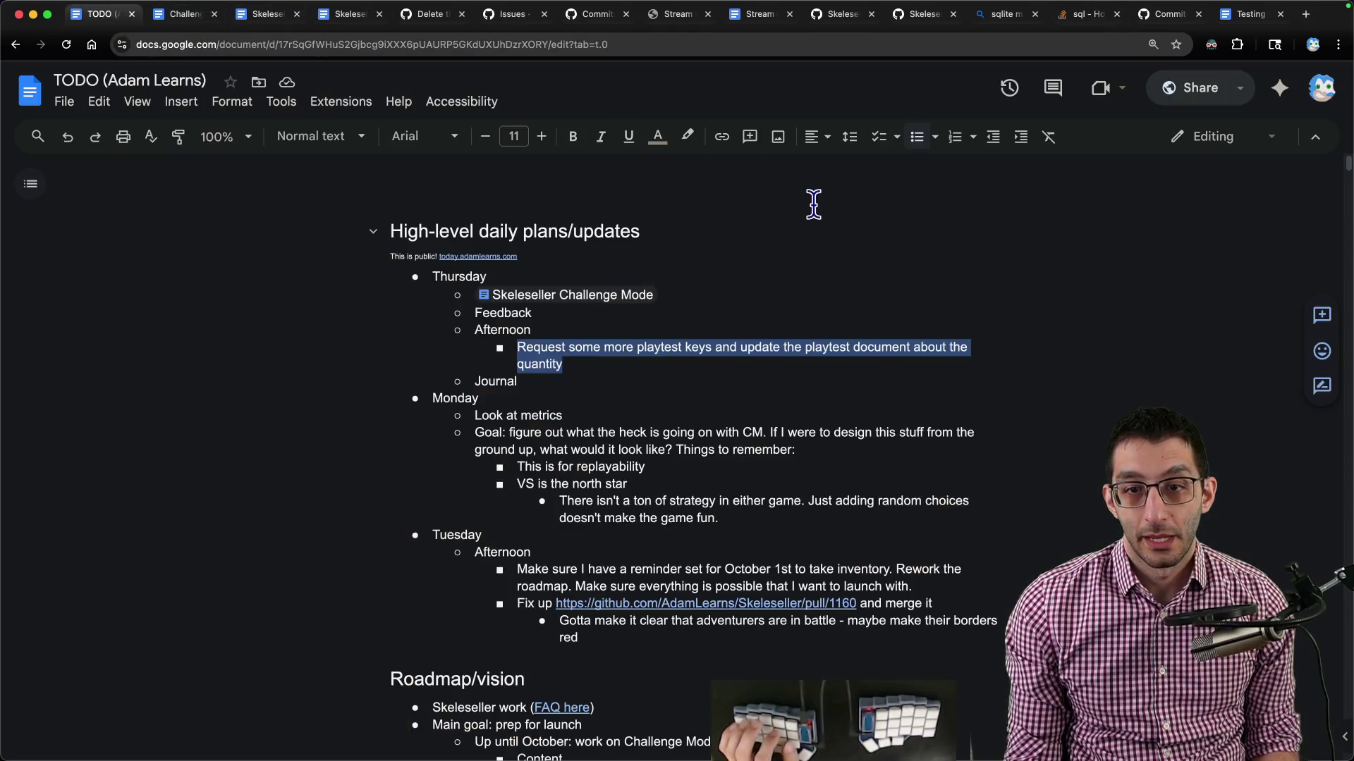
pyautogui.press('BackSpace')
pyautogui.press('BackSpace')
pyautogui.press('BackSpace')
pyautogui.press('BackSpace')
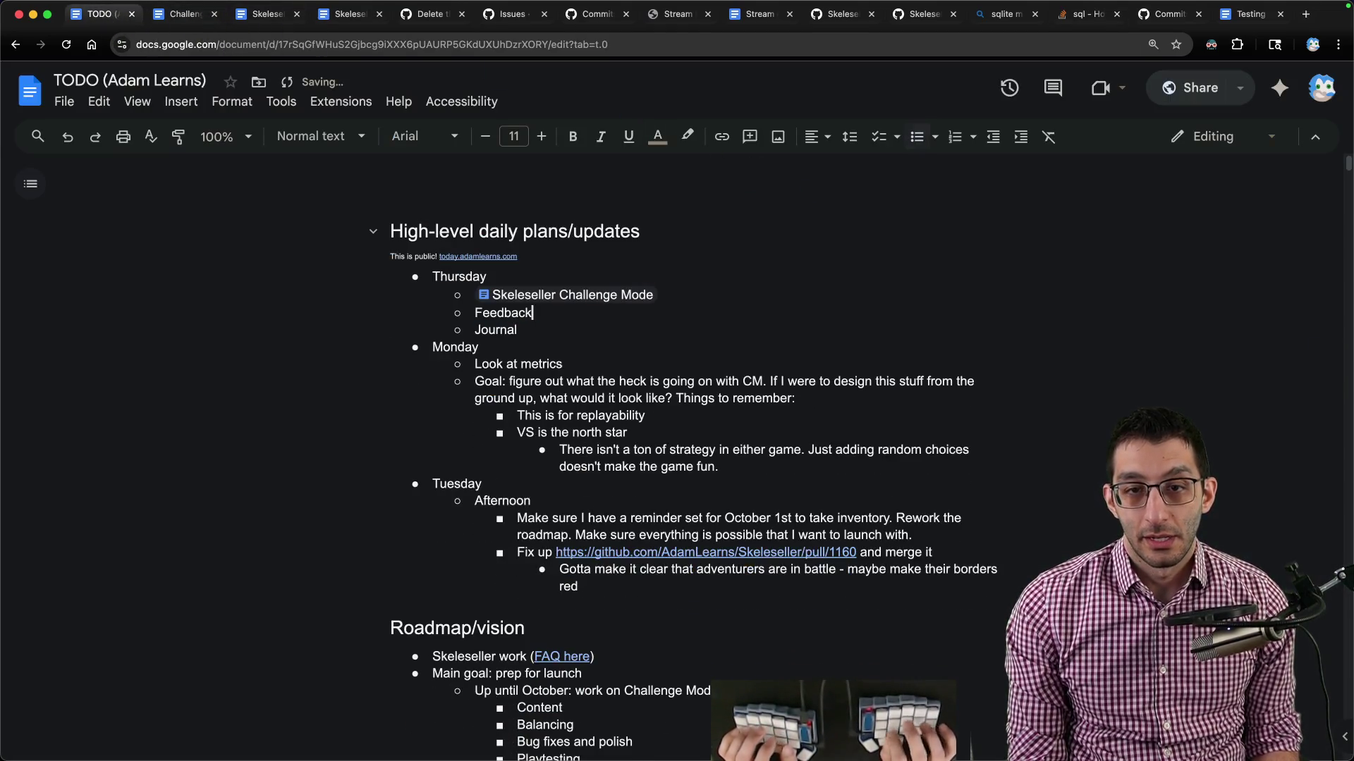
pyautogui.hotkey('shift', 'Home')
pyautogui.press('BackSpace')
# Move the Journal and Skeleseller Challenge Mode items under Monday.
pyautogui.hotkey('ctrl', 'shift', 'Down')
pyautogui.hotkey('ctrl', 'shift', 'Down')
pyautogui.hotkey('ctrl', 'shift', 'Down')
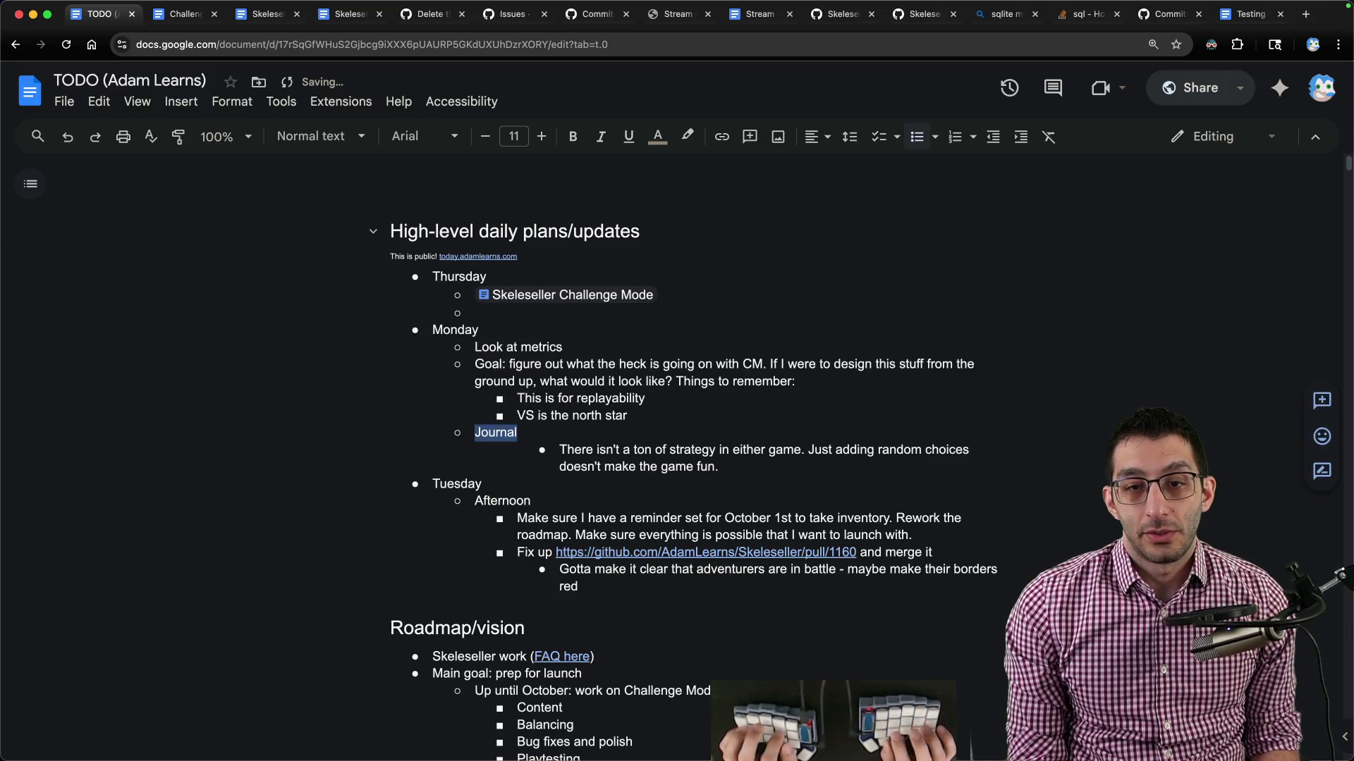
pyautogui.hotkey('ctrl', 'shift', 'Up')
pyautogui.press('Up')
pyautogui.press('Up')
pyautogui.press('Up')
pyautogui.hotkey('ctrl', 'shift', 'Down')
pyautogui.hotkey('ctrl', 'shift', 'Down')
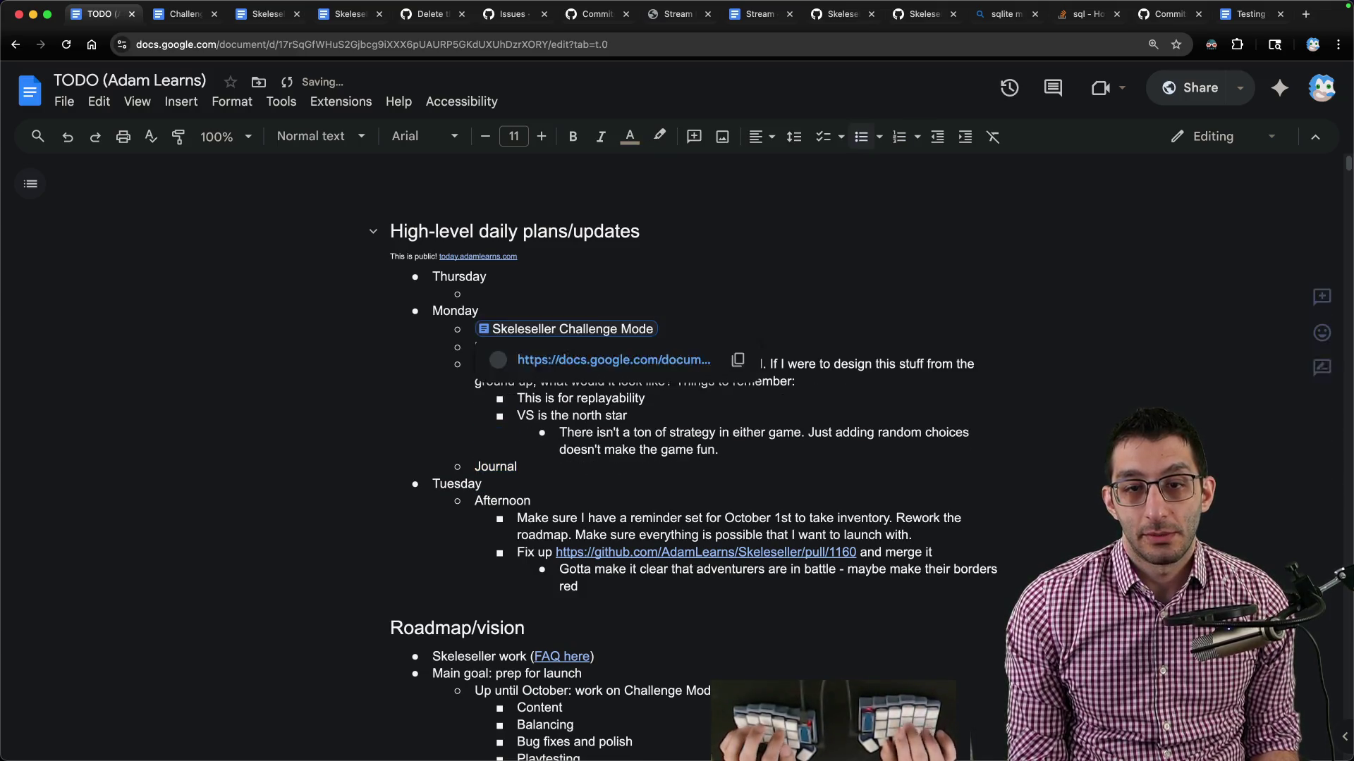
# Delete the Look at metrics item and the leftover empty Thursday bullet.
pyautogui.hotkey('shift', 'Home')
pyautogui.press('BackSpace')
pyautogui.press('Delete')
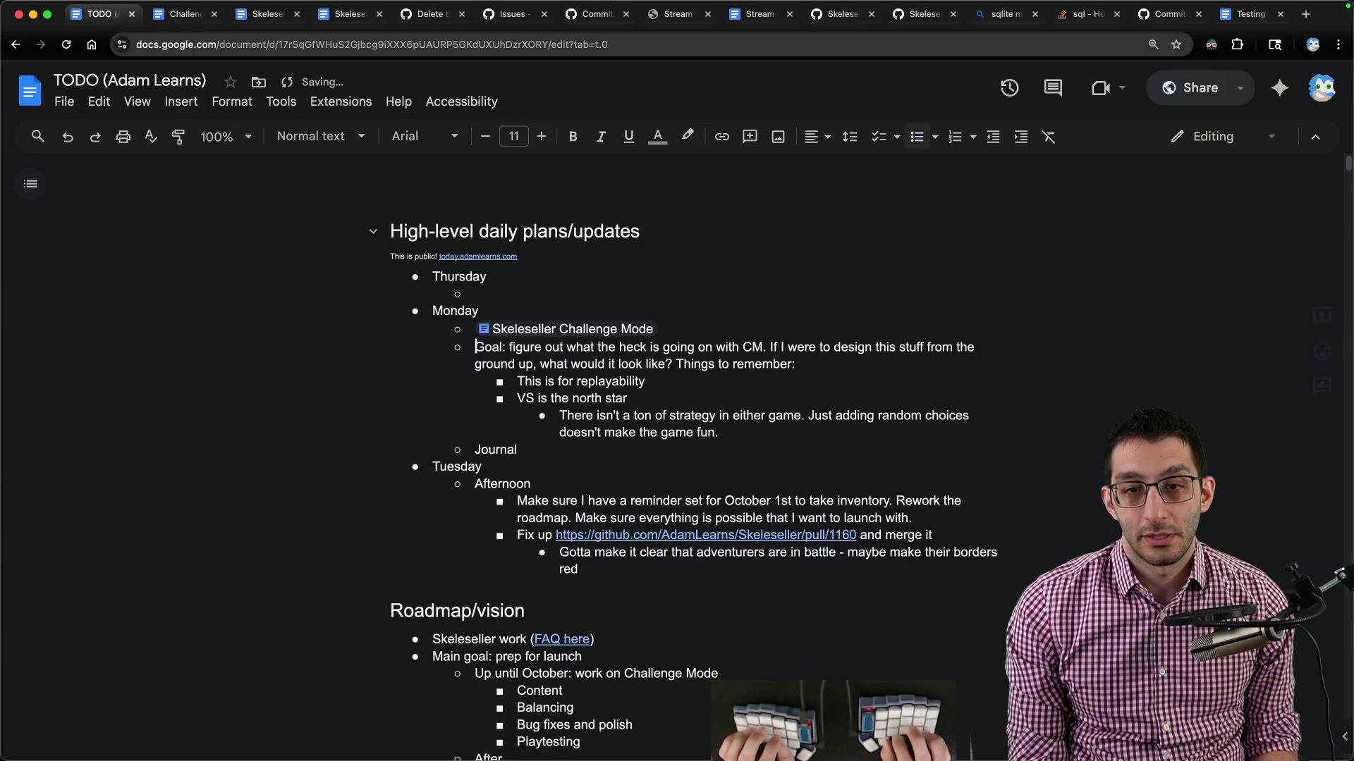
pyautogui.press('Up')
pyautogui.press('BackSpace')
pyautogui.press('BackSpace')
pyautogui.press('BackSpace')
pyautogui.press('BackSpace')
pyautogui.press('BackSpace')
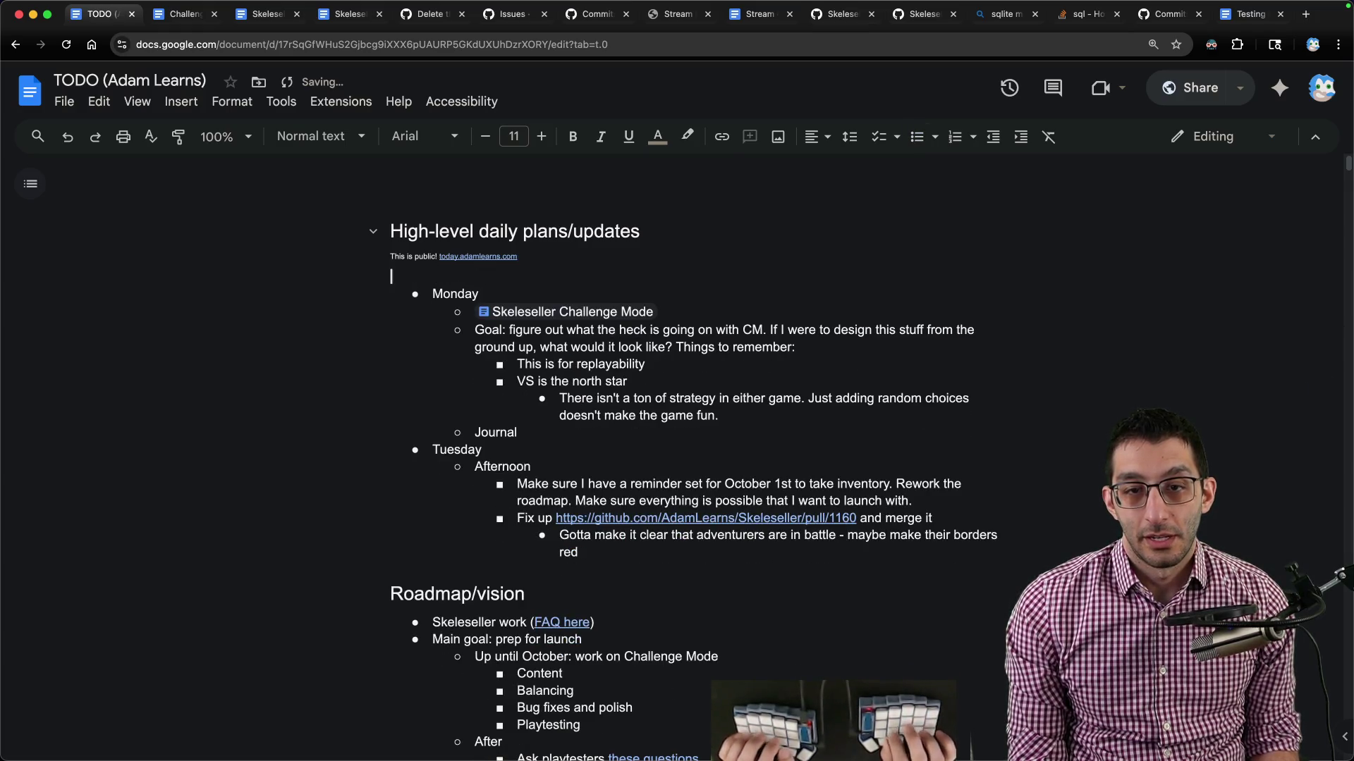
pyautogui.press('Down')
pyautogui.press('Down')
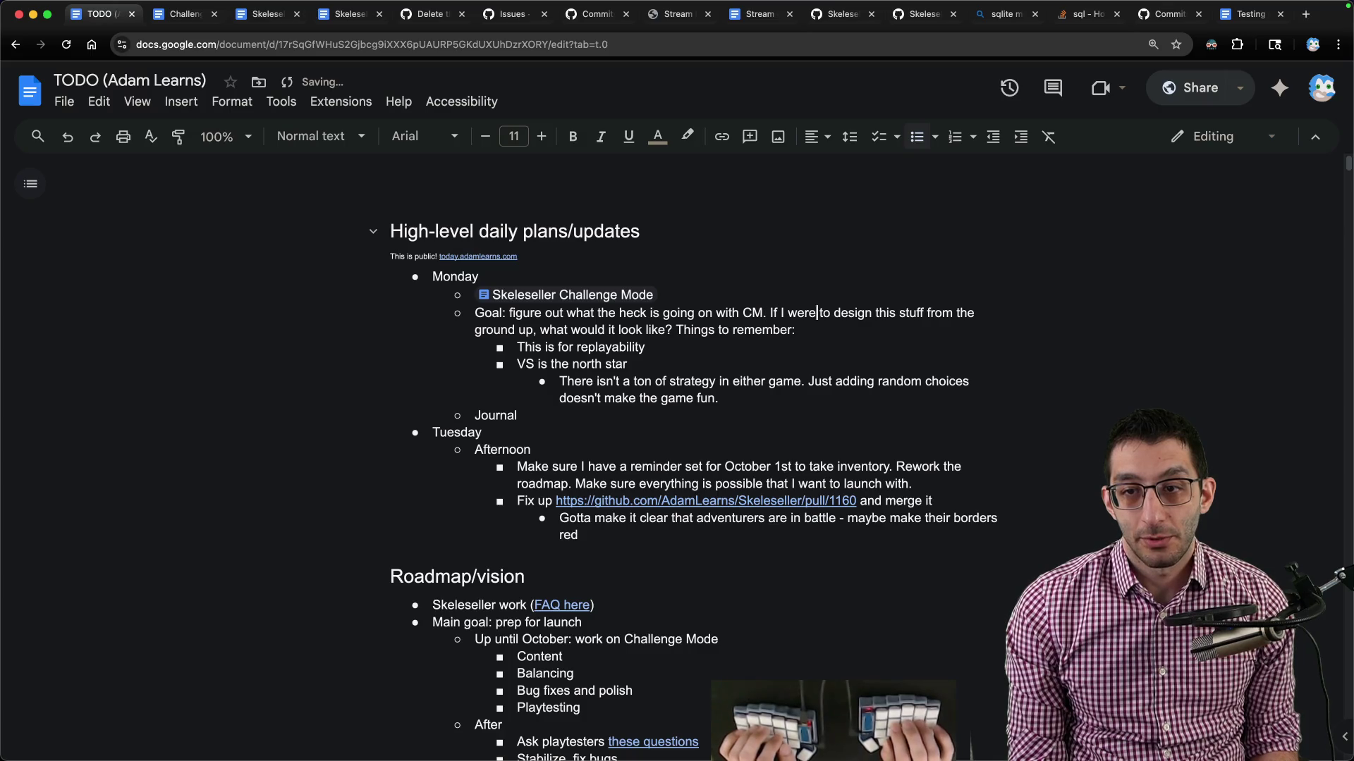
# Copy the two north-star note lines into a new untitled VS Code file.
pyautogui.click(953, 313)
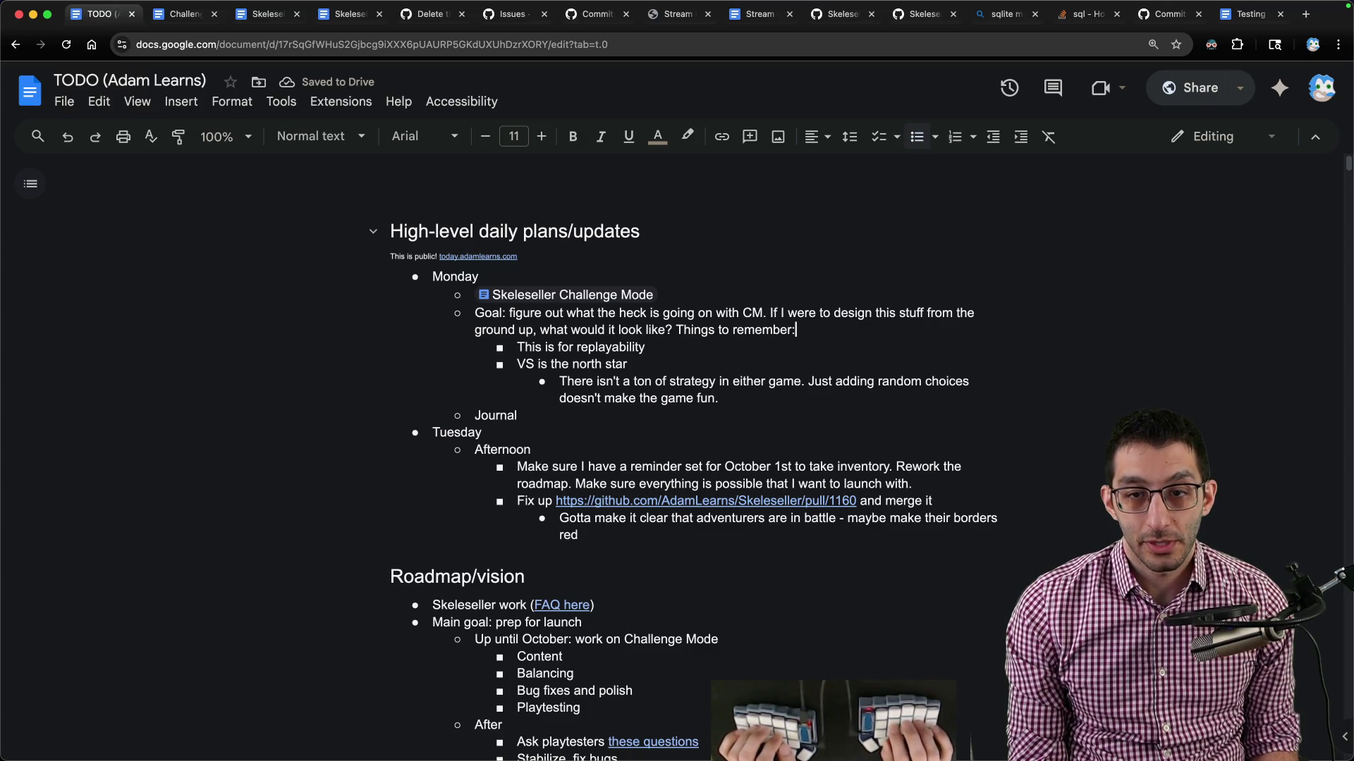
pyautogui.click(594, 381)
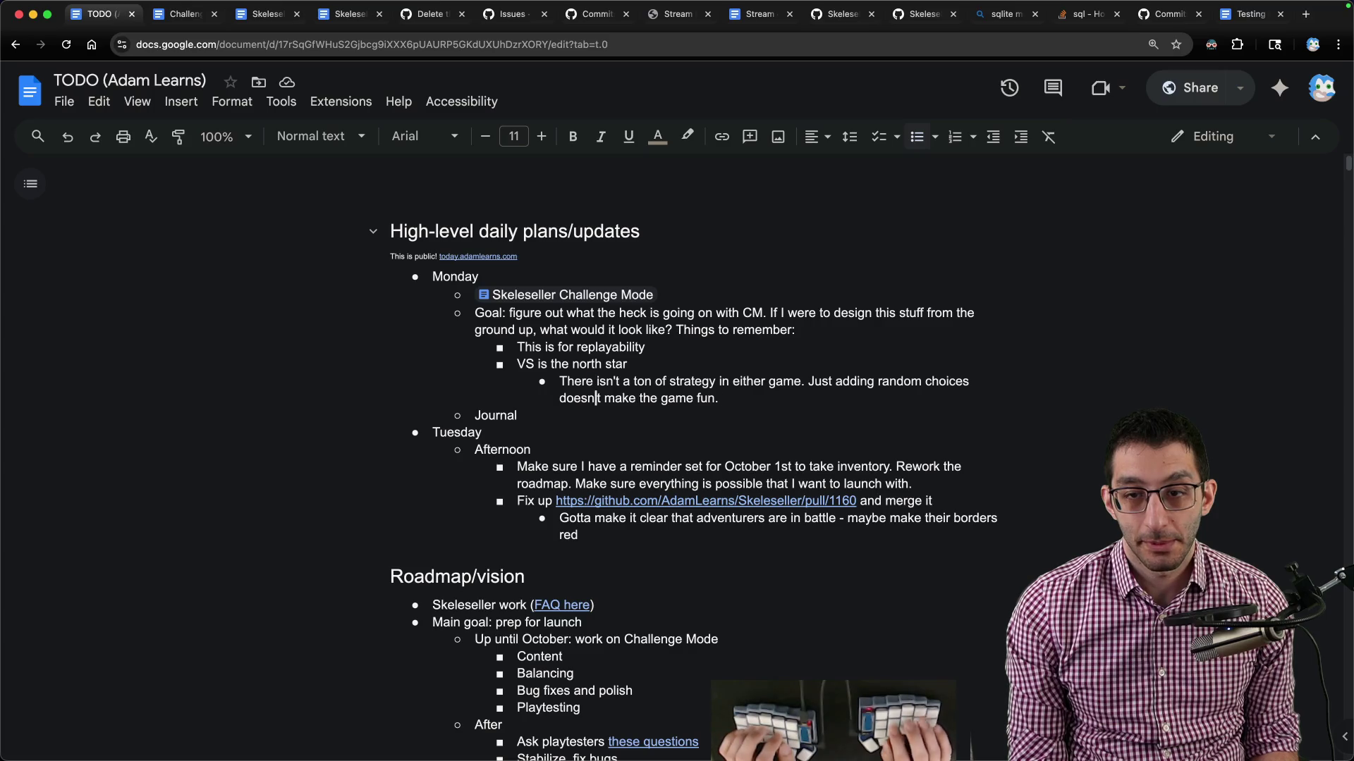
pyautogui.press('End')
pyautogui.hotkey('alt', 'shift', 'Up')
pyautogui.hotkey('alt', 'shift', 'Up')
pyautogui.hotkey('alt', 'shift', 'Up')
pyautogui.press('Right')
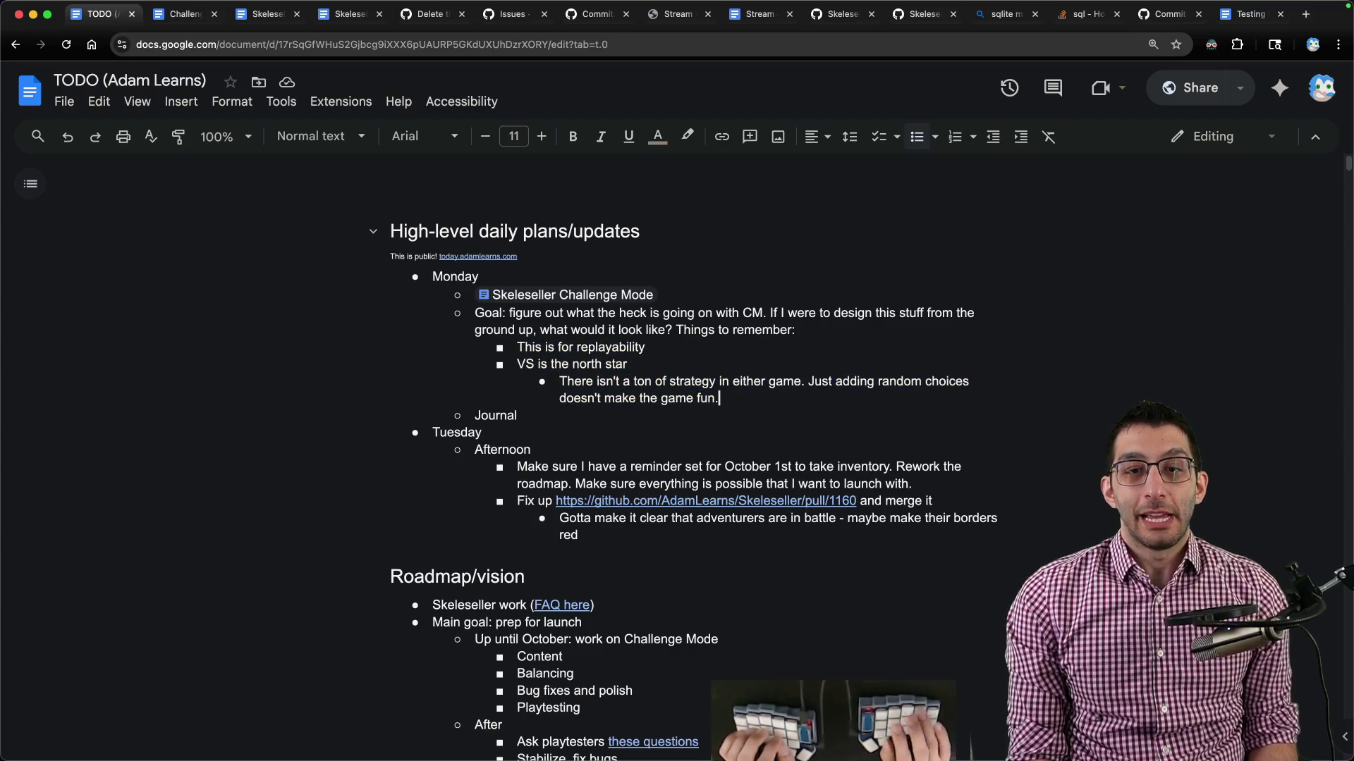
pyautogui.hotkey('alt', 'shift', 'Up')
pyautogui.hotkey('alt', 'shift', 'Up')
pyautogui.press('super+c')
pyautogui.press('super+Tab')
pyautogui.press('super+n')
pyautogui.press('super+v')
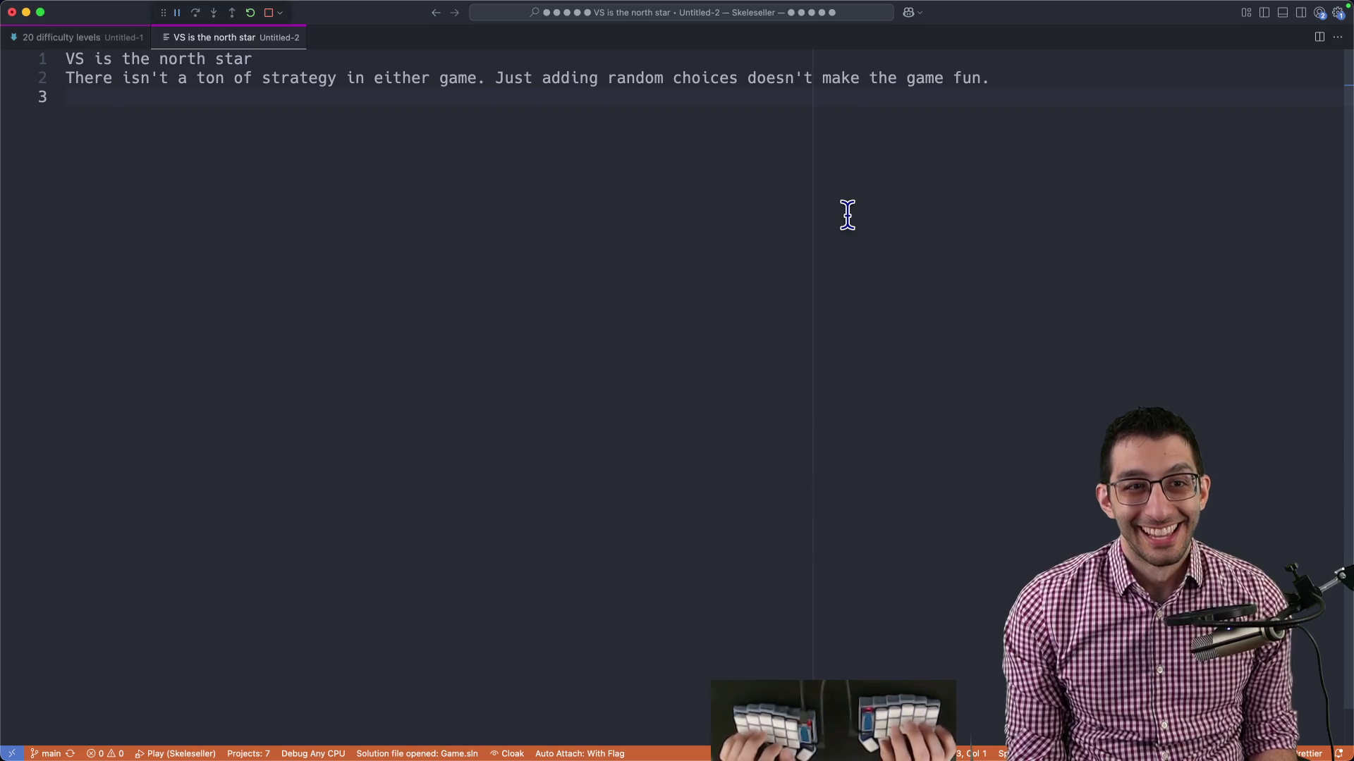
# Indent the strategy line under the VS line and add a 'Vampire Survivors is the north star' heading.
pyautogui.press('Up')
pyautogui.press('Tab')
pyautogui.press('Return')
pyautogui.press('Return')
pyautogui.press('Return')
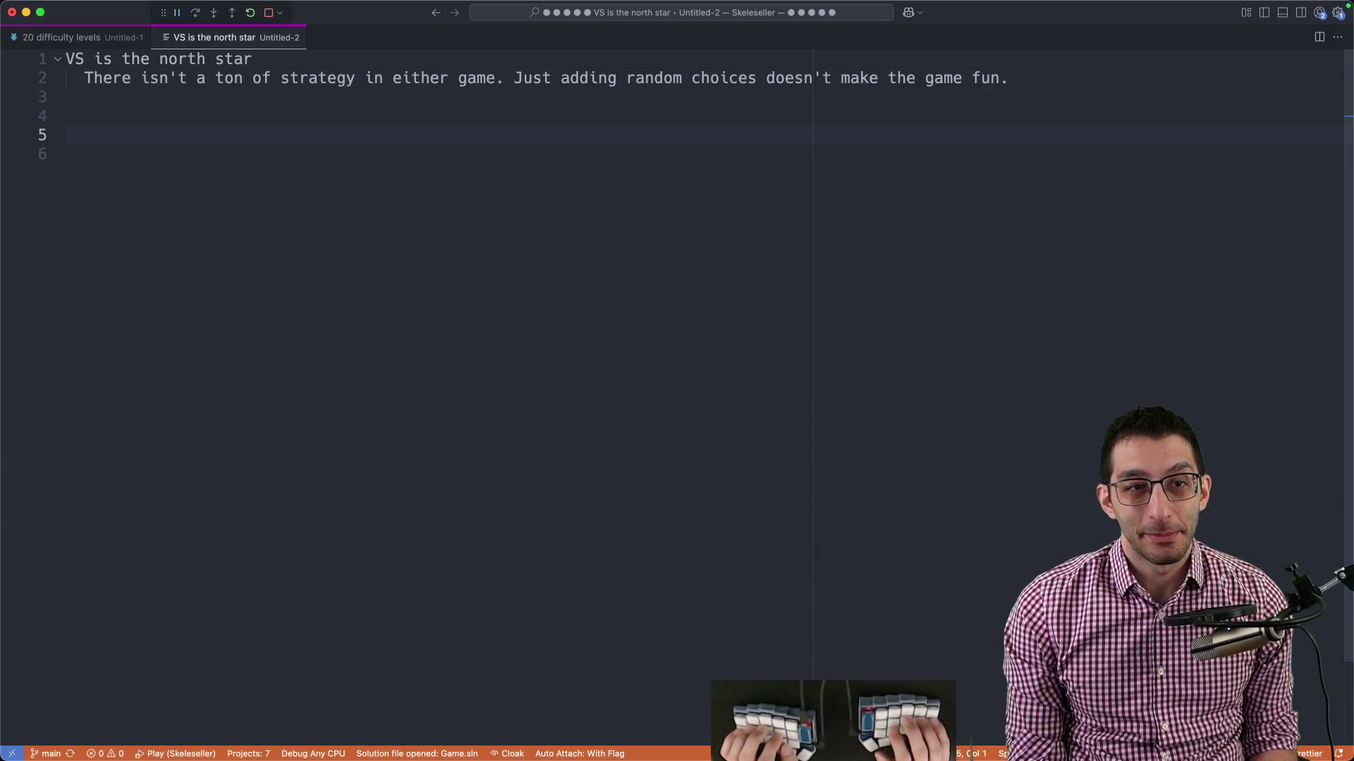
pyautogui.write('Vampire Surviv')
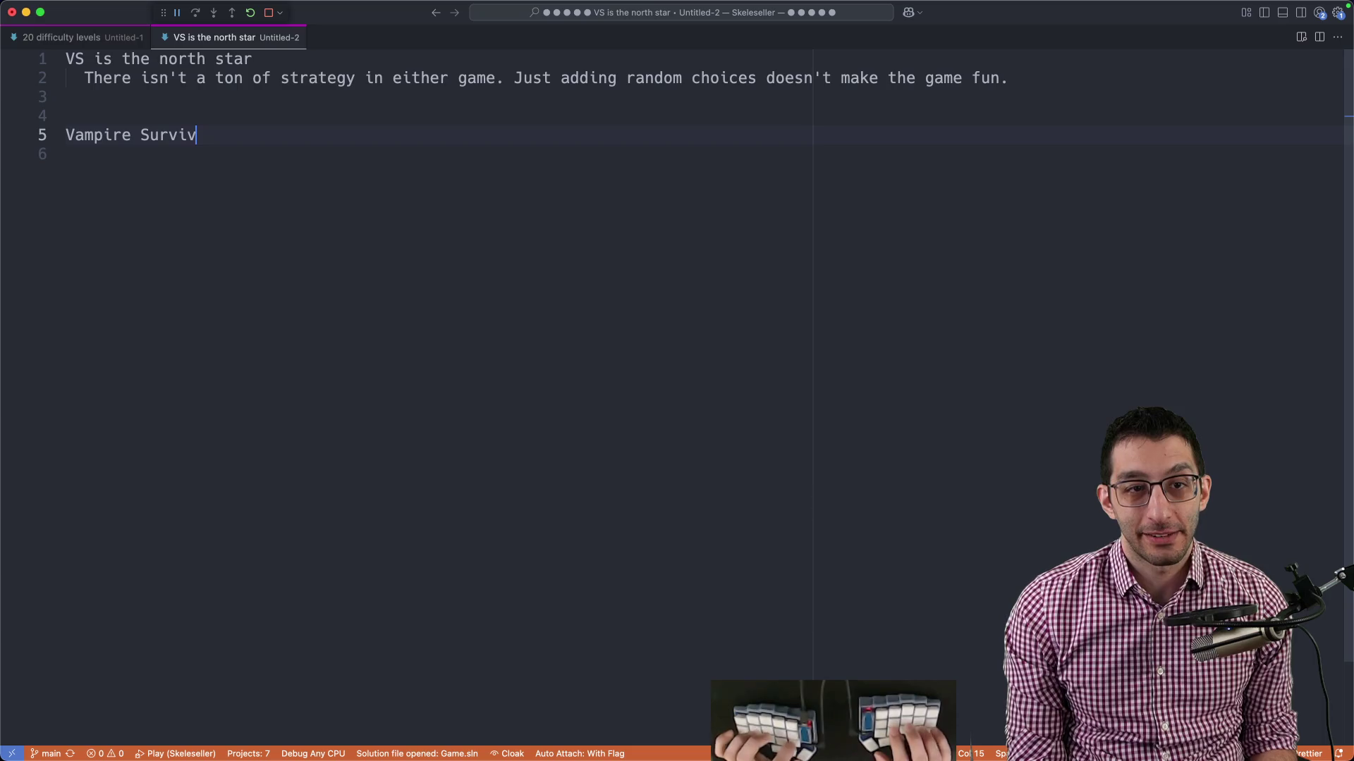
pyautogui.write('ors is the north star')
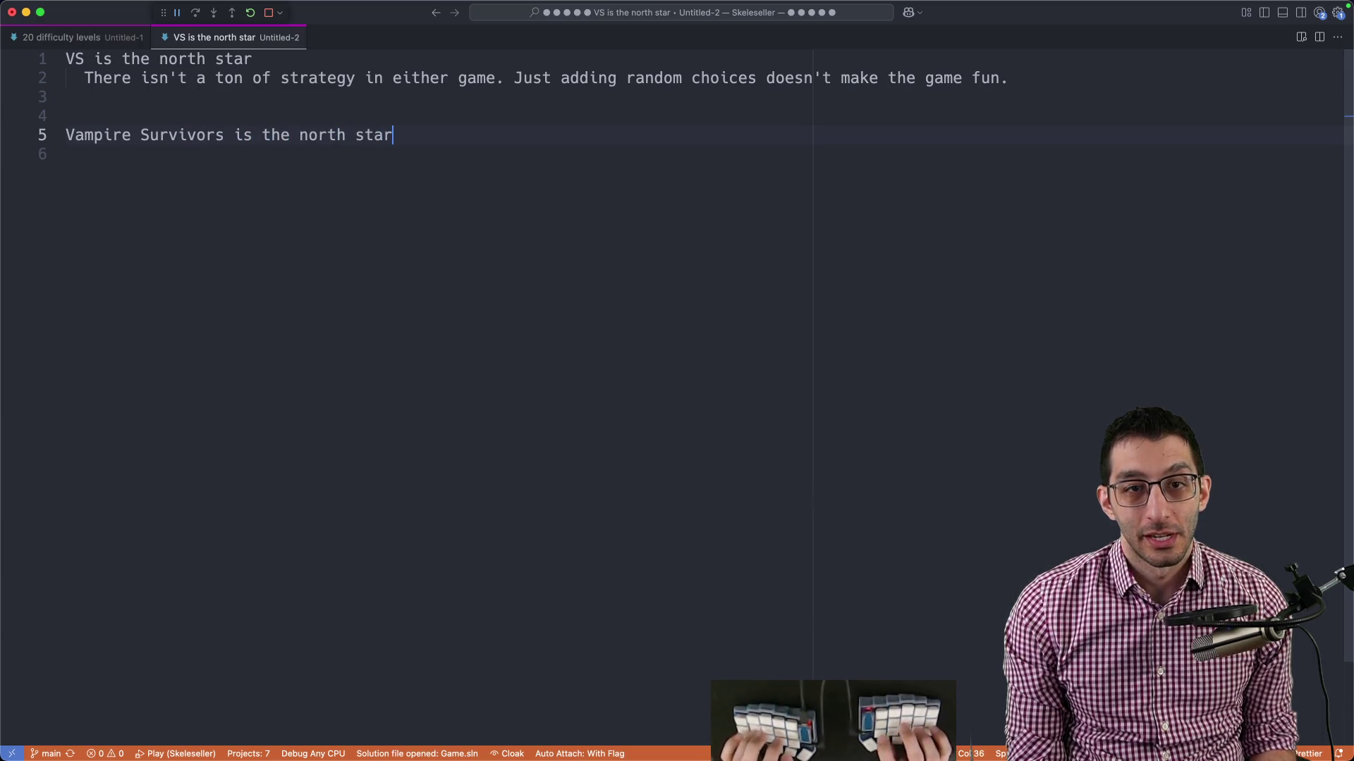
# Add indented points 'roguelite game' and 'only have the arrow keys during a run'.
pyautogui.press('Return')
pyautogui.press('Tab')
pyautogui.write('rogueli')
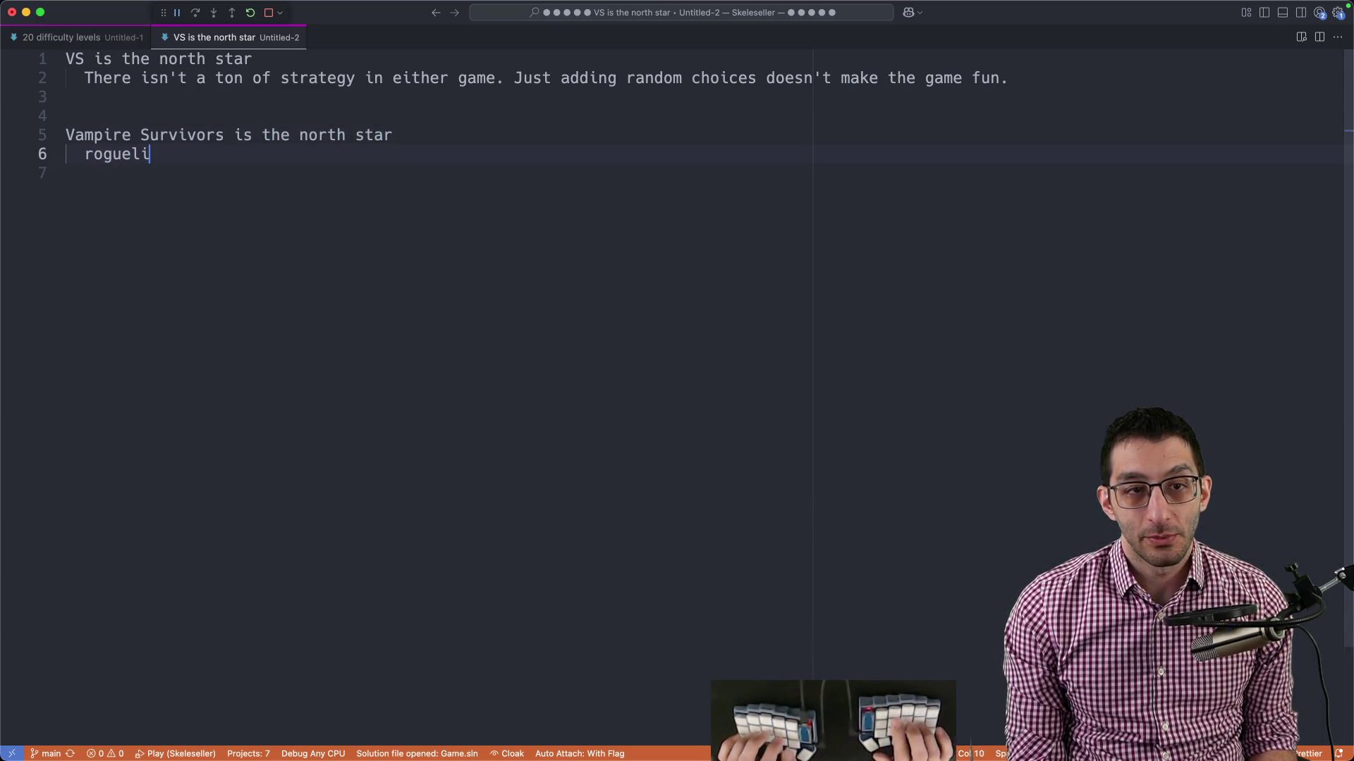
pyautogui.write('te game')
pyautogui.press('Return')
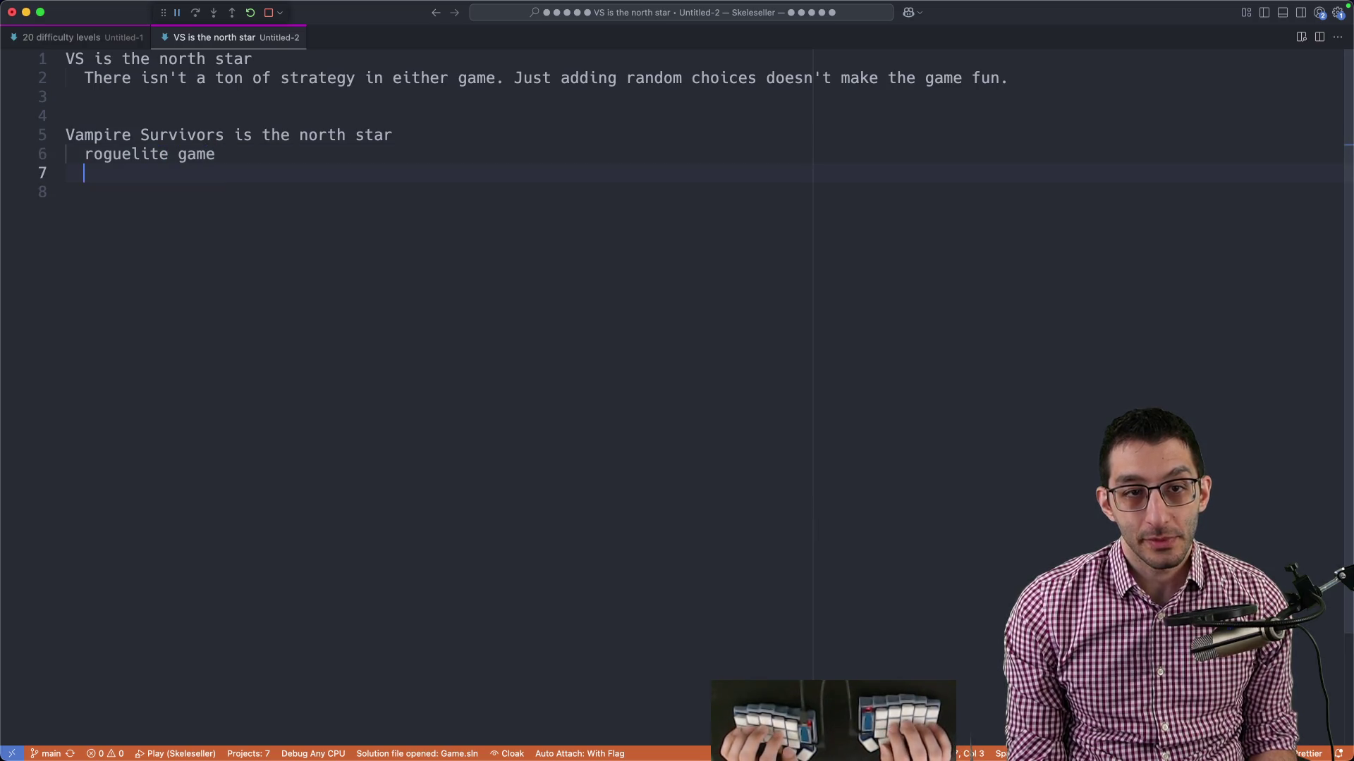
pyautogui.write('youonly have ')
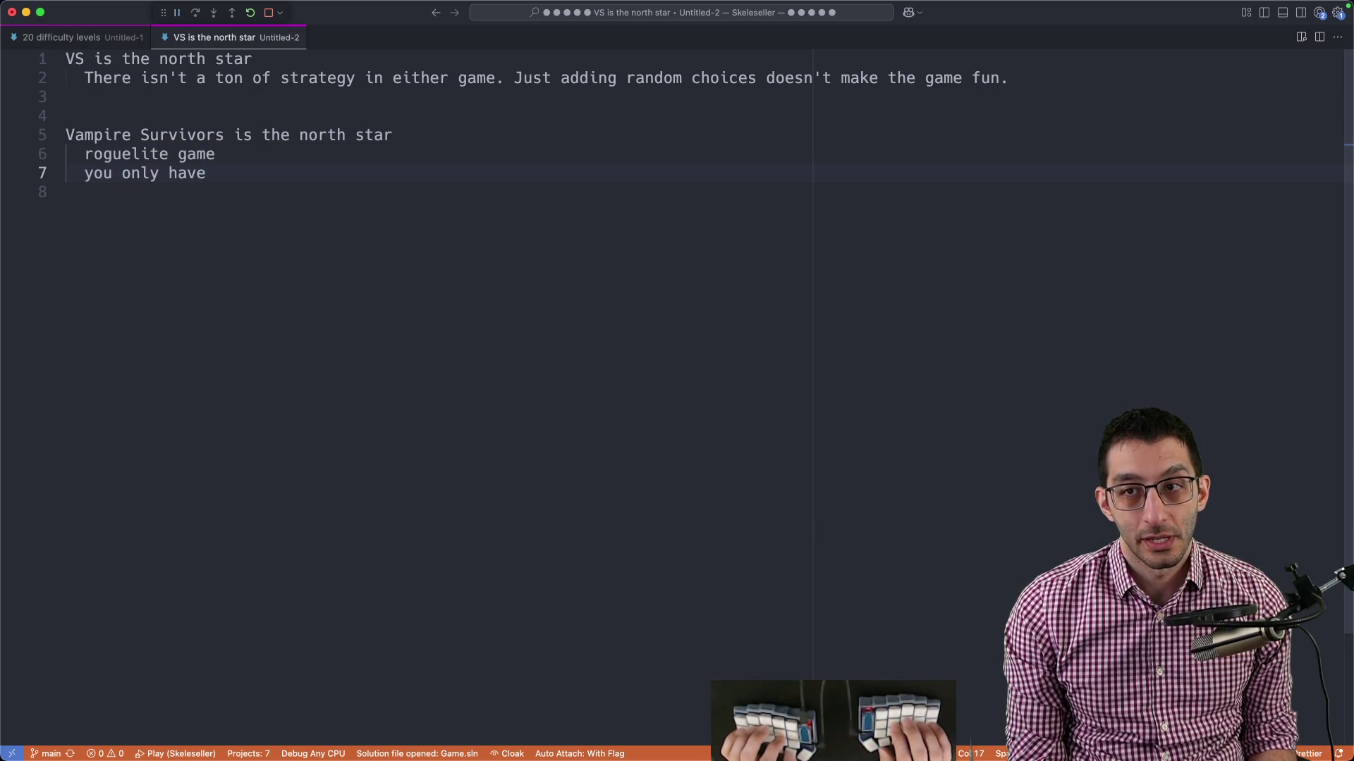
pyautogui.write('the arrow keys ')
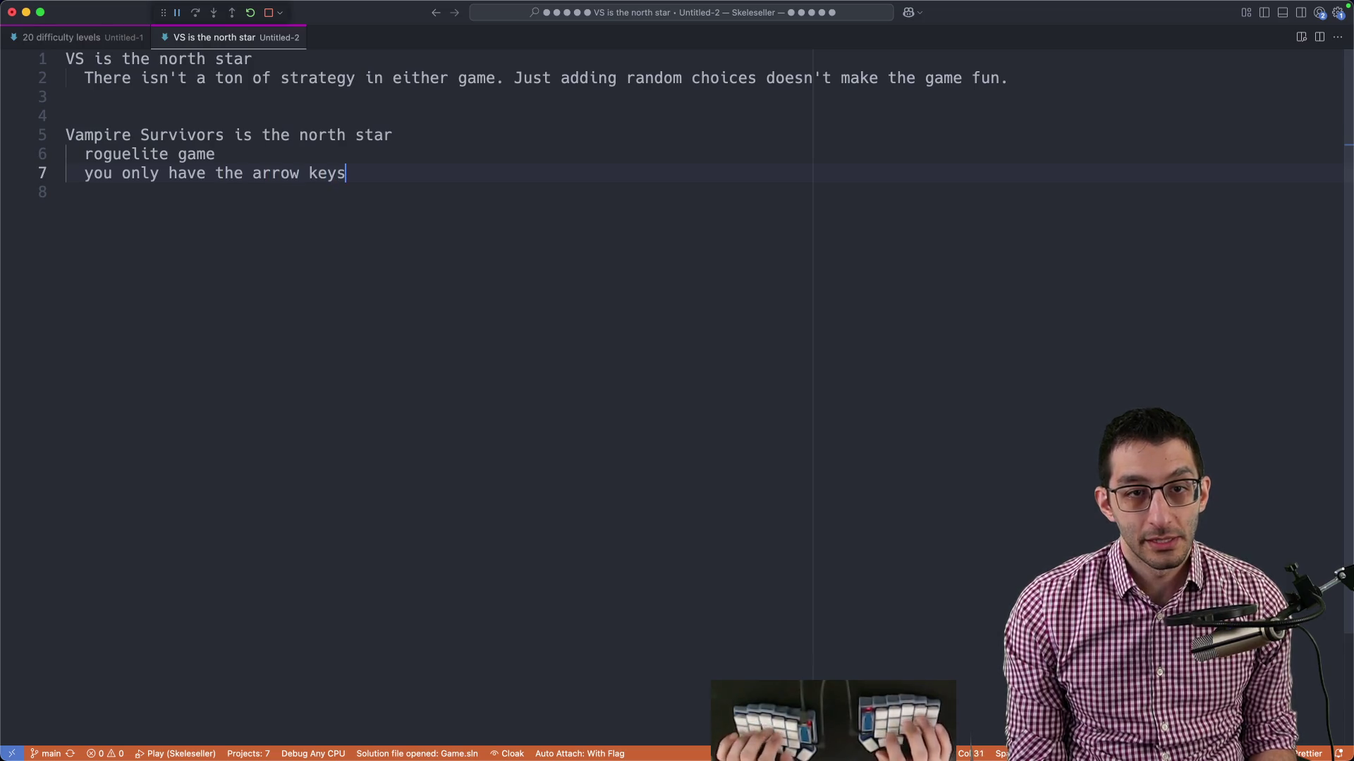
pyautogui.write('during a run')
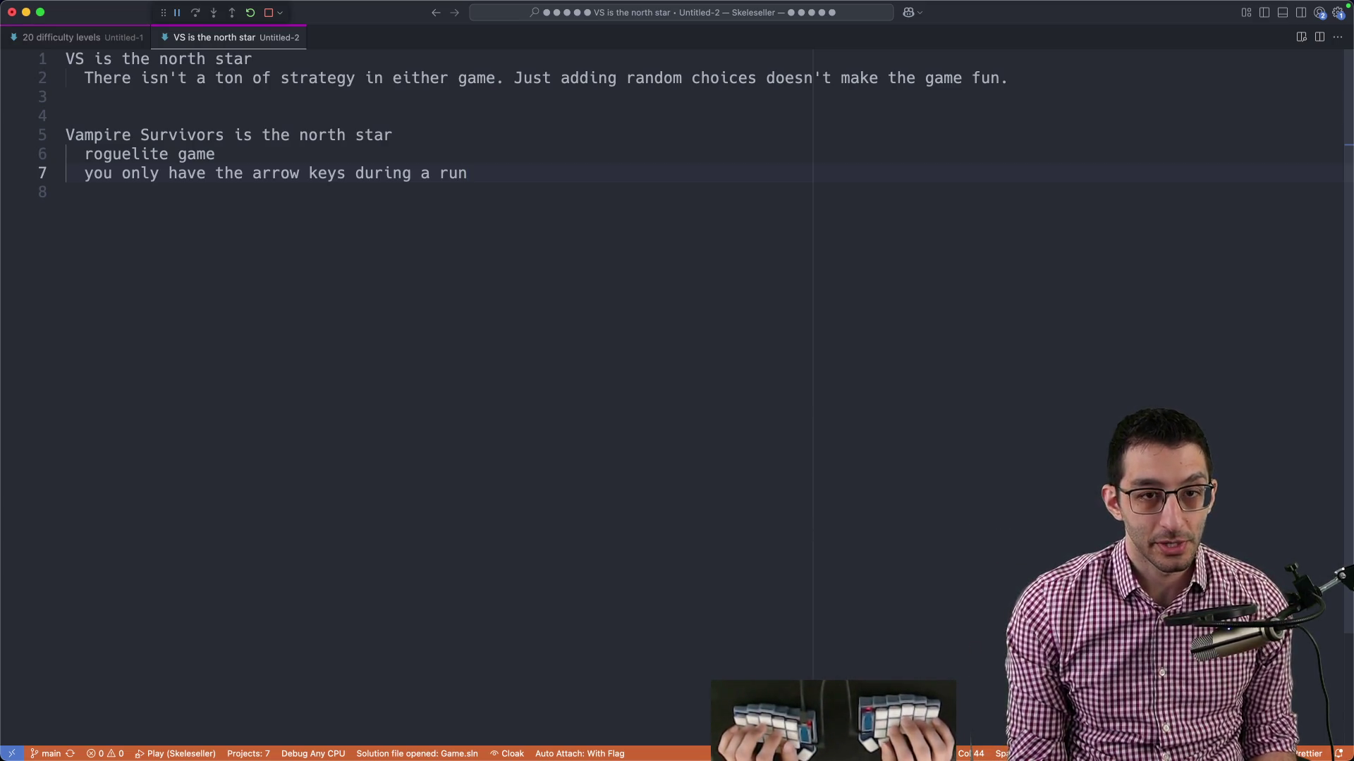
pyautogui.hotkey('shift', 'Home')
pyautogui.press('End')
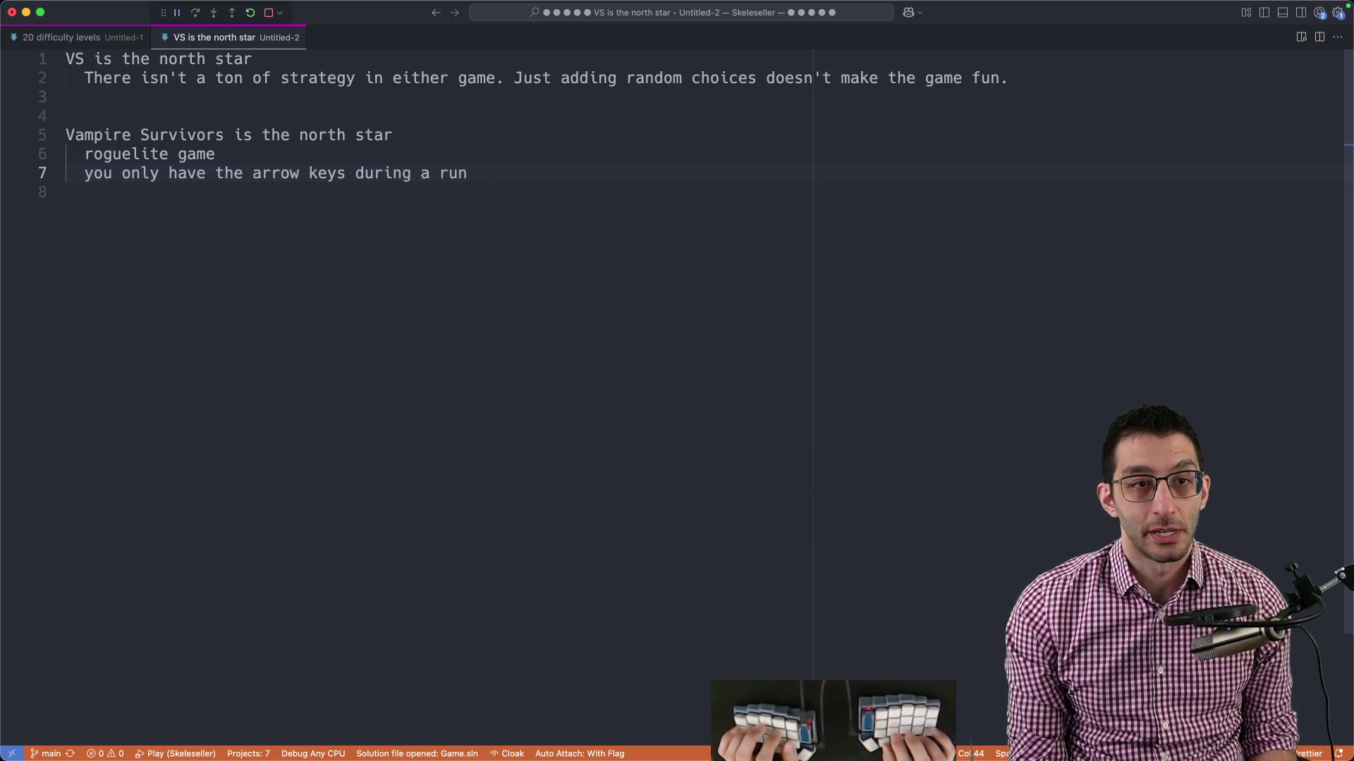
# Add a third point: 'builds have the same goal: do a ton of damage'.
pyautogui.press('Return')
pyautogui.write('all')
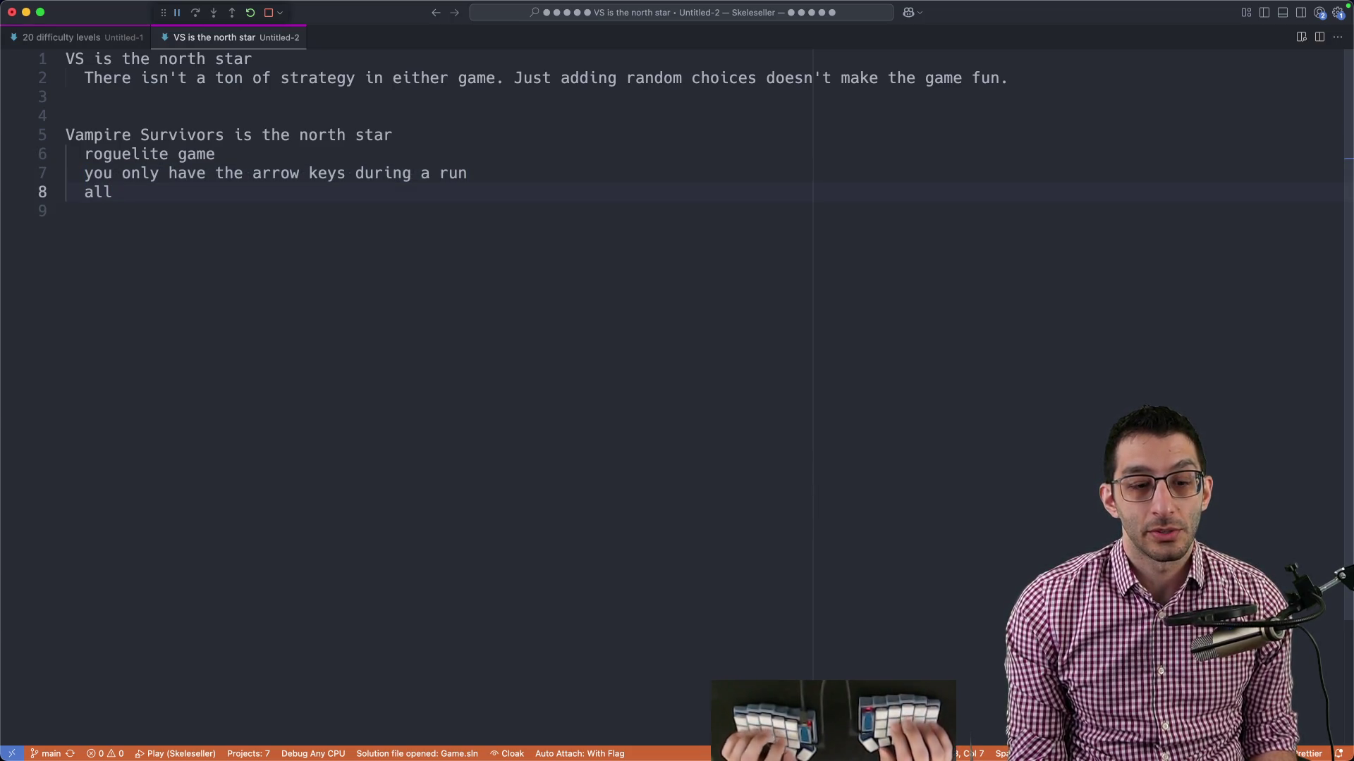
pyautogui.write('goals arekind of the same')
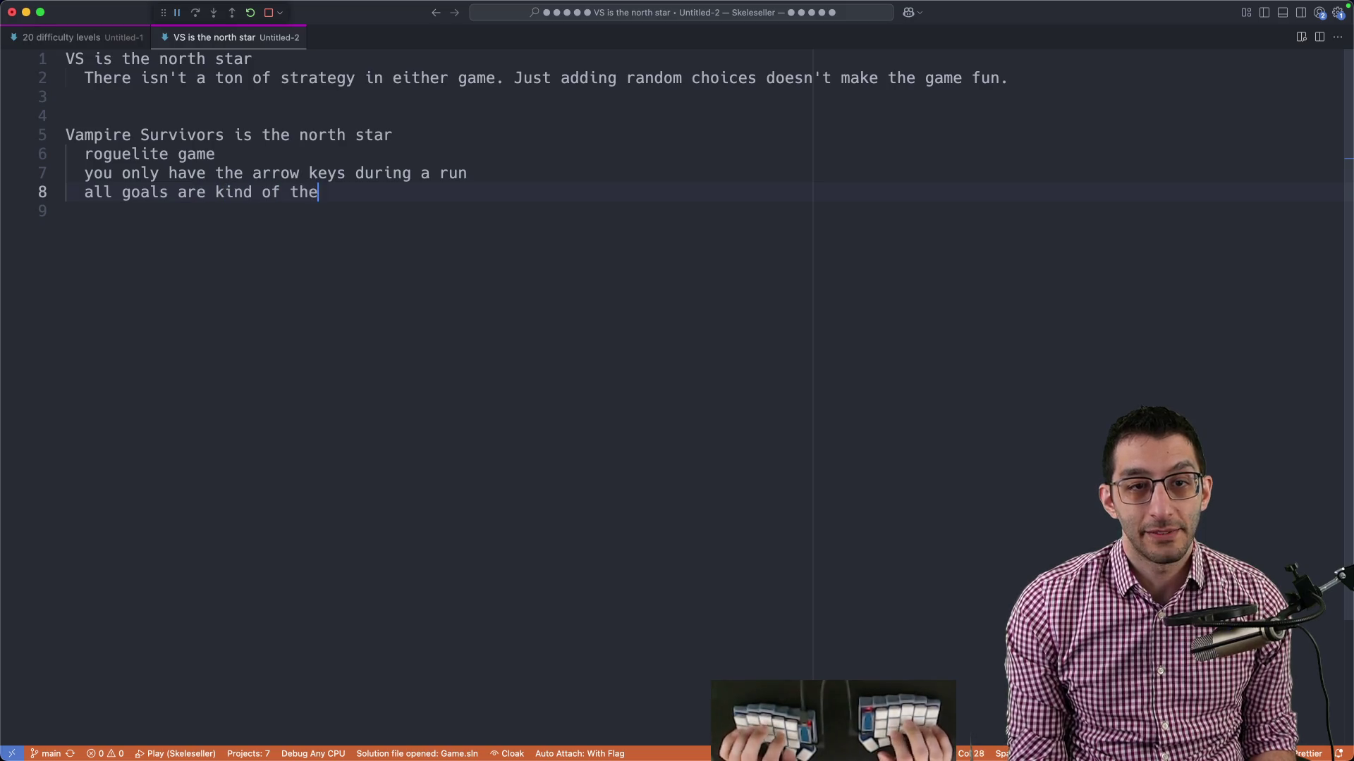
pyautogui.write('builds have the same ')
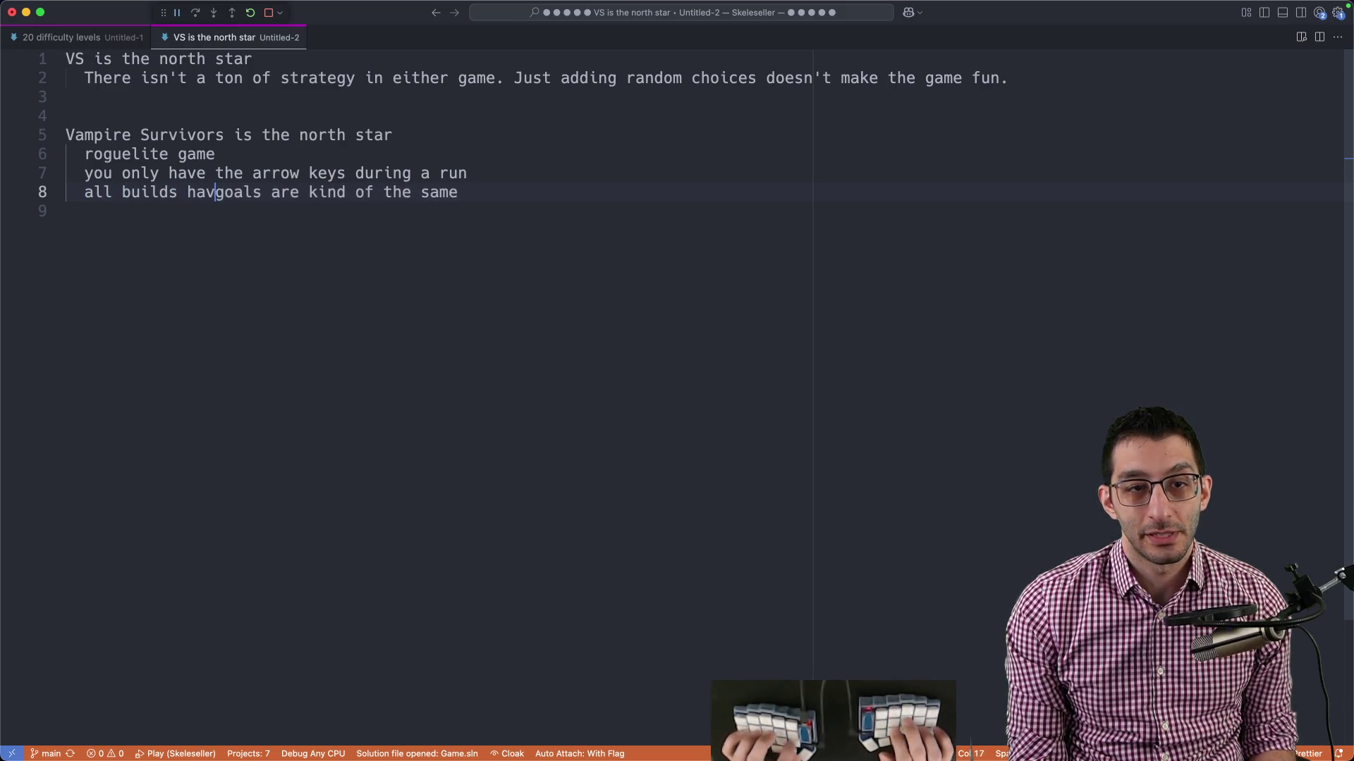
pyautogui.write('goal:')
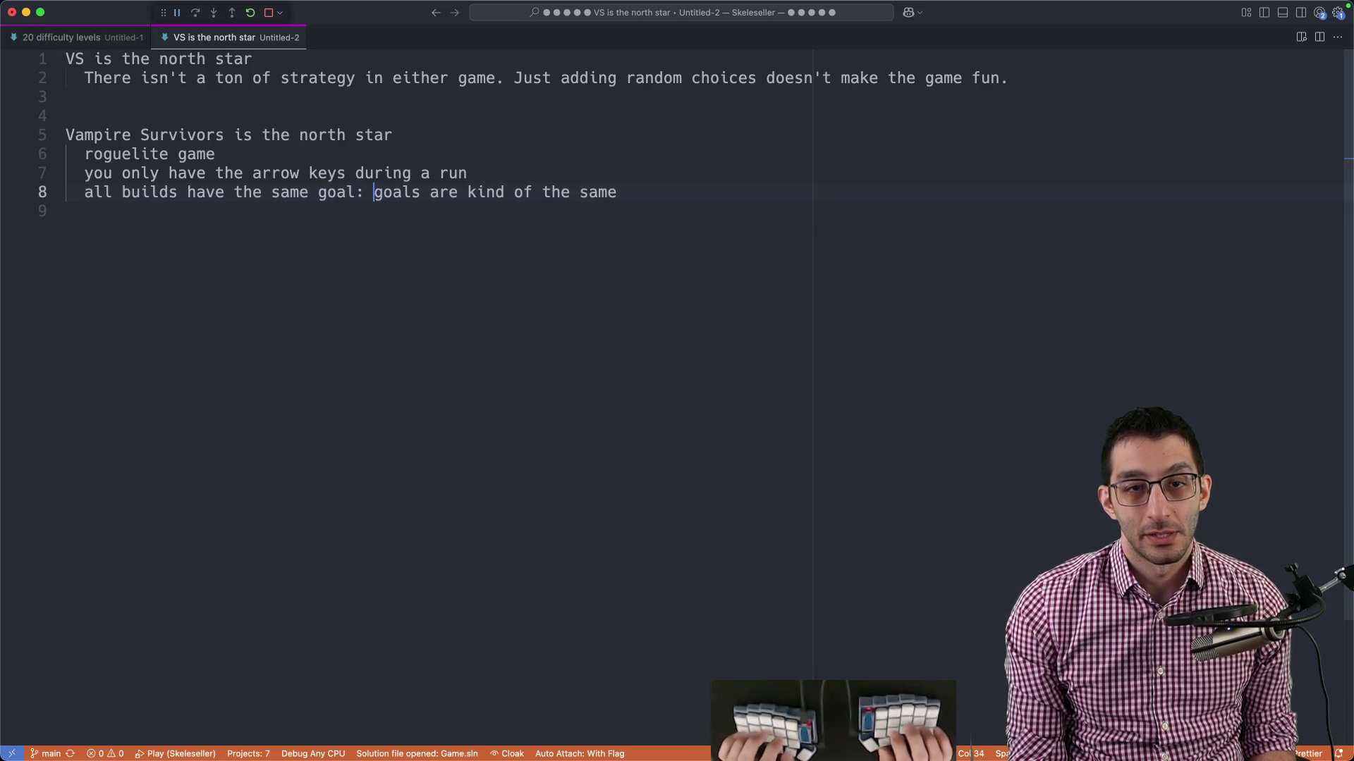
pyautogui.hotkey('shift', 'End')
pyautogui.write('do a ton of damage')
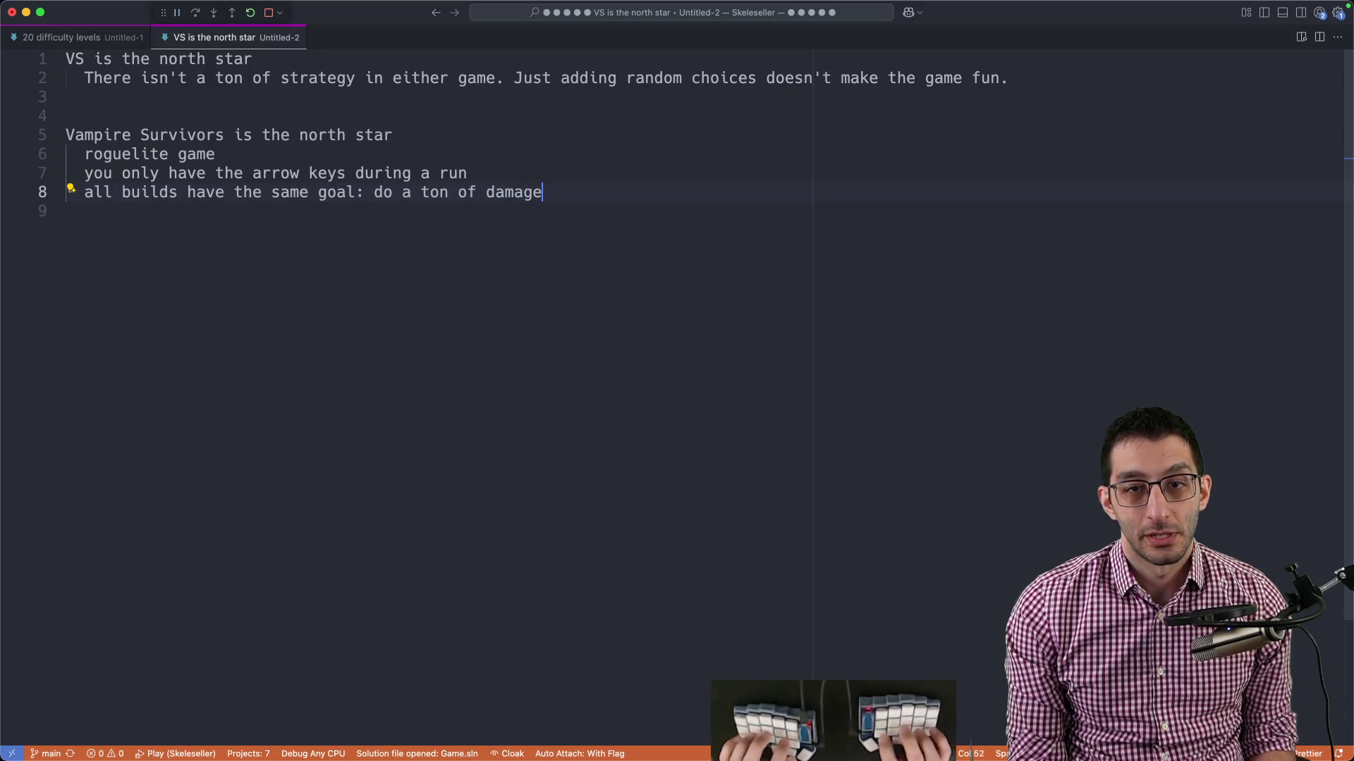
pyautogui.hotkey('shift', 'Up')
pyautogui.hotkey('shift', 'Up')
pyautogui.hotkey('shift', 'Up')
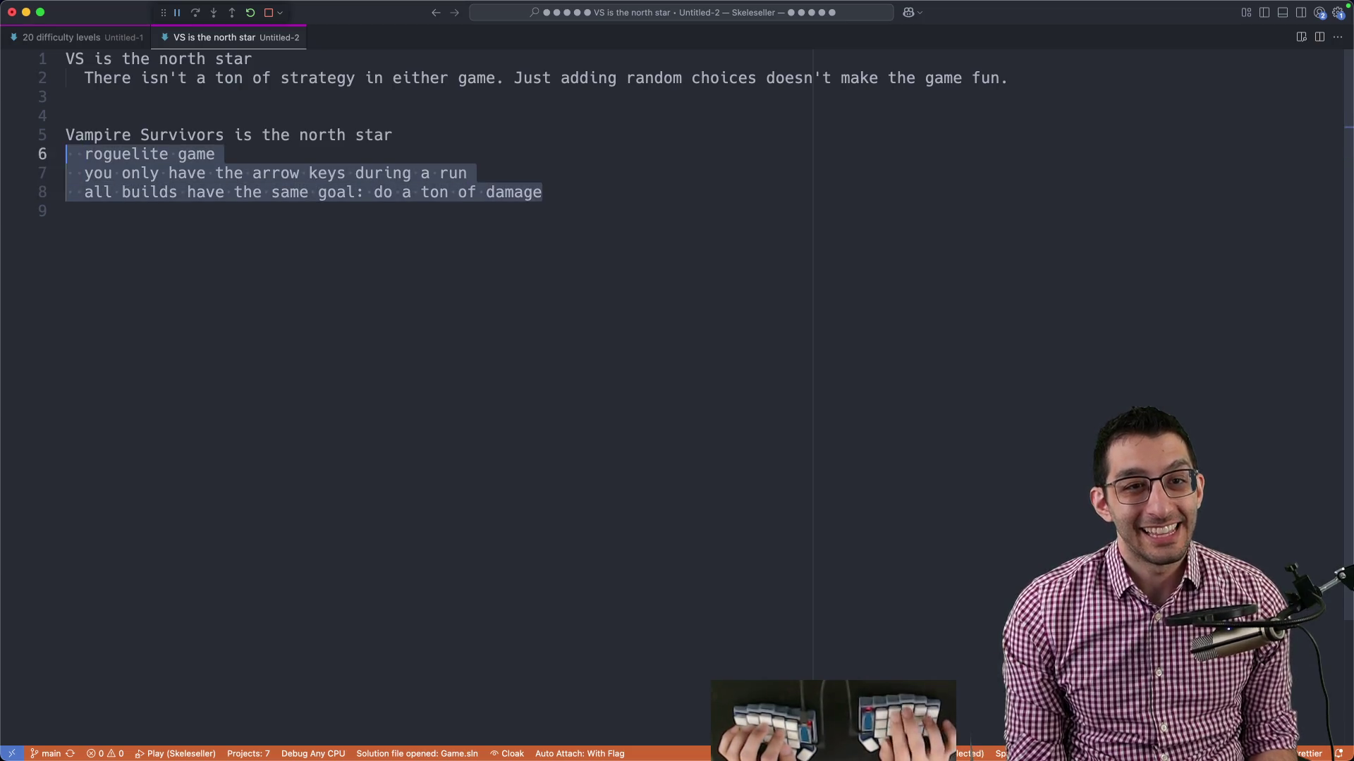
pyautogui.press('super+Down')
# Close the north-star scratch file without saving, then close the 20 difficulty levels file.
pyautogui.hotkey('shift', 'Up')
pyautogui.hotkey('shift', 'Up')
pyautogui.hotkey('shift', 'Up')
pyautogui.hotkey('shift', 'Home')
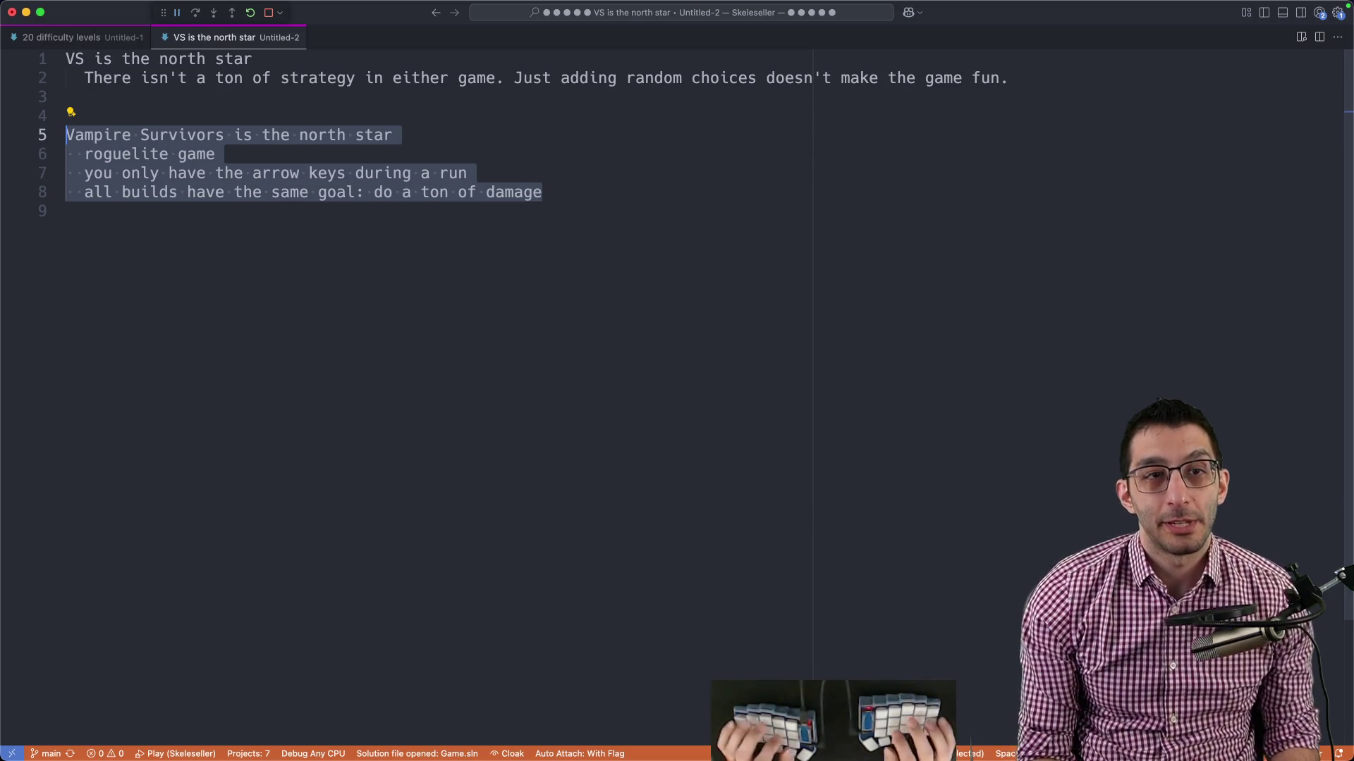
pyautogui.press('super+w')
pyautogui.press('super+d')
pyautogui.press('super+w')
# Discard the 20 difficulty levels file, delete the Goal notes from the TODO doc, and open the Journal spreadsheet.
pyautogui.press('super+d')
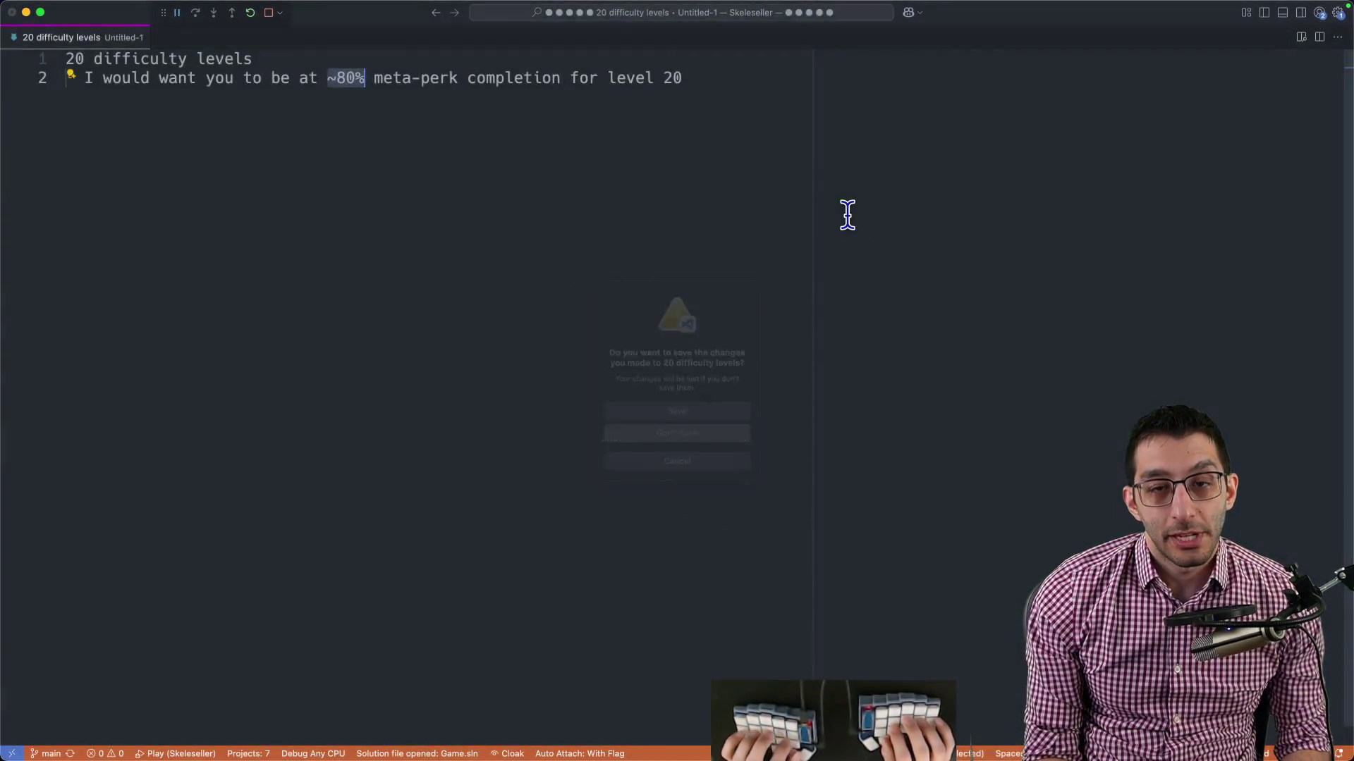
pyautogui.press('BackSpace')
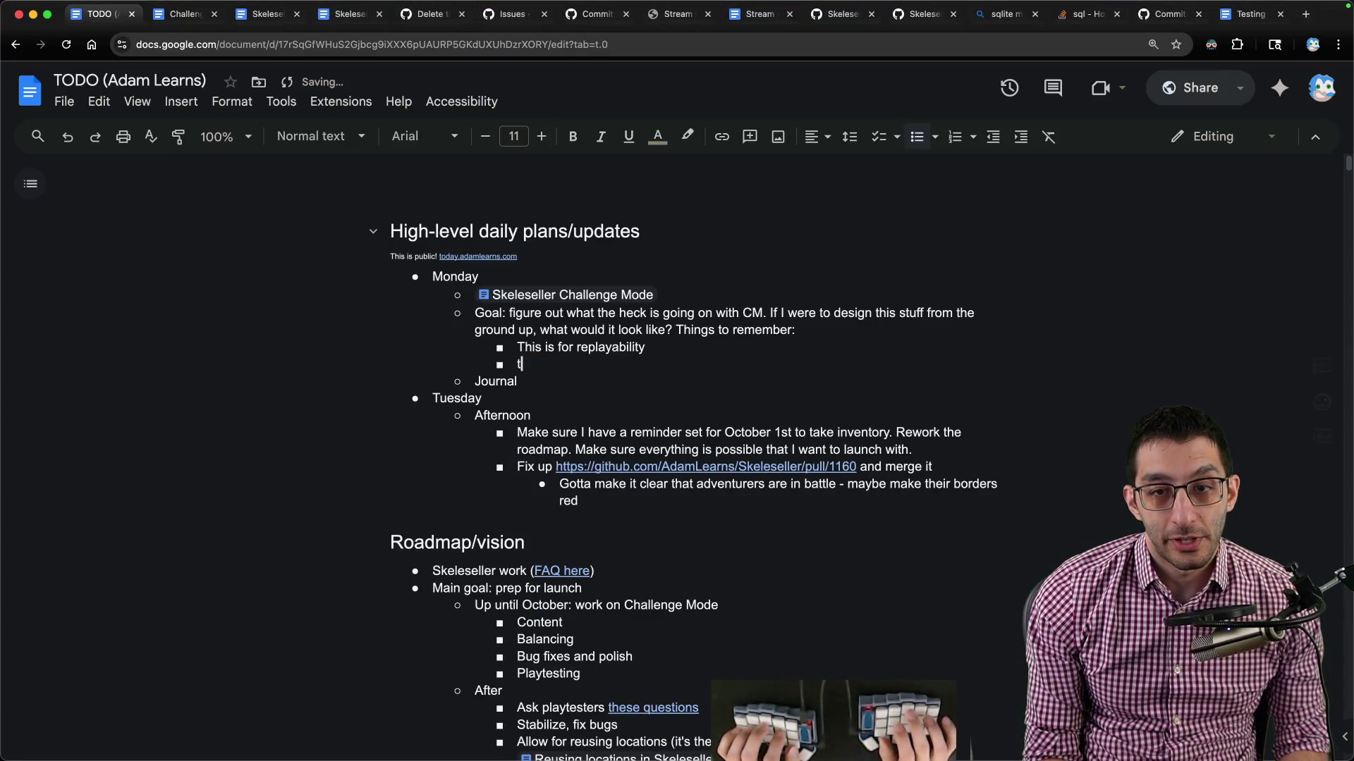
pyautogui.hotkey('shift', 'Up')
pyautogui.hotkey('shift', 'Up')
pyautogui.hotkey('shift', 'Up')
pyautogui.press('BackSpace')
pyautogui.press('BackSpace')
pyautogui.press('BackSpace')
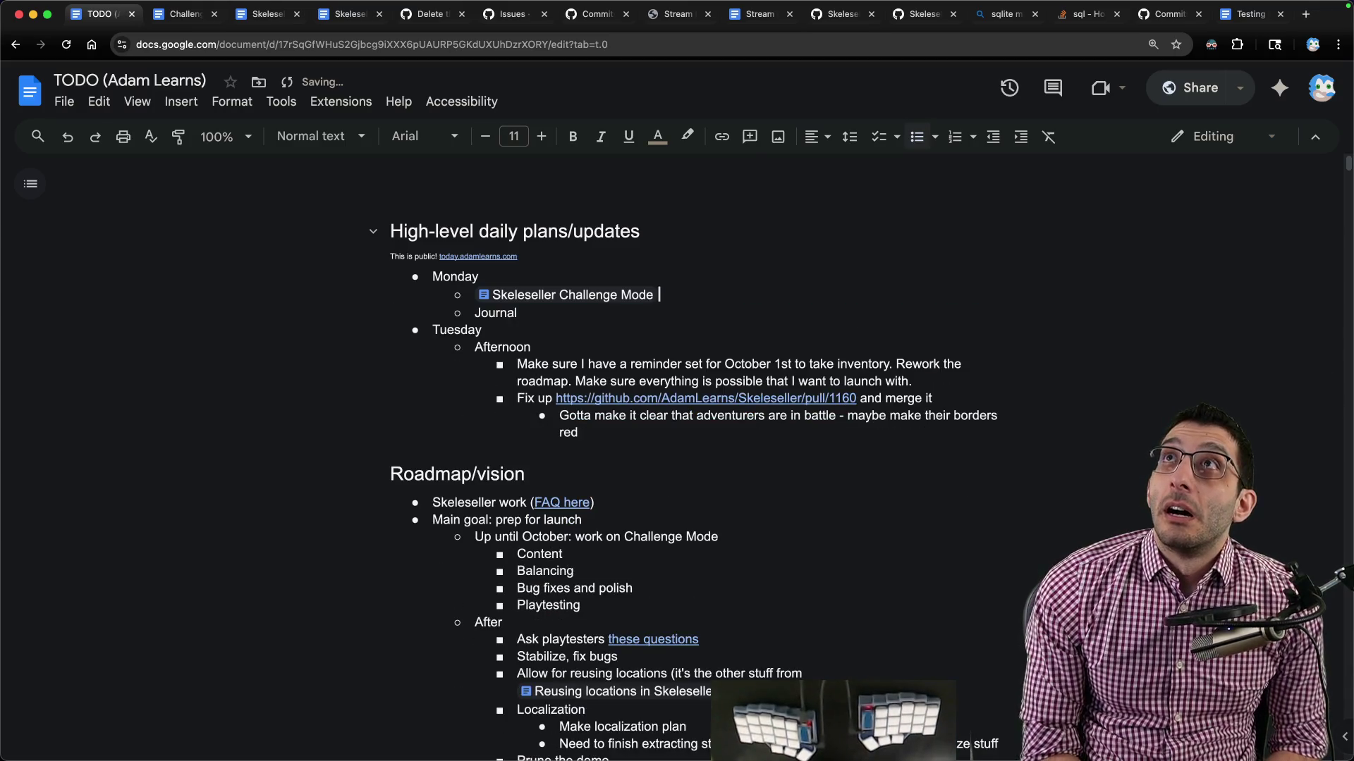
pyautogui.press('super+t')
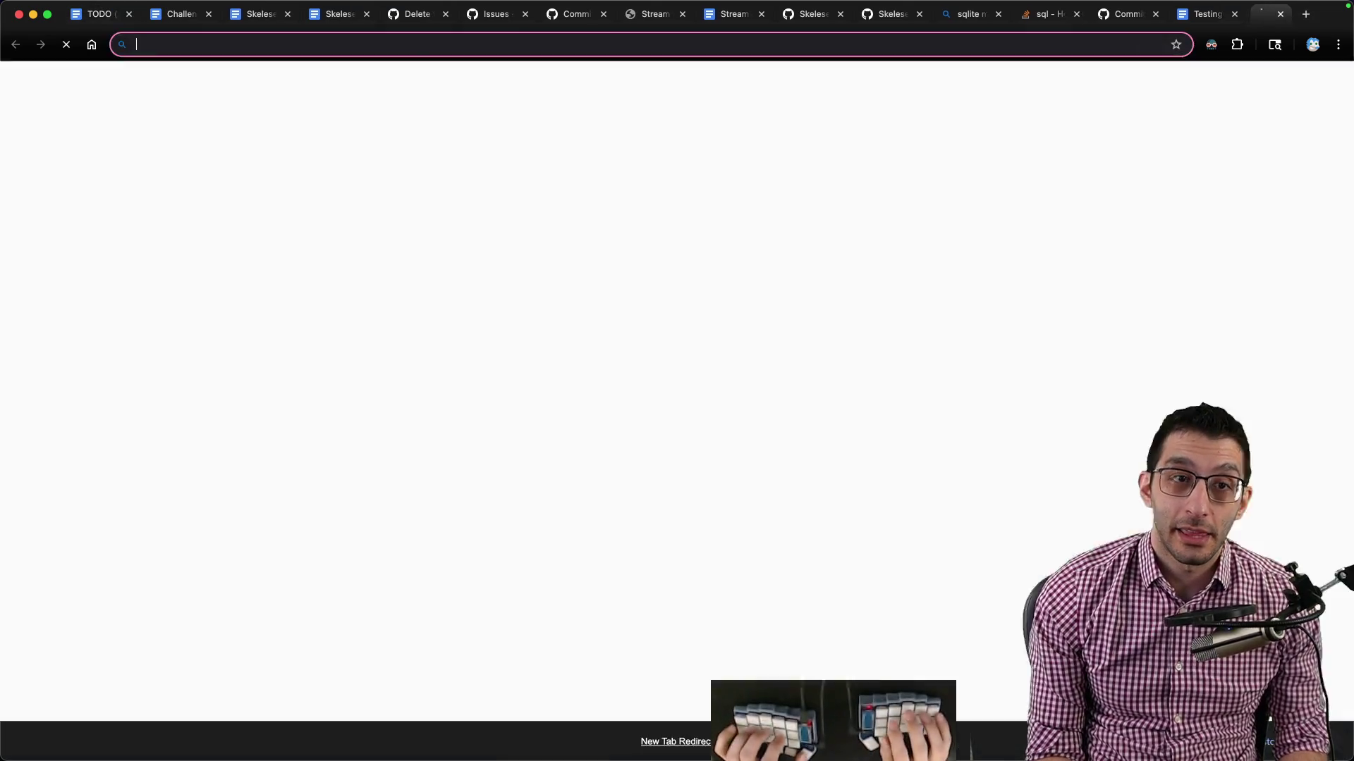
pyautogui.press('j')
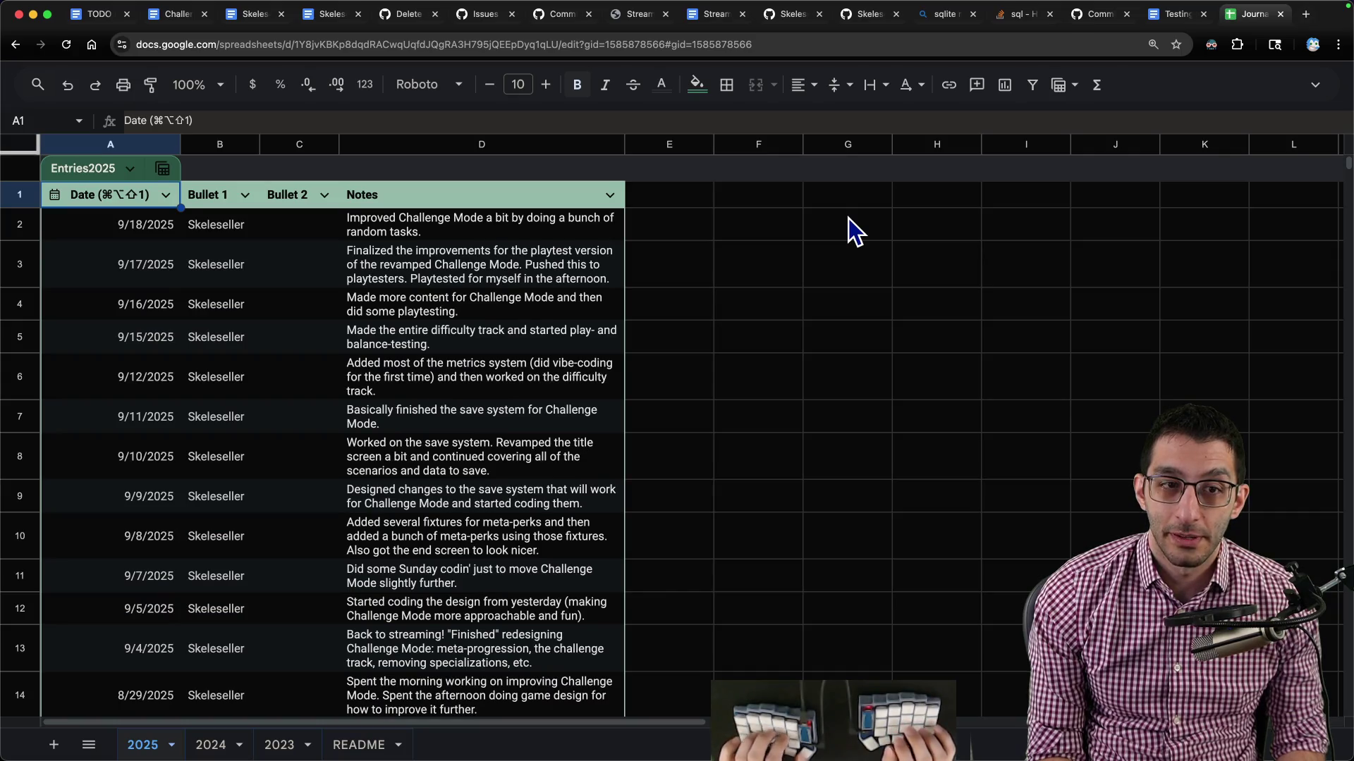
# Add a new dated row noting the morning's Challenge Mode design work and planned twist changes.
pyautogui.press('Return')
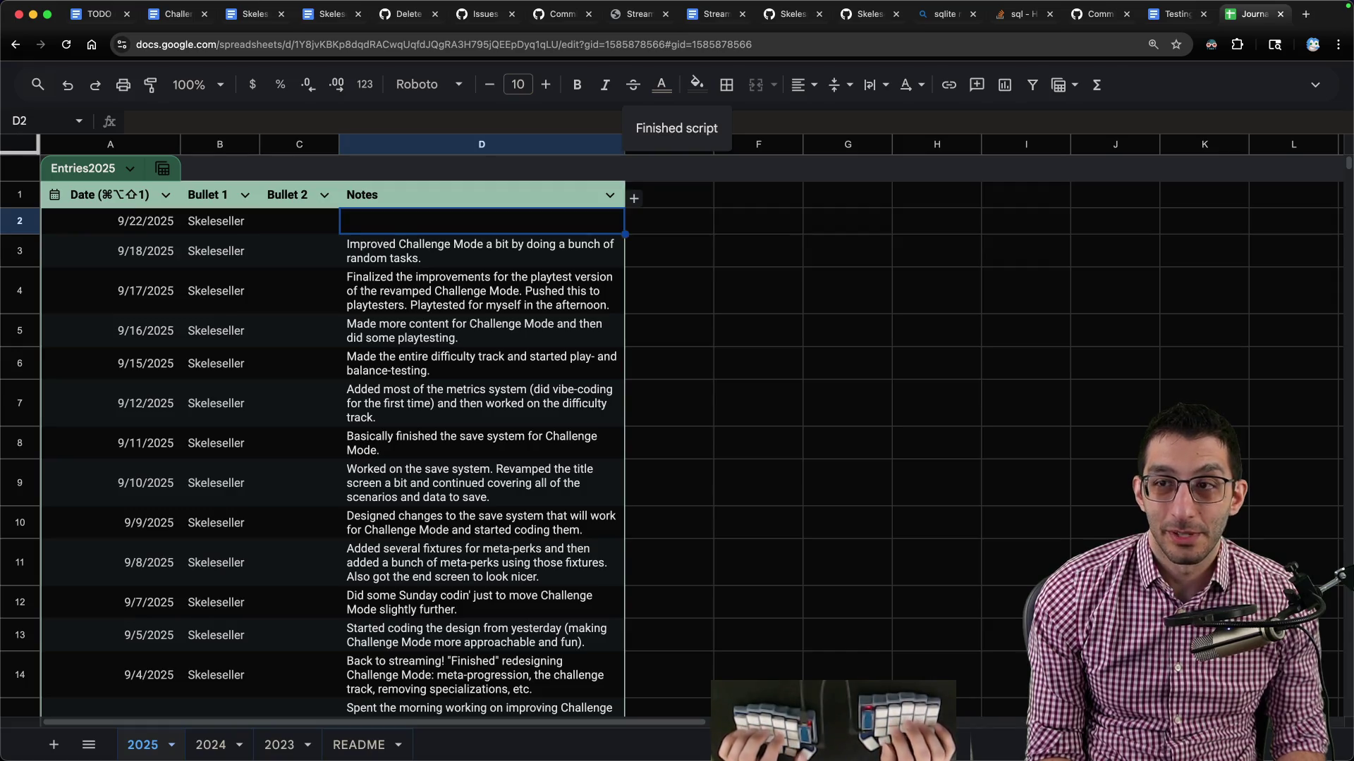
pyautogui.press('super+1')
pyautogui.press('super+9')
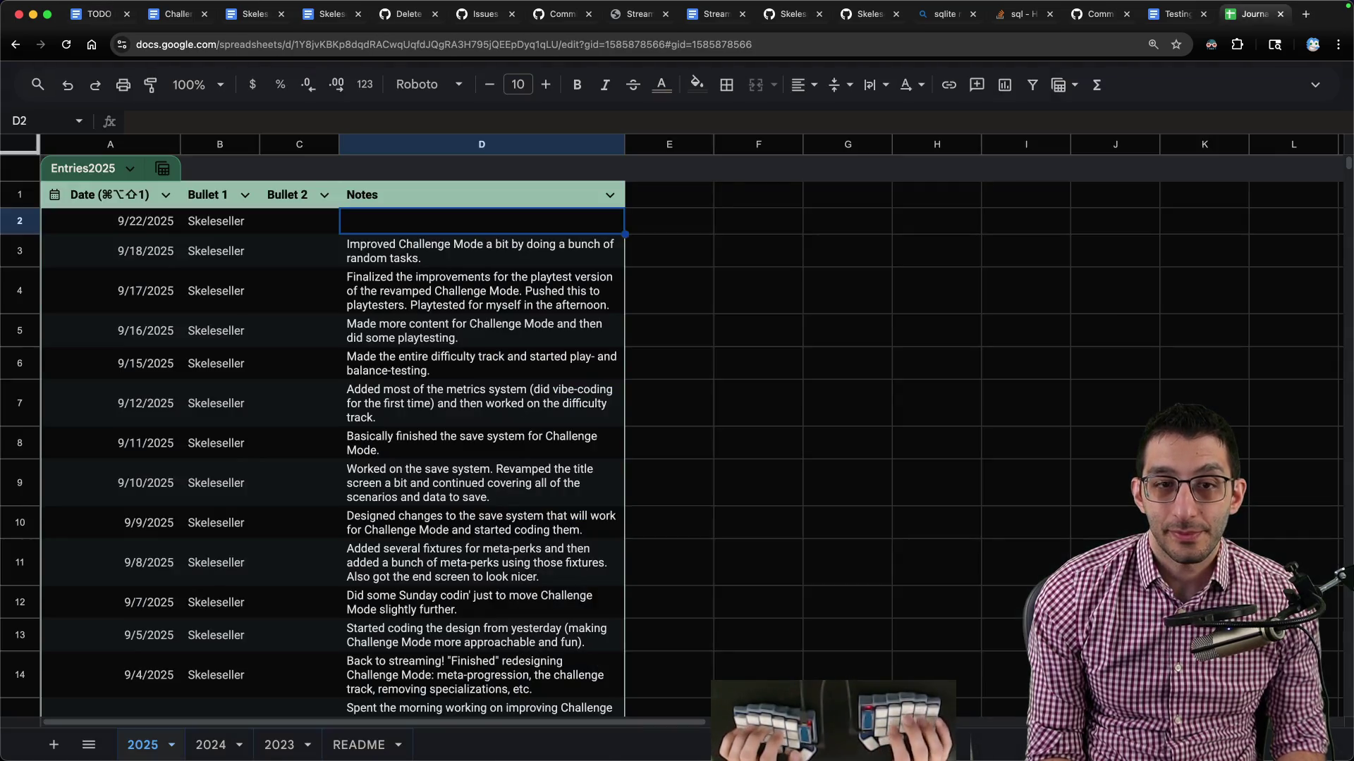
pyautogui.write('Spentd the re')
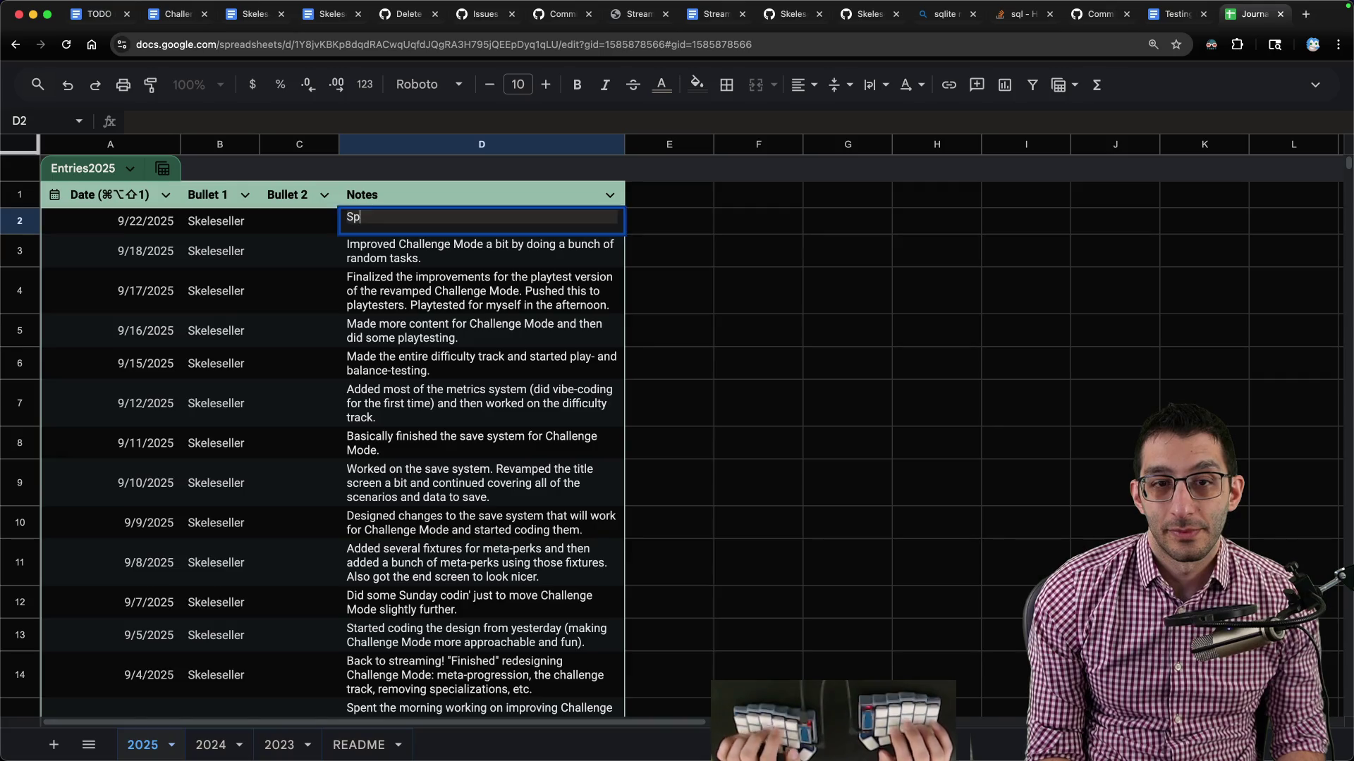
pyautogui.press('BackSpace')
pyautogui.press('BackSpace')
pyautogui.press('BackSpace')
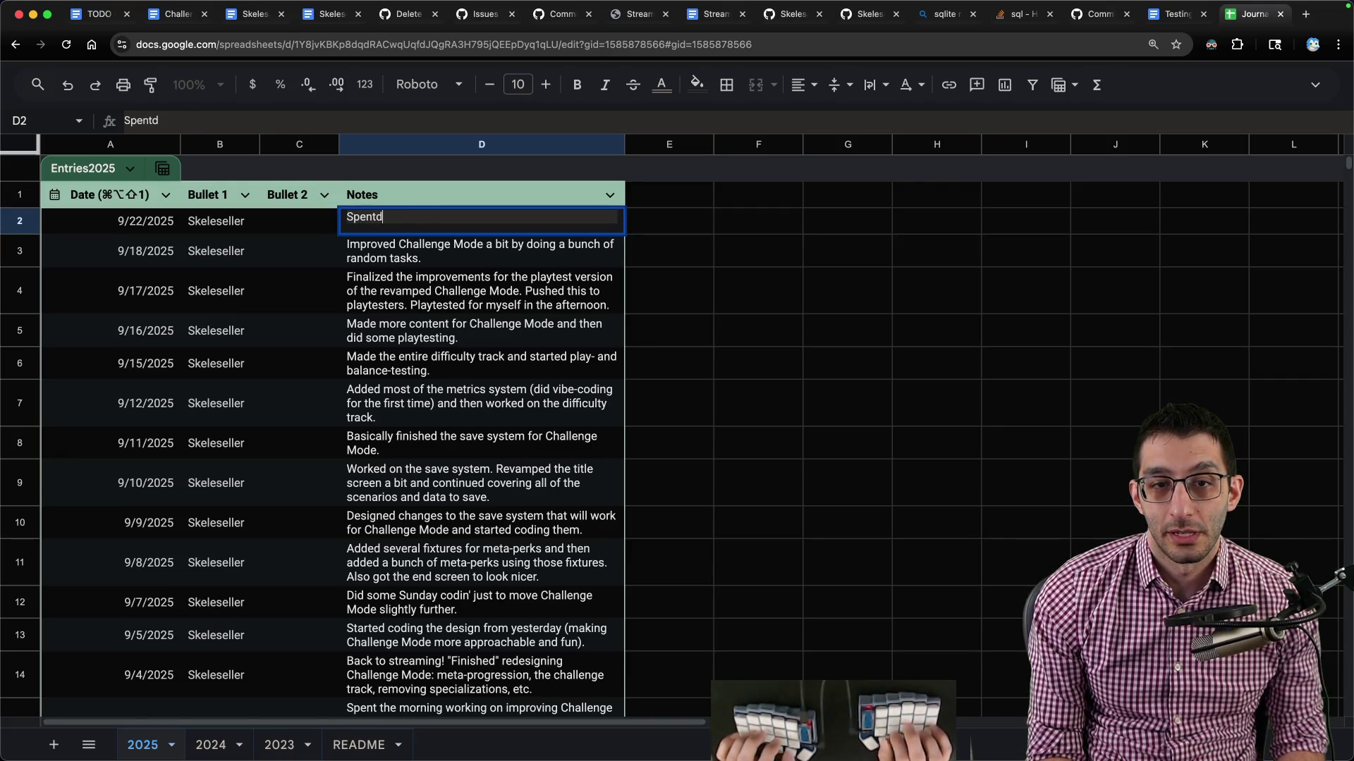
pyautogui.write('morning working on the game de')
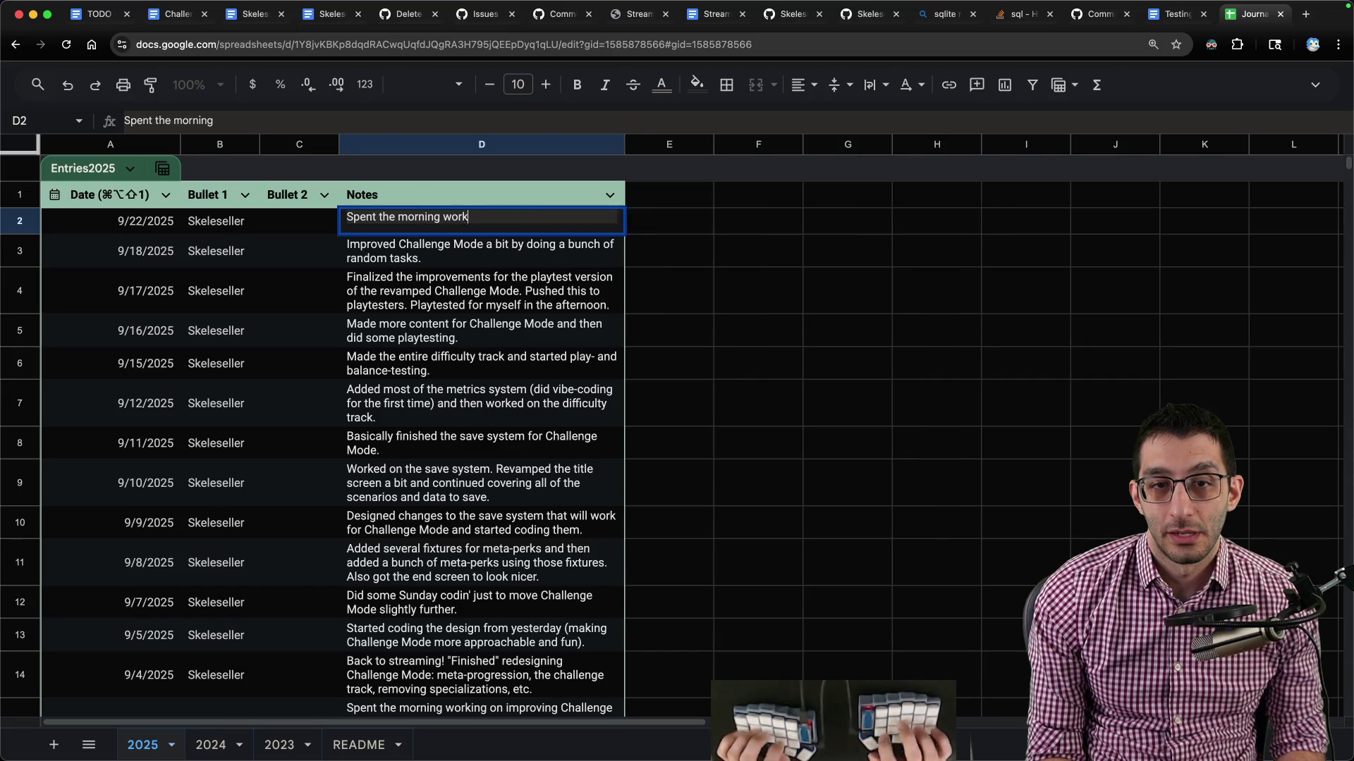
pyautogui.write('sign ')
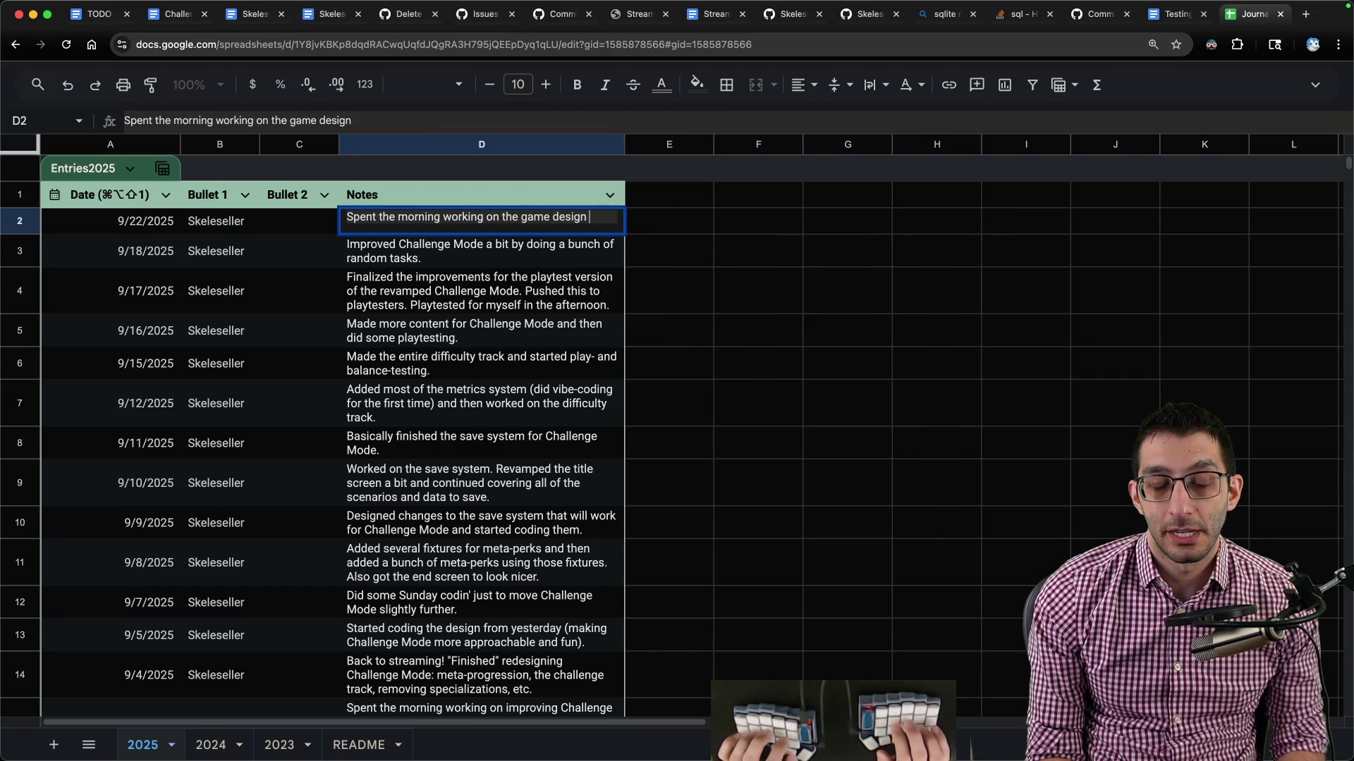
pyautogui.write('for Challenge Mode so that')
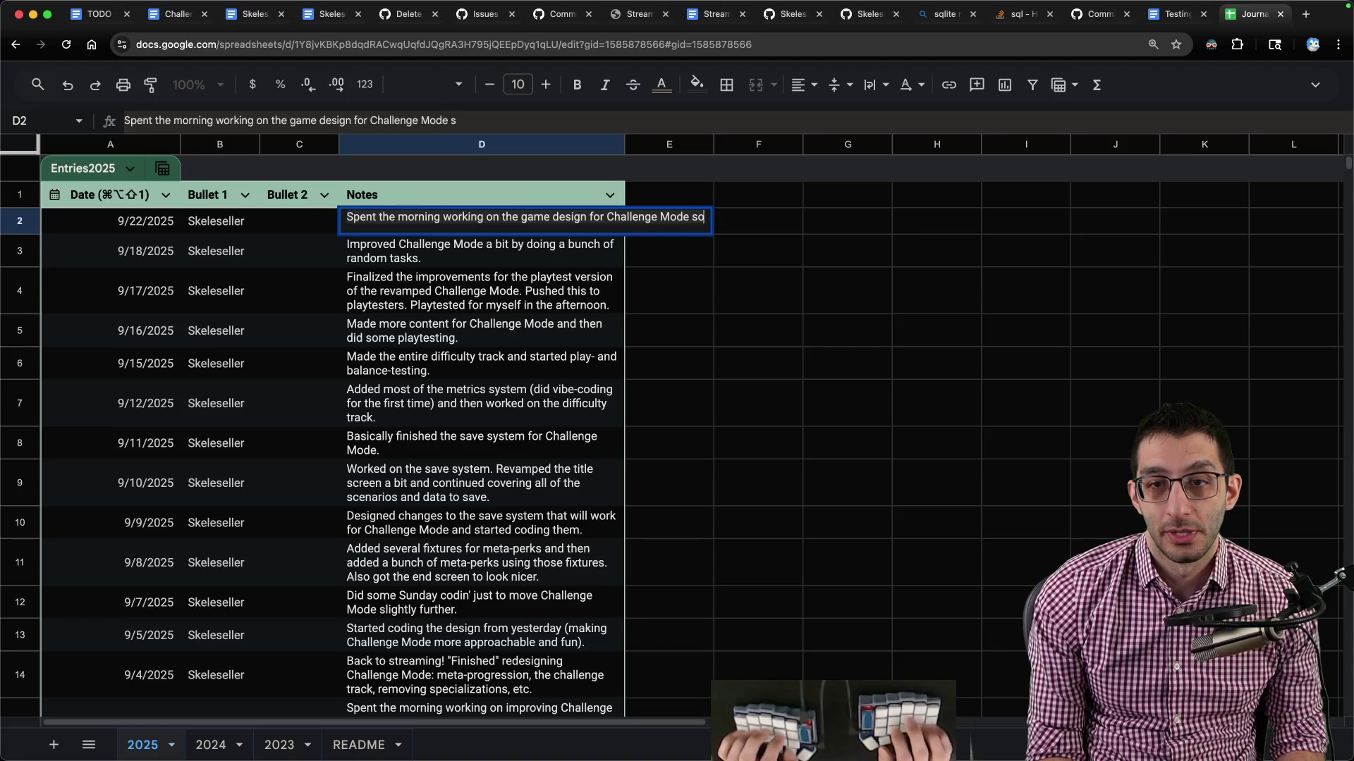
pyautogui.press('BackSpace')
pyautogui.press('BackSpace')
pyautogui.press('BackSpace')
pyautogui.write('. ')
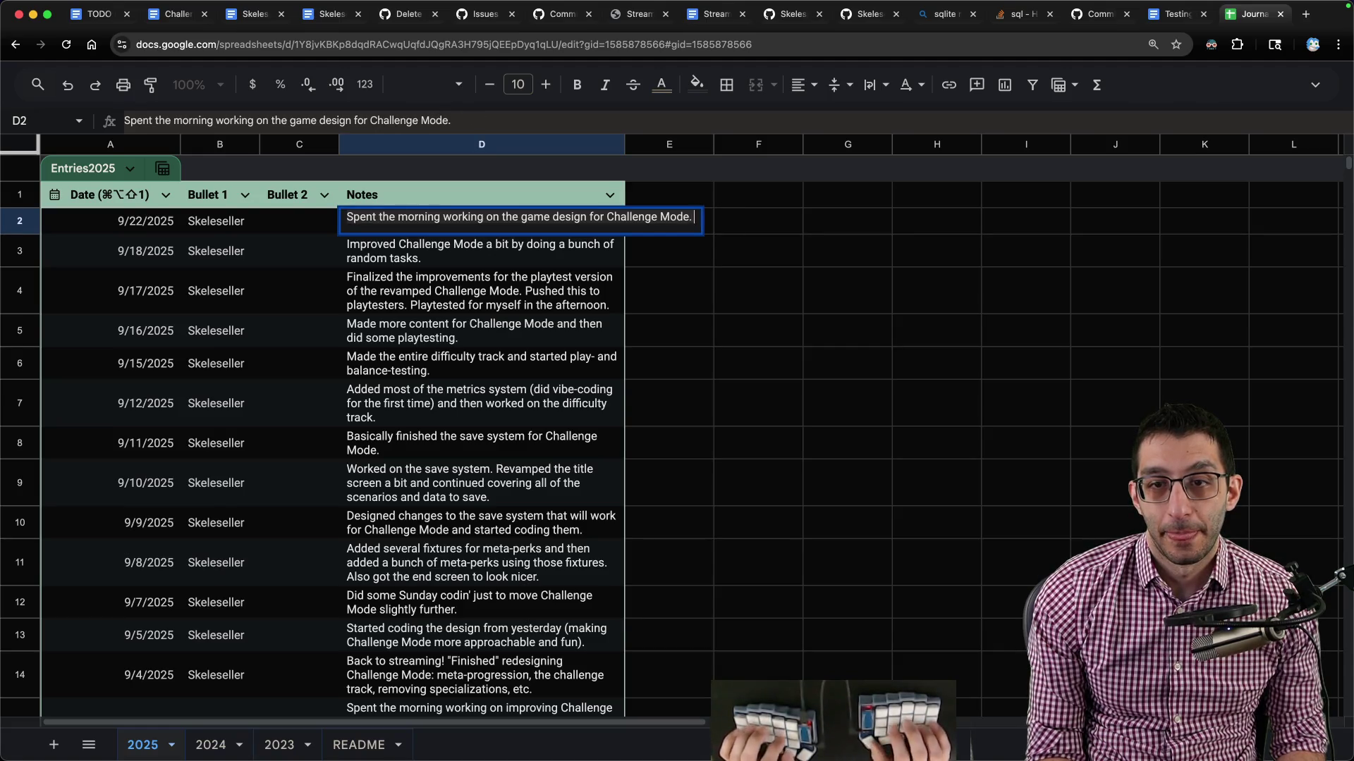
pyautogui.write("We'll reintroduce ")
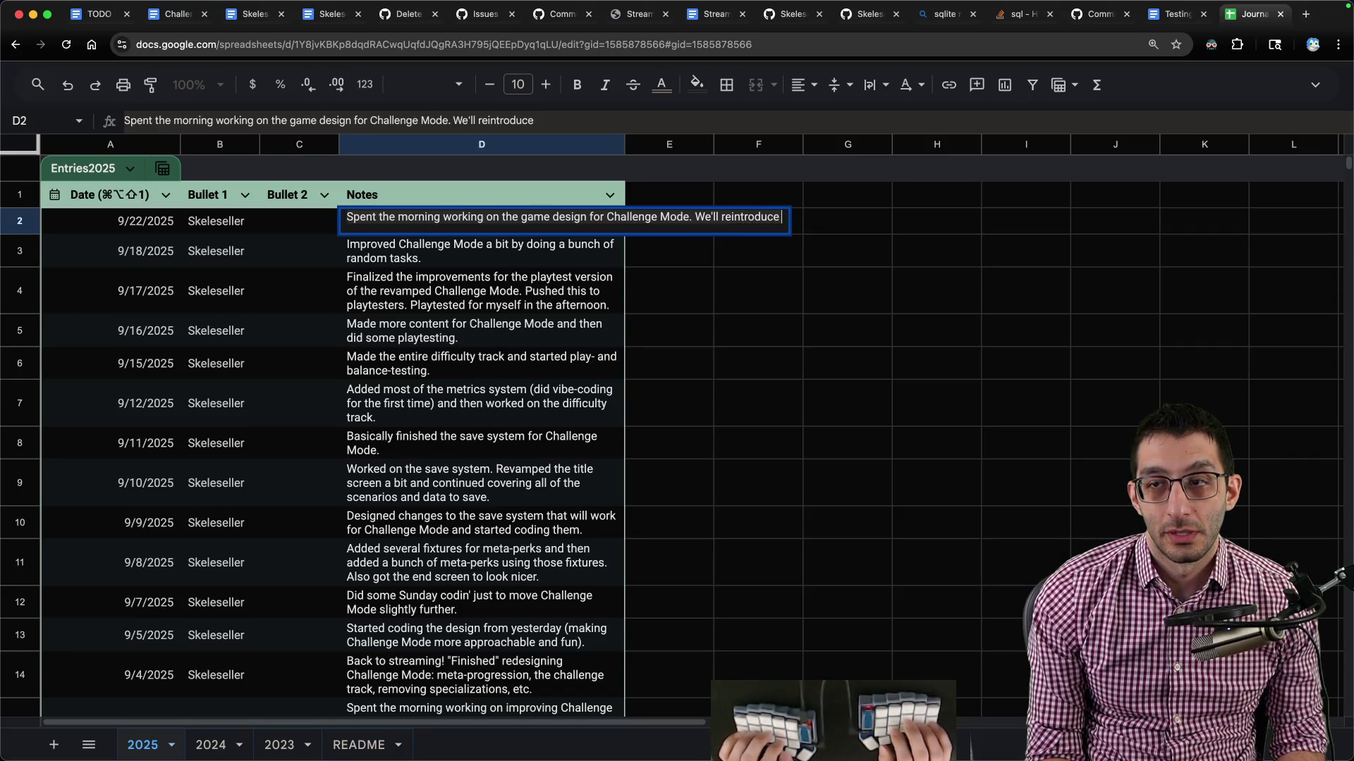
pyautogui.write('standalone cha')
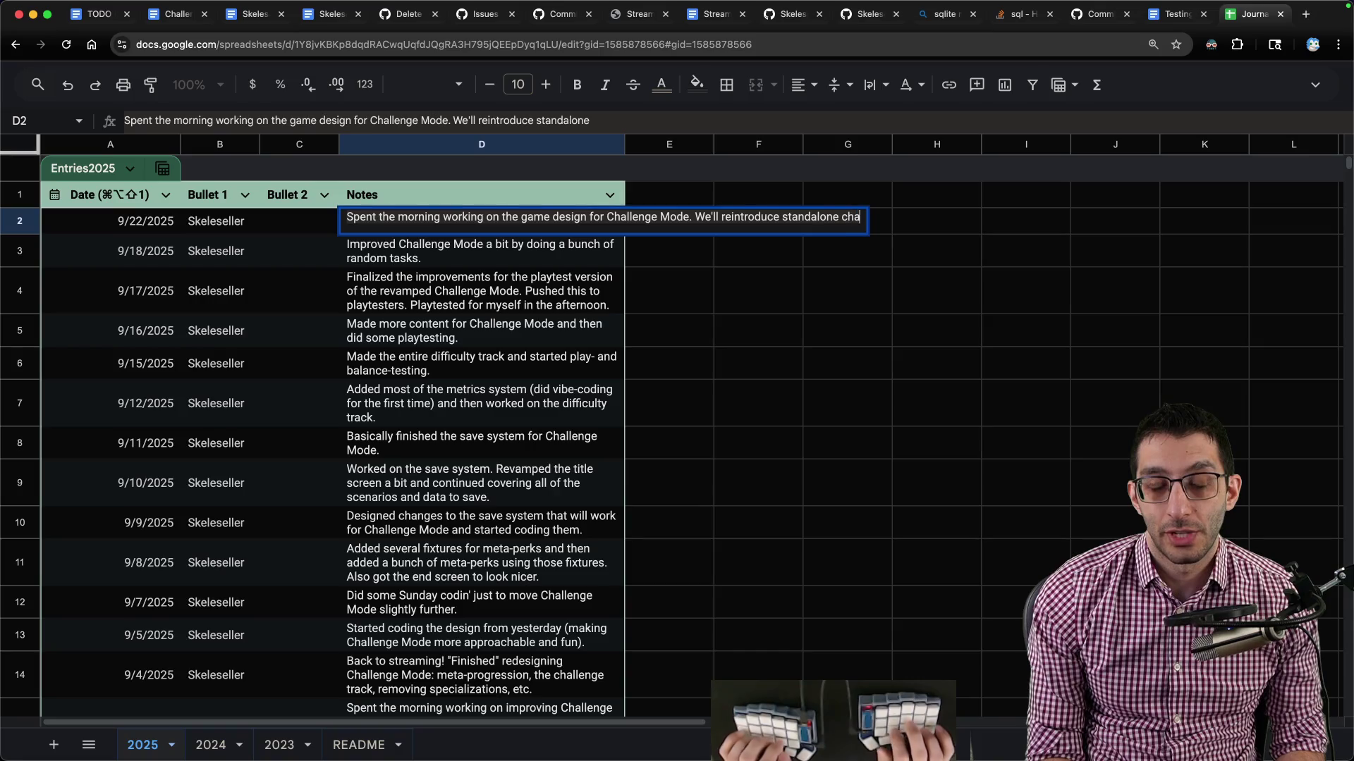
pyautogui.write('llenges, ch')
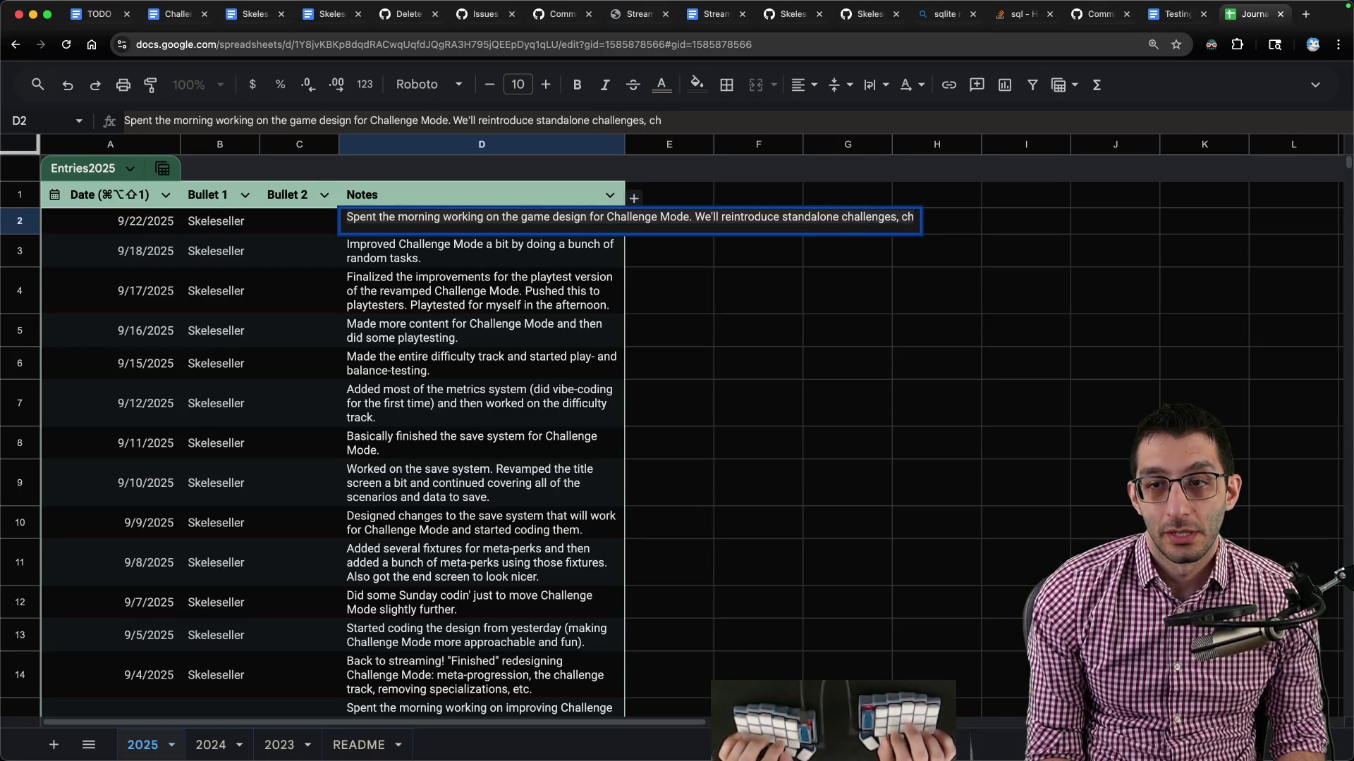
pyautogui.write('ange twists, and')
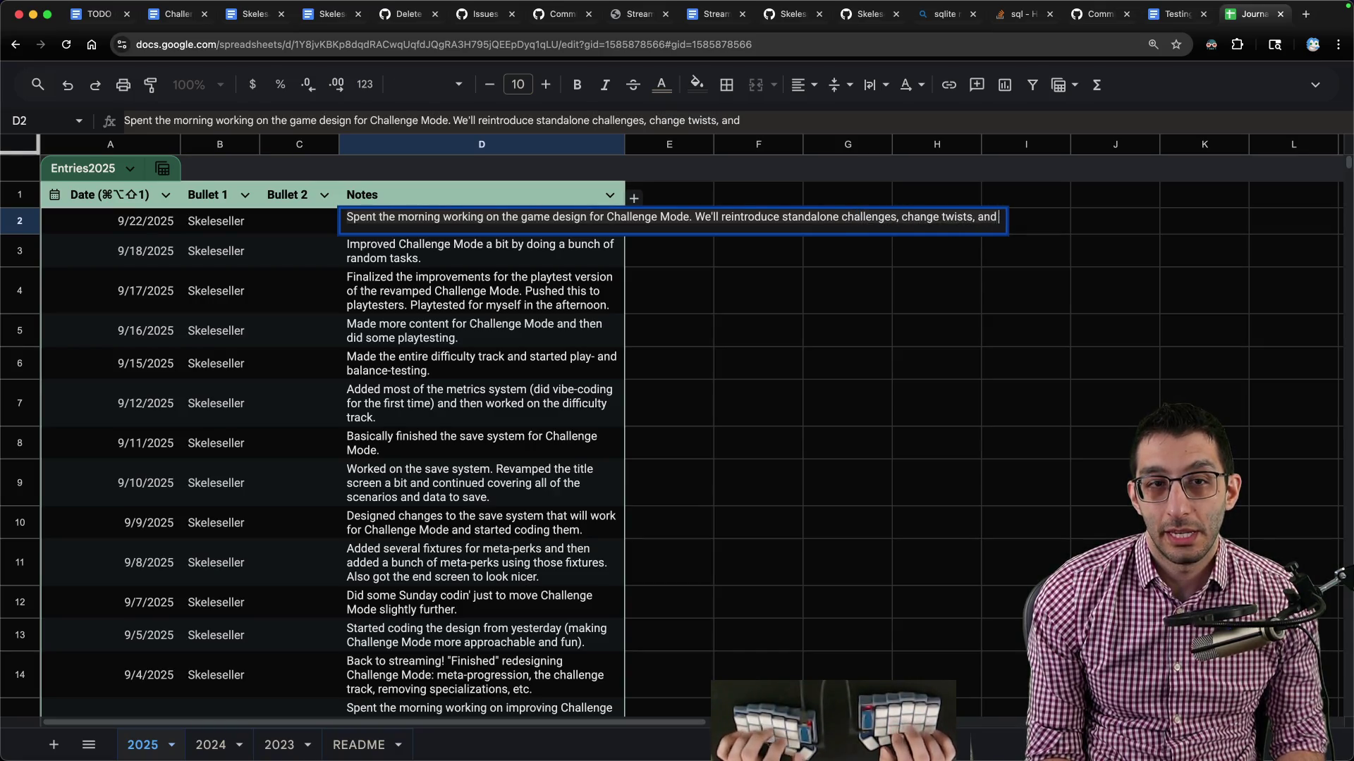
# Finish the note with increased meta-progression and afternoon coding, then move Journal under Tuesday.
pyautogui.press('super+2')
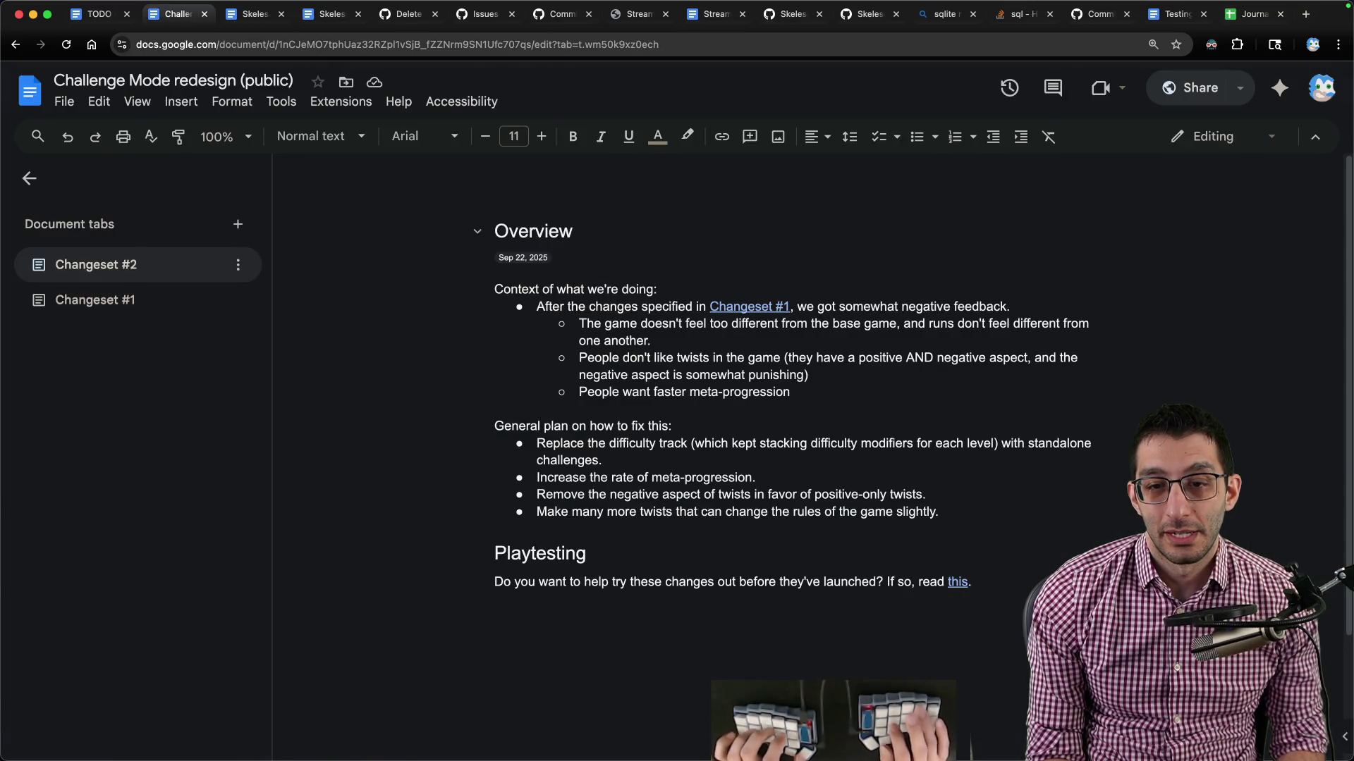
pyautogui.press('super+9')
pyautogui.write('increase the rate')
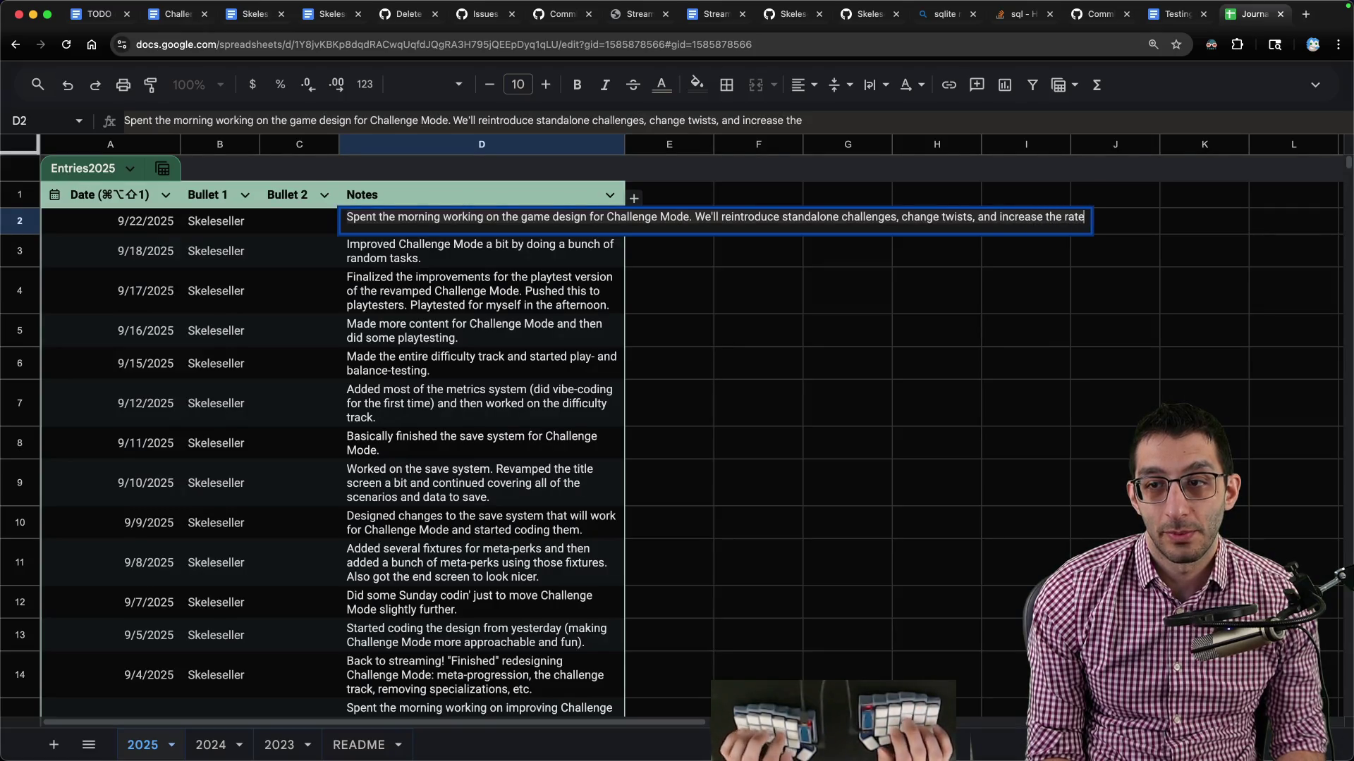
pyautogui.write(' of meta-progression.')
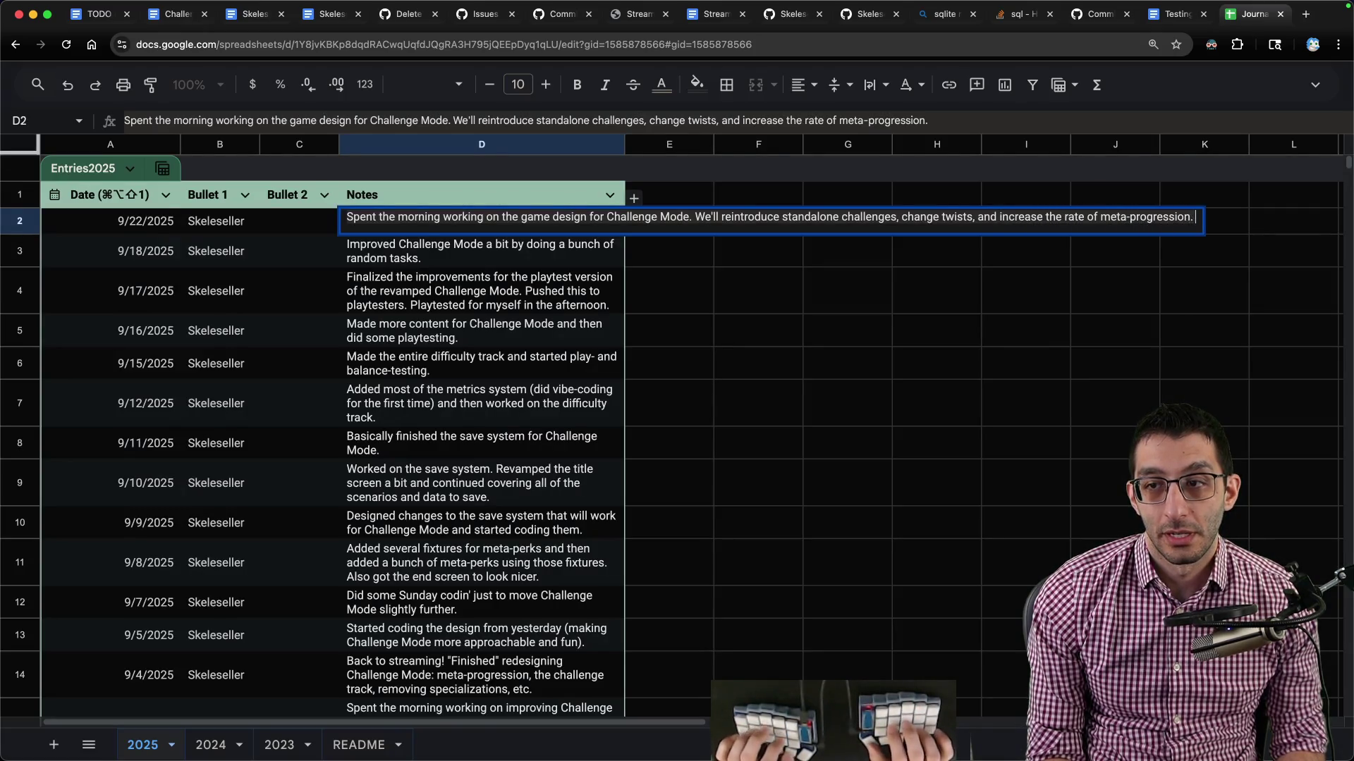
pyautogui.write(' Spent the afternoon codi')
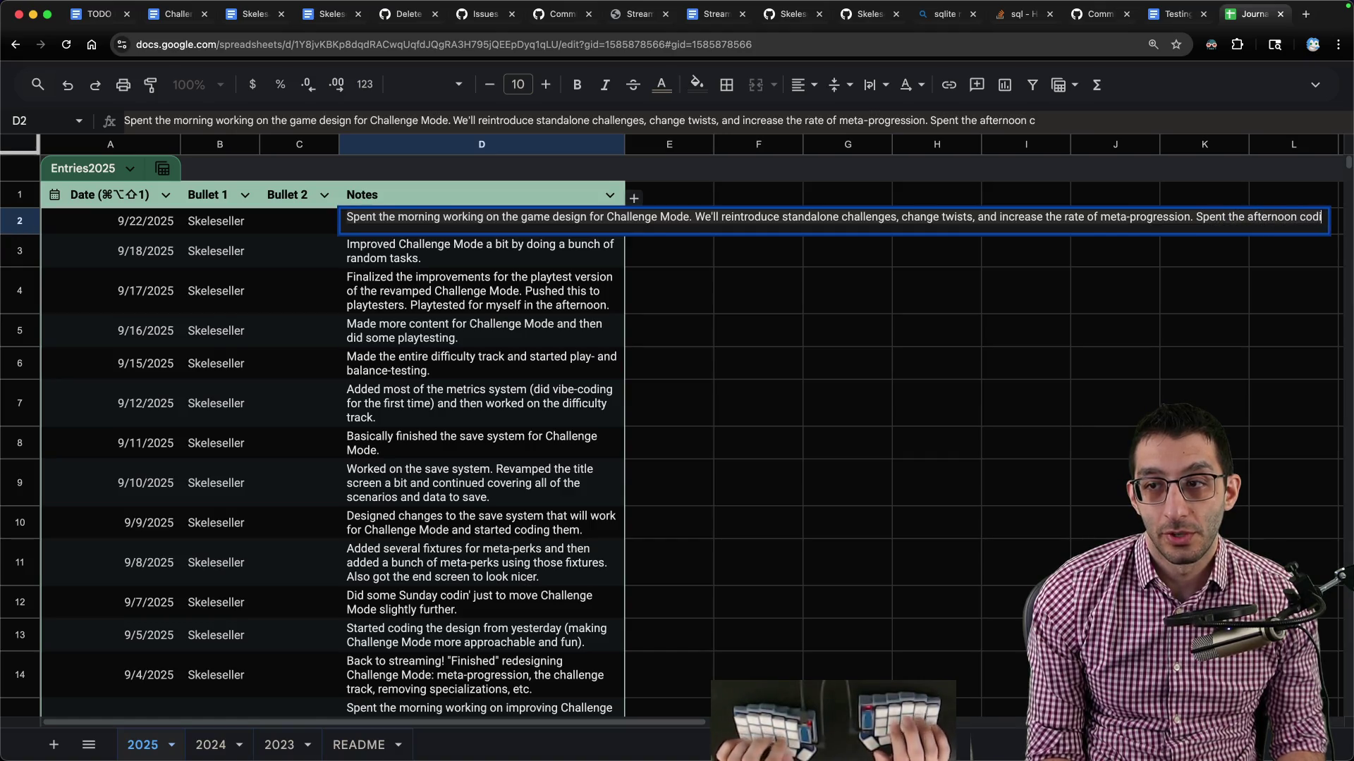
pyautogui.write('ng some of this.')
pyautogui.press('super+Return')
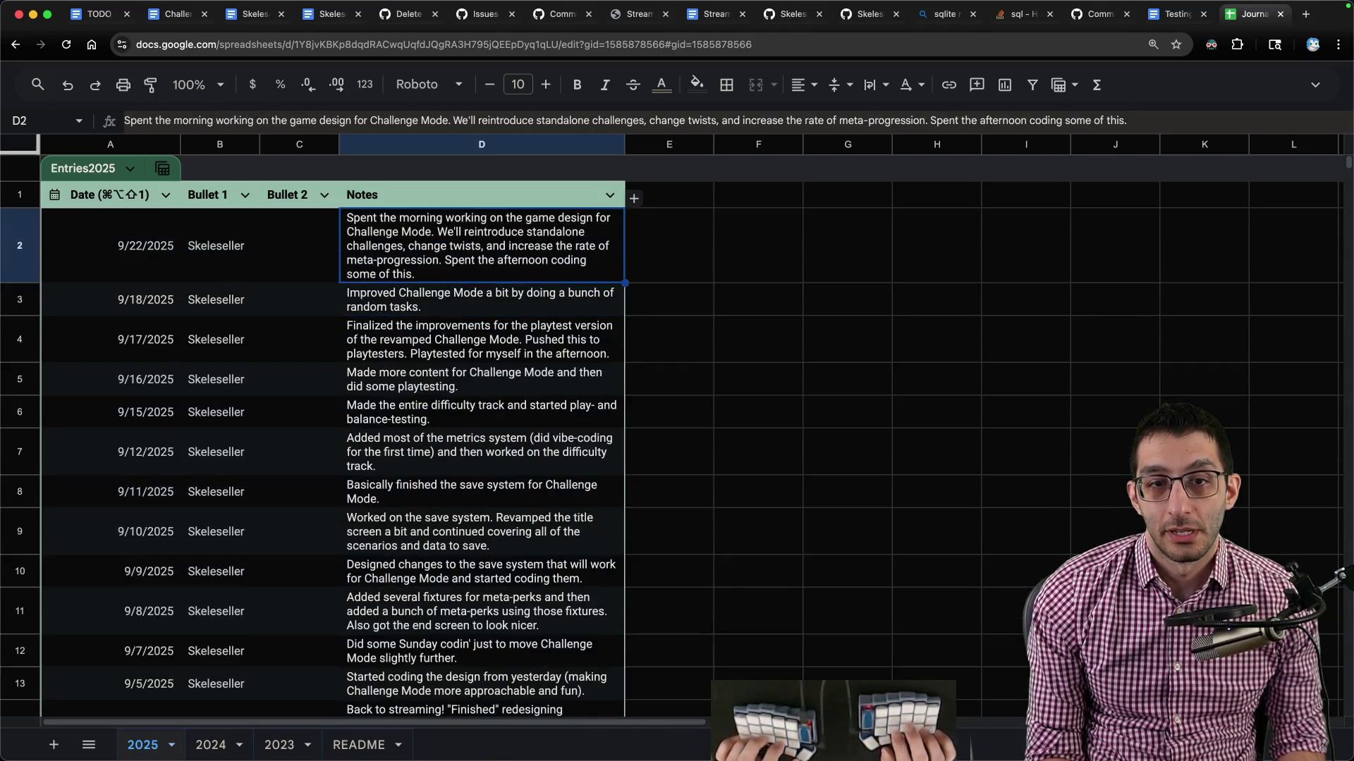
pyautogui.press('super+1')
pyautogui.hotkey('ctrl', 'shift', 'Down')
pyautogui.hotkey('ctrl', 'shift', 'Down')
pyautogui.hotkey('ctrl', 'shift', 'Down')
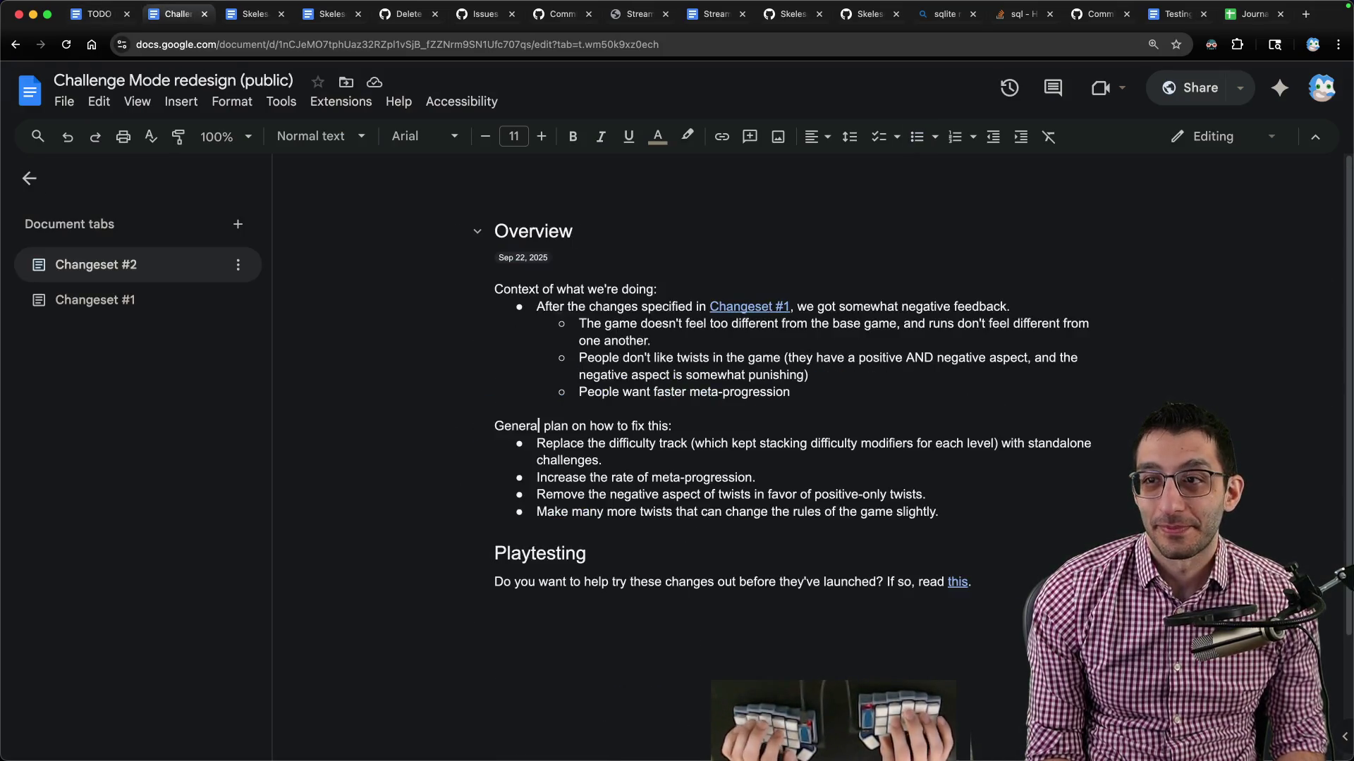
# Log '11:42 AM -' in the scratch file and add an 'Afternoon: coding' item below Skeleseller Challenge Mode.
pyautogui.press('super+Tab')
pyautogui.write('11:42 AM -')
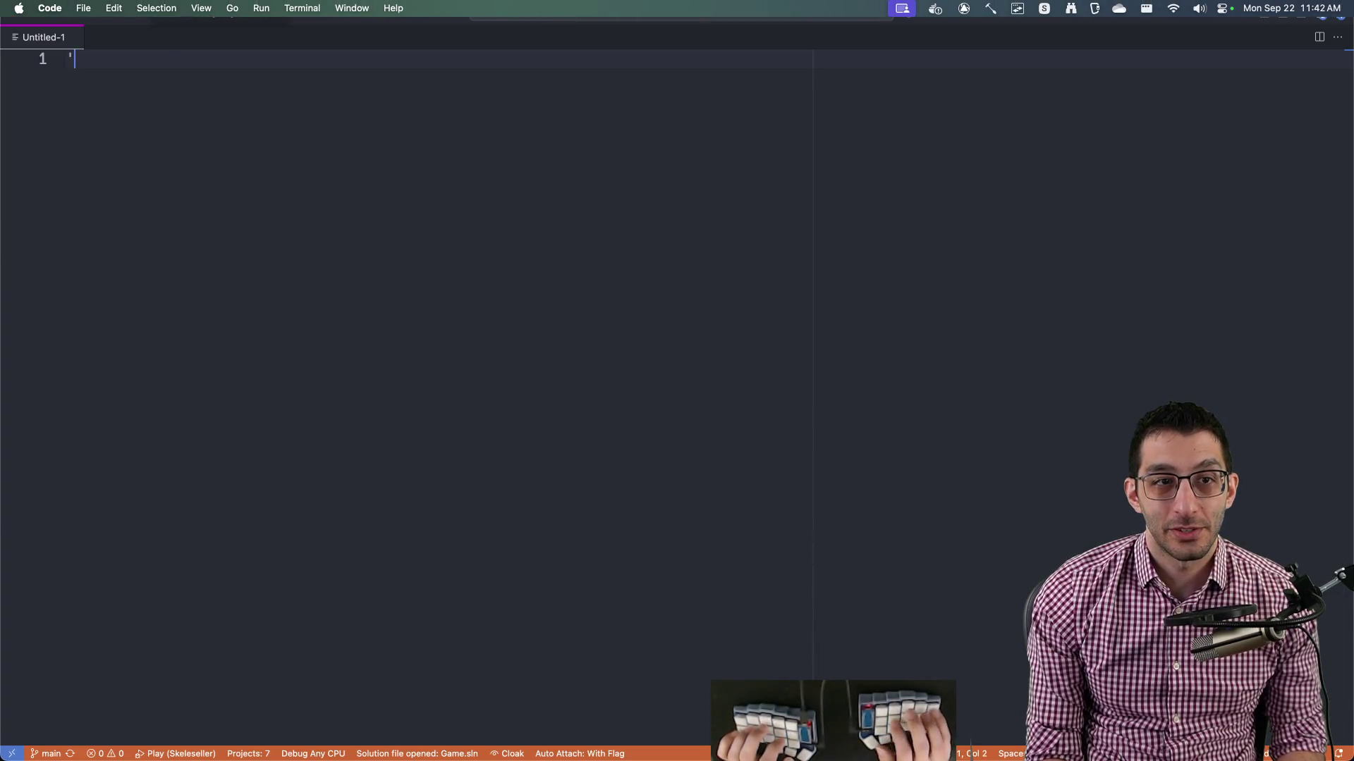
pyautogui.press('super+Tab')
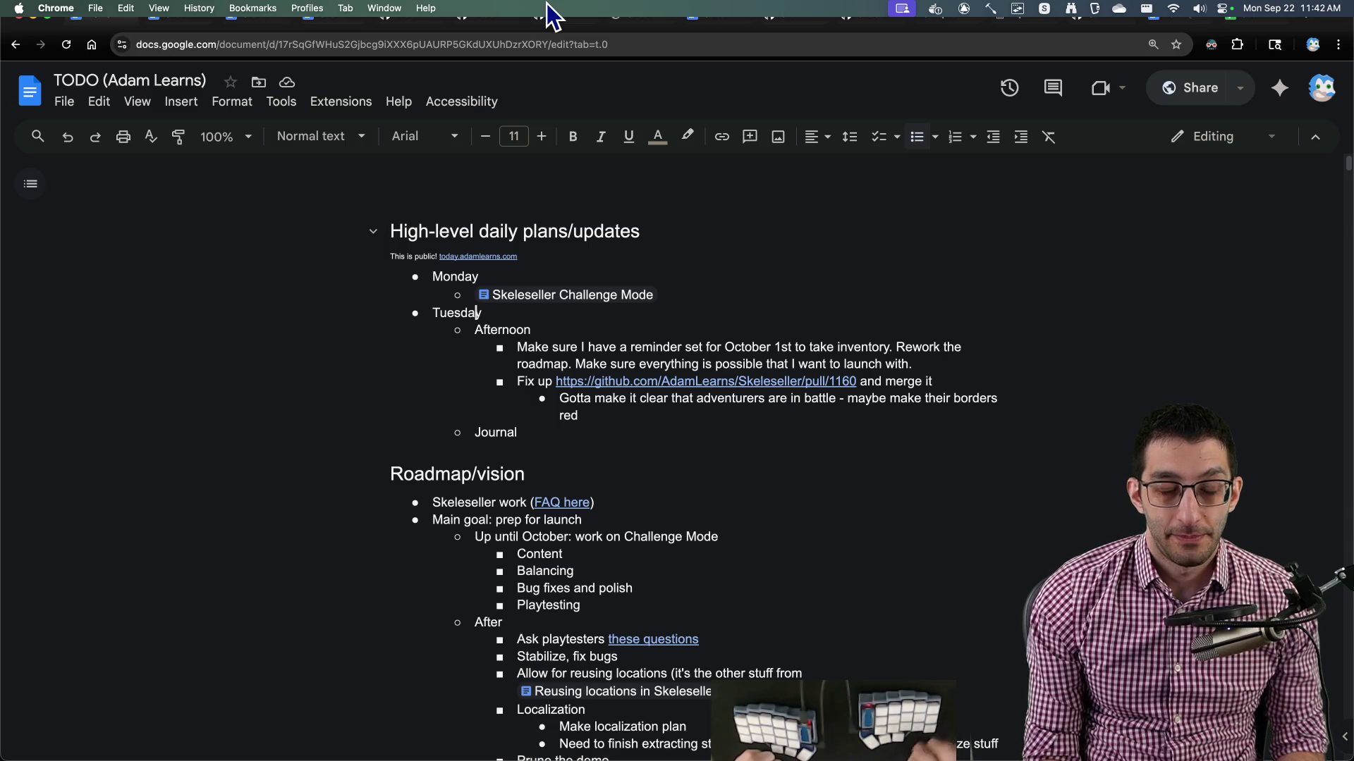
pyautogui.press('Up')
pyautogui.press('Up')
pyautogui.click(701, 292)
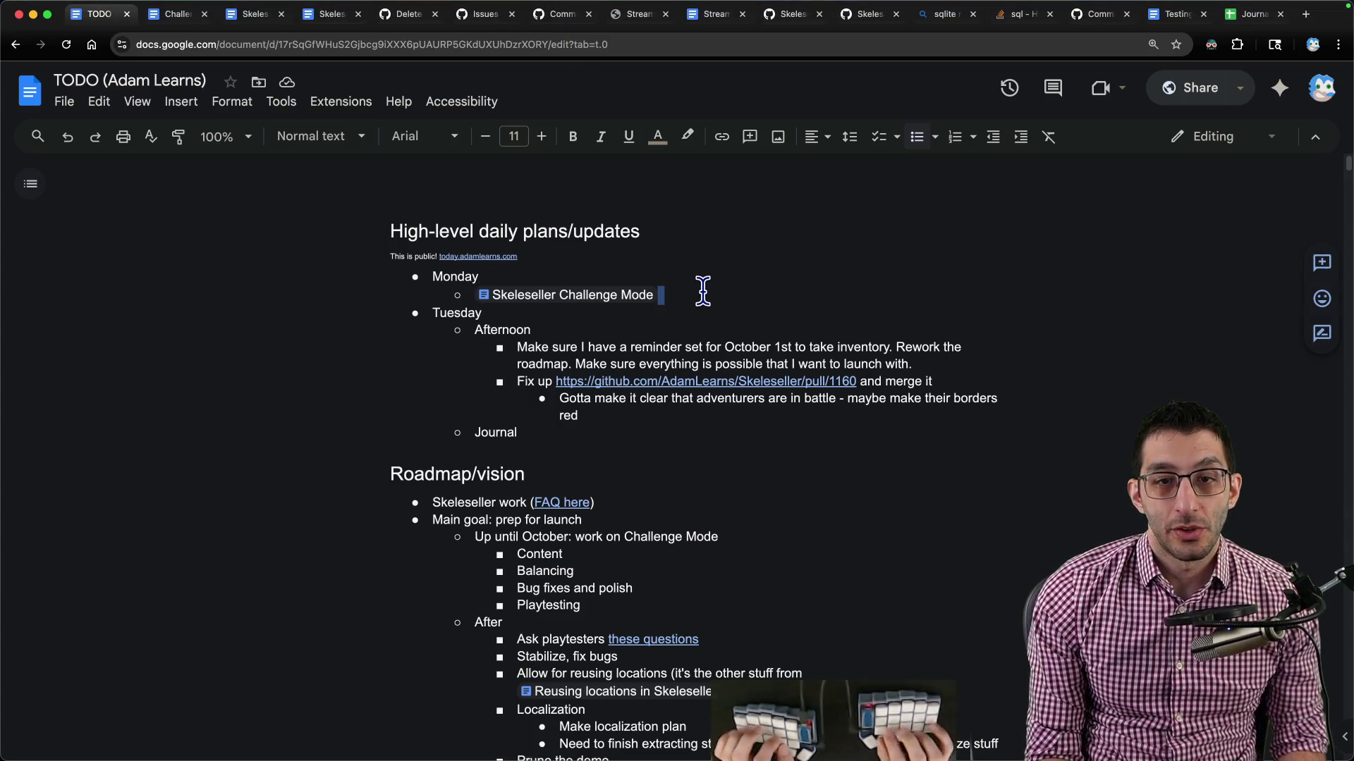
pyautogui.press('Return')
pyautogui.write('Afternoon:coding')
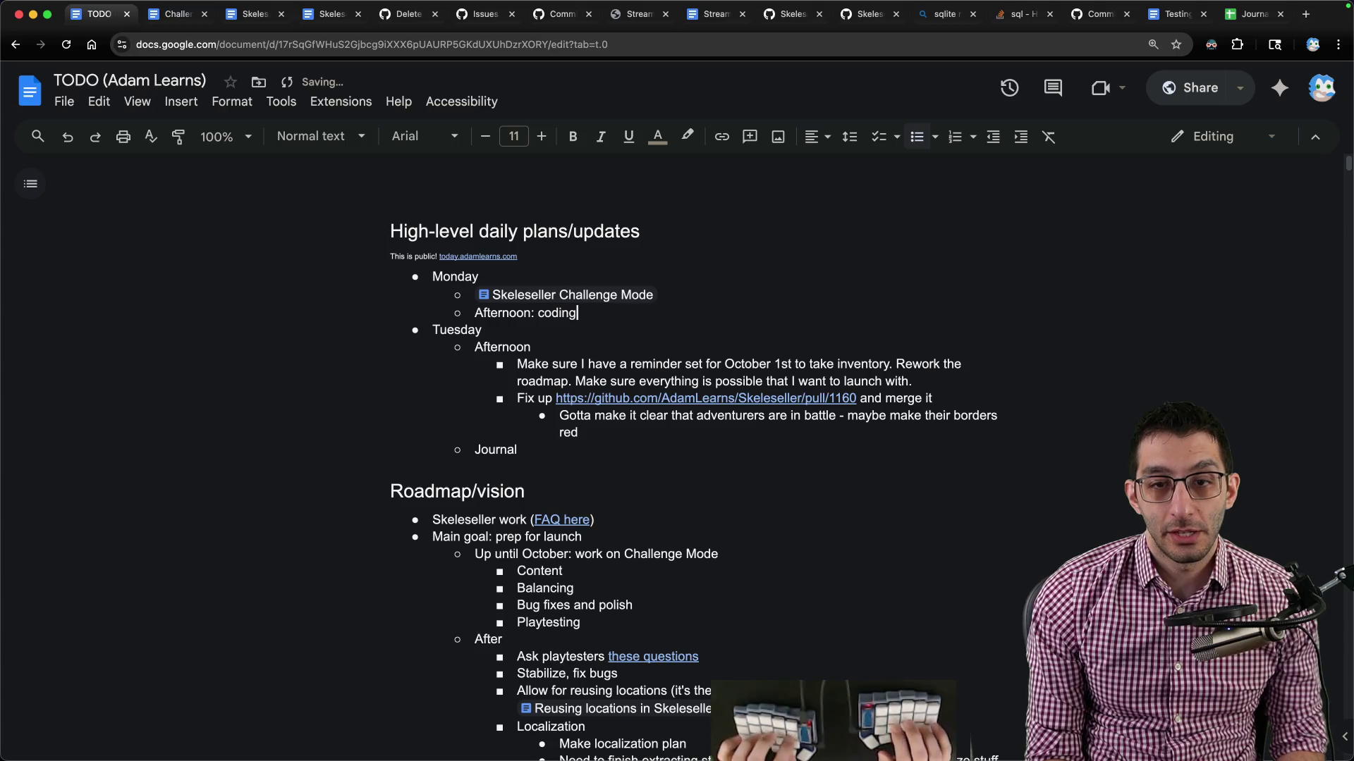
pyautogui.hotkey('ctrl', 'Tab')
# Close the Challenge Mode redesign tab and select the first three Addressing feedback to-dos.
pyautogui.hotkey('ctrl', 'Tab')
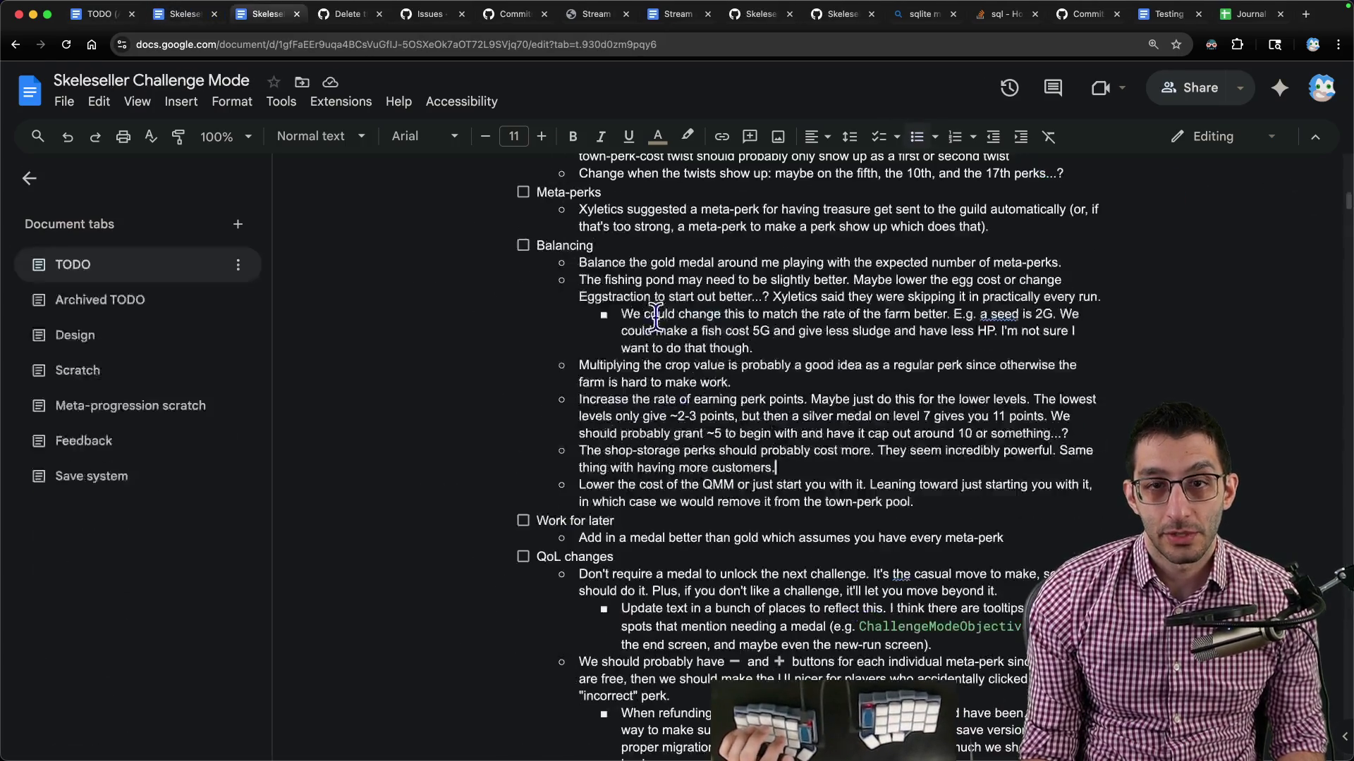
pyautogui.hotkey('ctrl', 'Tab')
pyautogui.hotkey('ctrl', 'shift', 'Tab')
pyautogui.hotkey('ctrl', 'w')
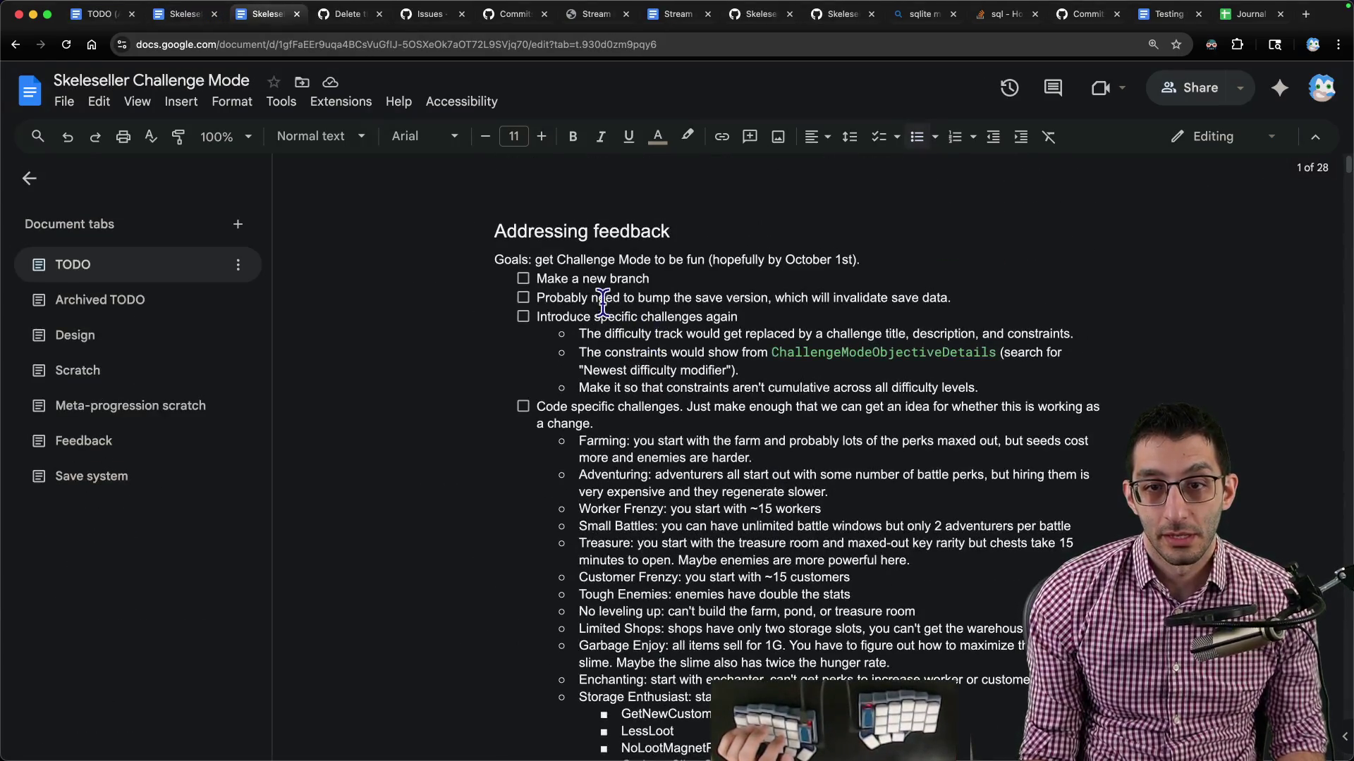
pyautogui.moveTo(537, 278)
pyautogui.mouseDown()
pyautogui.moveTo(963, 296)
pyautogui.moveTo(747, 367)
pyautogui.moveTo(1233, 335)
pyautogui.mouseUp()
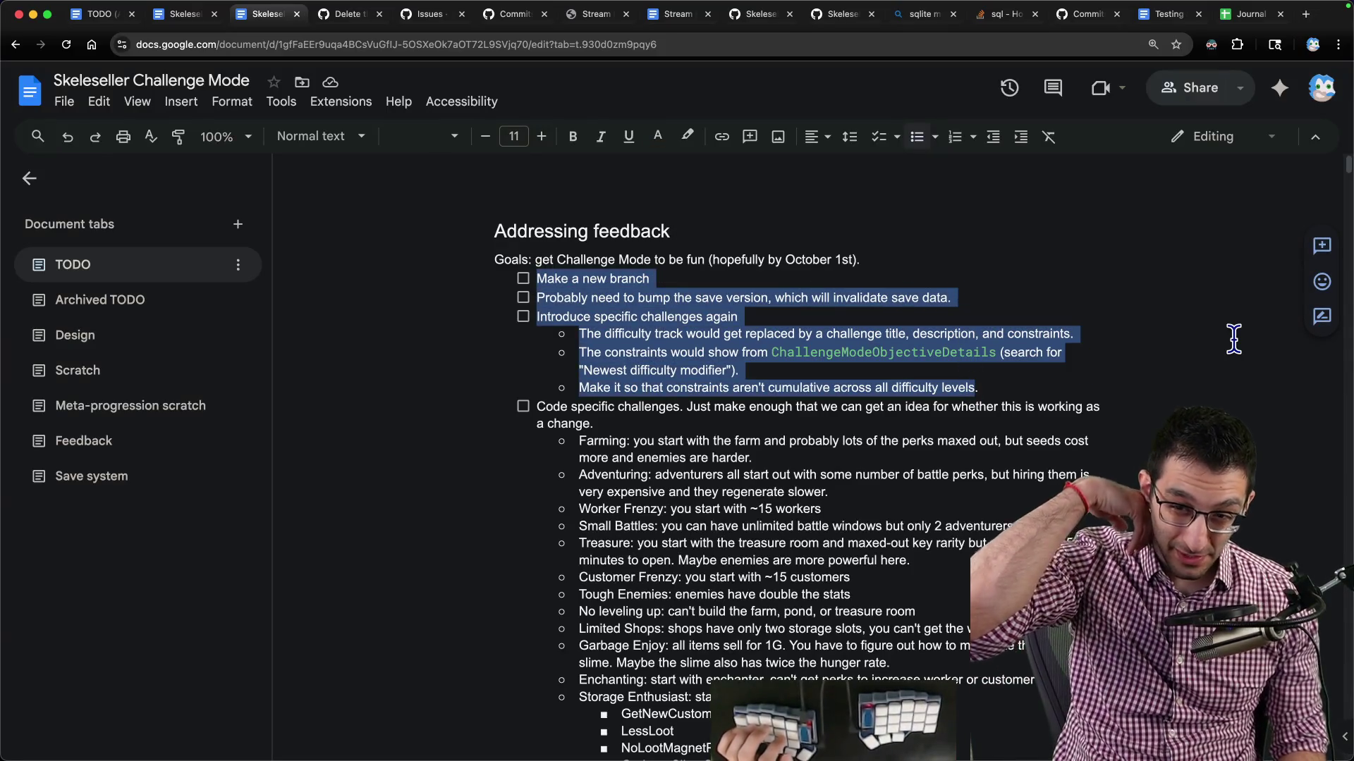